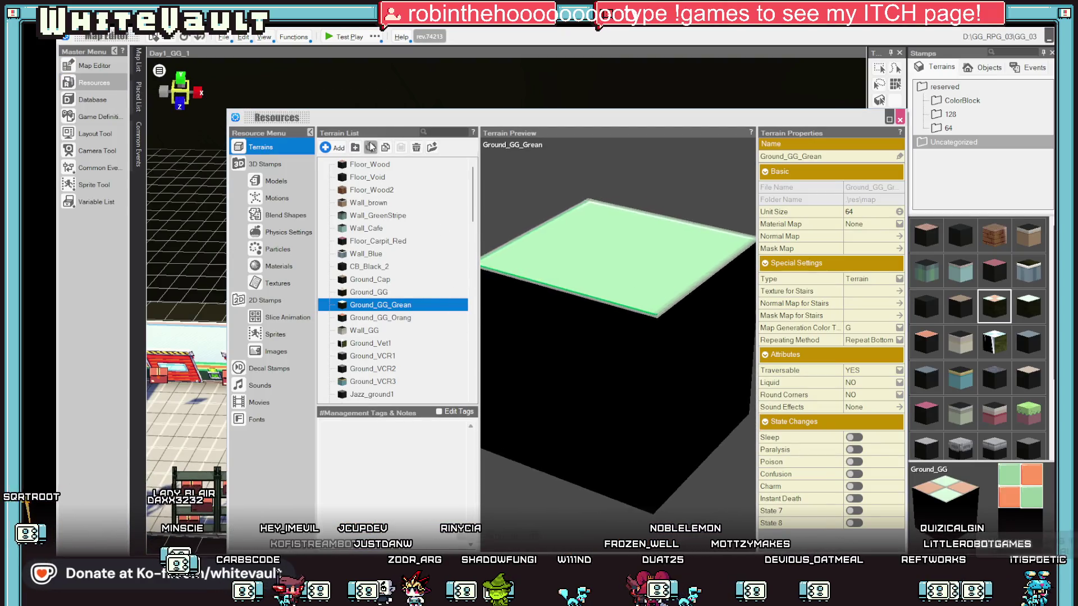
Re-import the Ground_GG_Grean terrain, close the Resources window, and orbit to a low front view of the store map
left_click(370, 146)
left_click(577, 345)
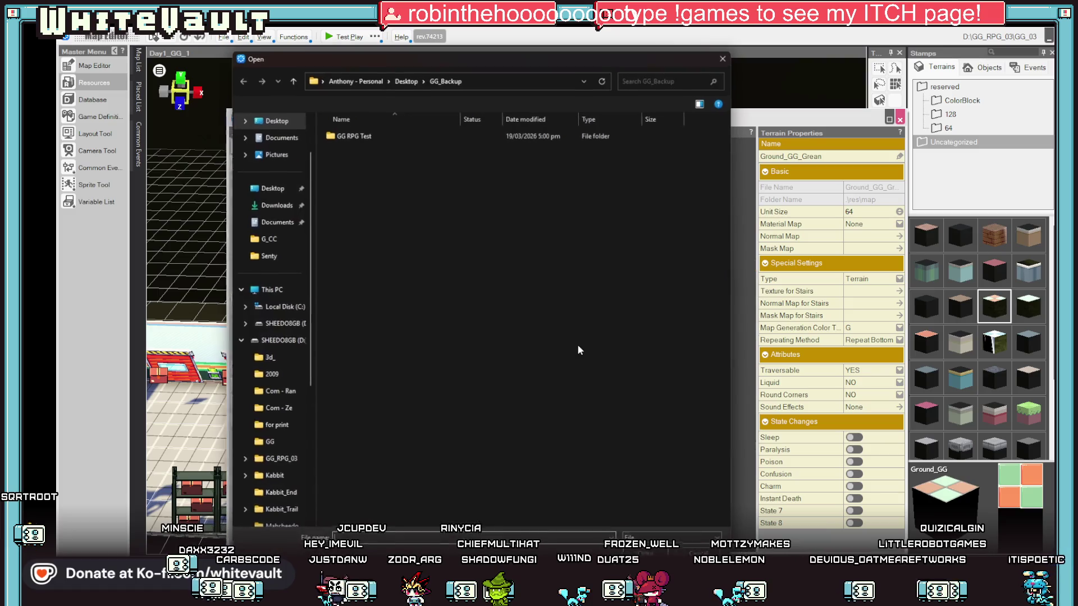
key("Escape")
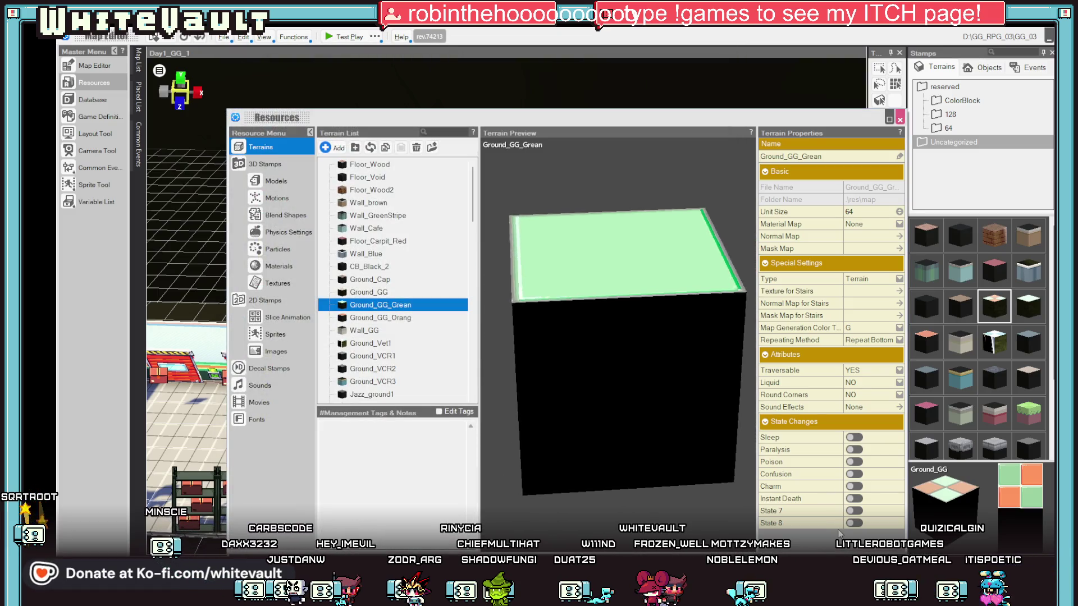
key("Escape")
mouse_move(662, 393)
left_mouse_down()
mouse_move(669, 457)
mouse_move(645, 494)
left_mouse_up()
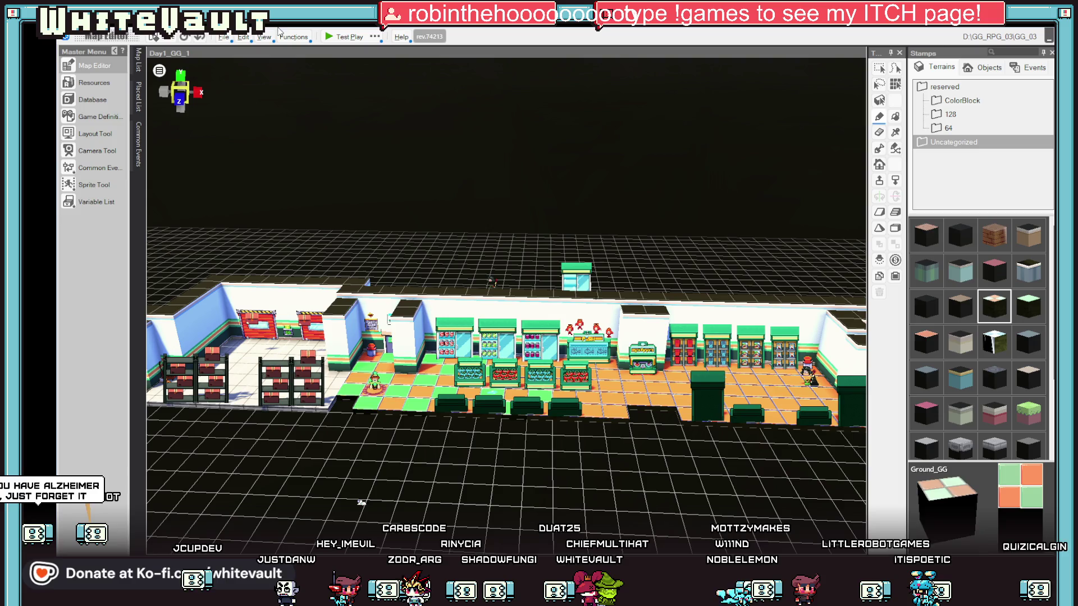
left_click(340, 37)
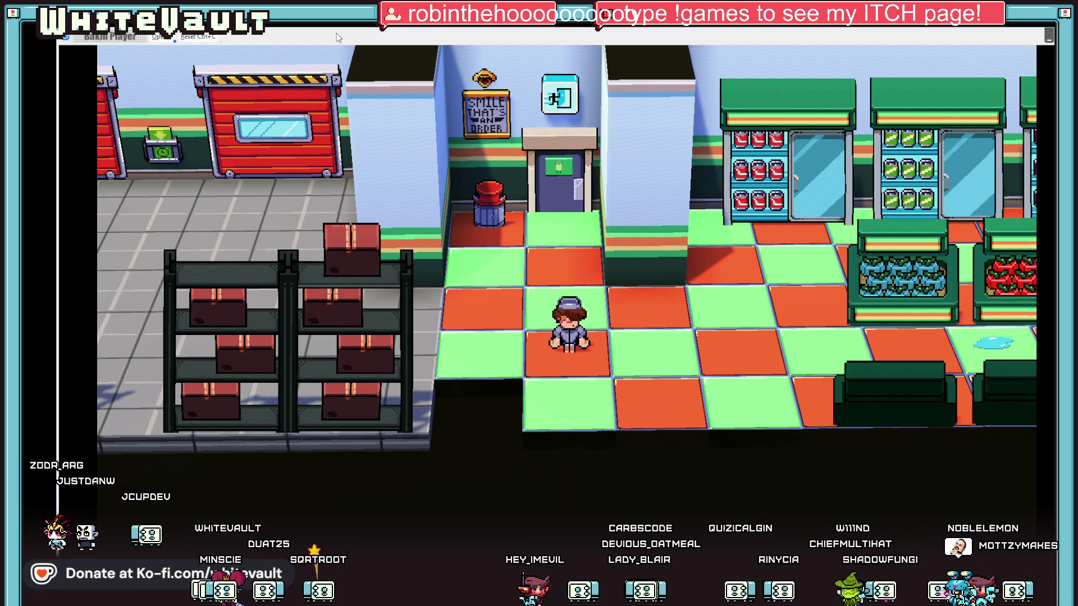
key("Right")
key("Left")
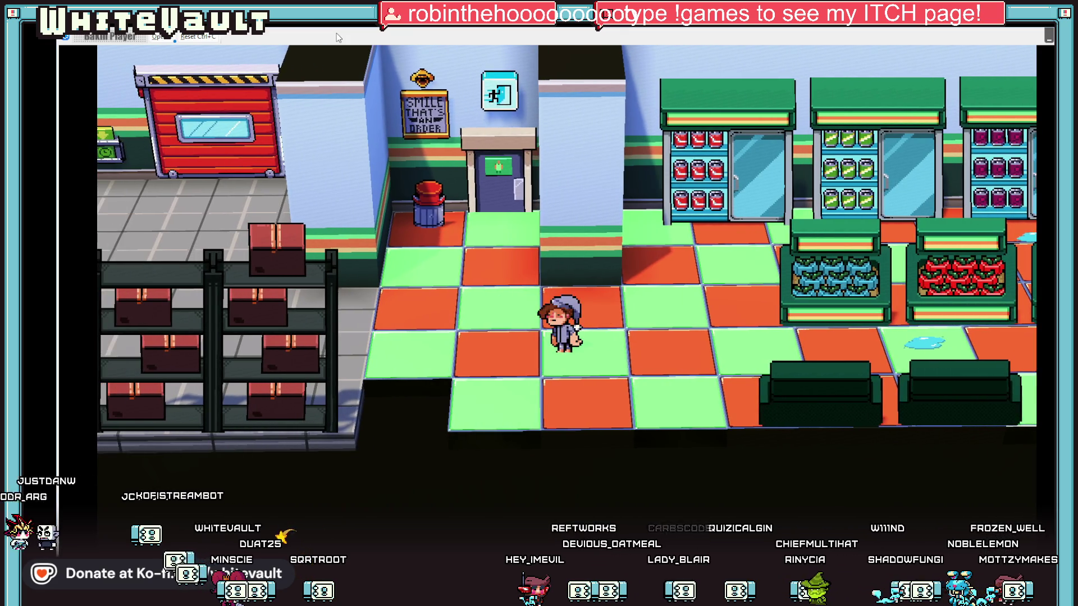
key("Right")
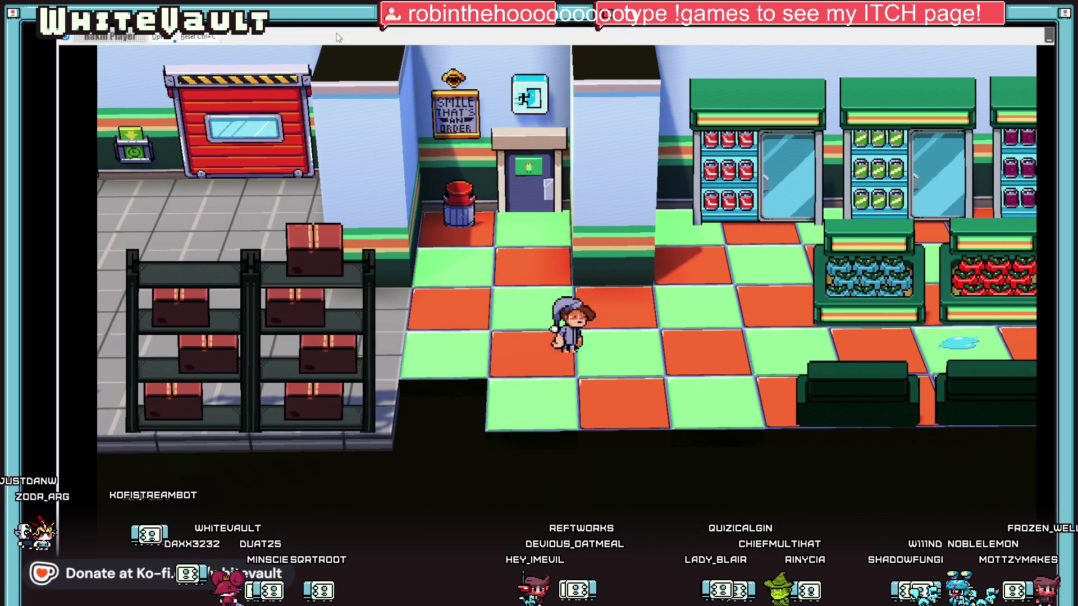
key("Left")
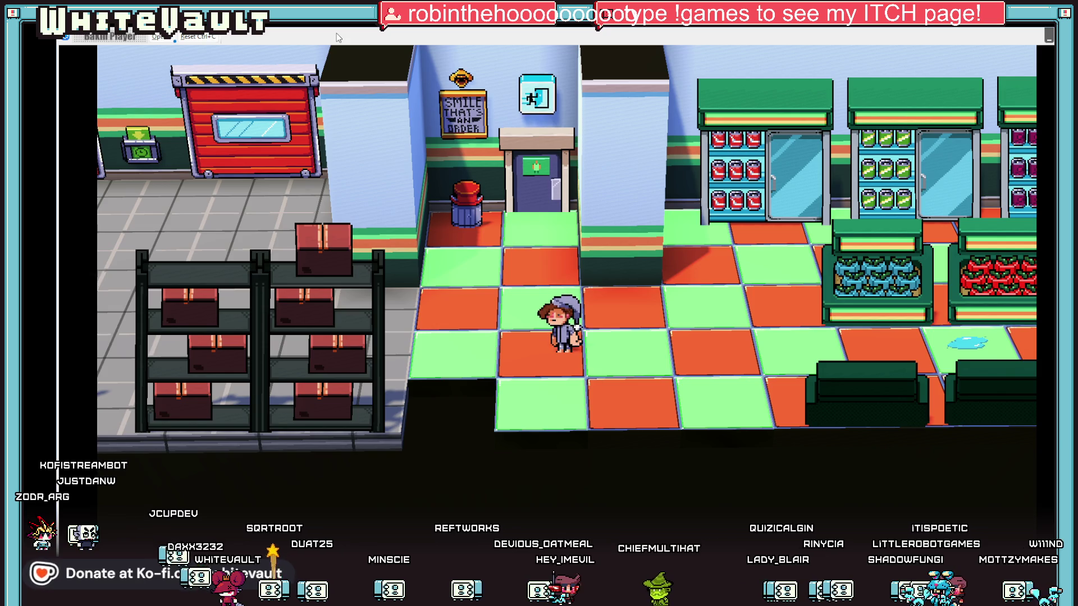
key("Right")
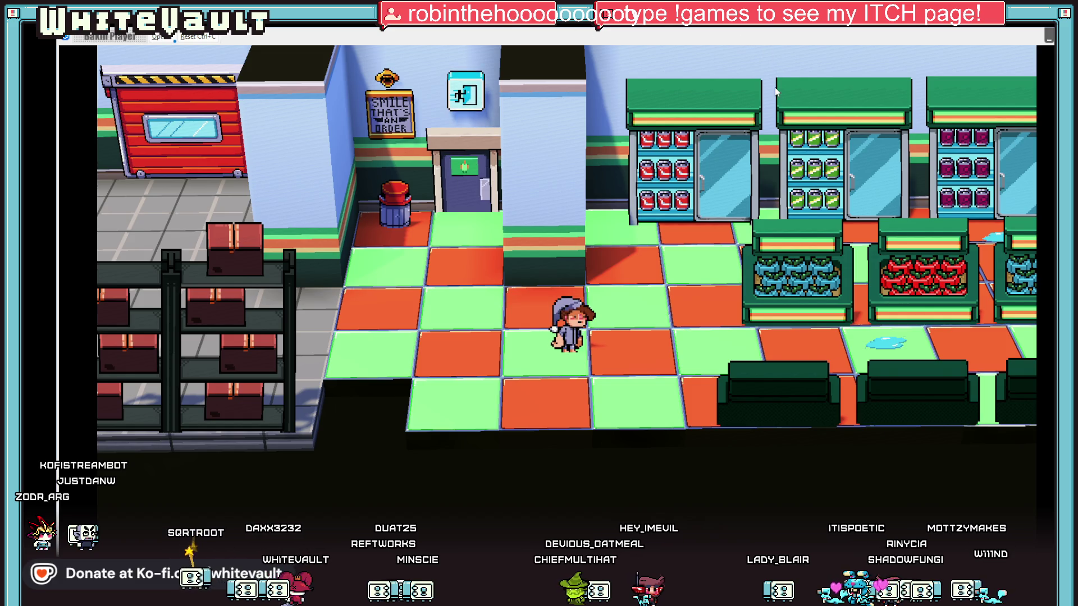
key("Escape")
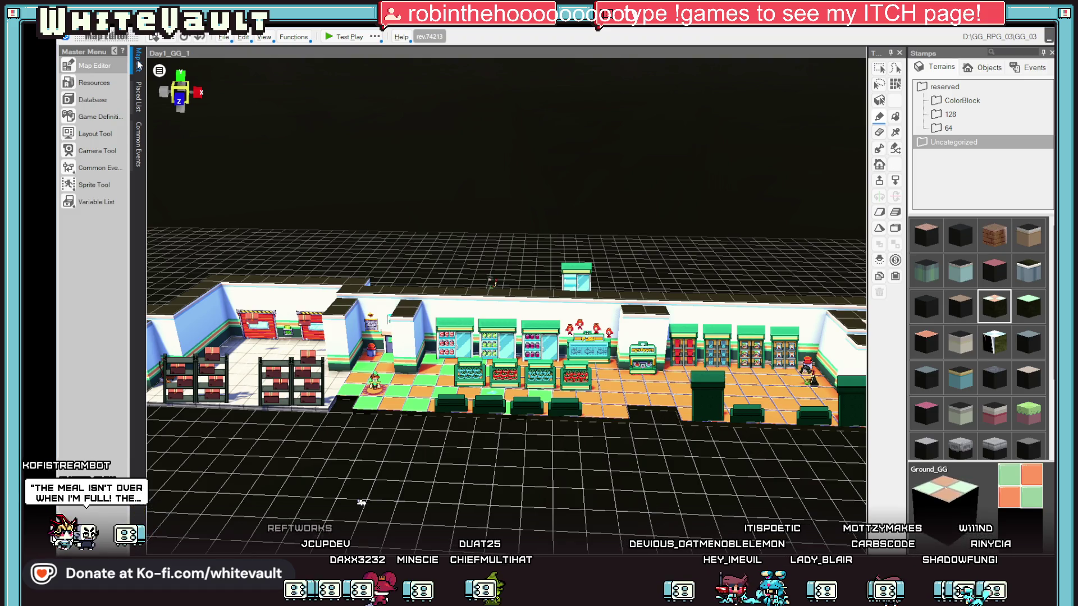
scroll(564, 236, "down", 1)
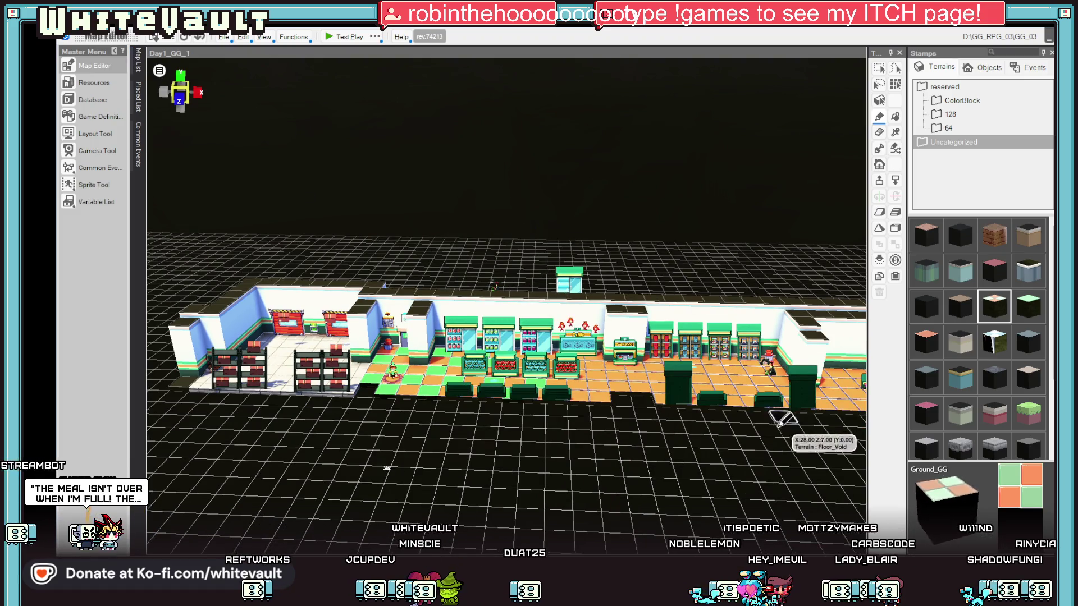
left_click(936, 341)
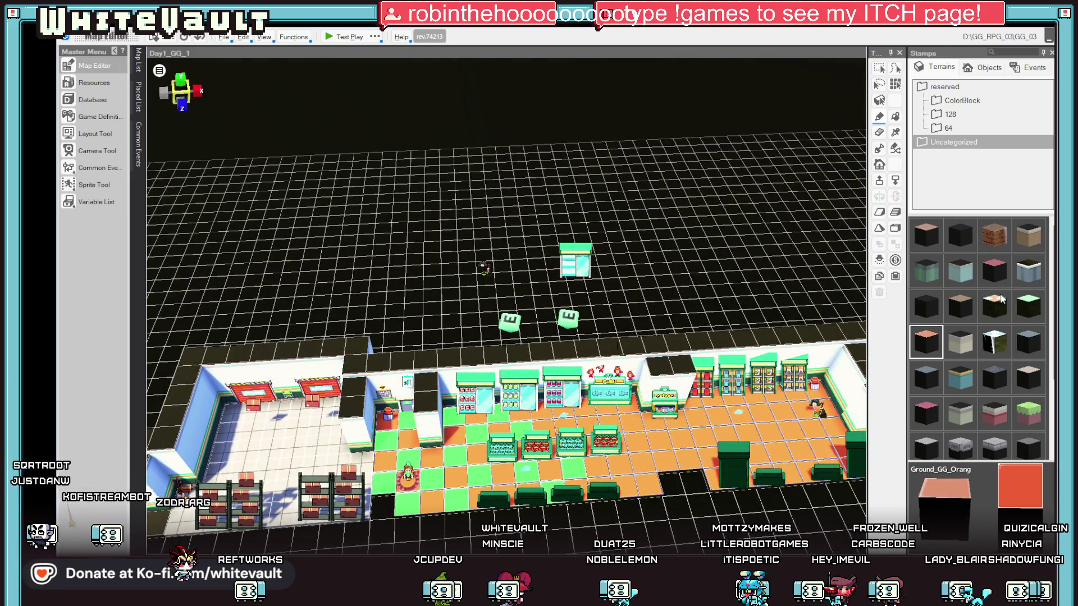
left_click(990, 307)
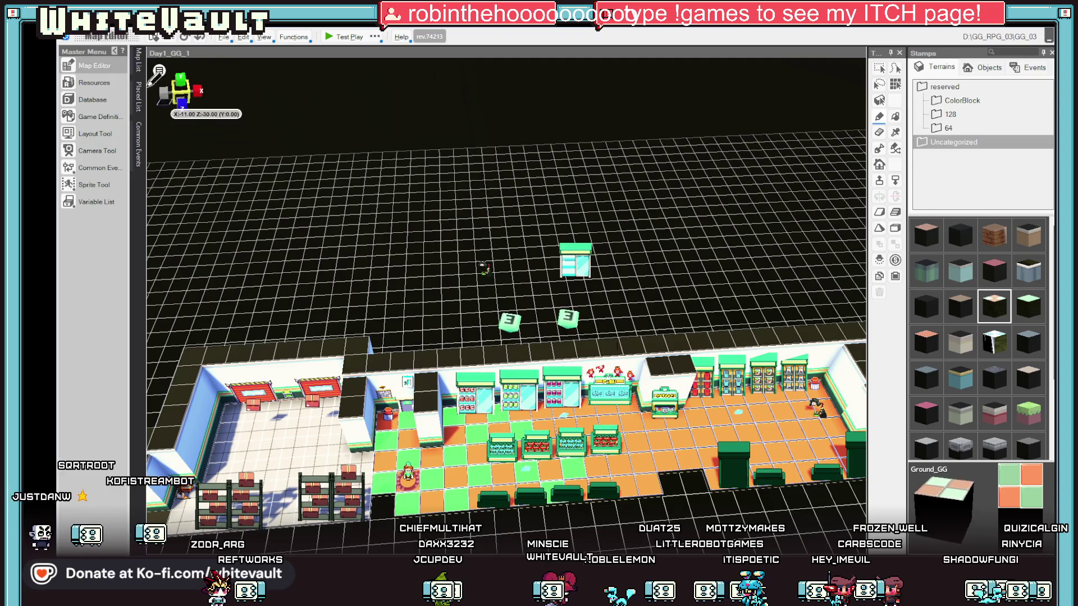
left_click(107, 89)
left_click(400, 318)
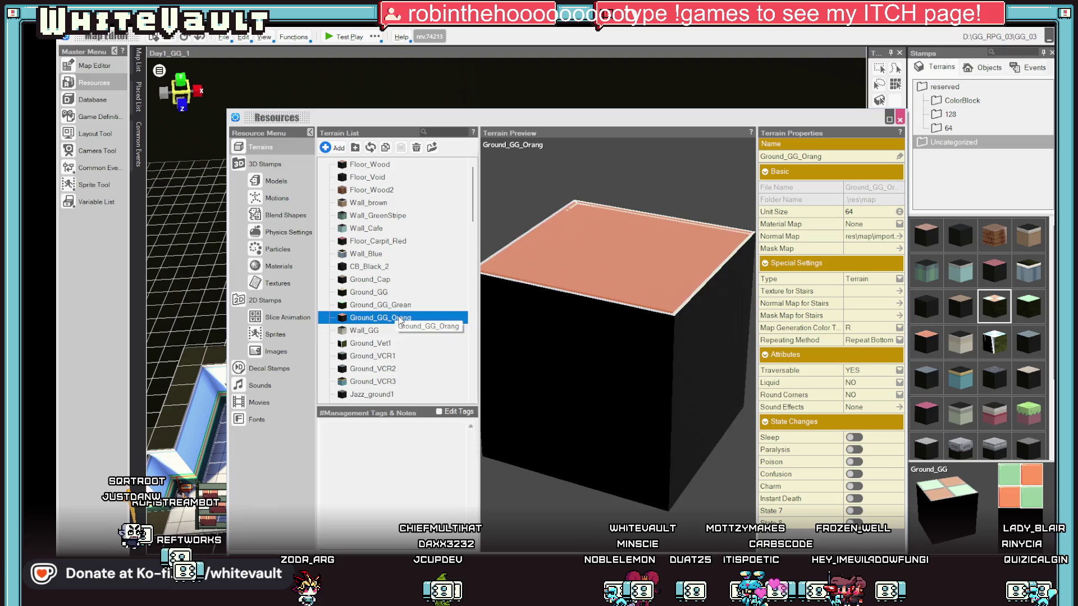
left_click(873, 237)
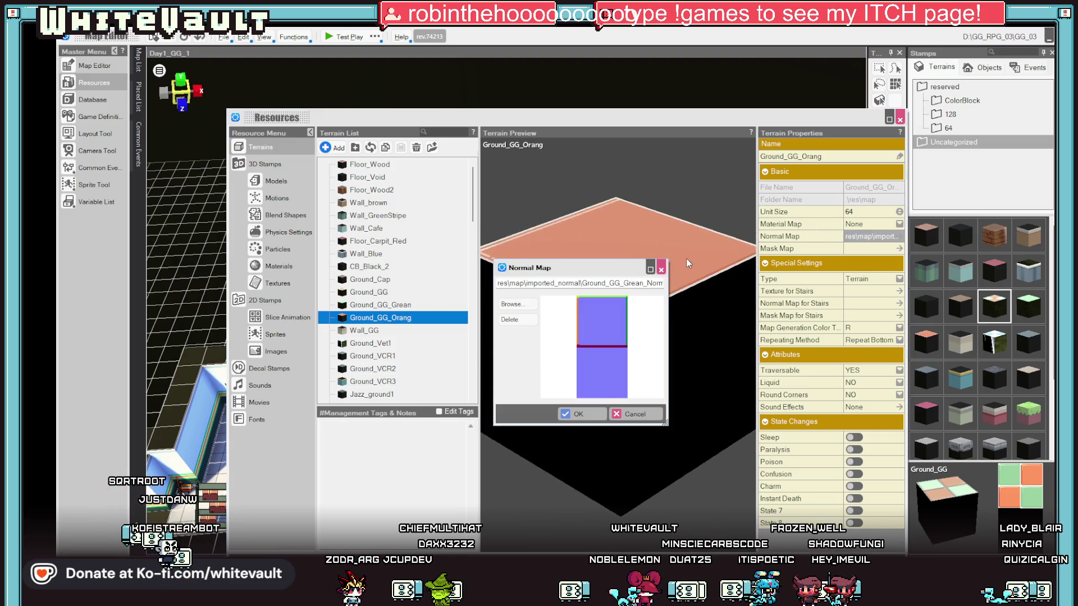
key("Escape")
key("Up")
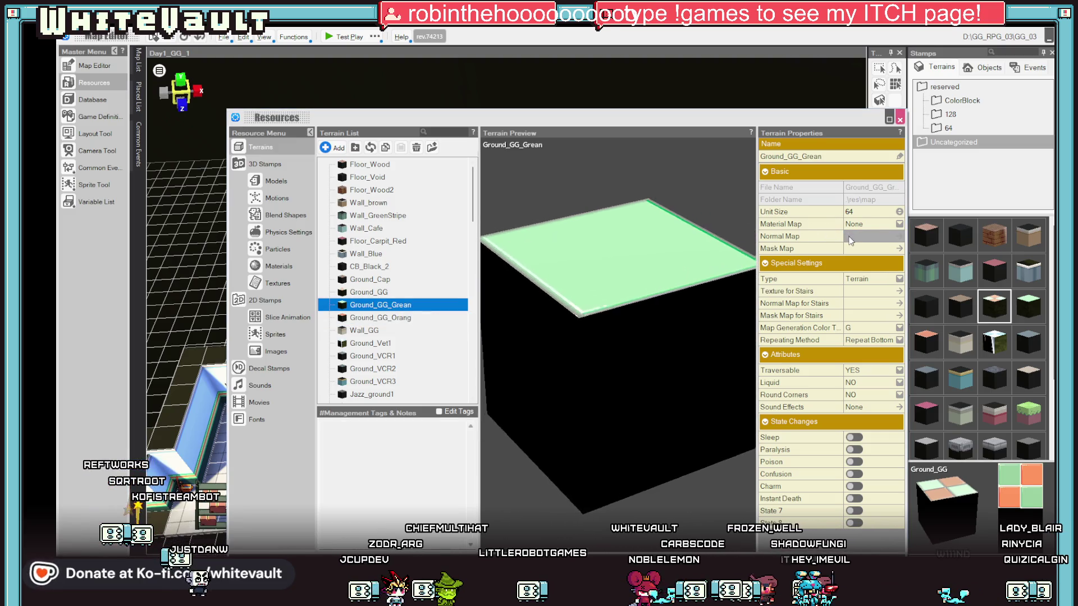
left_click(851, 240)
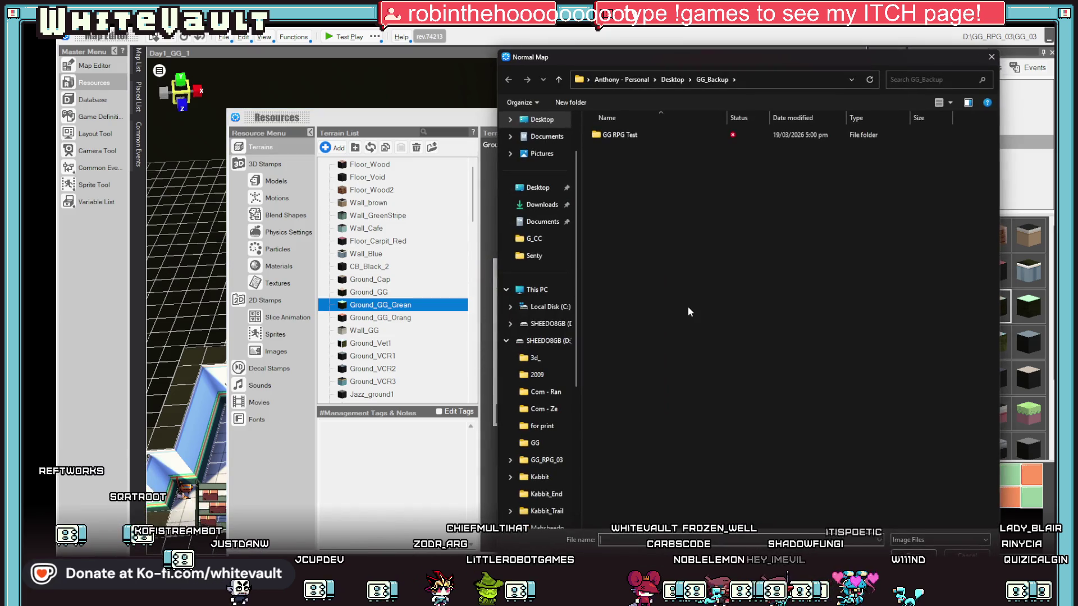
key("Escape")
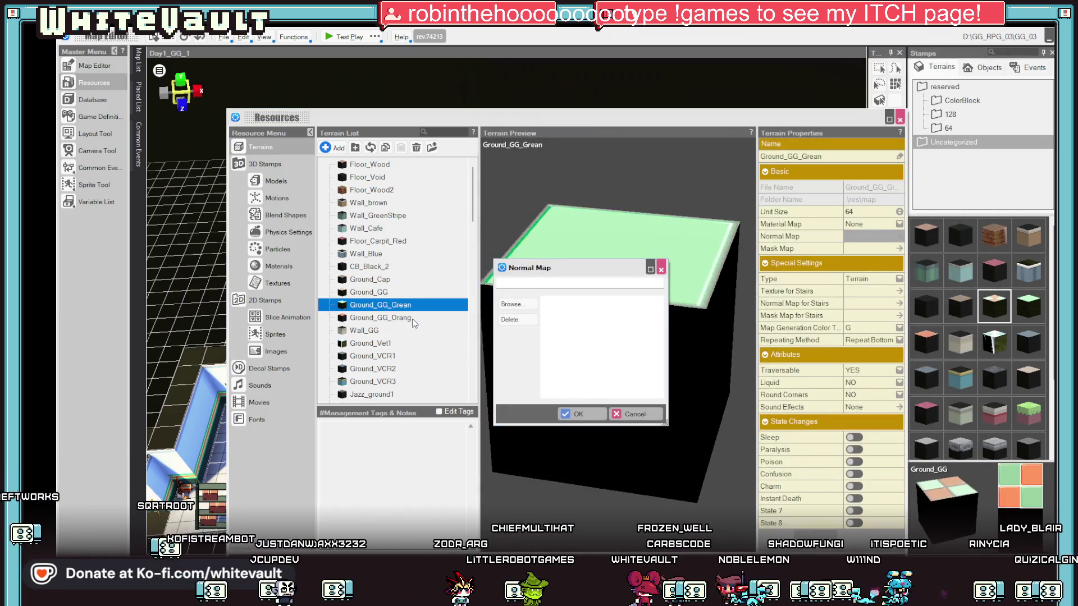
key("Escape")
left_click(397, 317)
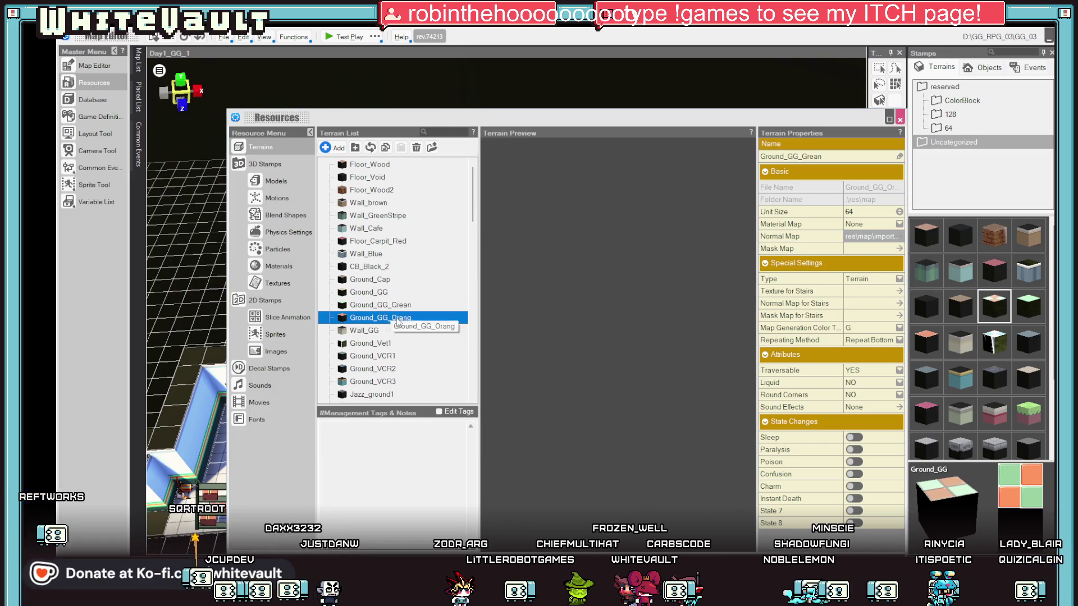
left_click(869, 237)
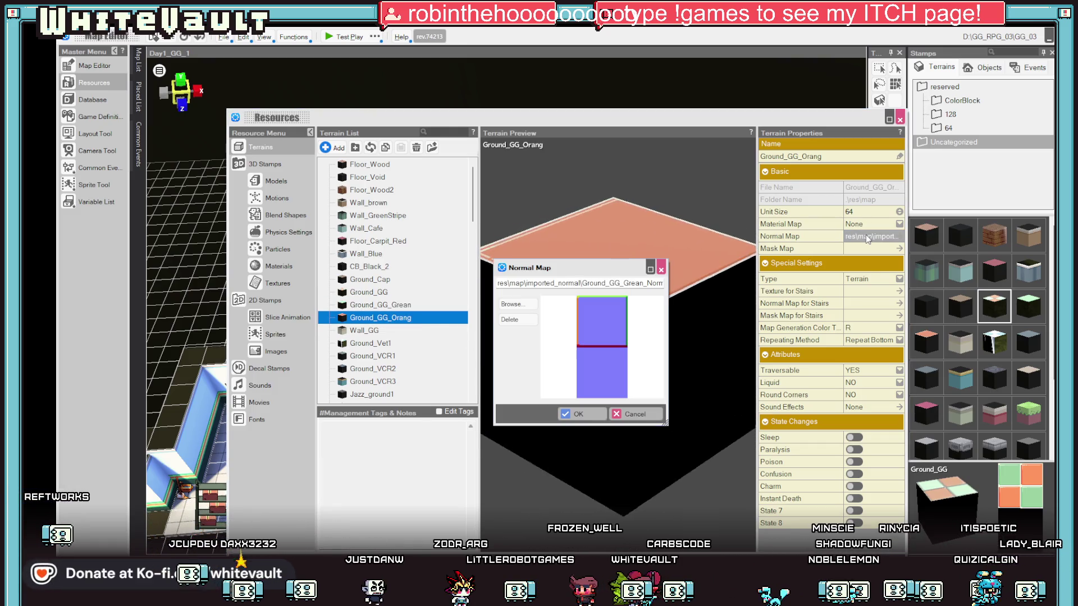
left_click(512, 304)
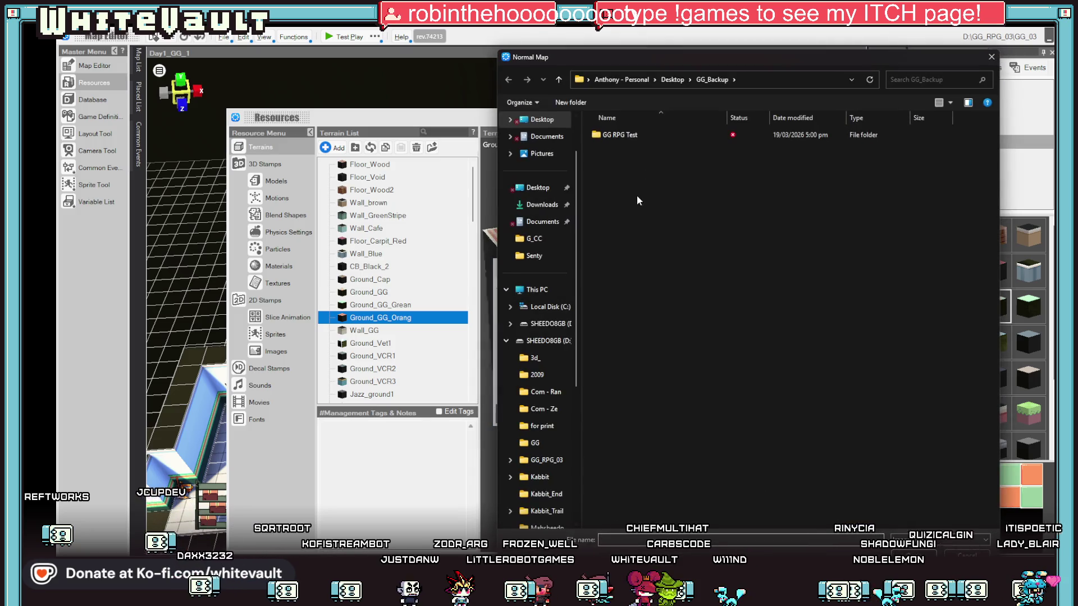
left_click(966, 555)
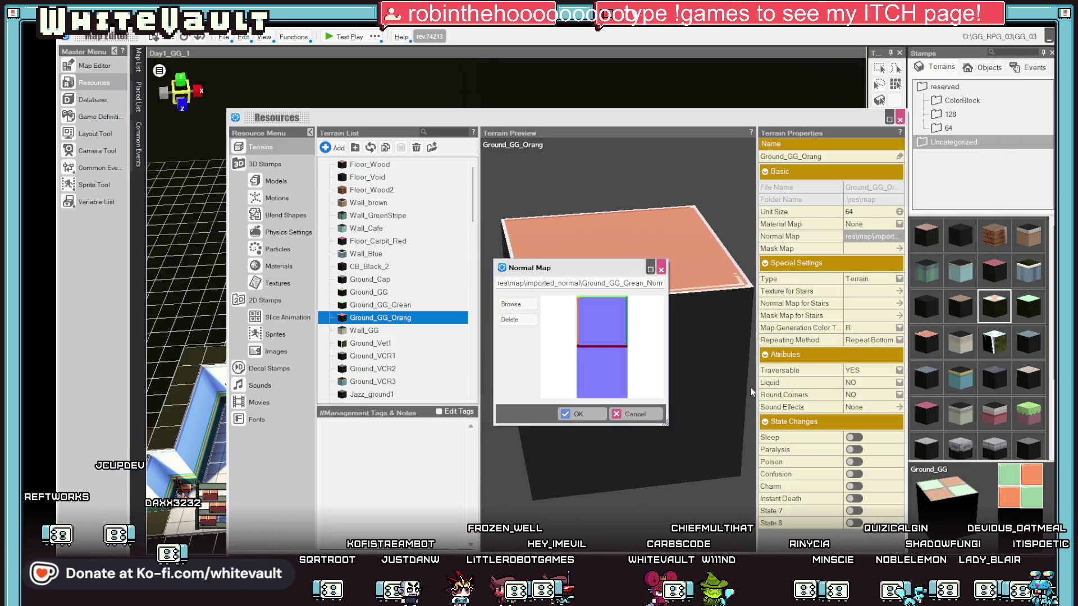
key("Return")
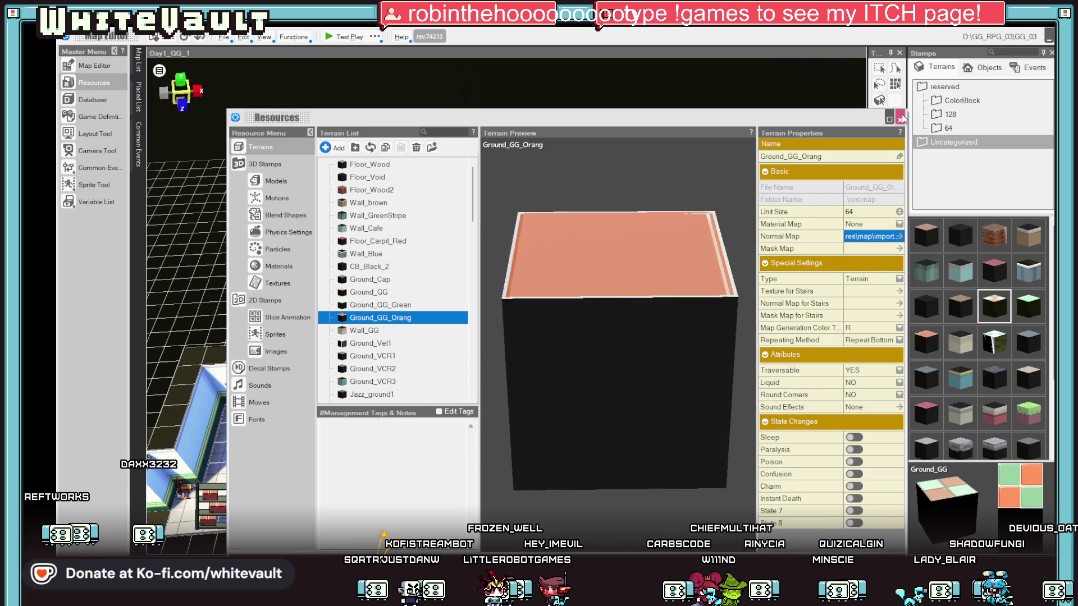
left_click(901, 118)
key("Left")
key("Left")
key("Left")
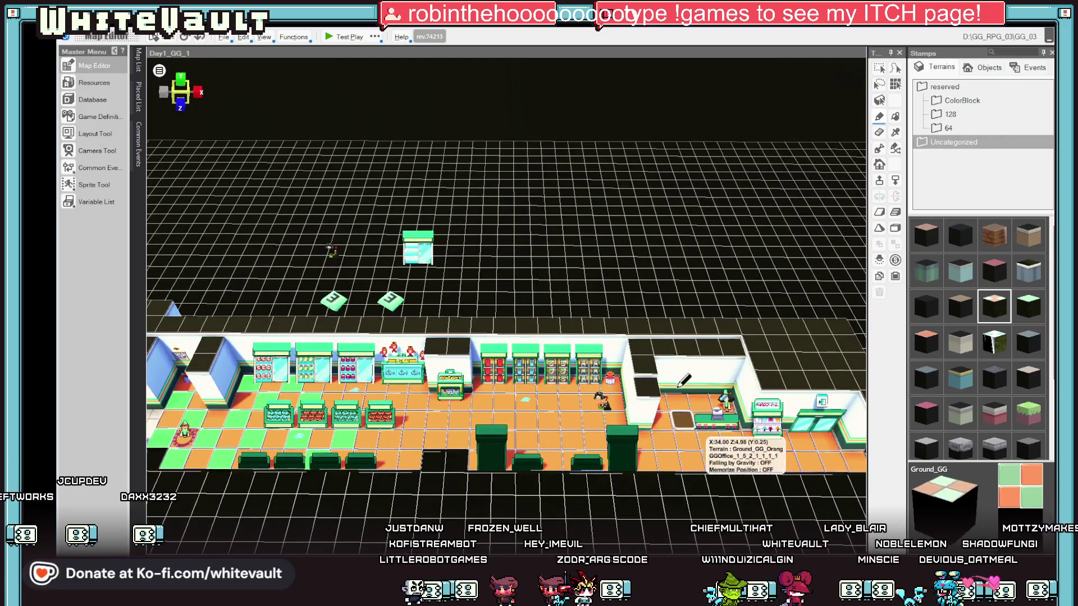
left_click(338, 37)
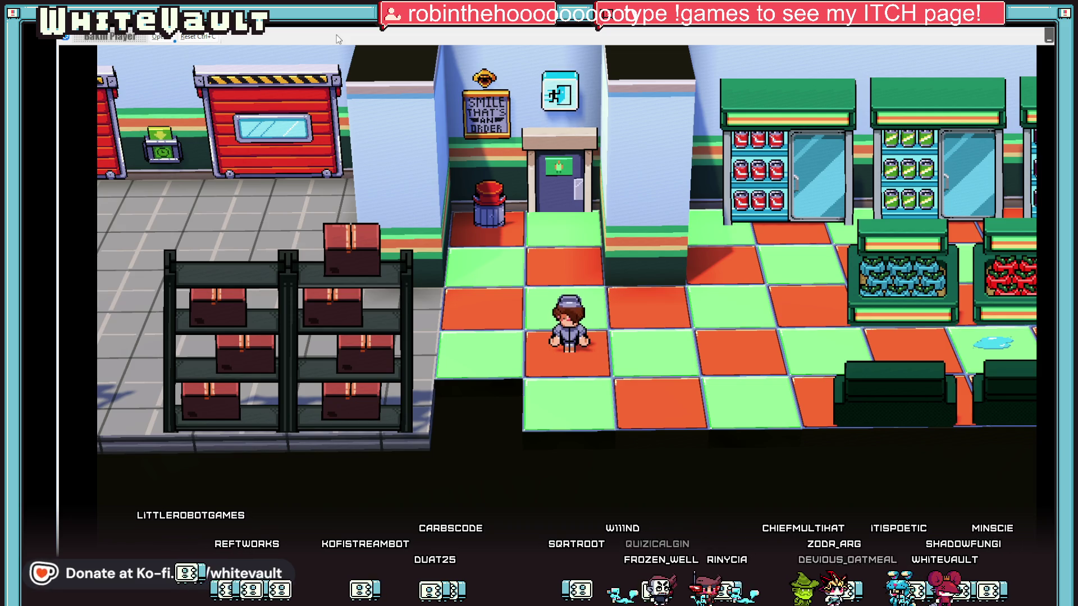
key("Right")
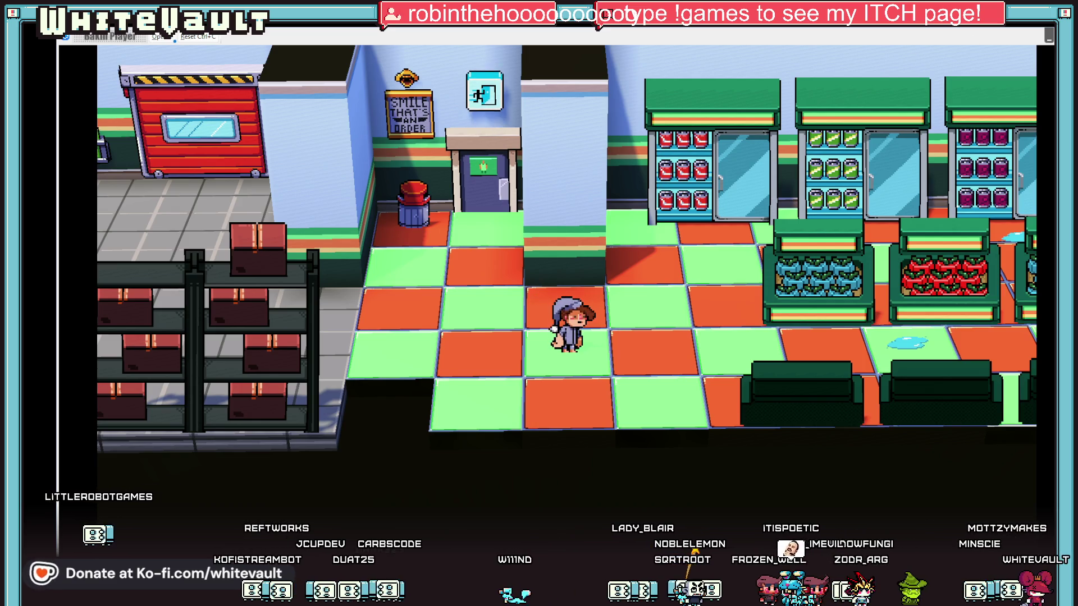
key("alt+F4")
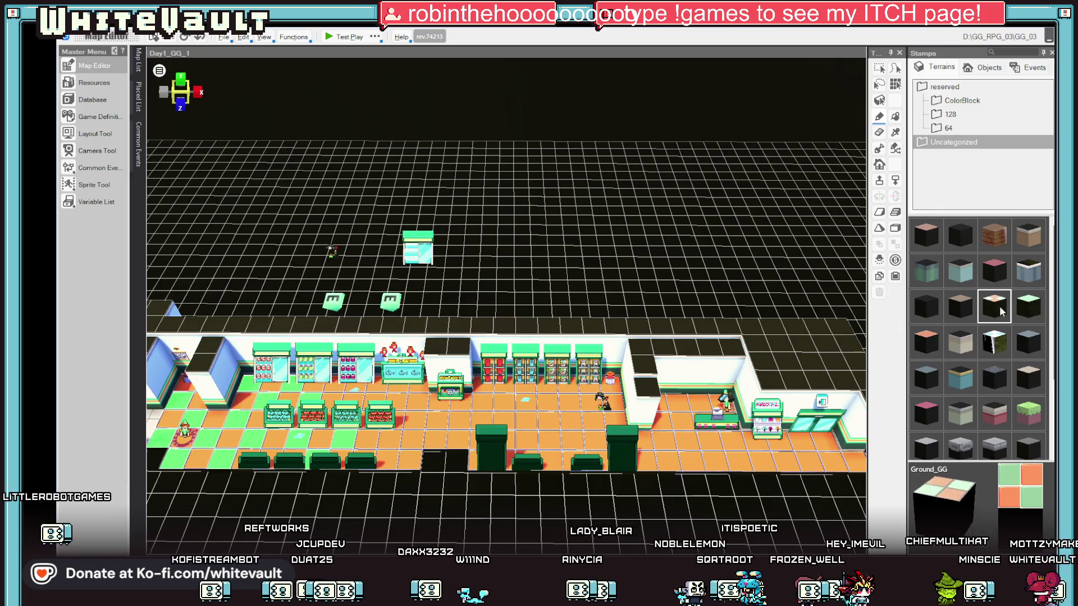
Paint the remaining green floor tiles with the orange Ground_GG_Orang terrain
left_click(921, 345)
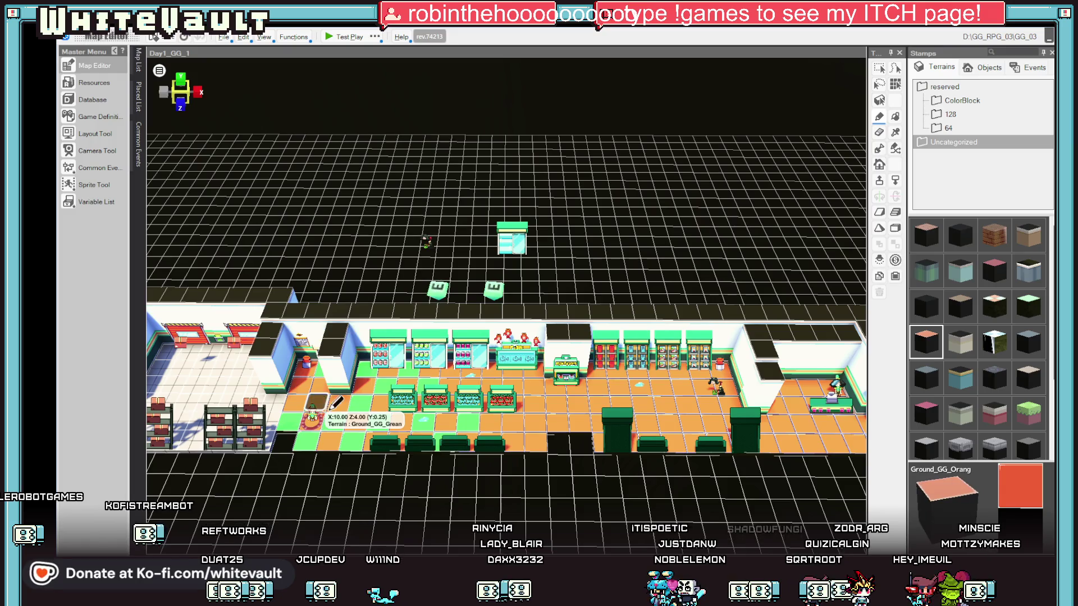
mouse_move(356, 430)
left_mouse_down()
mouse_move(306, 426)
mouse_move(369, 365)
left_mouse_up()
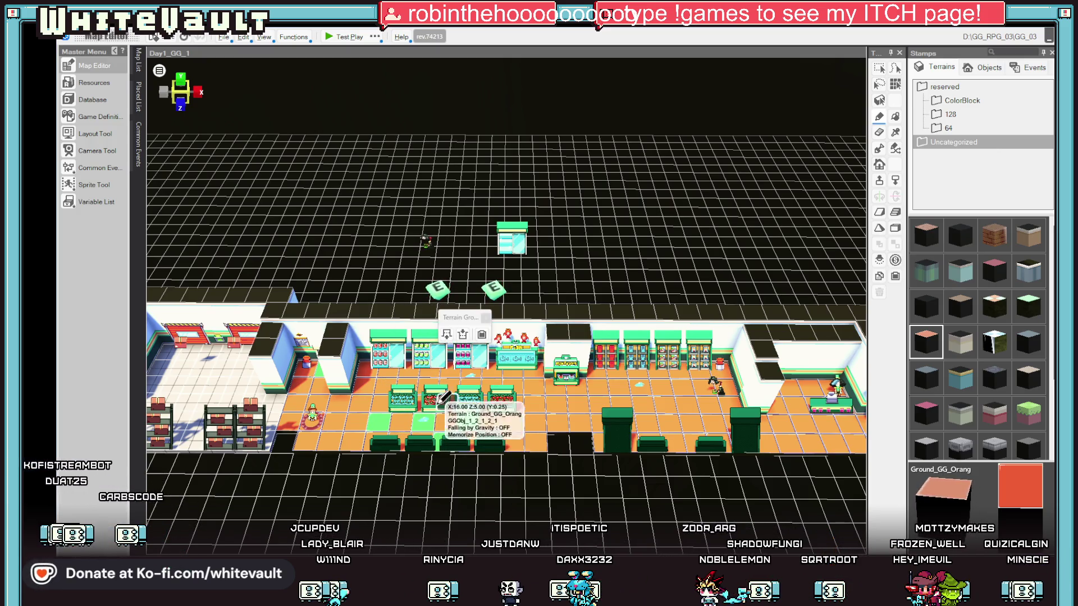
left_click(424, 421)
left_click(380, 421)
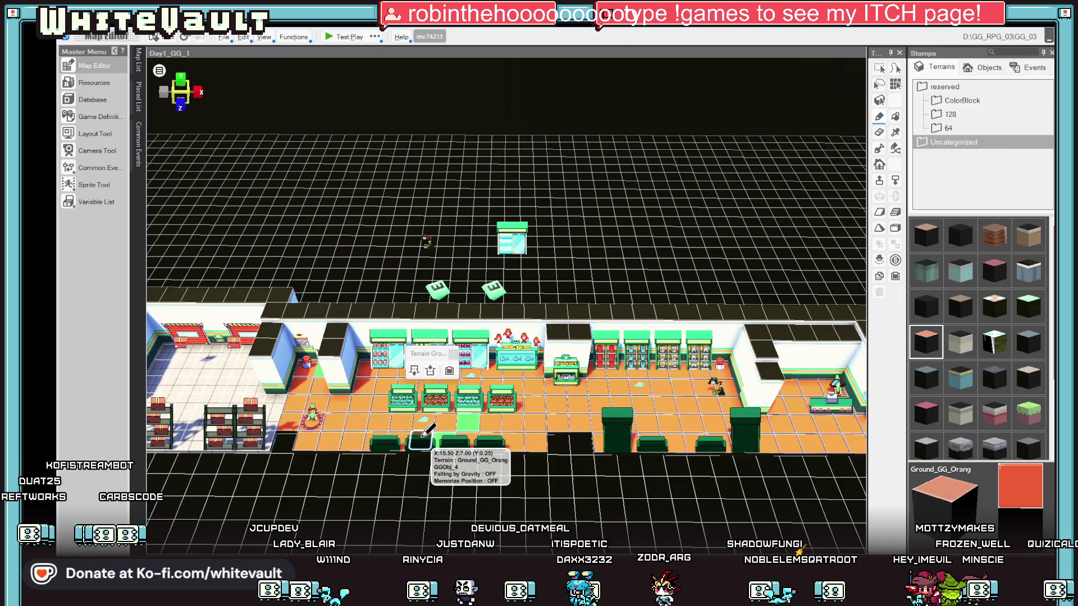
left_click(467, 421)
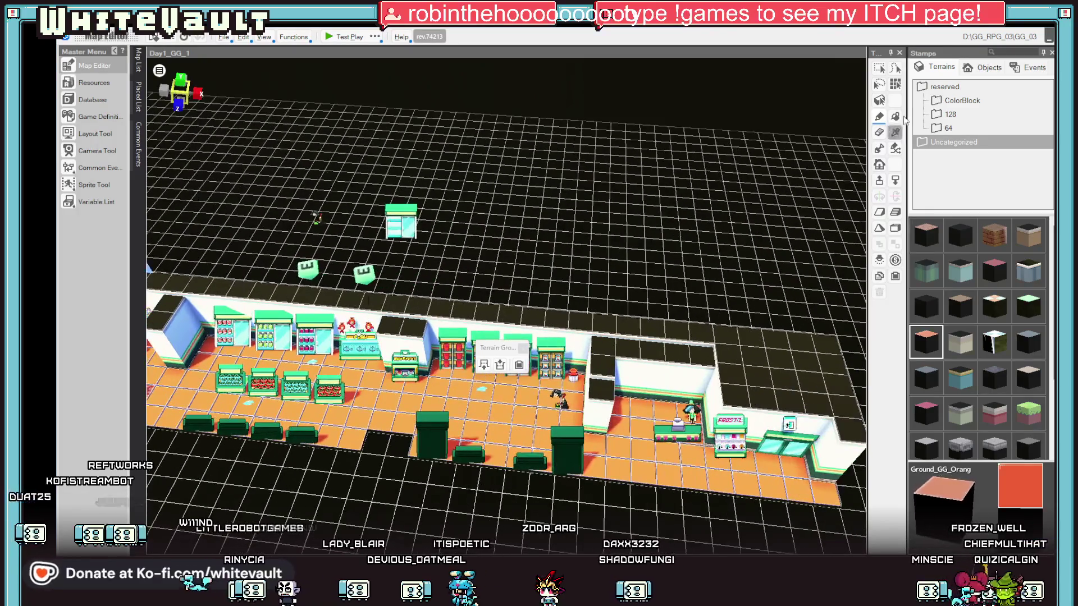
Select the shop counter event and launch a test play
left_click(878, 69)
left_click(676, 442)
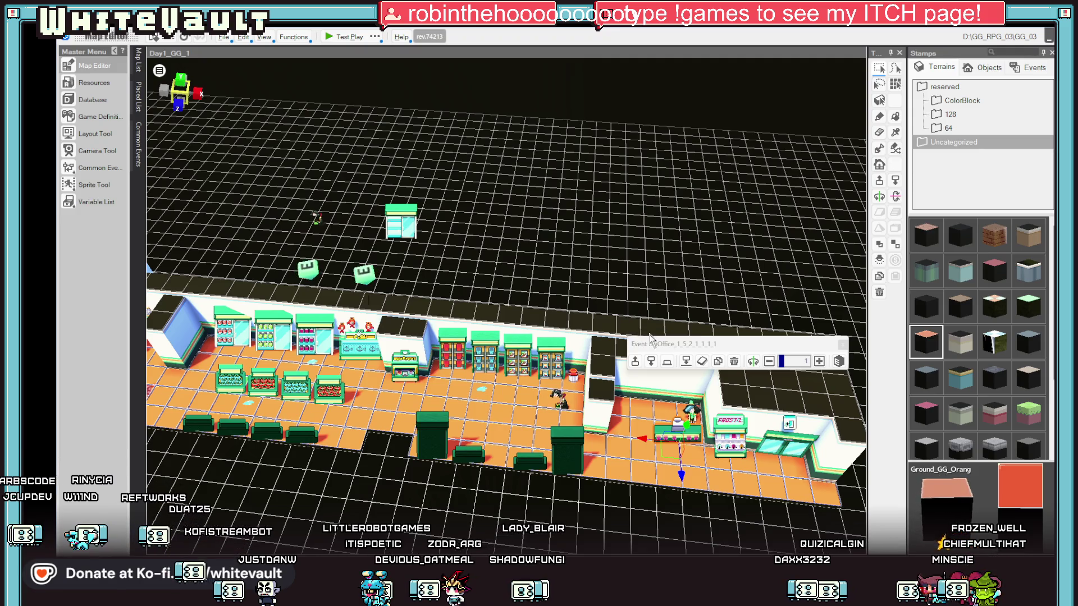
left_click(339, 39)
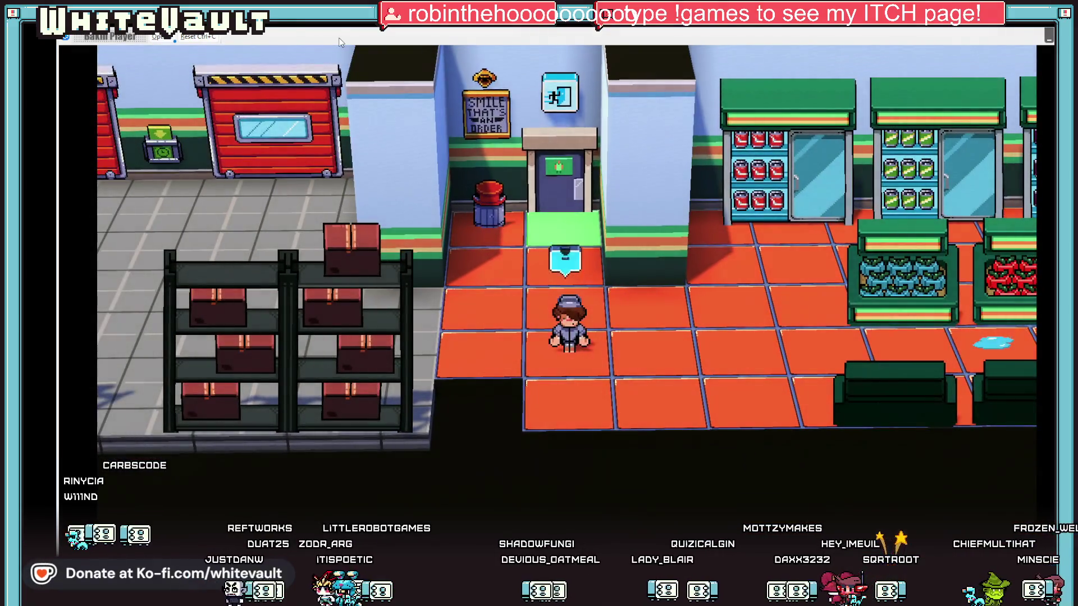
Walk the player right through the store, around the shop counter and to the exit doors
key("Right")
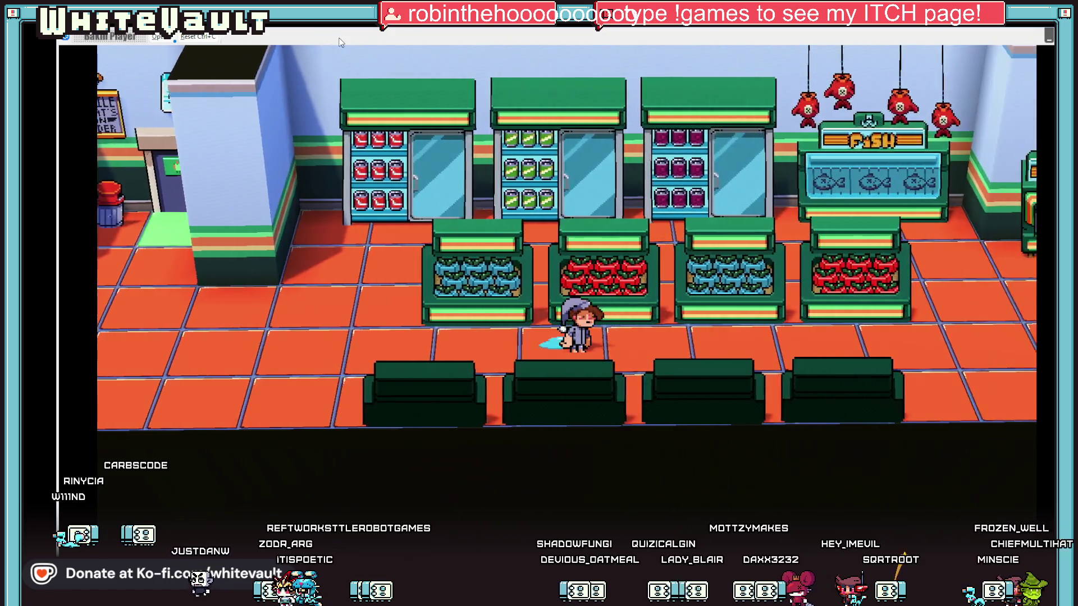
key("Right")
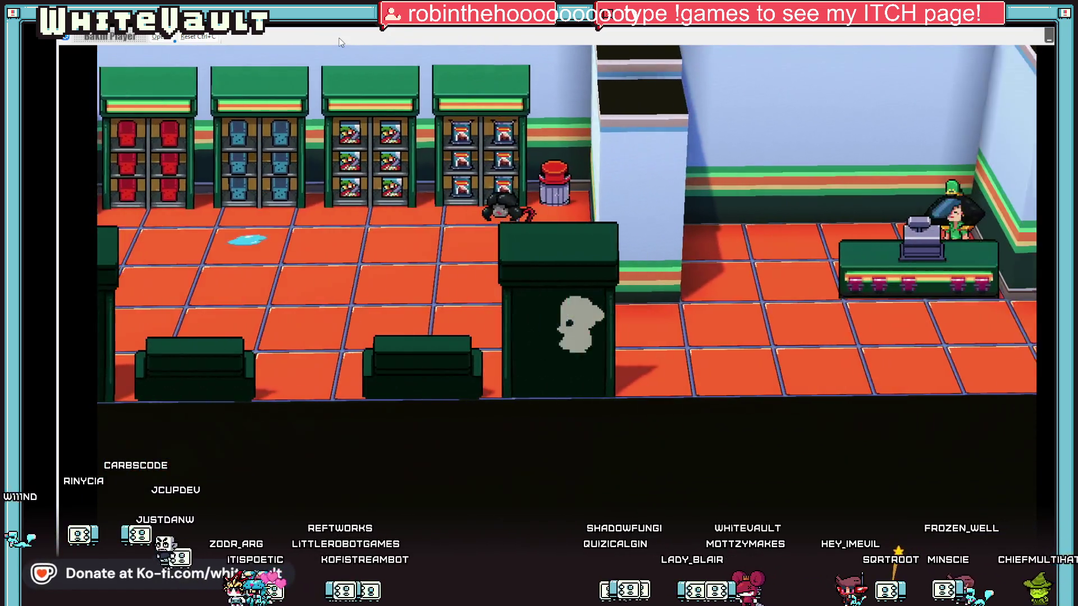
key("Right")
key("Up")
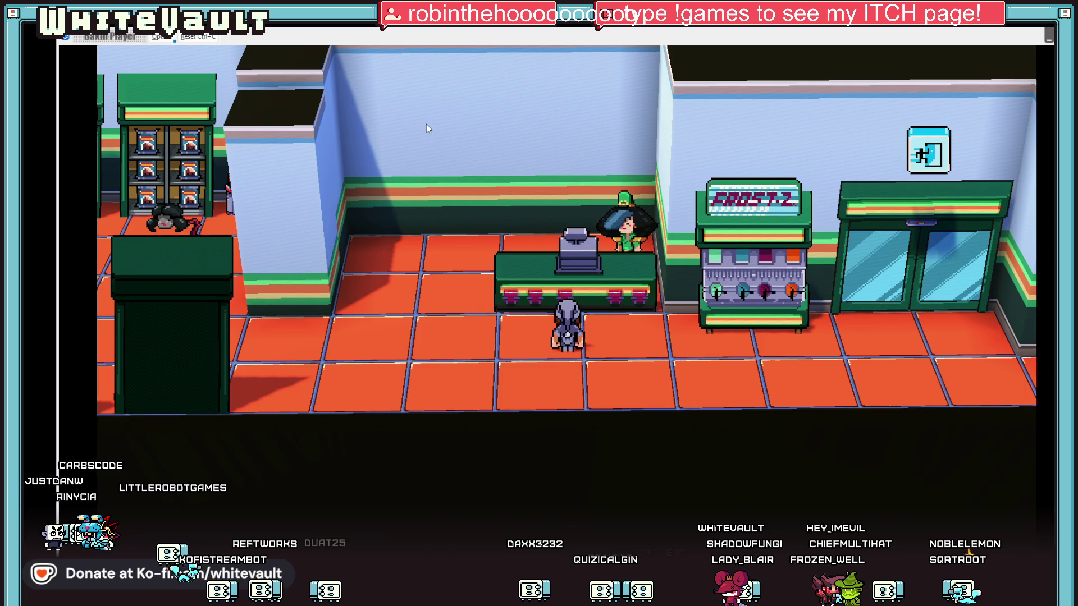
key("Left")
key("Up")
key("Down")
key("Right")
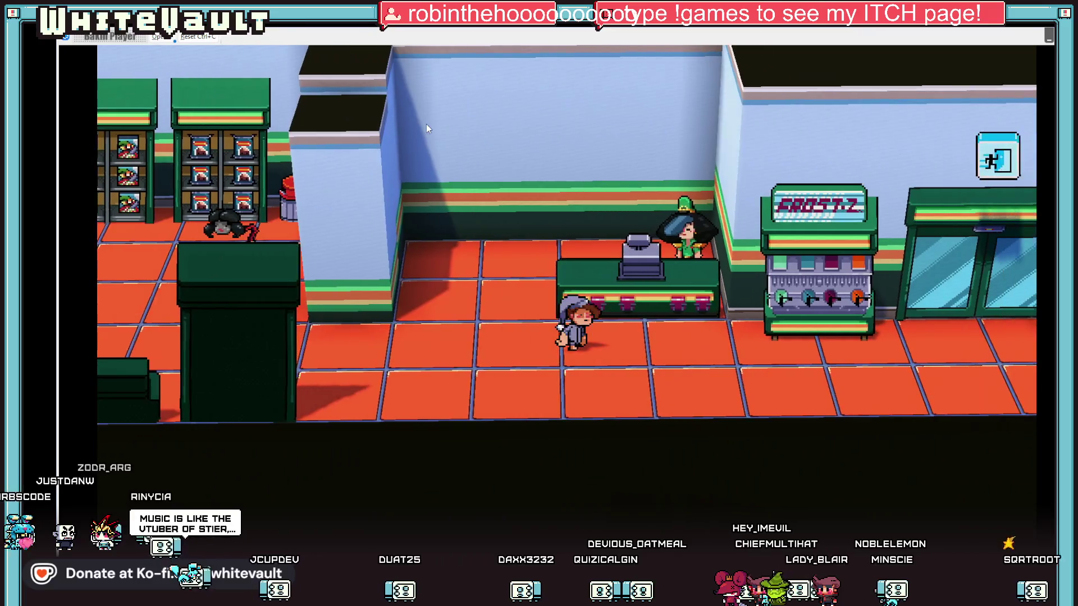
key("Right")
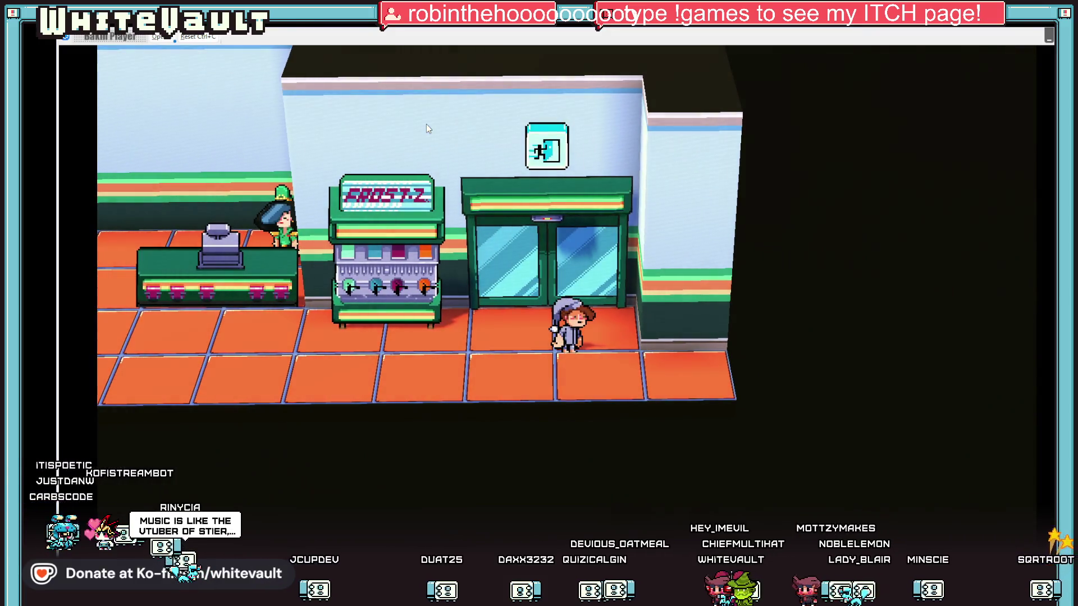
key("Left")
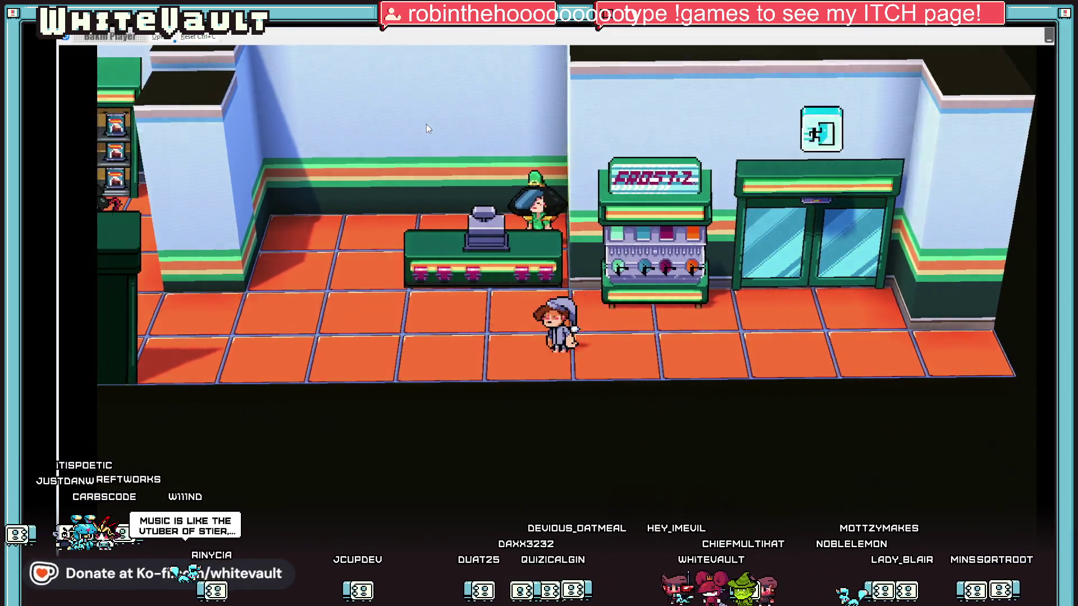
key("Left")
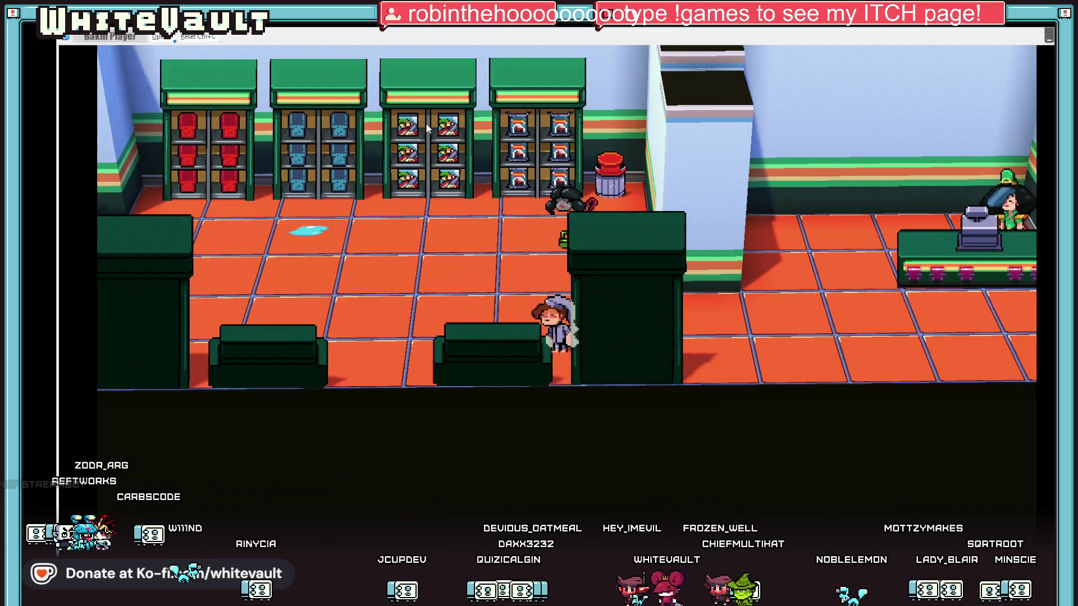
Walk the player left past the coffee and fish counters toward the back door, then back right
key("Left")
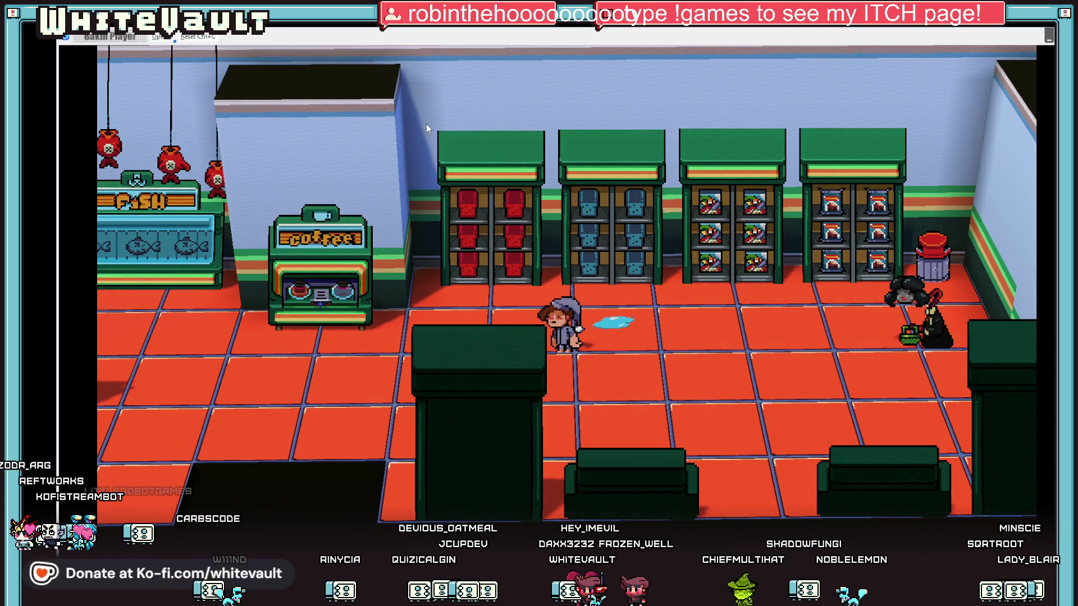
key("Left")
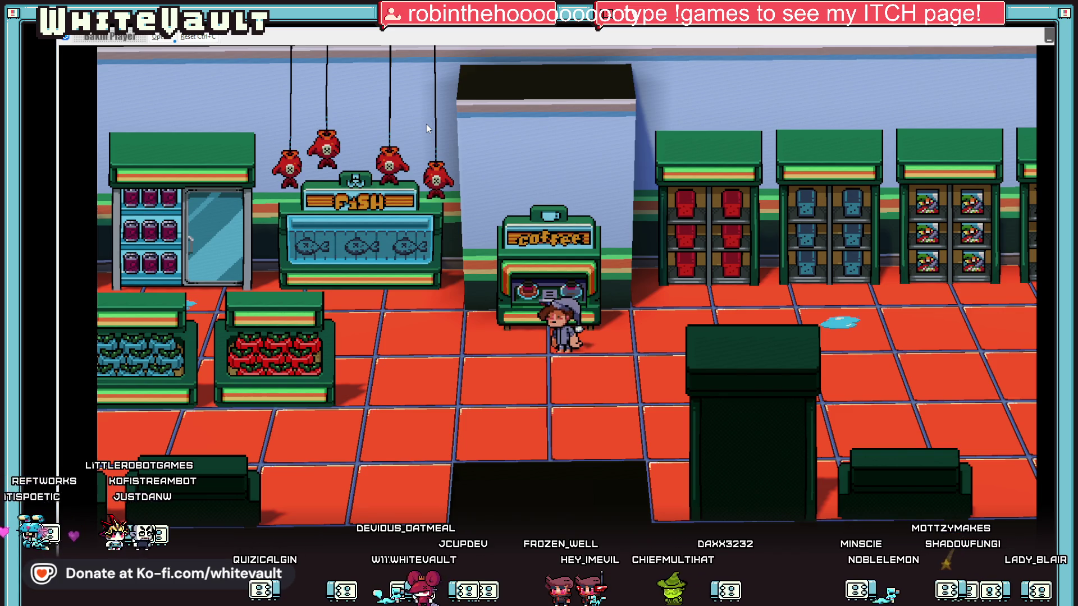
key("Left")
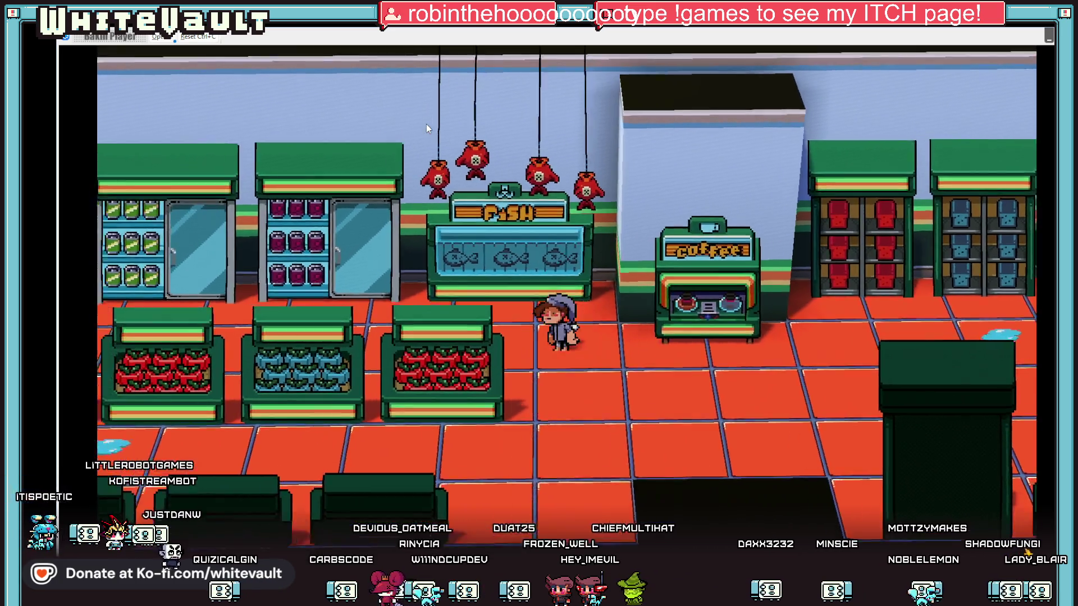
key("Left")
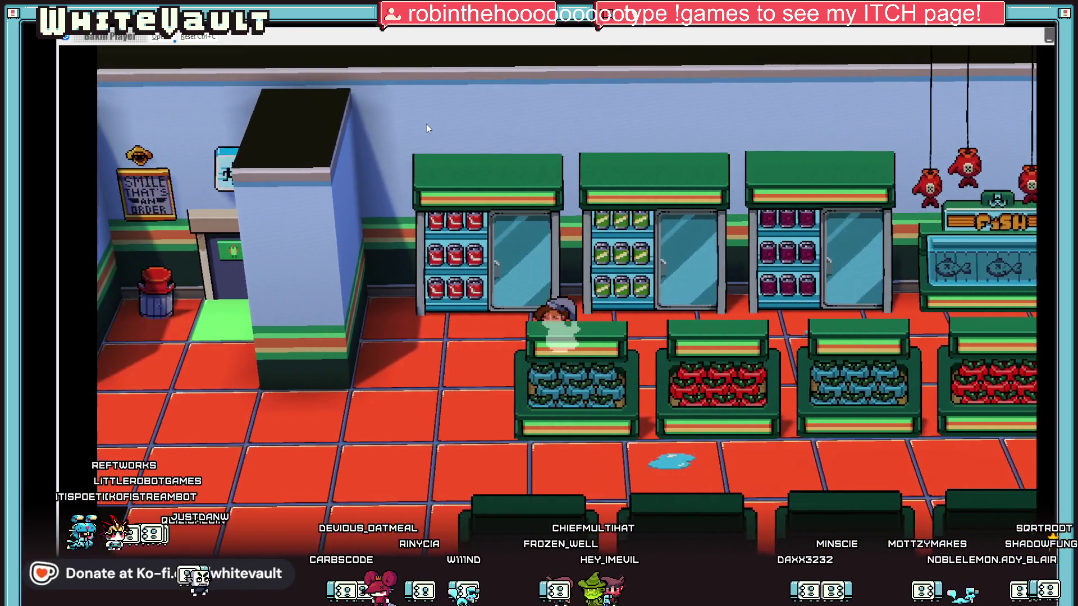
key("Right")
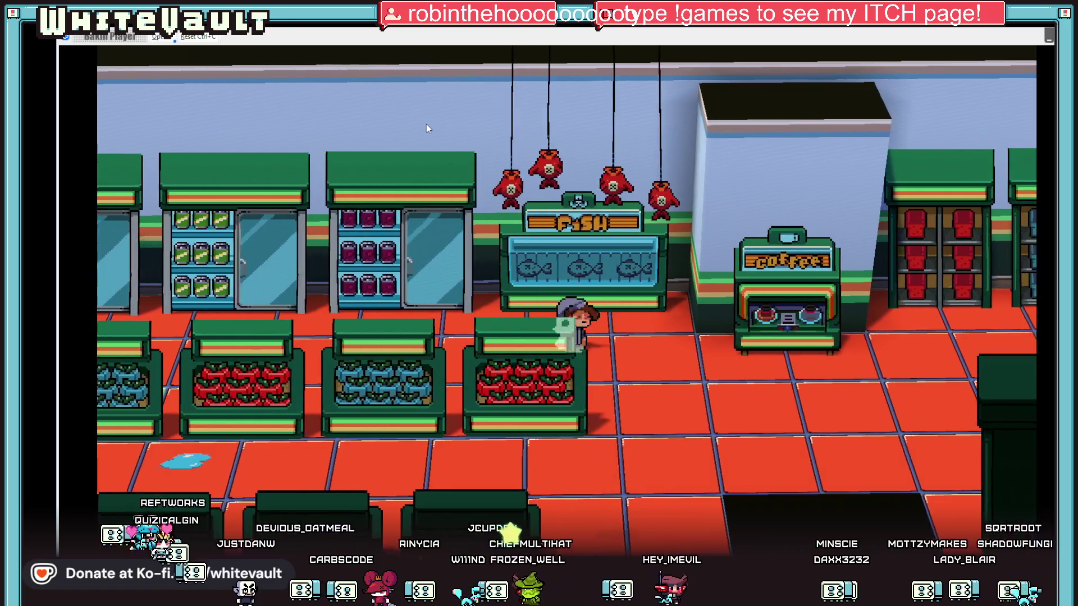
key("Right")
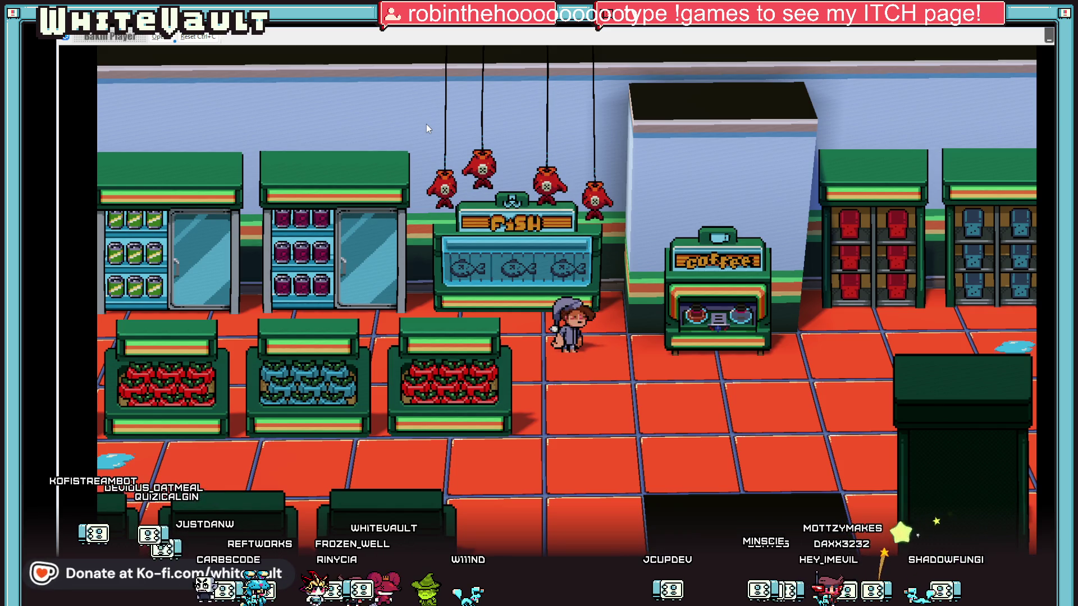
Walk the player past the puddle to the shop counter, then end the test play with Alt+F4
key("Right")
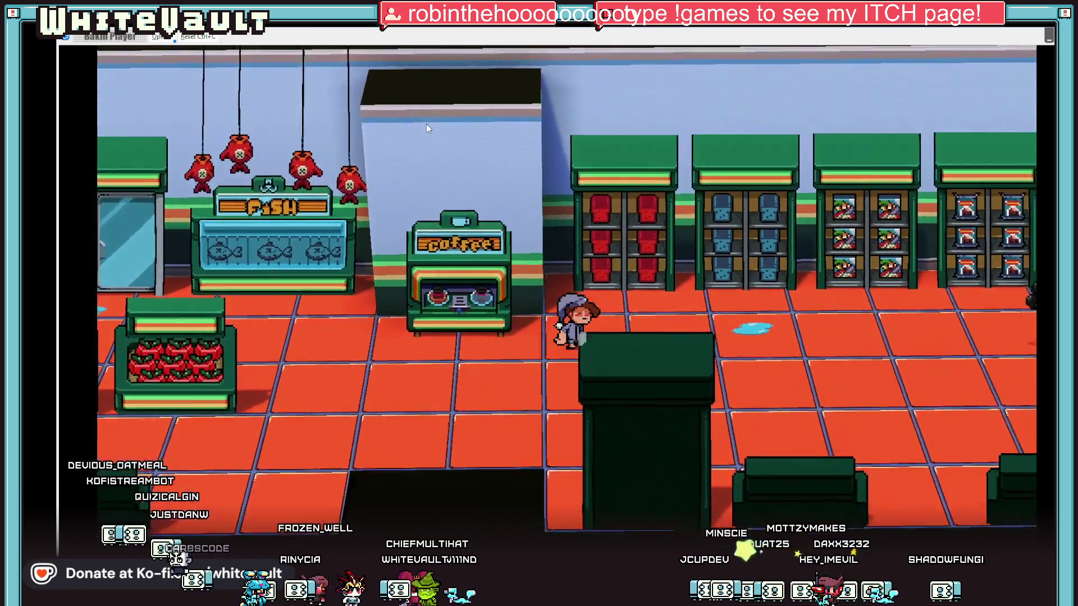
key("Right")
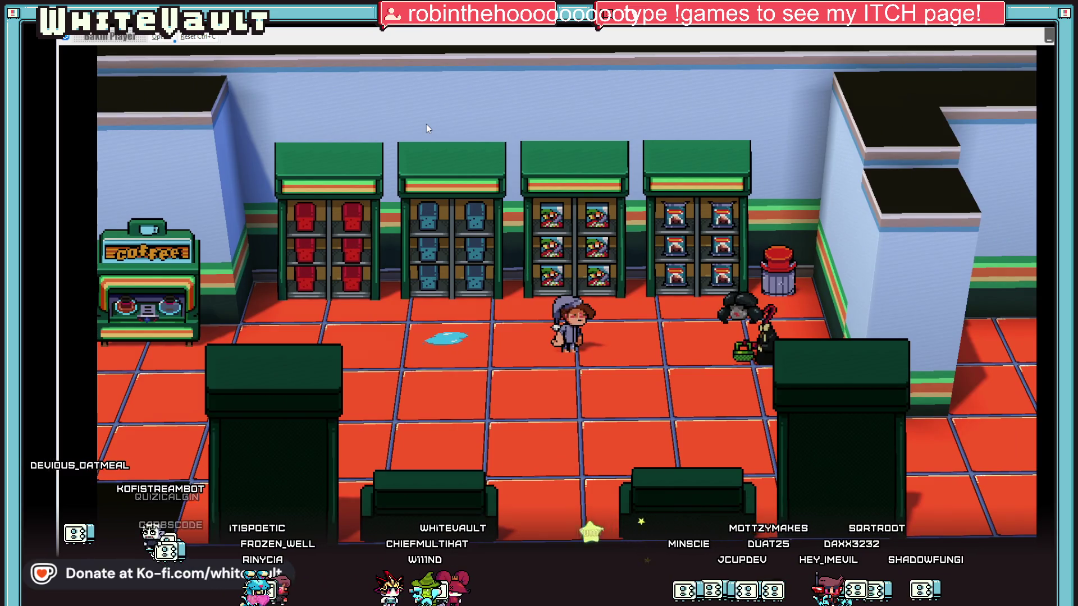
key("Left")
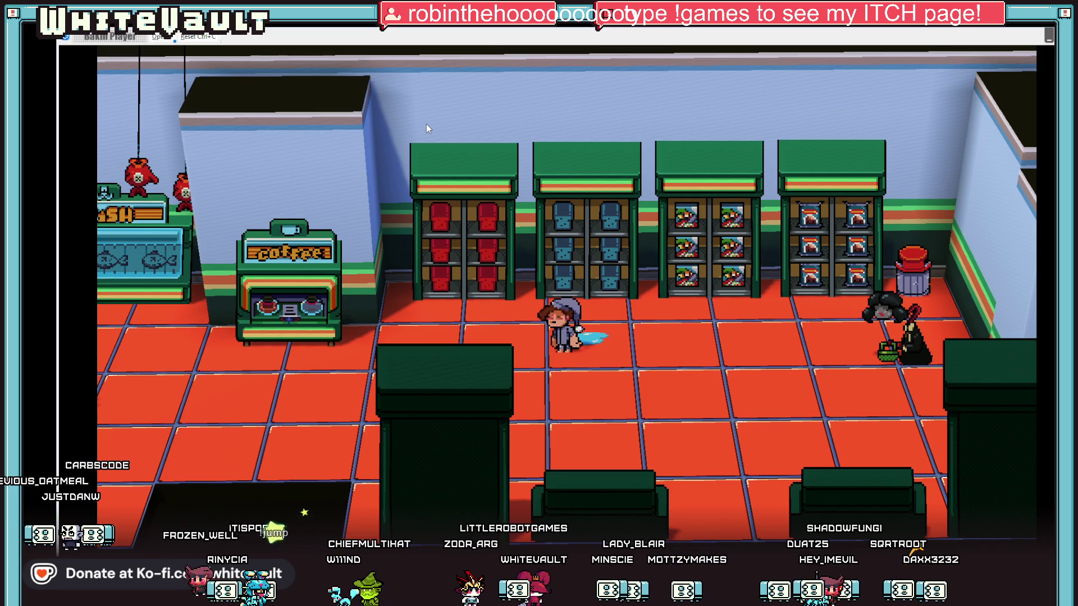
key("Down")
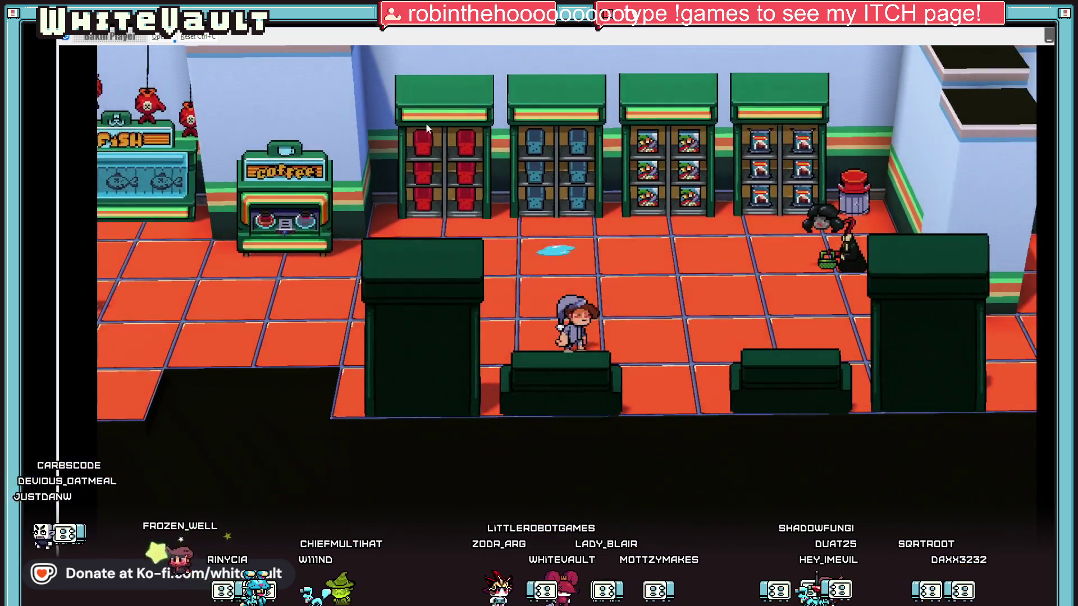
key("Right")
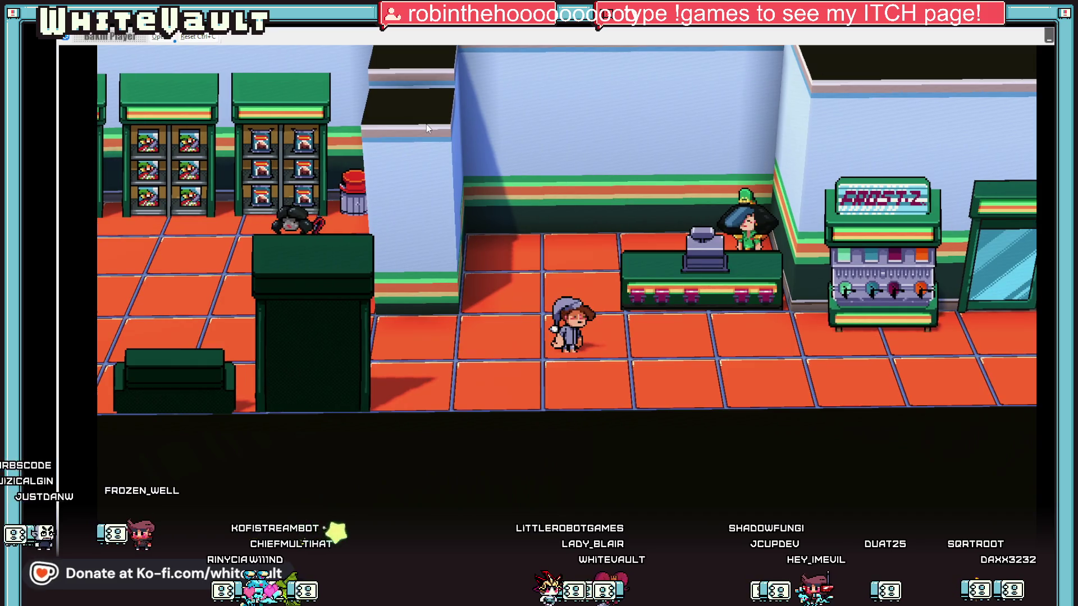
key("alt+F4")
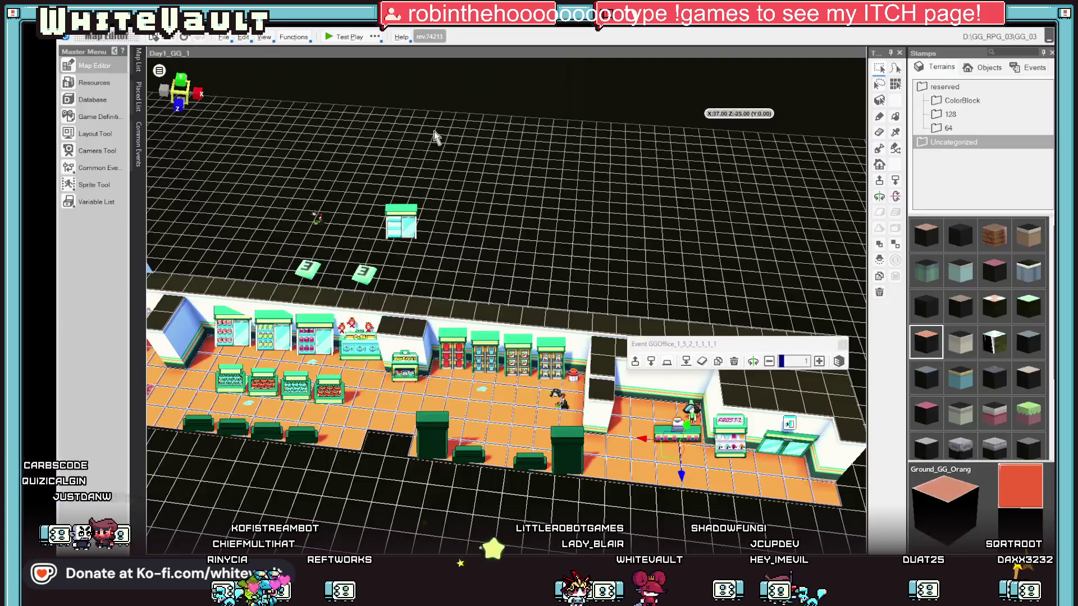
Inspect the counter event's settings and close them without changes
double_click(681, 440)
scroll(492, 276, "down", 1)
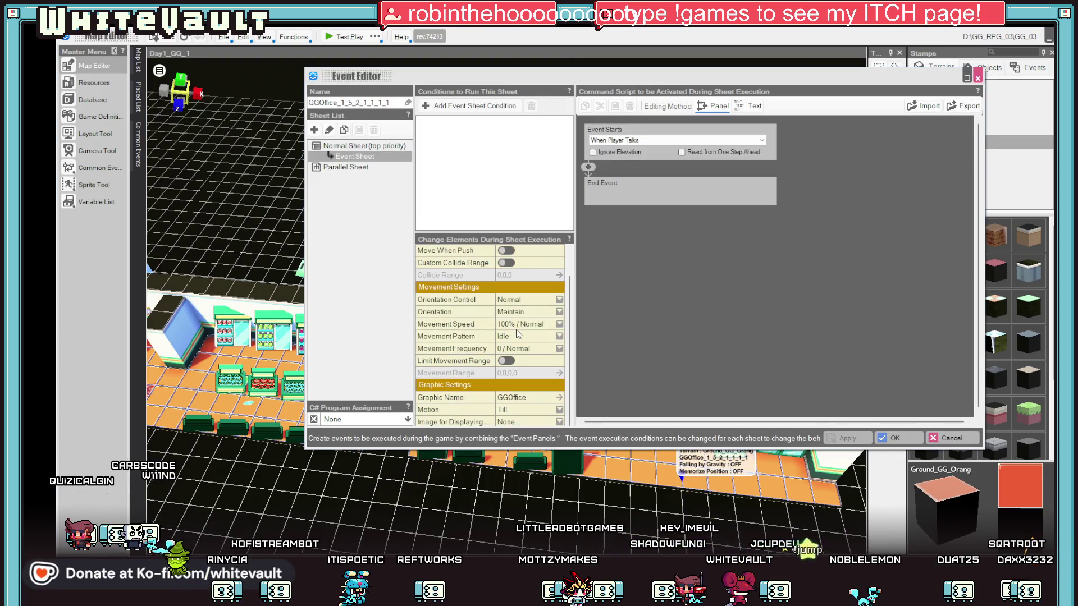
left_click(952, 438)
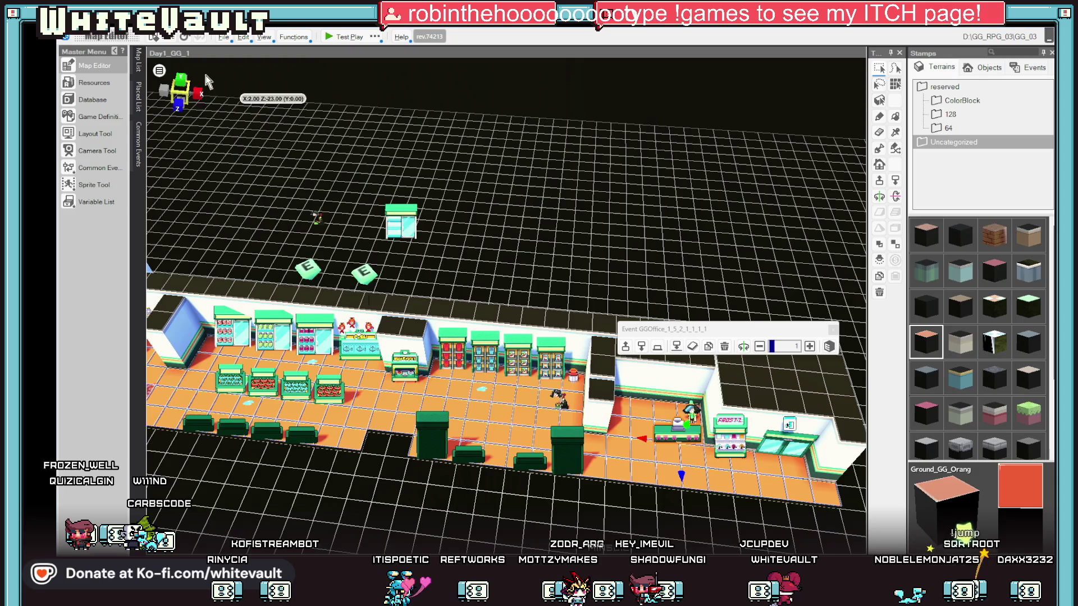
In the resource library's image list, browse to the GGOffice image folder
left_click(138, 59)
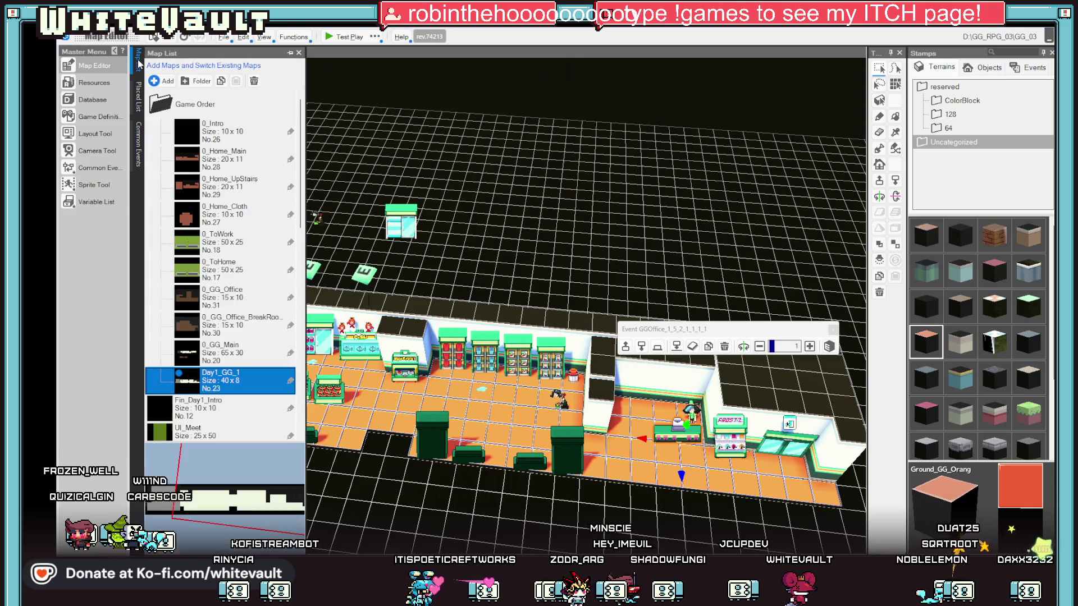
left_click(94, 85)
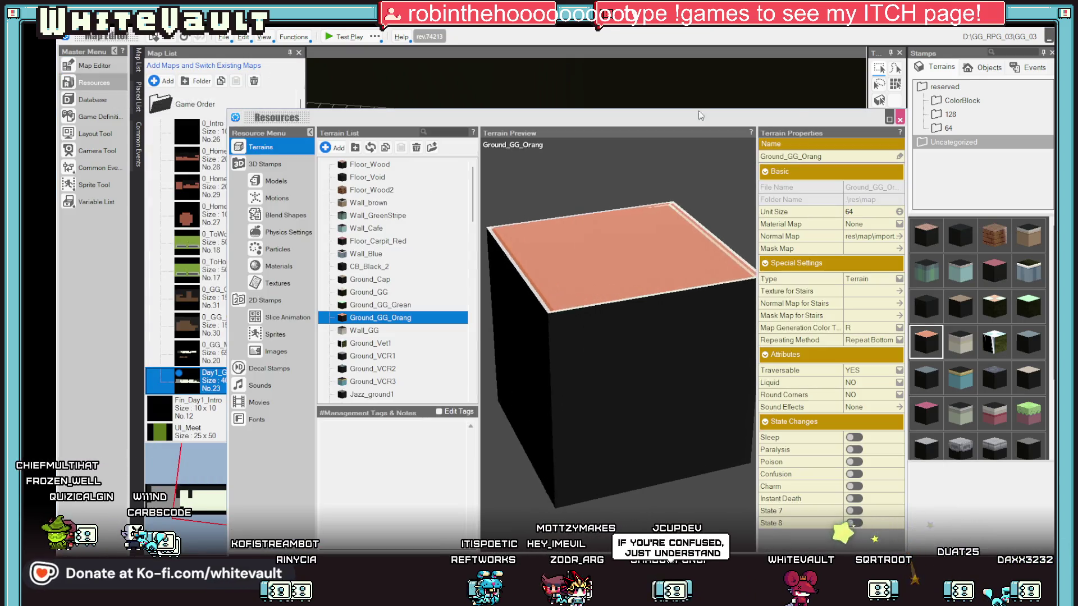
left_click(274, 352)
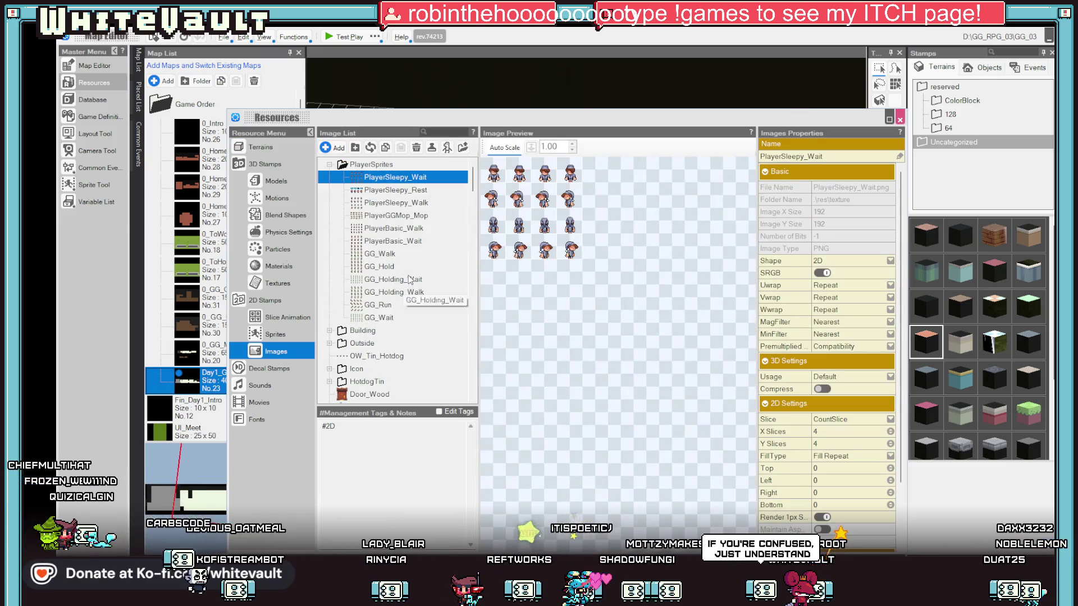
left_click(447, 133)
type("OFFIC")
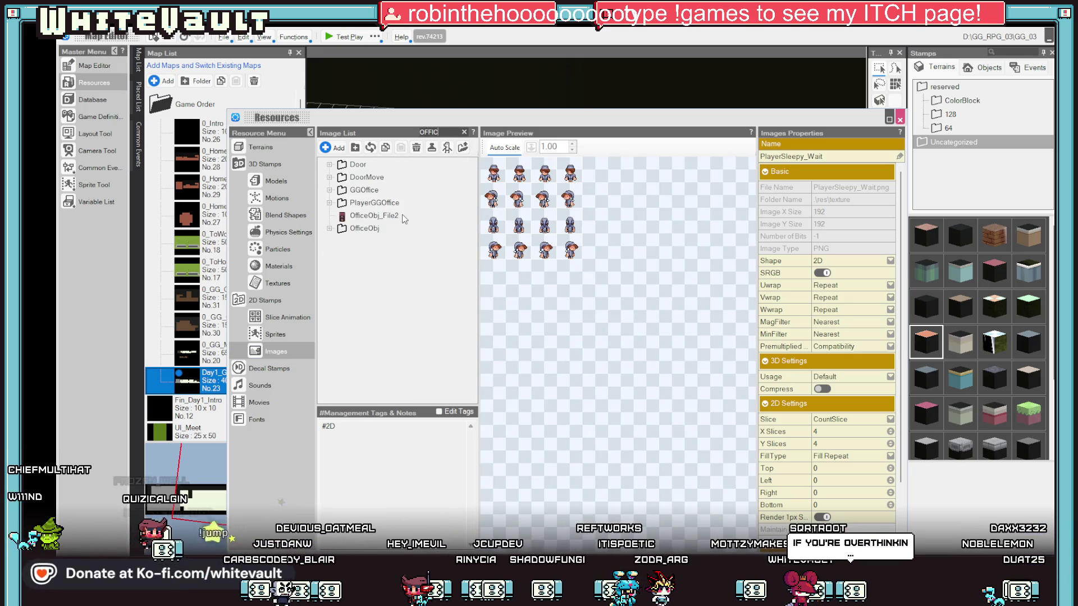
left_click(330, 230)
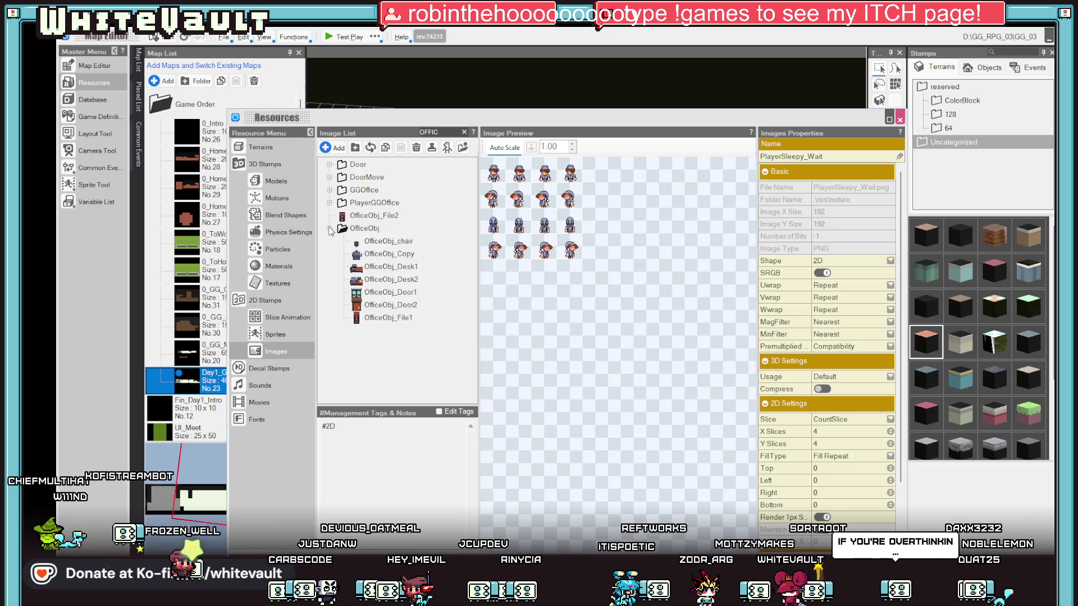
left_click(330, 204)
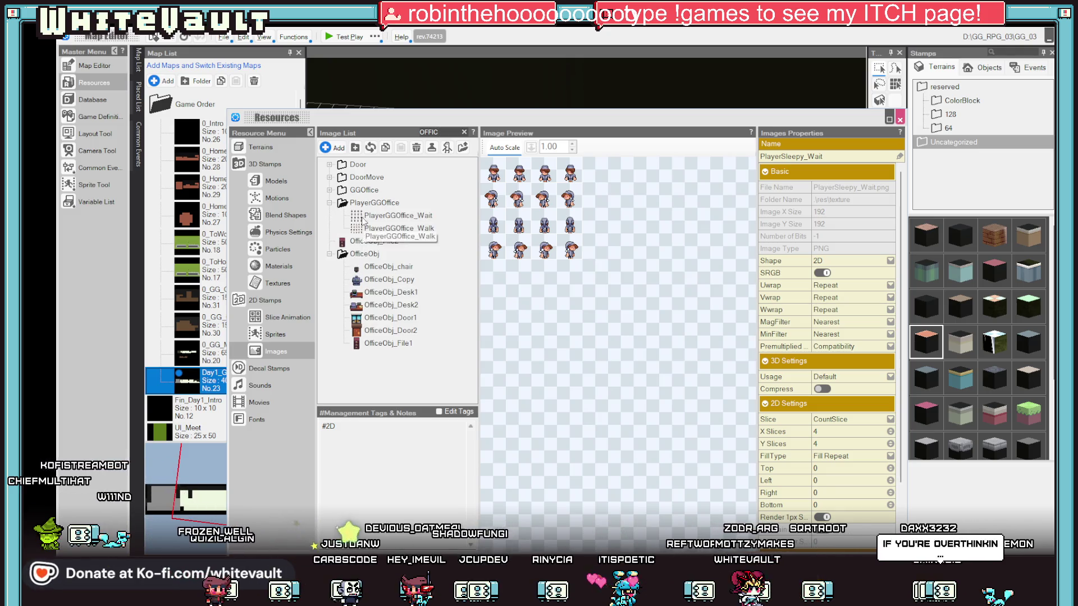
left_click(368, 191)
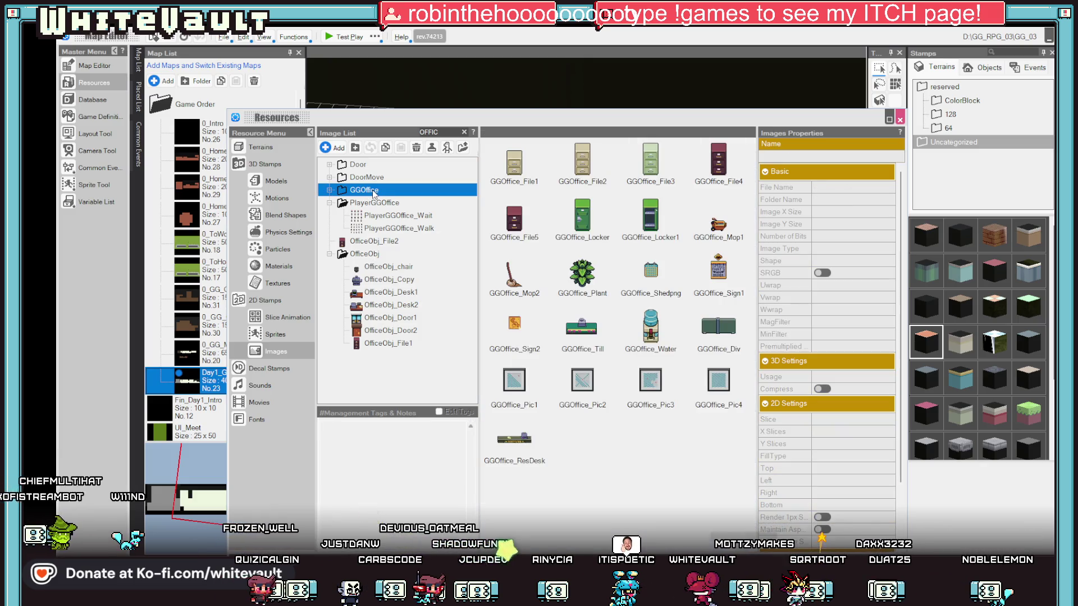
Open the GGOffice_Till image's resource folder in Explorer
left_click(588, 336)
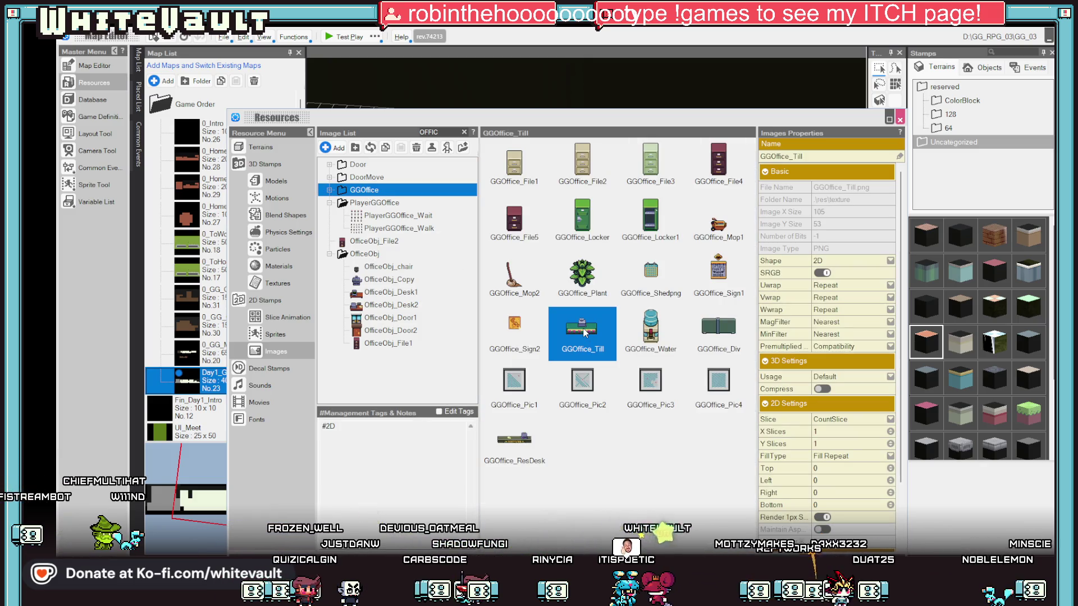
double_click(335, 191)
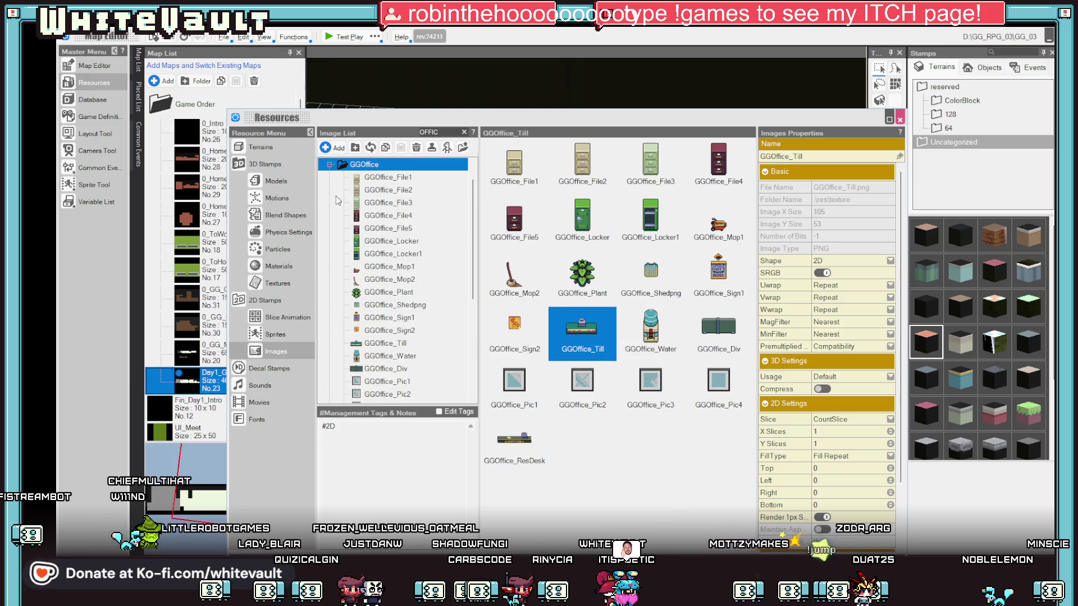
left_click(398, 349)
right_click(397, 348)
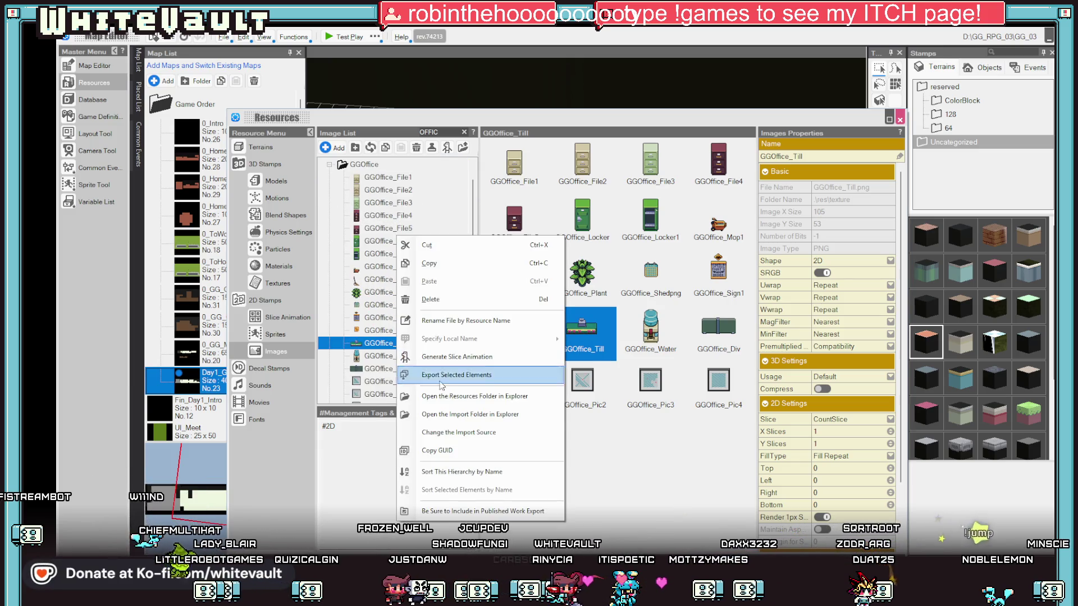
left_click(509, 400)
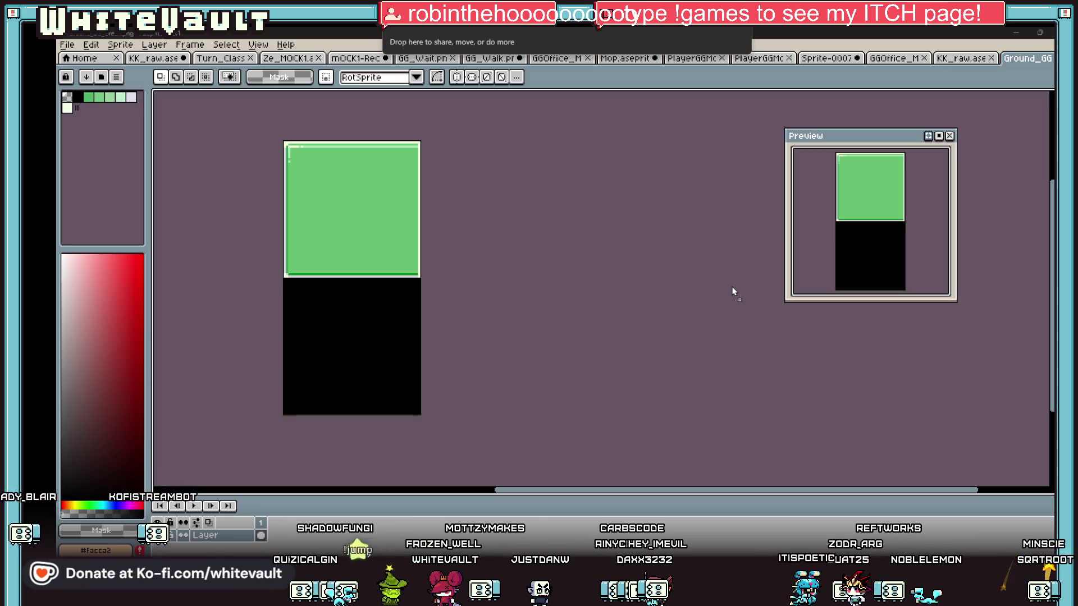
Try marquee selections around the desk top and the counter left of the register
scroll(700, 272, "up", 3)
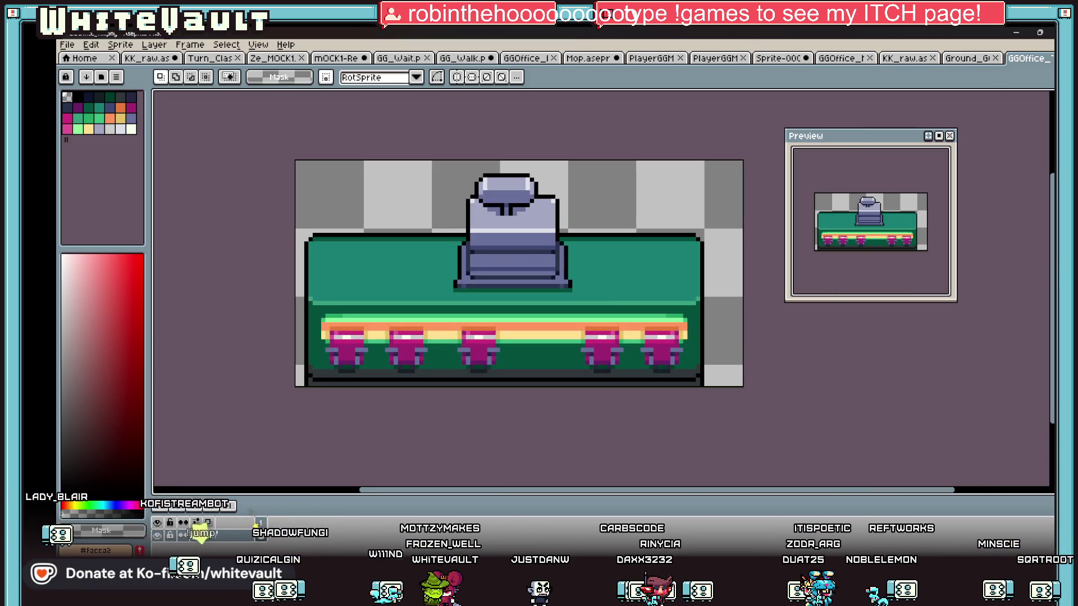
mouse_move(332, 158)
left_mouse_down()
mouse_move(681, 233)
mouse_move(702, 287)
left_mouse_up()
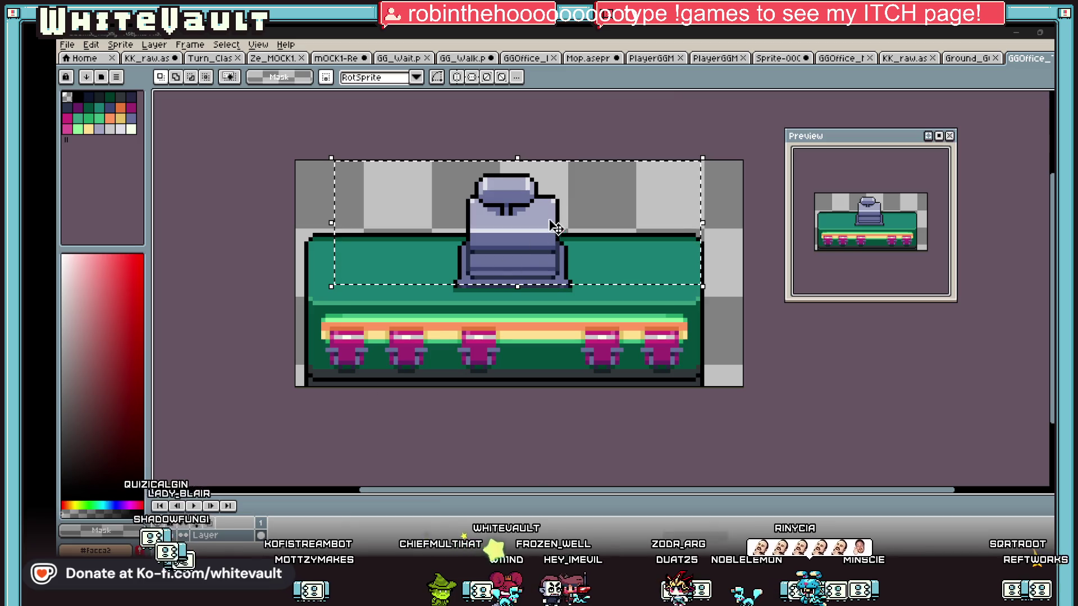
left_click_drag(295, 160, 745, 290)
left_click_drag(395, 256, 588, 295)
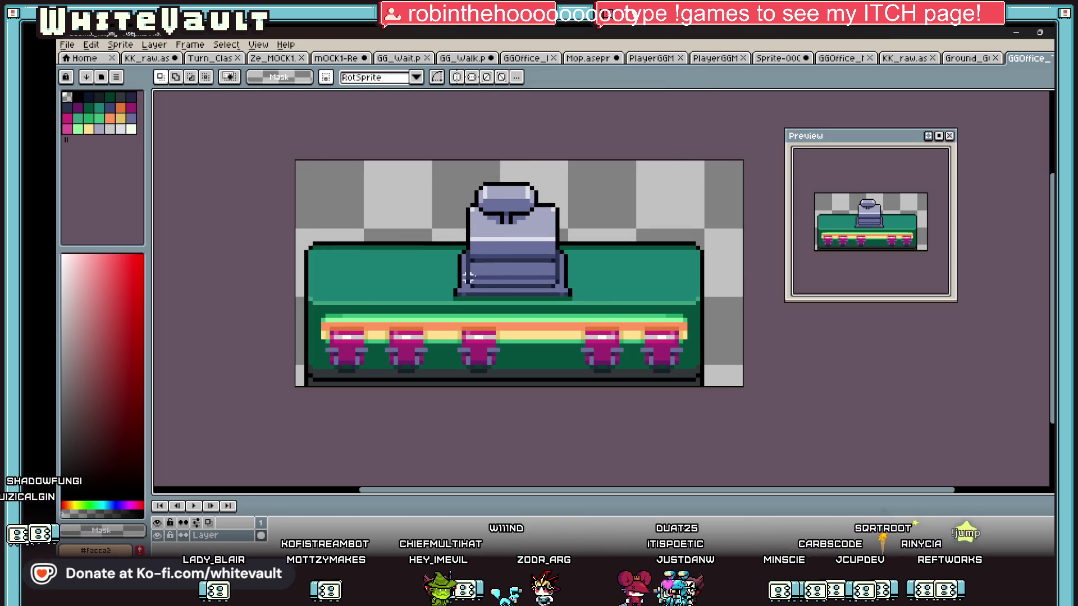
scroll(361, 247, "up", 1)
mouse_move(265, 213)
left_mouse_down()
mouse_move(482, 282)
mouse_move(510, 281)
mouse_move(498, 293)
mouse_move(505, 307)
left_mouse_up()
Draw test outlines on either side of the register, undoing each one
scroll(508, 303, "down", 3)
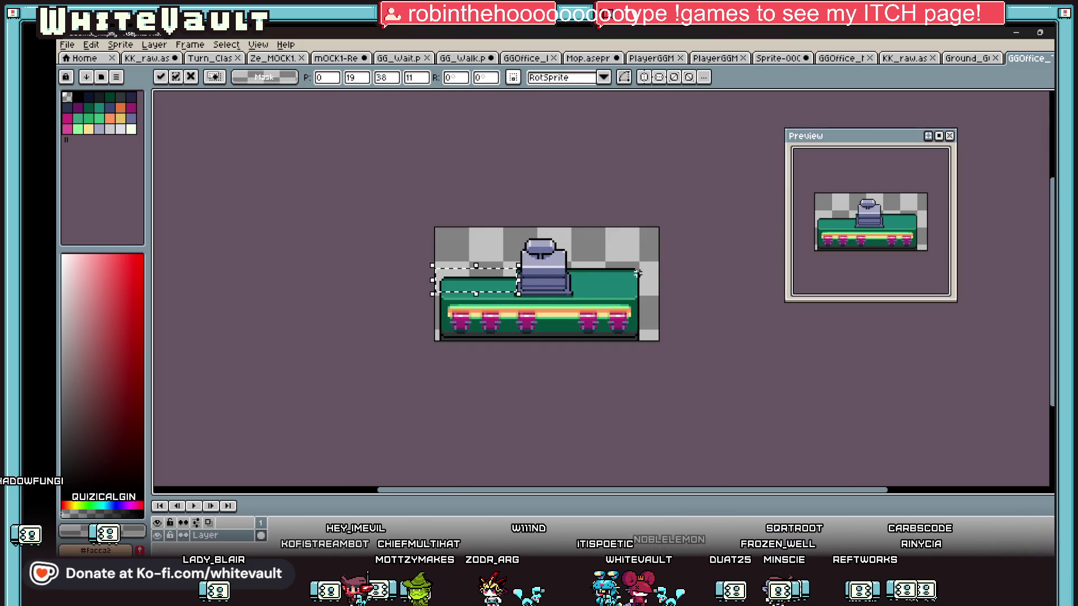
scroll(556, 274, "up", 3)
left_click_drag(340, 235, 401, 262)
key("ctrl+z")
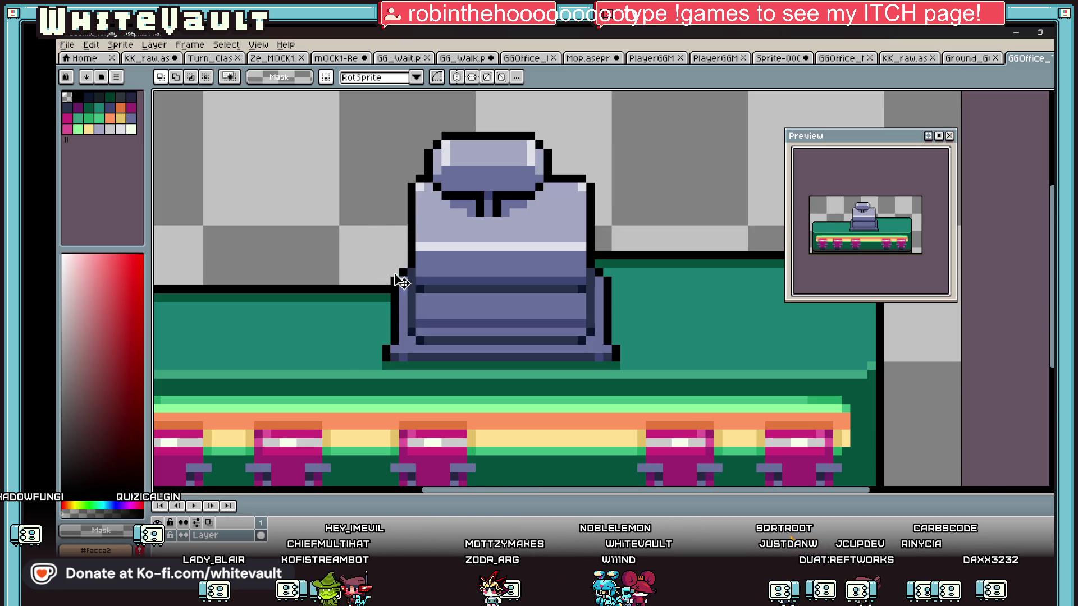
scroll(397, 275, "down", 3)
mouse_move(586, 240)
left_mouse_down()
mouse_move(577, 253)
mouse_move(595, 263)
mouse_move(493, 277)
left_mouse_up()
key("ctrl+z")
scroll(289, 310, "up", 1)
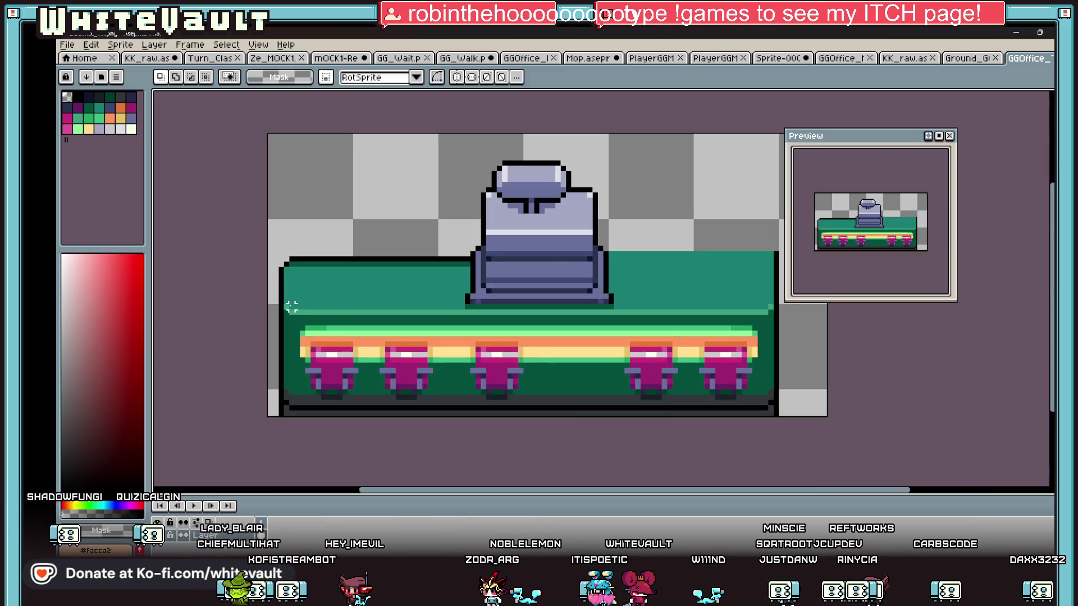
Undo a trial pencil stroke and sample the desk's lighter green and the register's black
key("b")
left_click(294, 272, "alt")
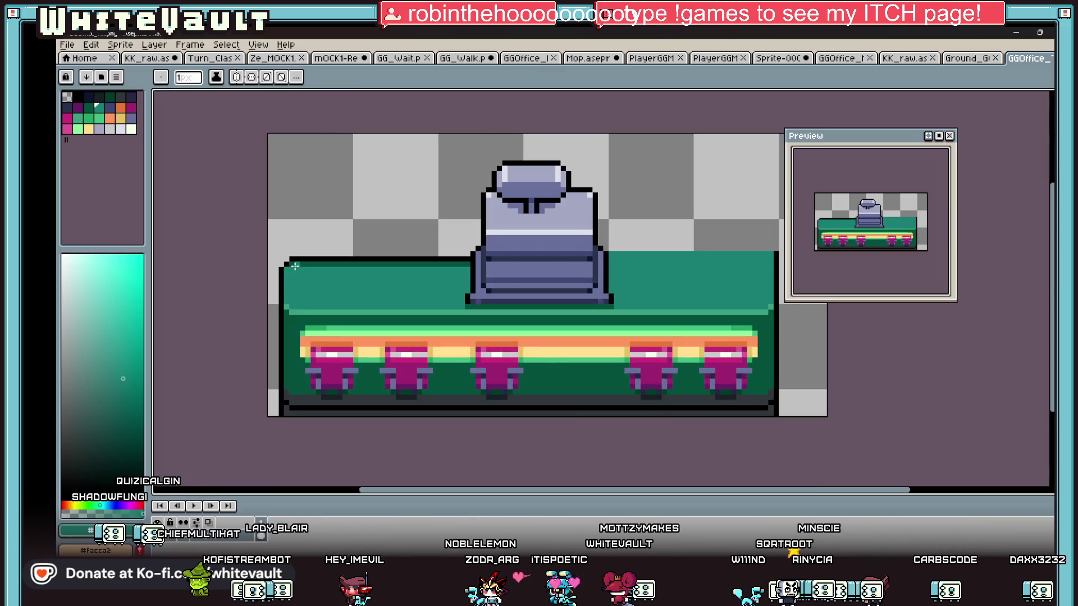
key("ctrl+z")
key("alt")
left_click(400, 310, "alt")
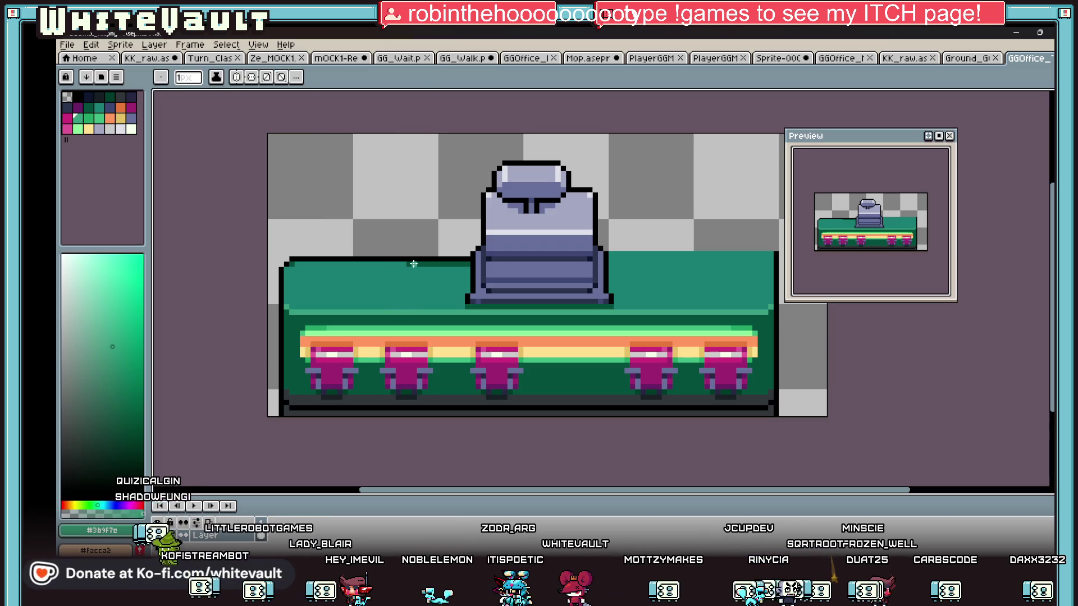
key("alt")
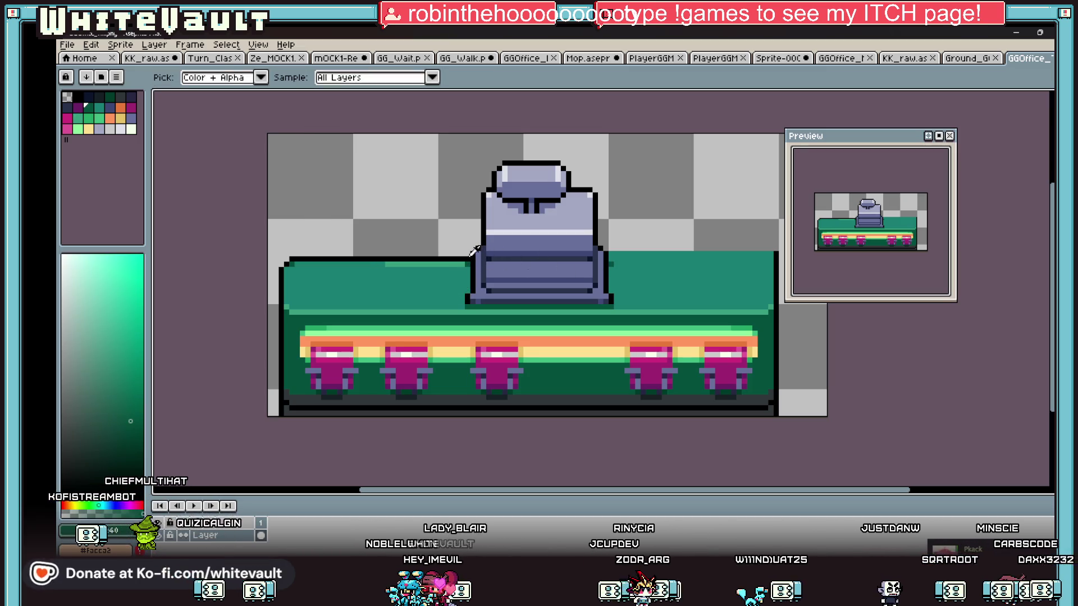
left_click(598, 256, "alt")
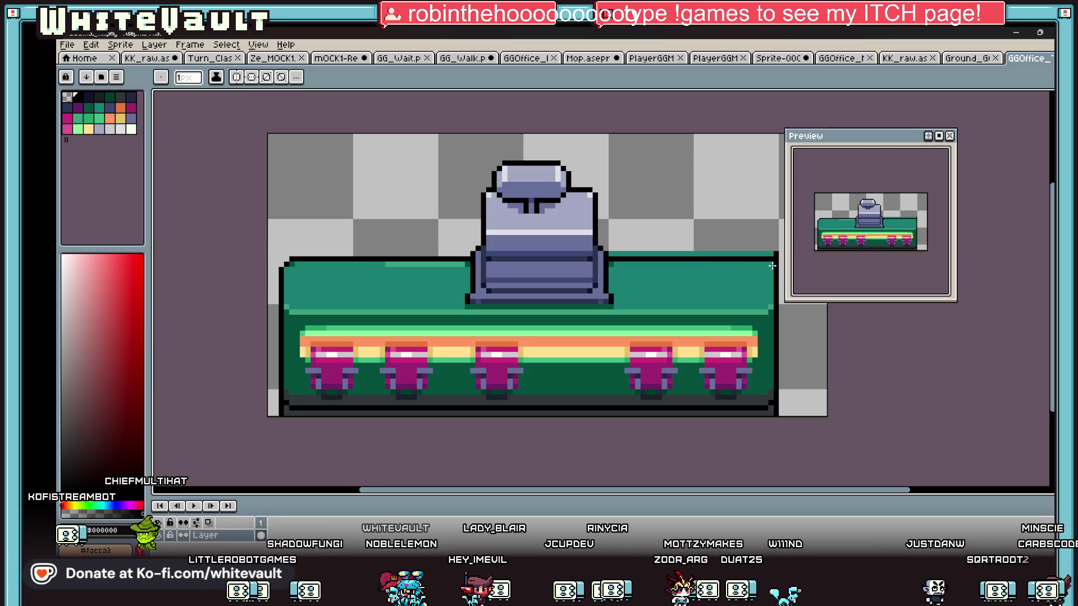
scroll(771, 266, "down", 3)
scroll(770, 249, "up", 4)
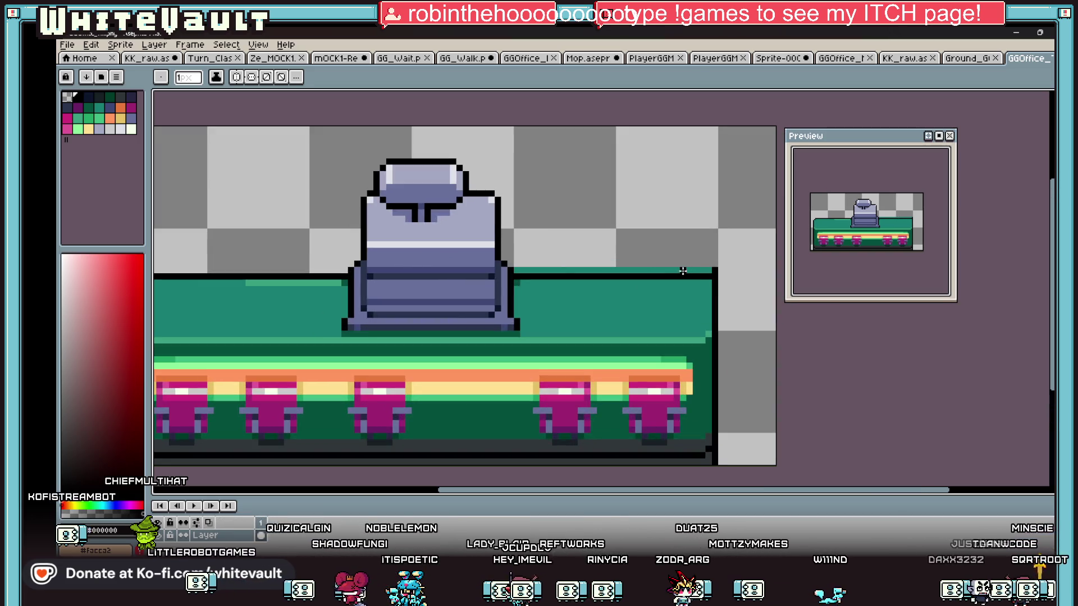
Switch between drawing tools and sample the desk's teal green
key("b")
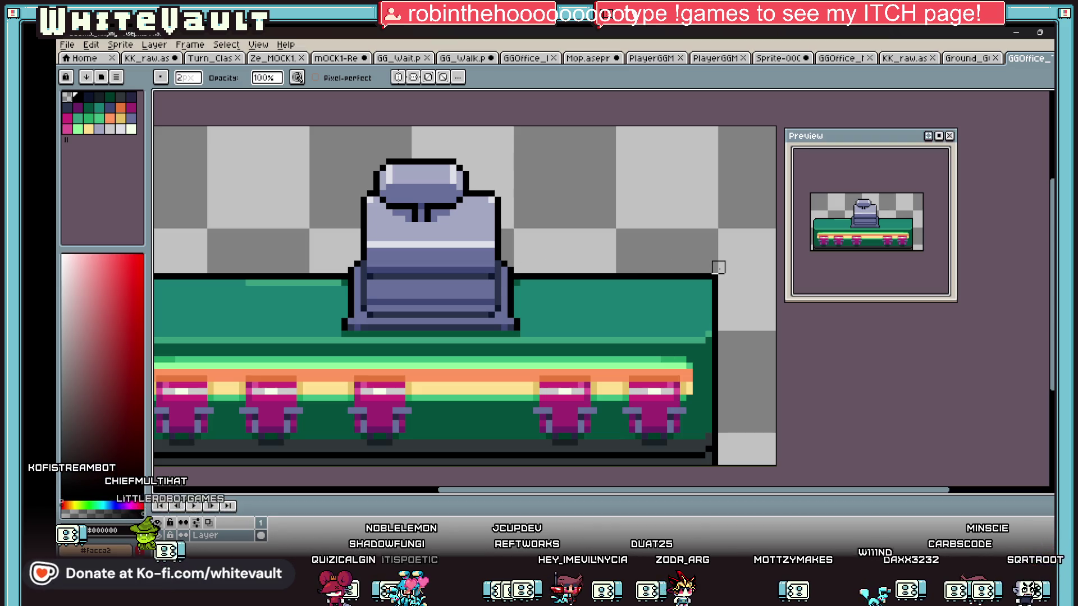
scroll(718, 280, "down", 2)
scroll(516, 295, "up", 2)
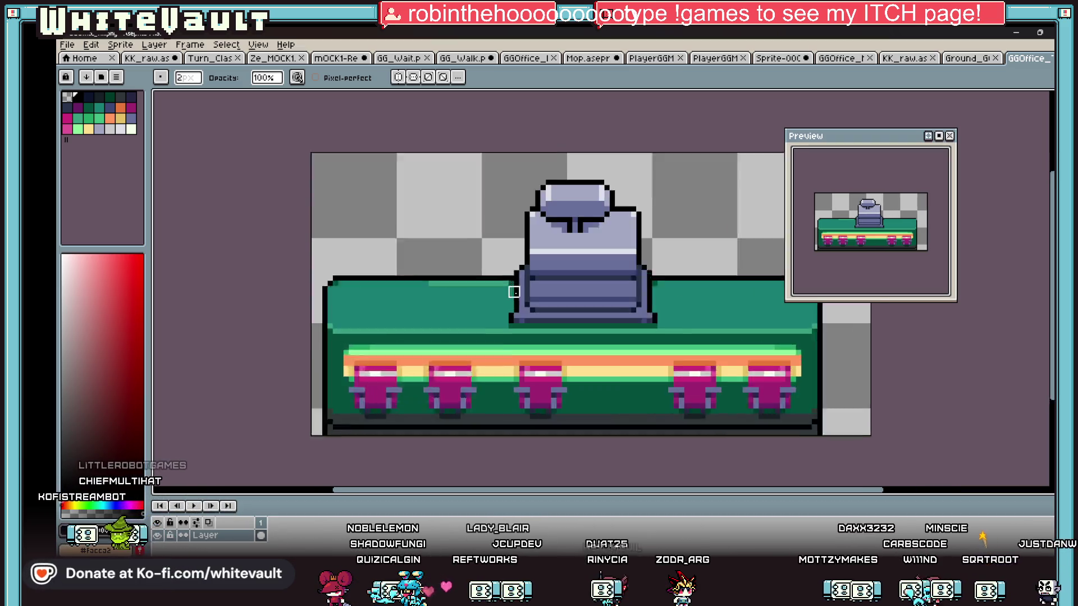
key("e")
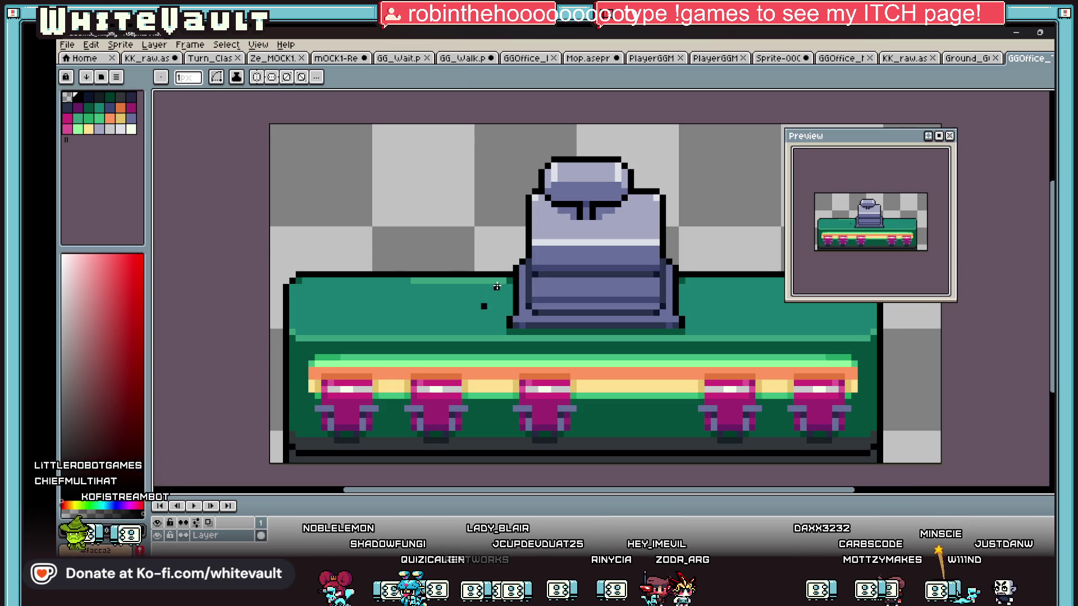
left_click(486, 304, "alt")
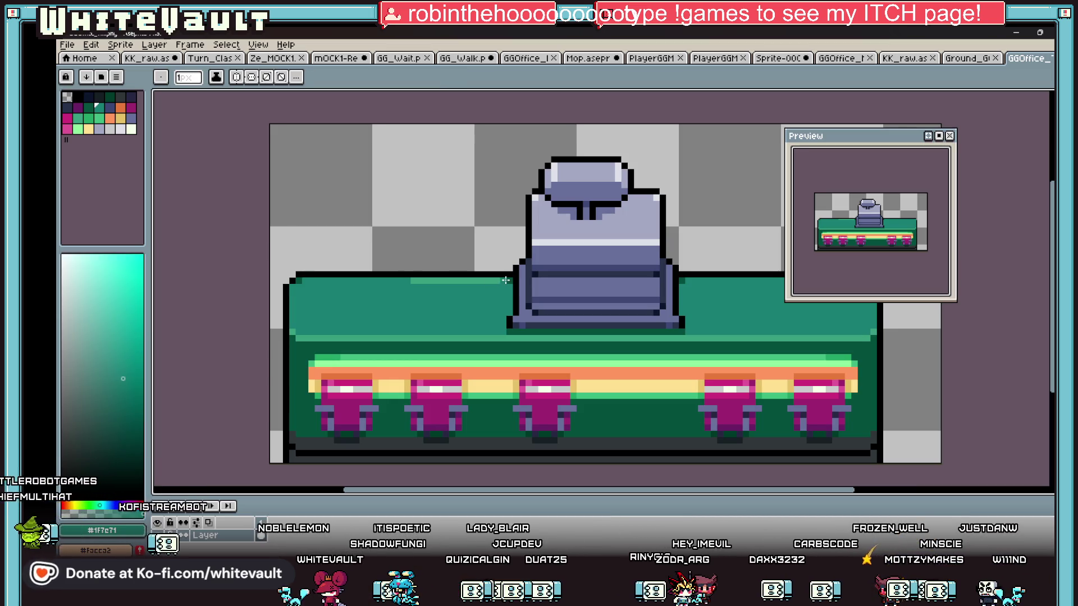
scroll(502, 264, "down", 4)
scroll(591, 286, "up", 1)
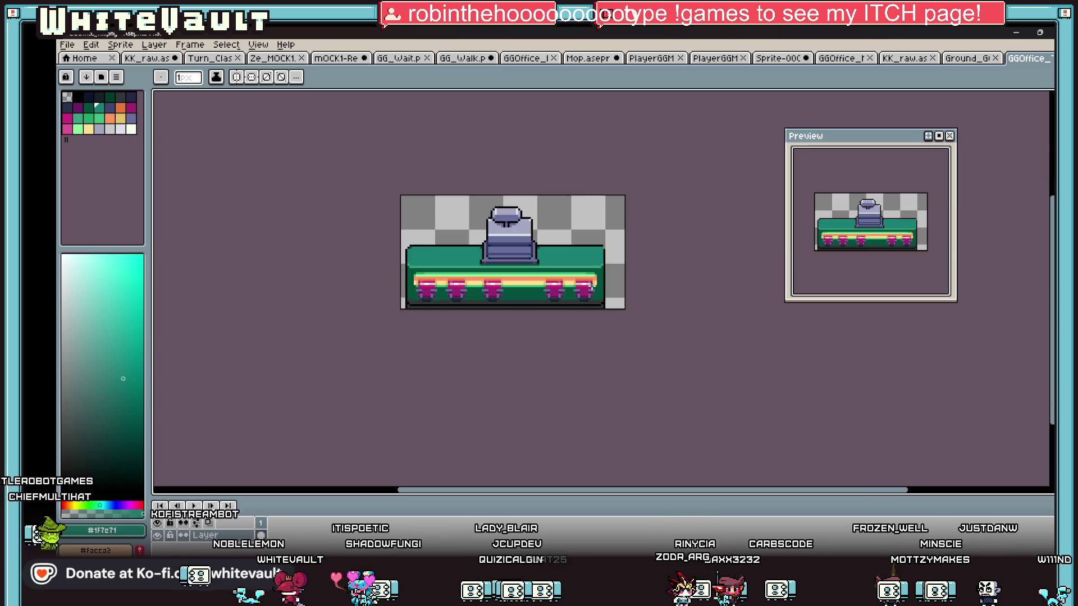
Extend the canvas upward by 51 pixels to 104 pixels high
left_click(120, 44)
left_click(214, 100)
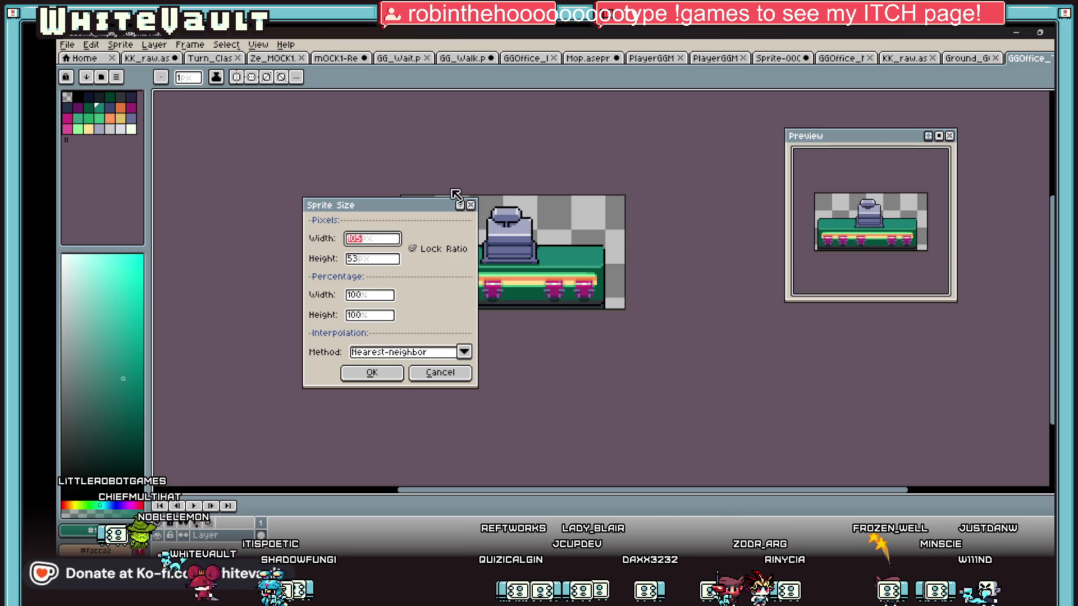
left_click(471, 205)
left_click(121, 45)
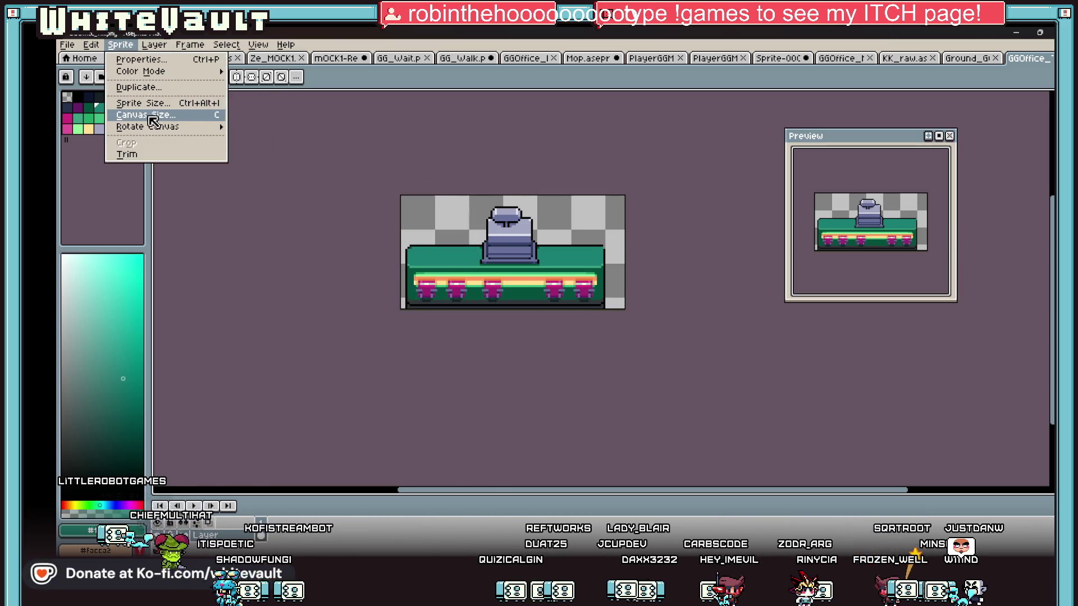
left_click(153, 121)
scroll(469, 185, "down", 1)
left_click_drag(472, 196, 472, 136)
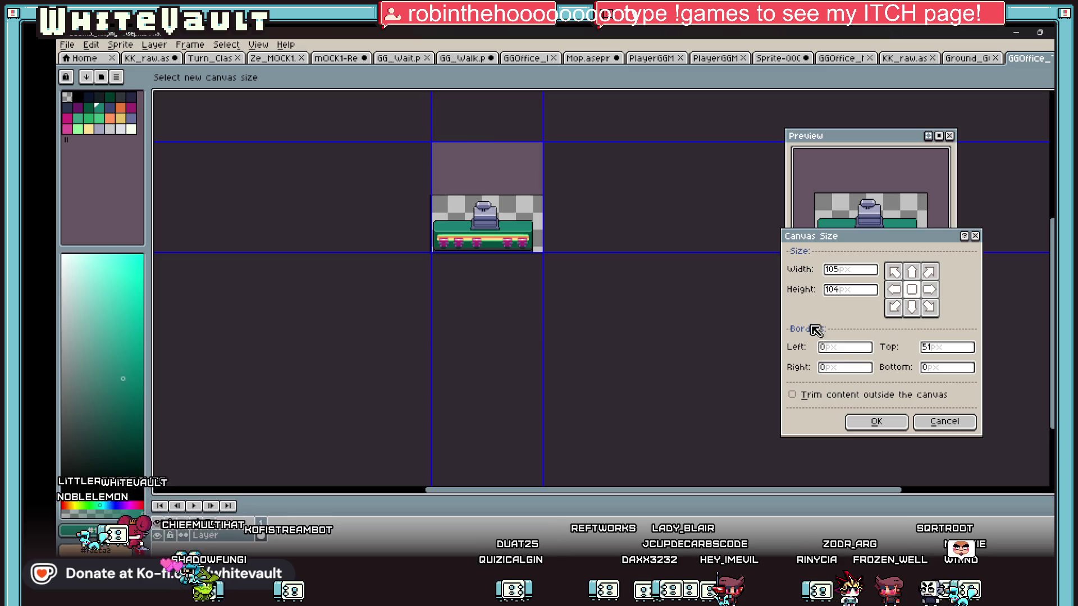
left_click(877, 421)
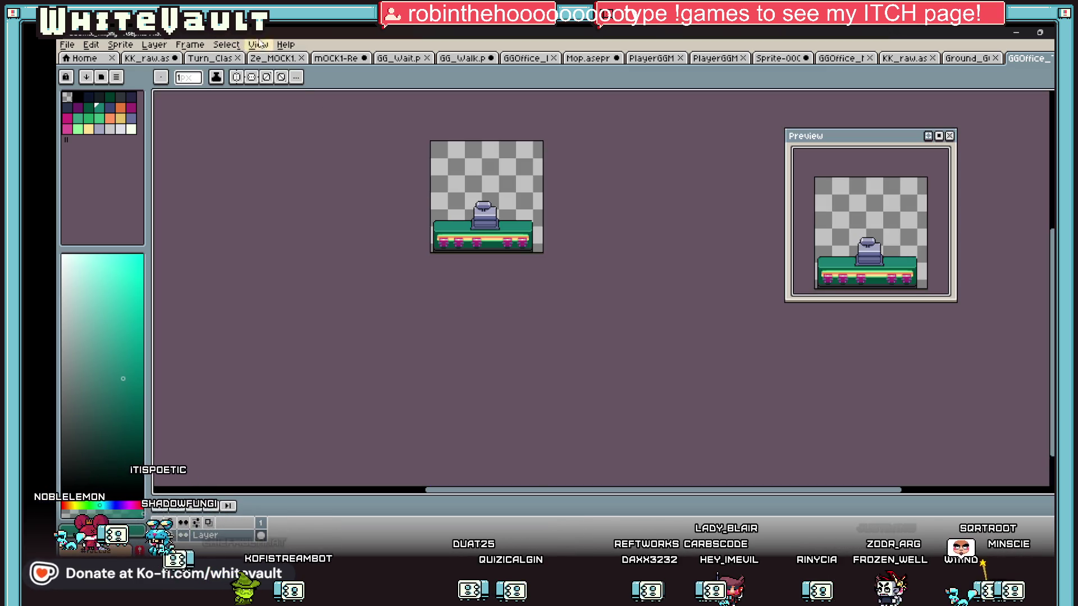
Set the grid to 16 by 32 pixels
left_click(257, 45)
mouse_move(275, 130)
left_click(491, 129)
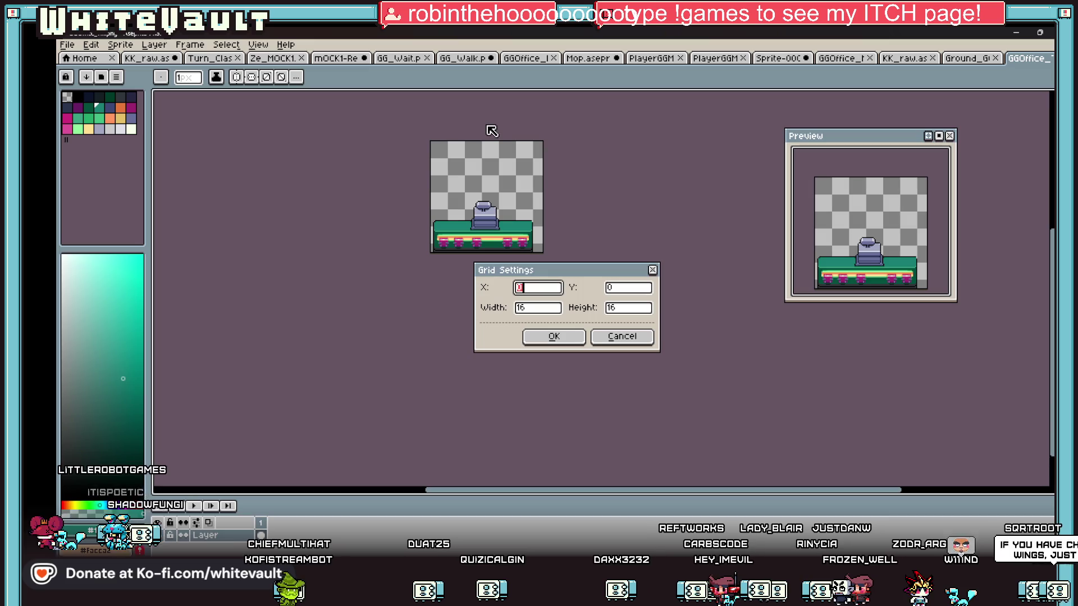
key("Tab")
key("Tab")
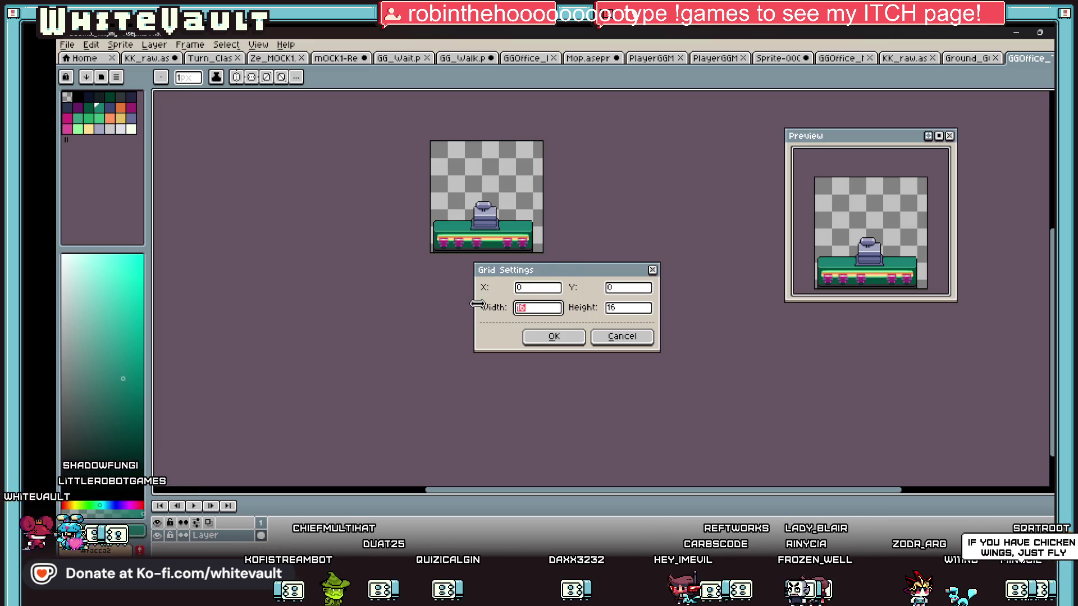
type("32")
key("Tab")
type("32")
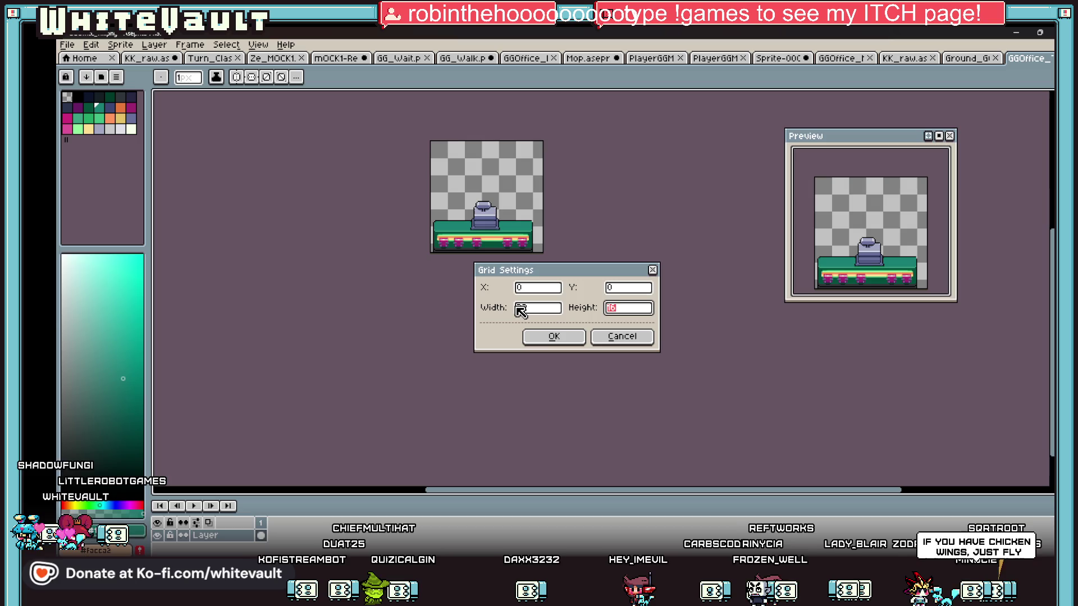
left_click(542, 340)
Select the desk and shift it one pixel left
scroll(487, 254, "up", 1)
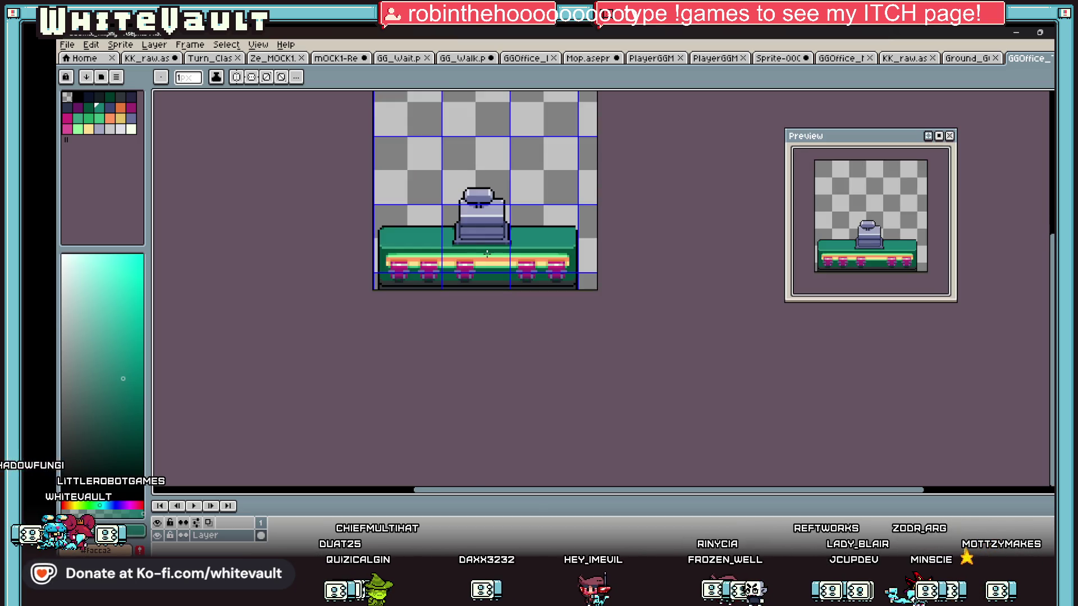
scroll(431, 176, "down", 1)
scroll(443, 180, "up", 1)
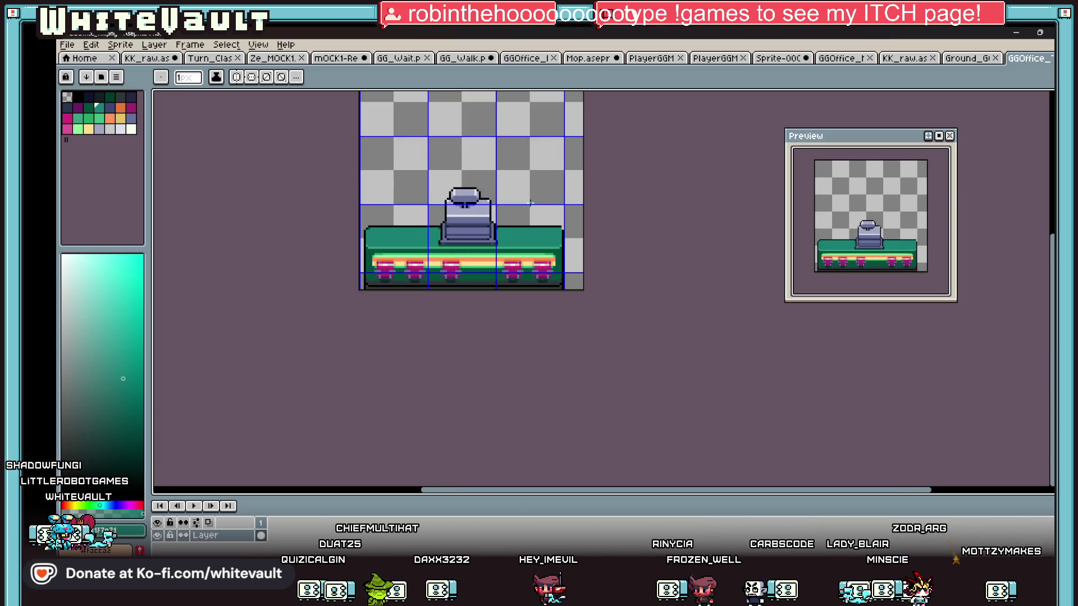
mouse_move(327, 174)
left_mouse_down()
mouse_move(561, 296)
mouse_move(580, 260)
left_mouse_up()
scroll(561, 284, "up", 1)
scroll(640, 241, "down", 5)
scroll(640, 219, "up", 3)
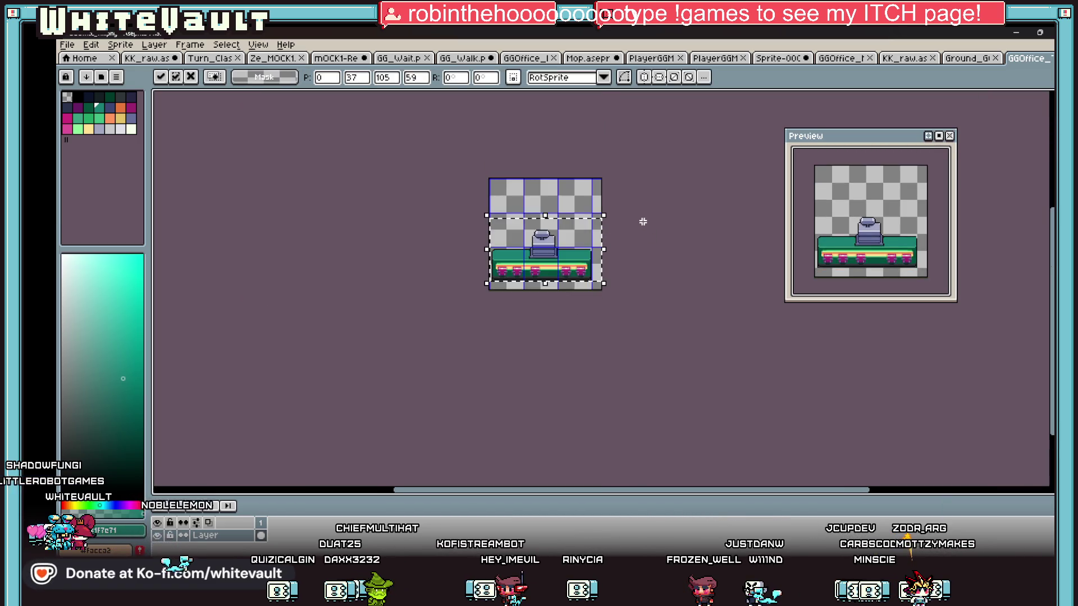
left_click_drag(600, 305, 595, 305)
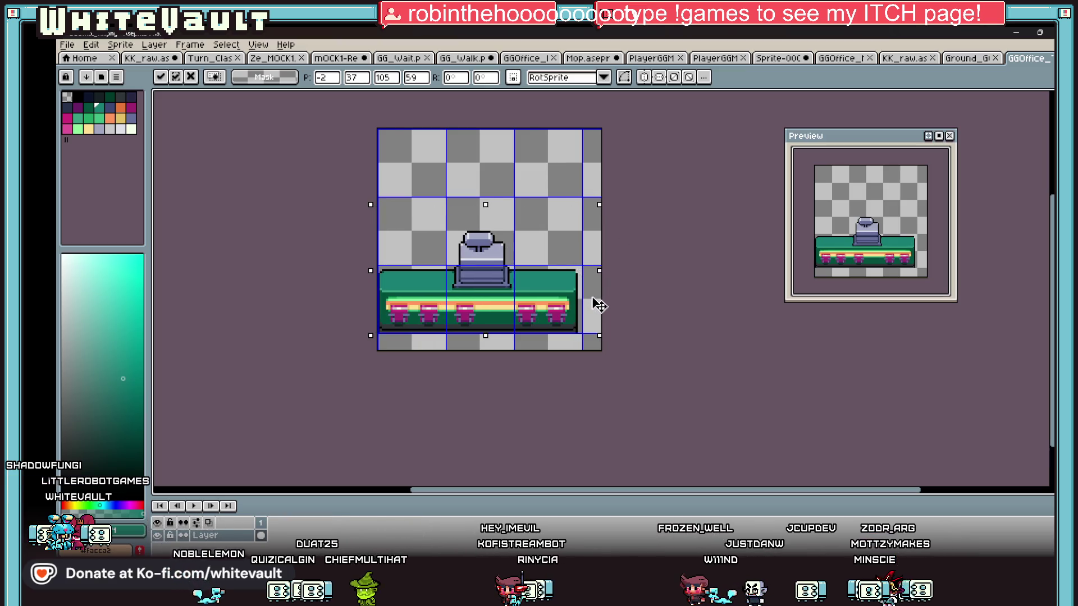
key("Right")
key("Return")
Shrink the canvas to 96x96 and take the counter's teal green as pencil colour
left_click(100, 46)
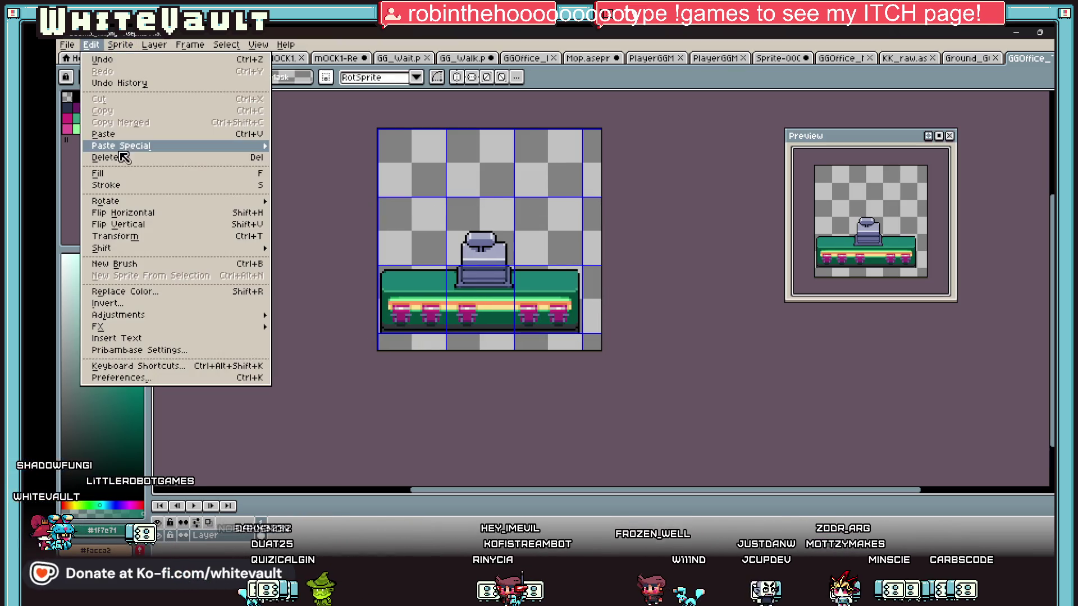
left_click(141, 116)
left_click_drag(609, 353, 586, 335)
left_click(875, 422)
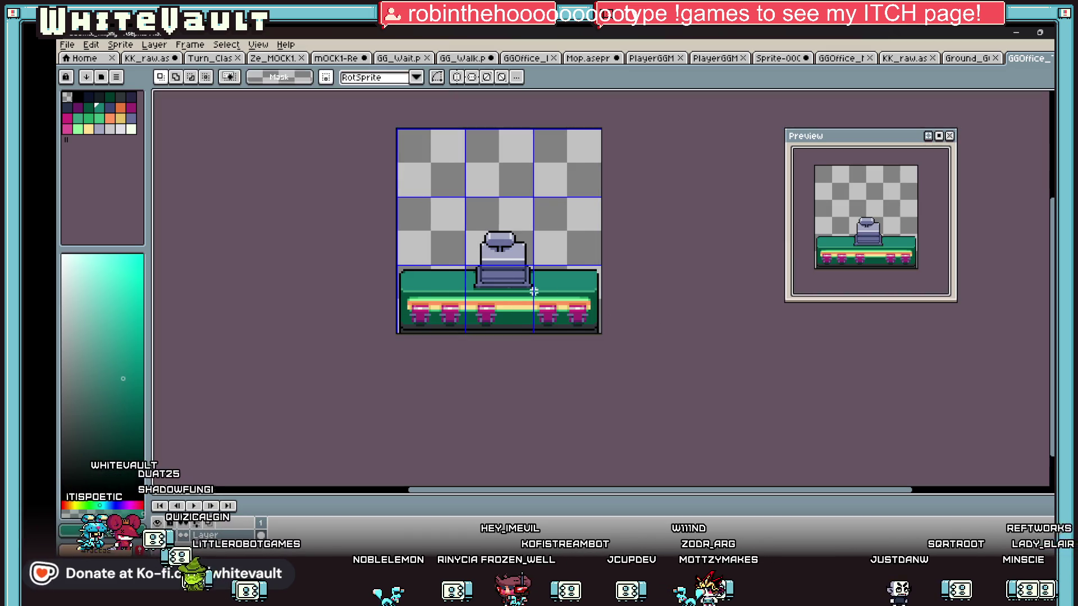
scroll(551, 291, "up", 1)
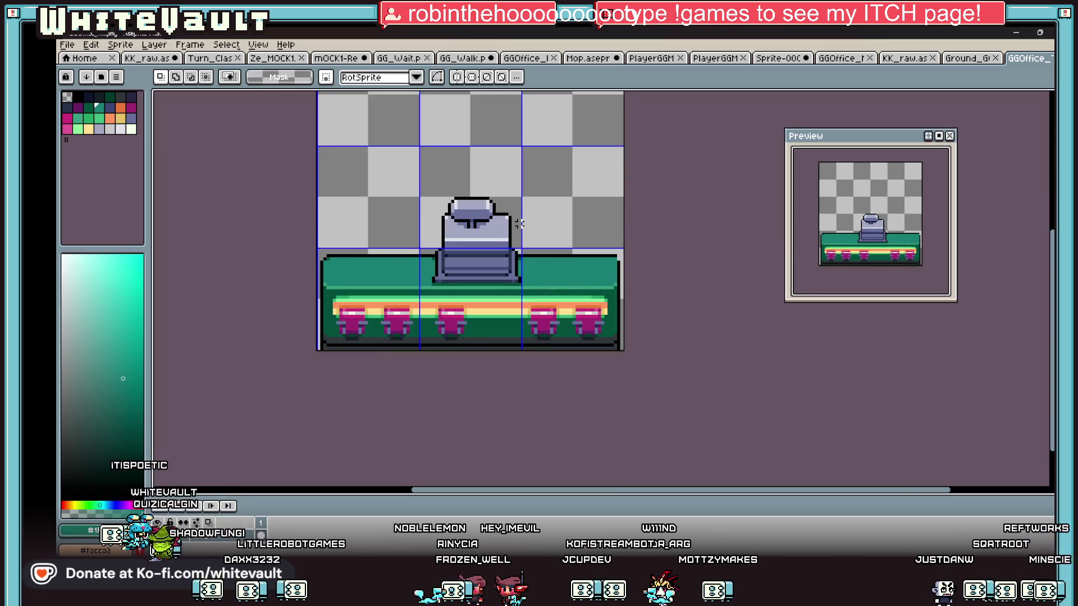
key("b")
scroll(618, 245, "up", 2)
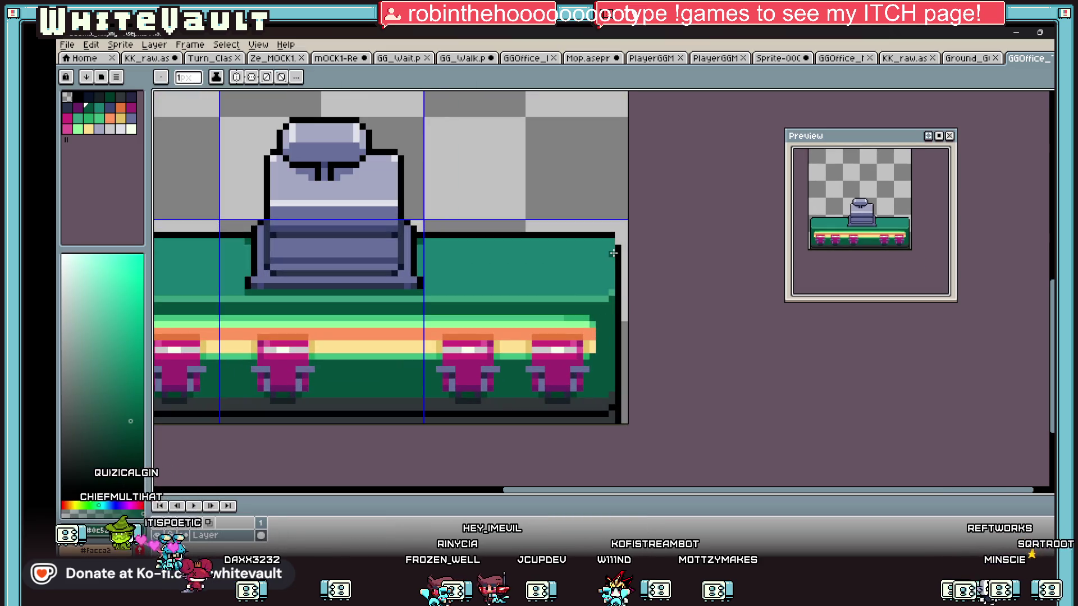
left_click(605, 247, "alt")
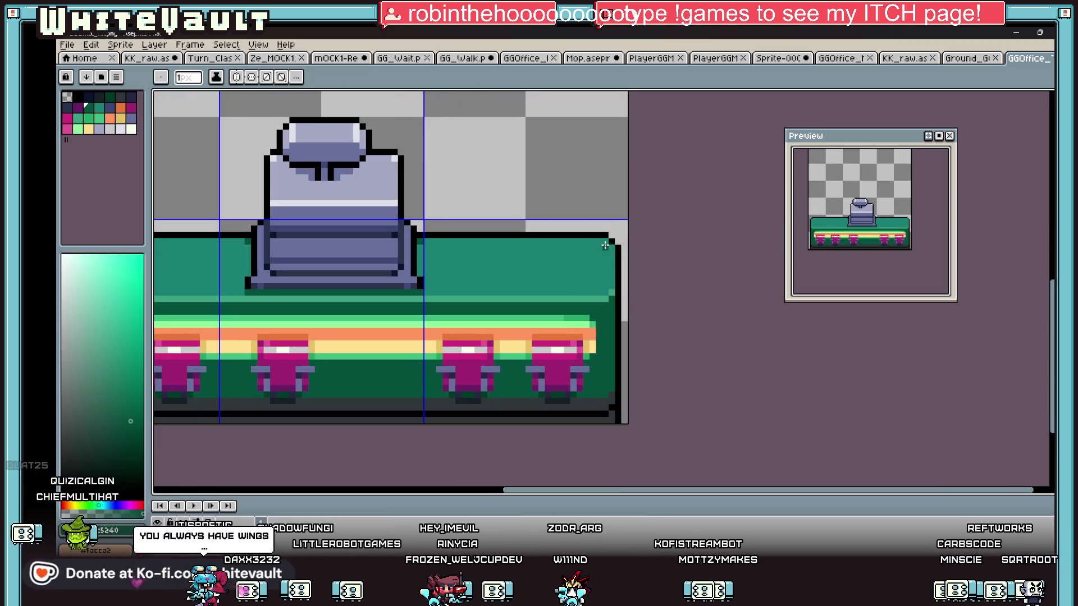
Copy the lower counter and place the copy at the top of the sprite
scroll(603, 248, "down", 2)
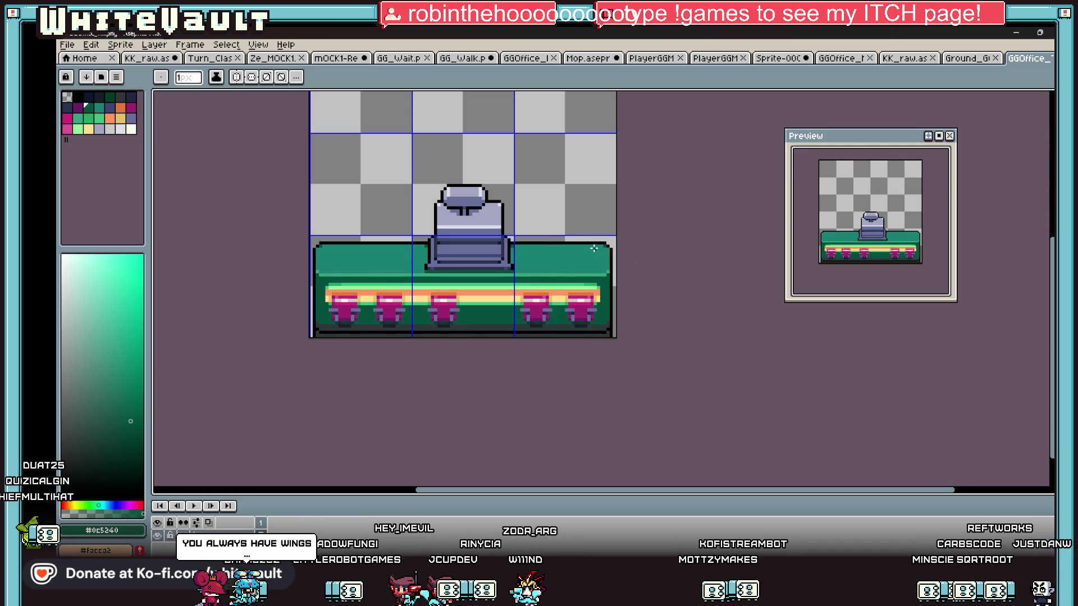
scroll(594, 248, "down", 1)
key("m")
left_click_drag(400, 190, 766, 348)
left_click_drag(563, 293, 578, 151)
key("ctrl+d")
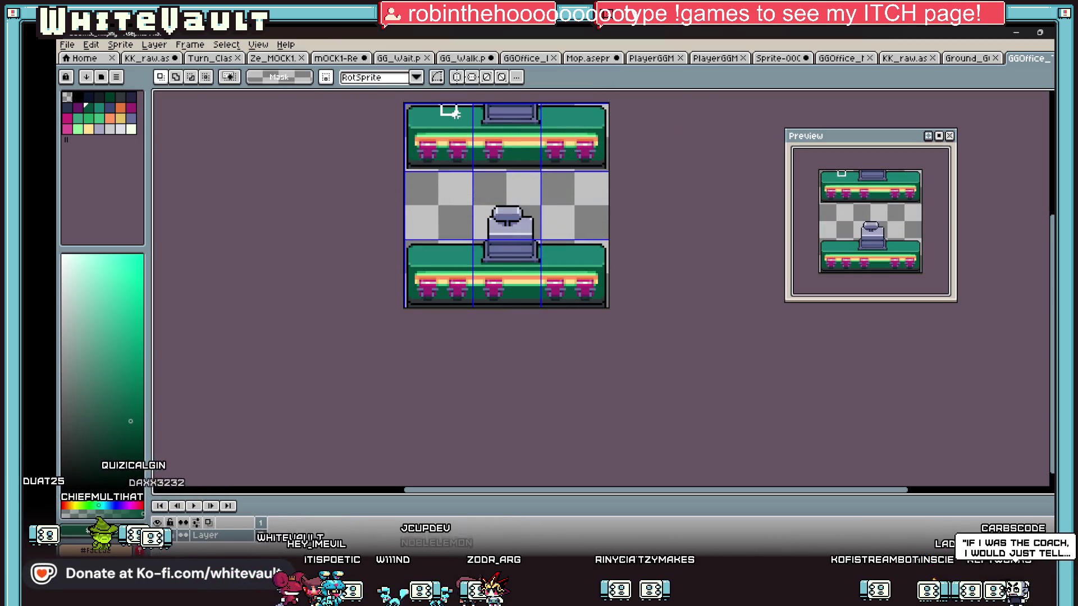
Stretch counter slices over the left and right chairs and raise the dark line to the top edge
left_click_drag(458, 109, 557, 119)
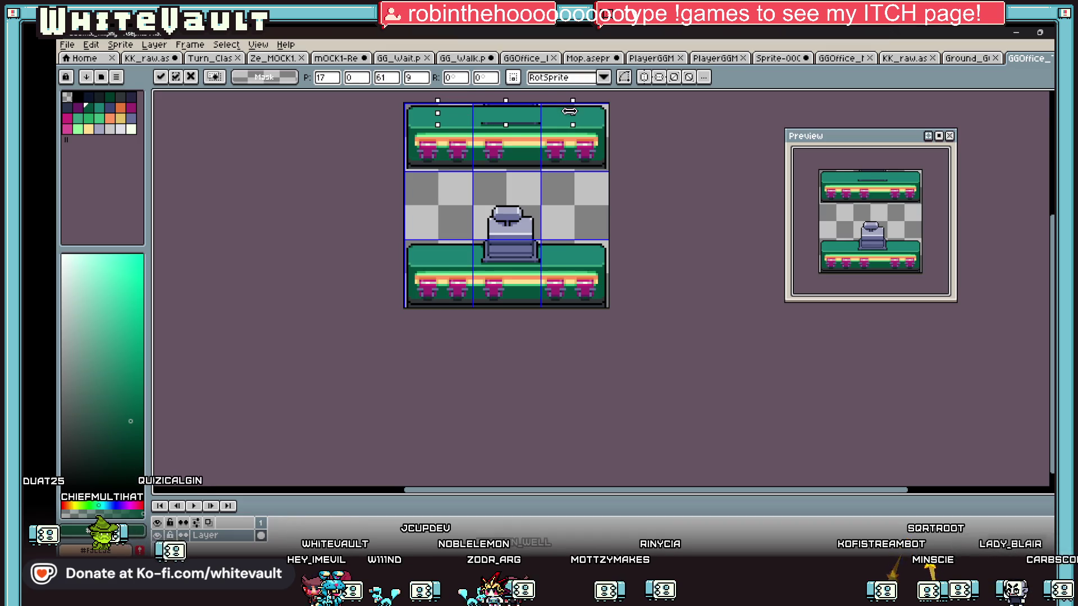
key("ctrl+d")
left_click_drag(478, 117, 526, 108)
key("ctrl+d")
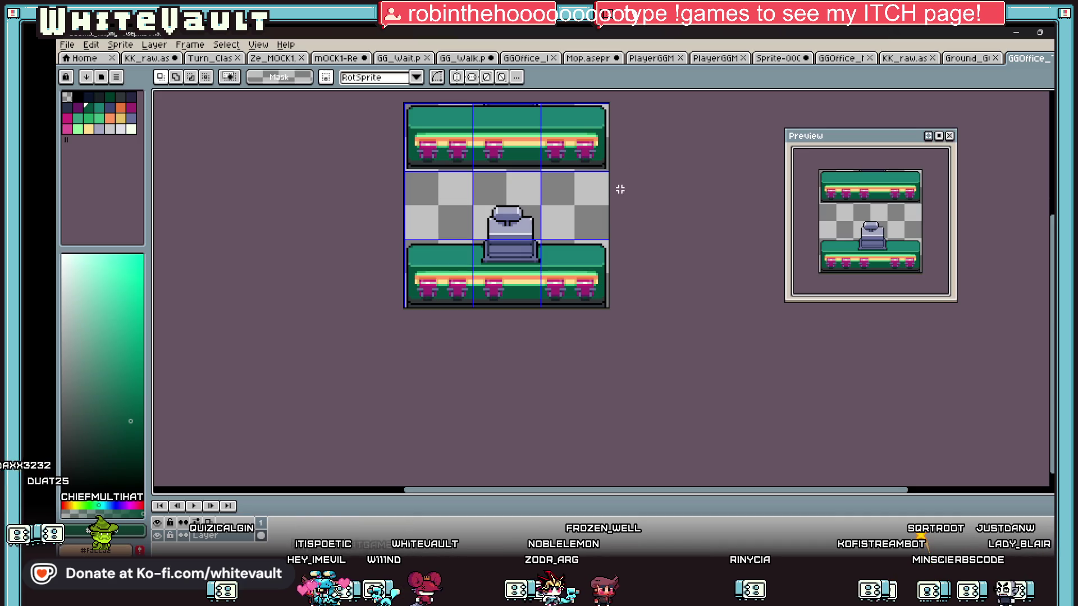
scroll(467, 153, "up", 2)
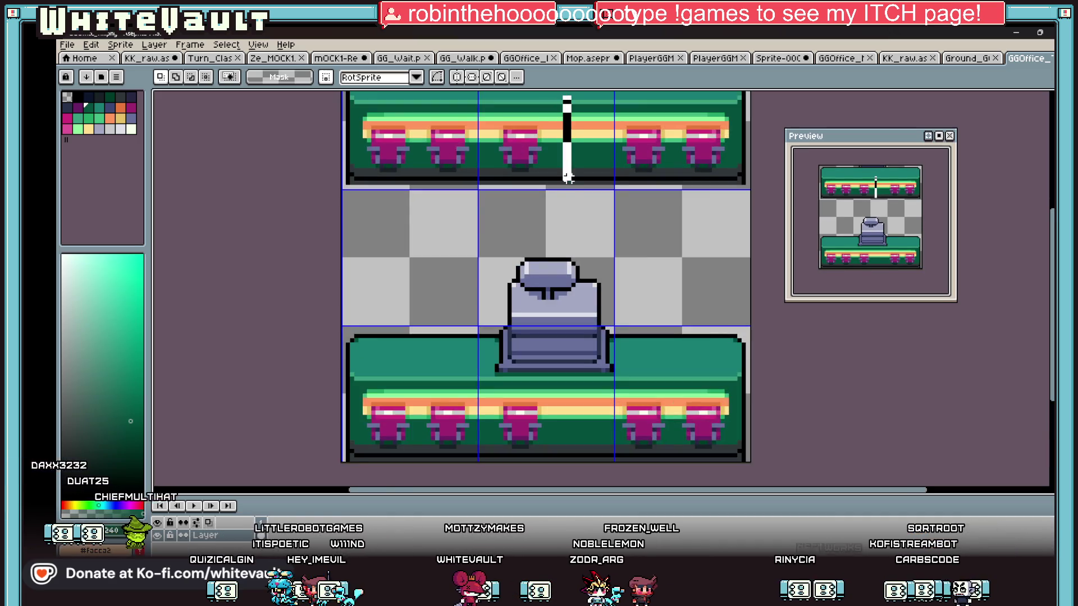
scroll(569, 179, "down", 1)
left_click_drag(557, 149, 426, 149)
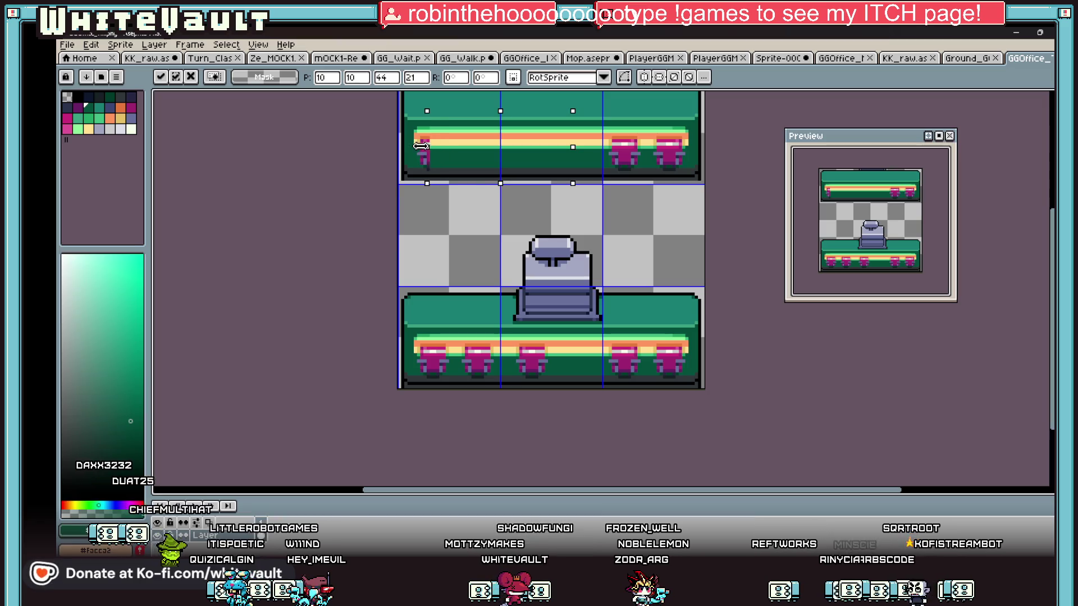
left_click_drag(573, 148, 692, 175)
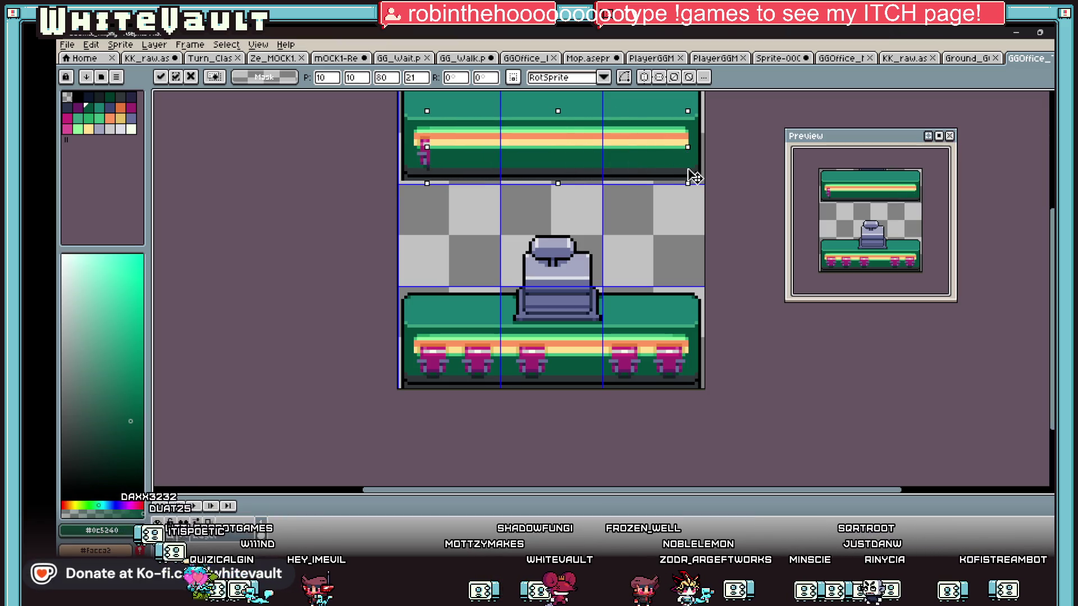
key("Return")
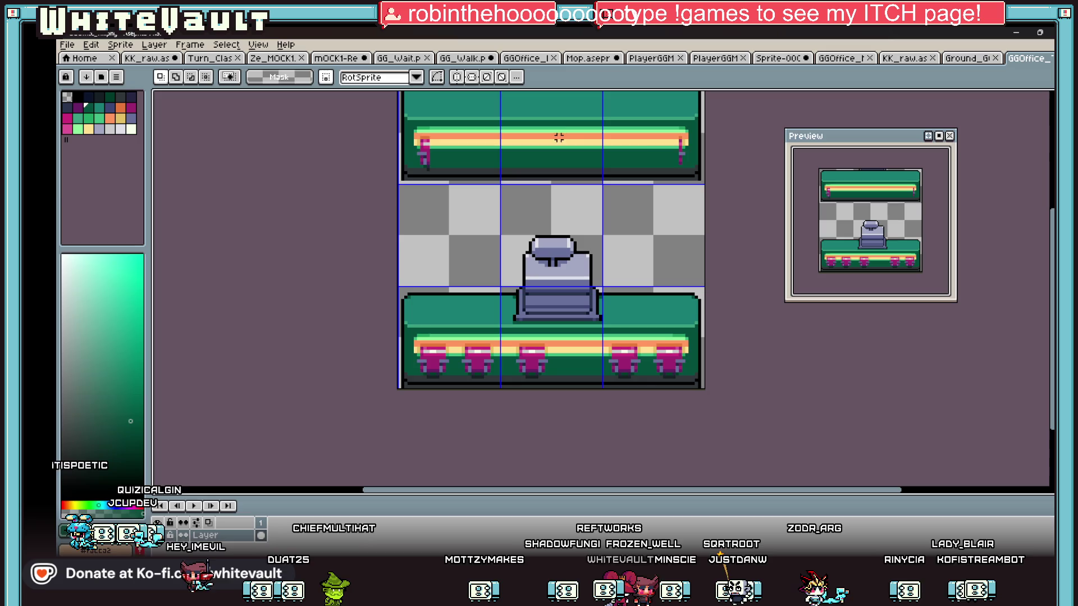
Paint the leftover purple pixels in the counter's green, then switch to the Turn_Clas character sprite
scroll(666, 140, "up", 2)
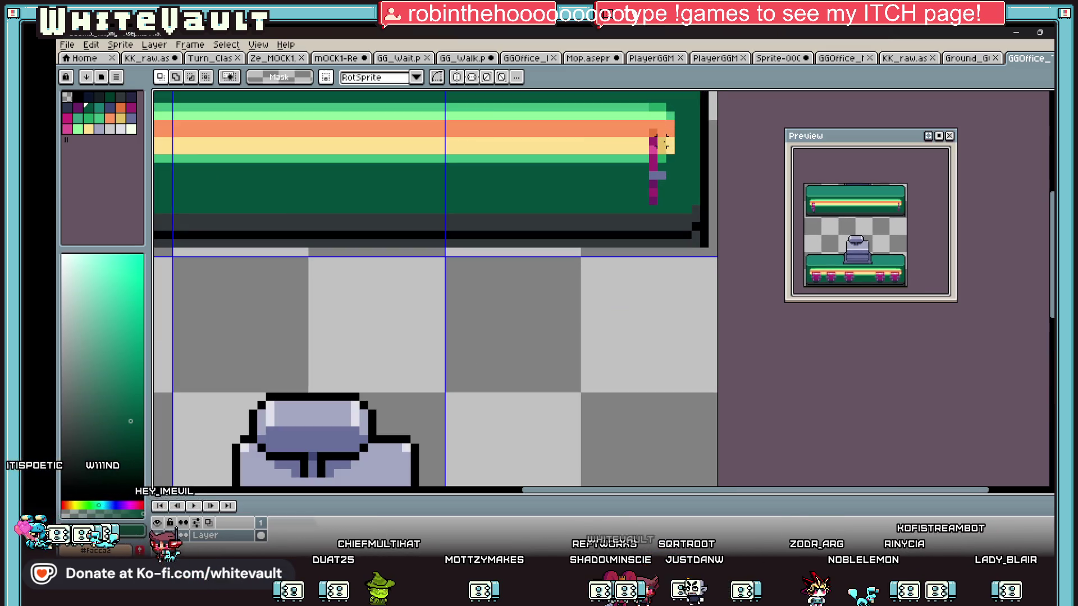
key("b")
left_click(653, 132, "alt")
left_click(650, 138, "alt")
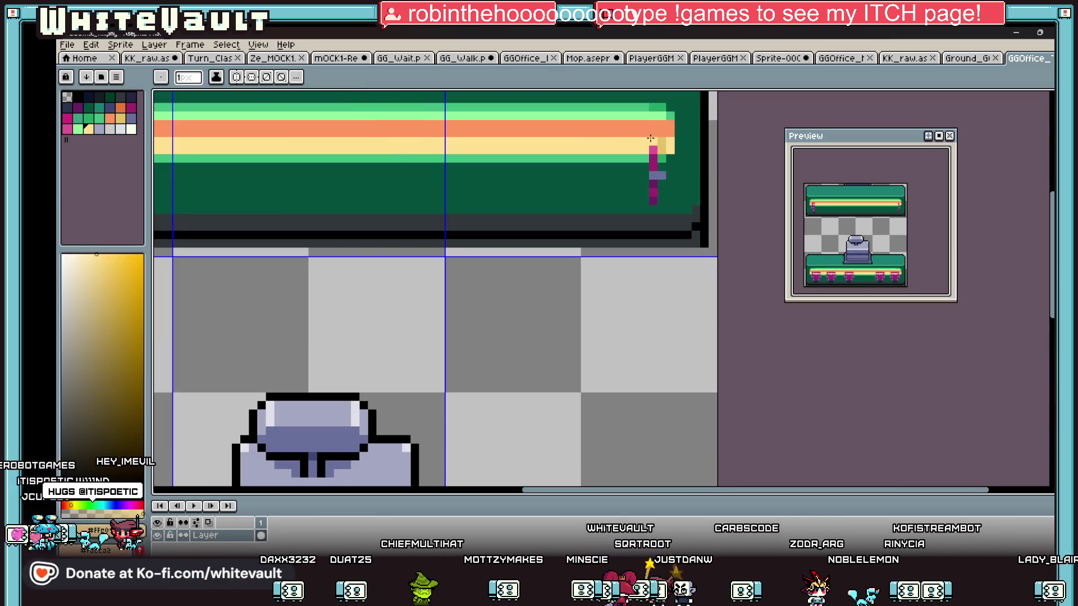
key("alt")
left_click(663, 160, "alt")
left_click(654, 166)
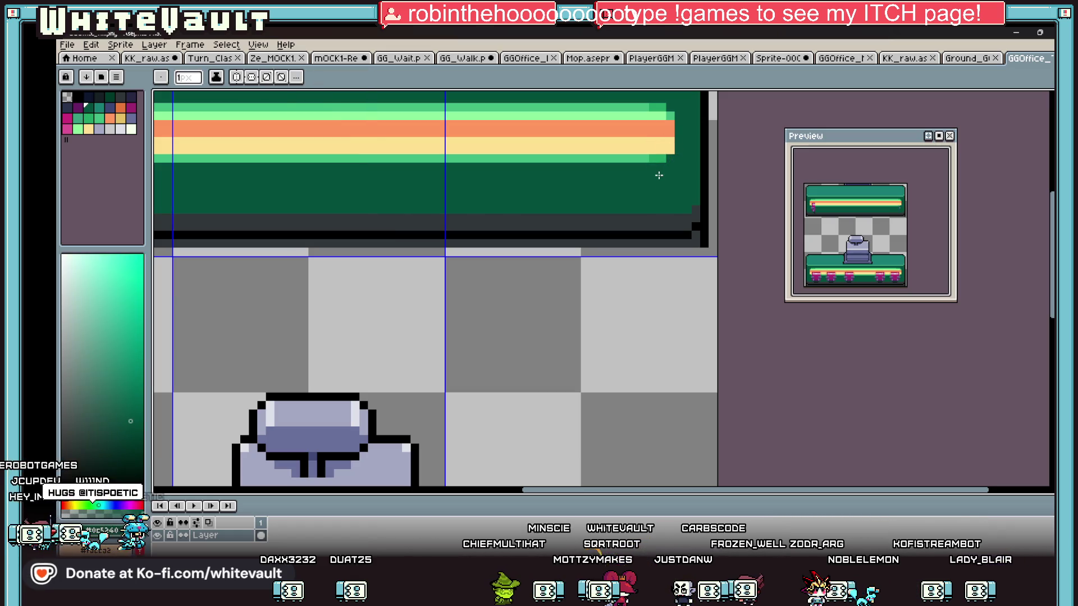
scroll(659, 176, "down", 4)
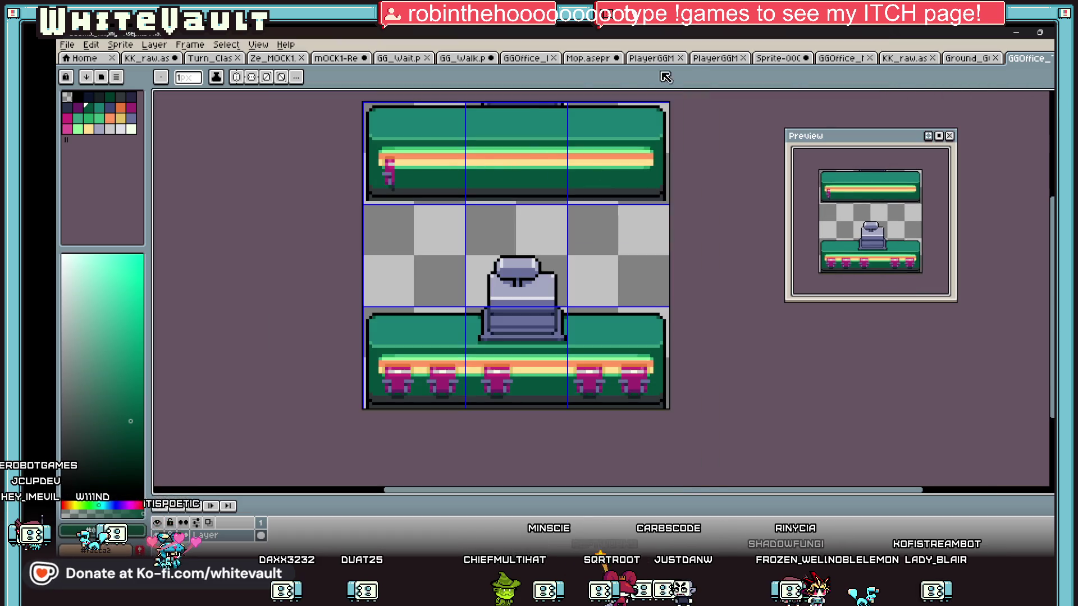
left_click(581, 103, "alt")
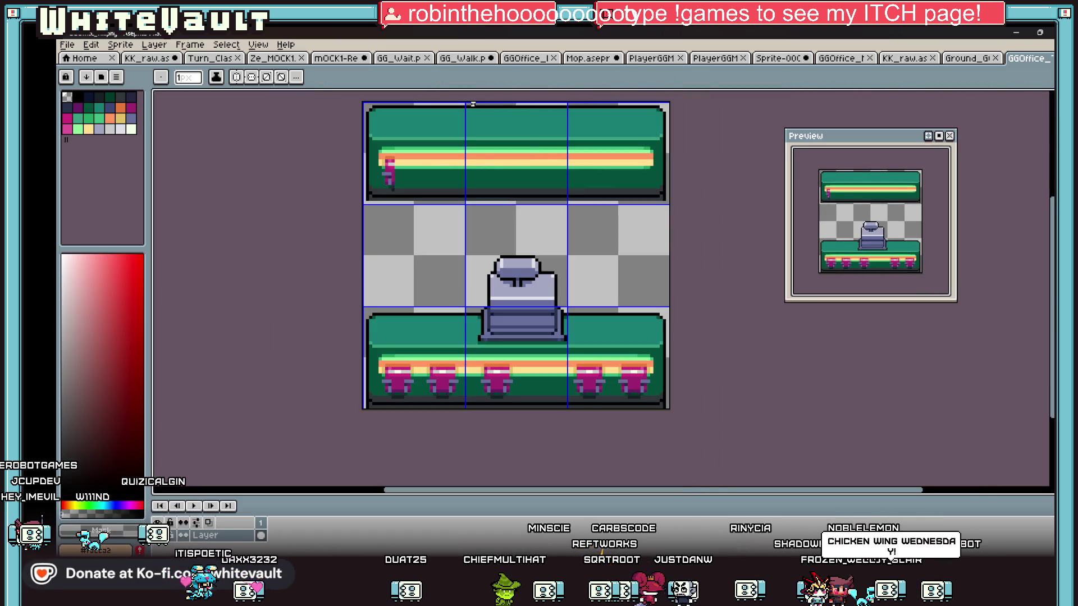
left_click(201, 58)
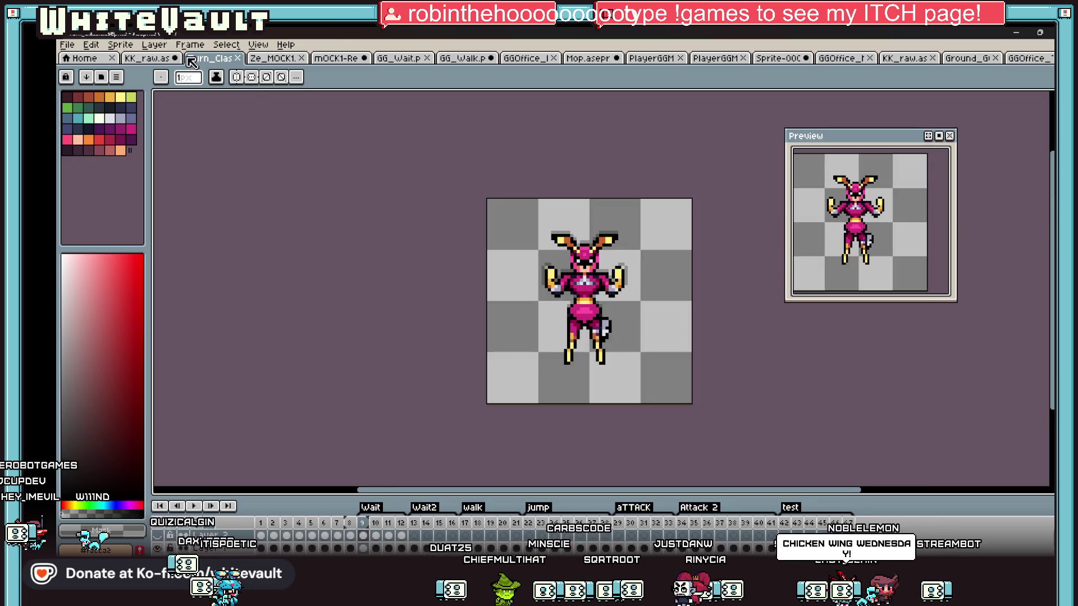
On the KK_raw sheet, marquee-select part of the FROST-Z machine and the counter's end posts, then return to GGOffice
left_click(147, 58)
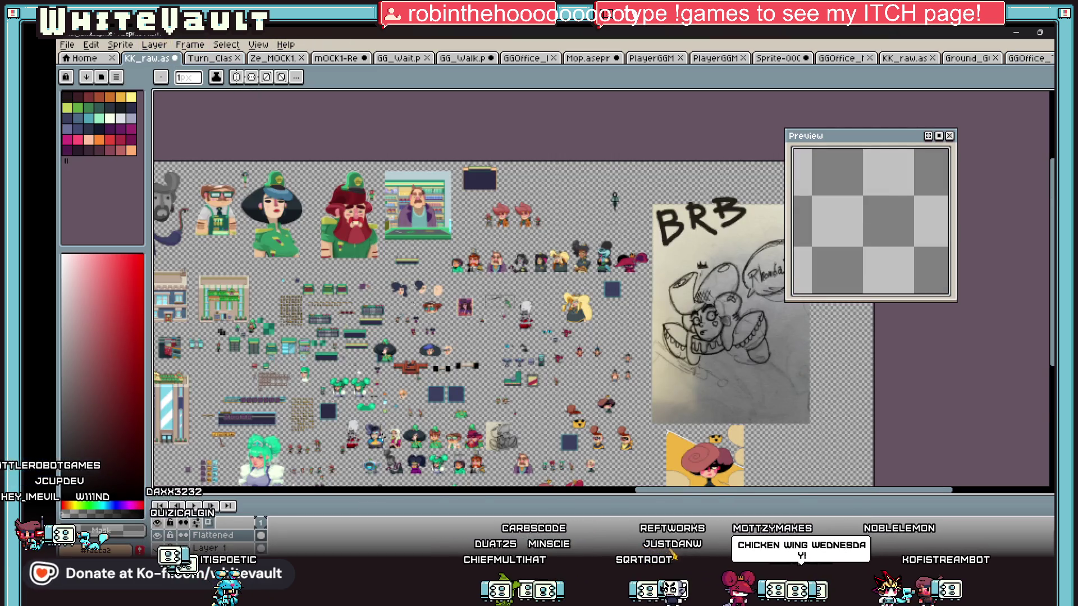
scroll(313, 351, "up", 5)
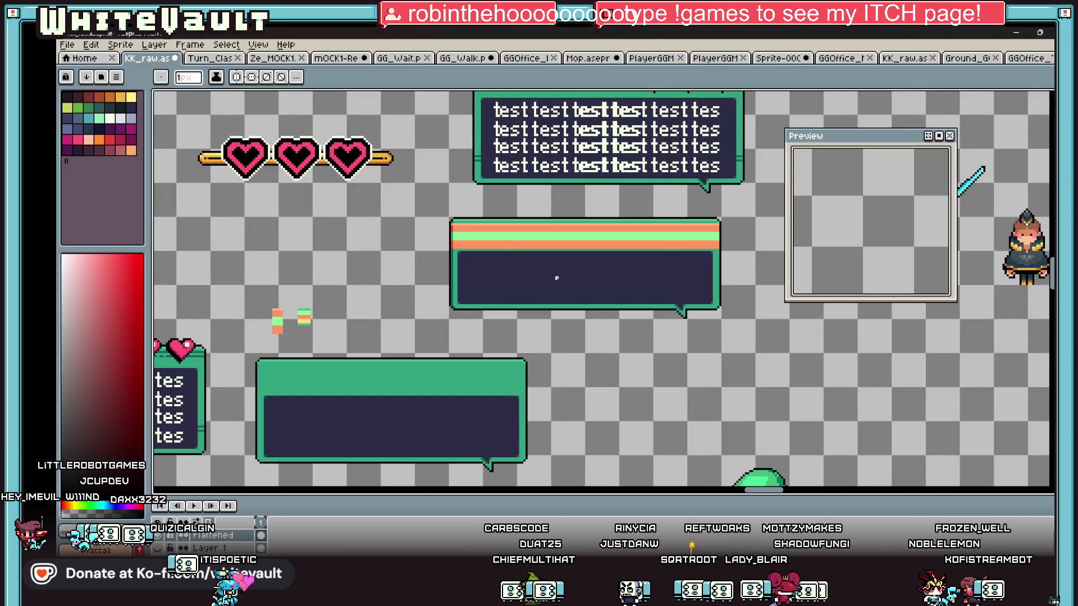
scroll(556, 278, "down", 5)
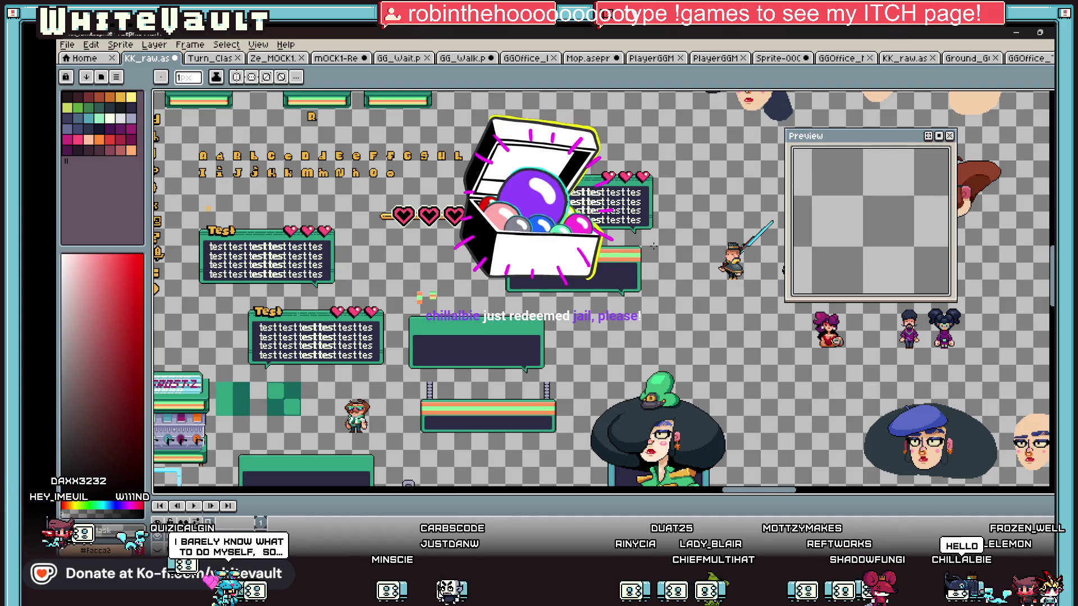
left_click_drag(761, 491, 748, 493)
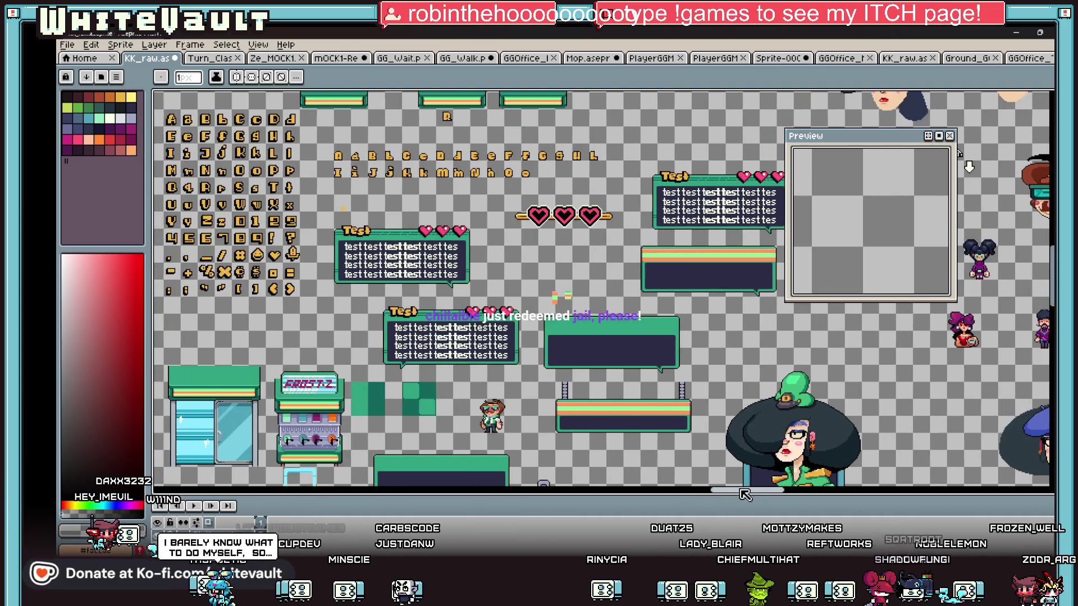
scroll(322, 413, "up", 1)
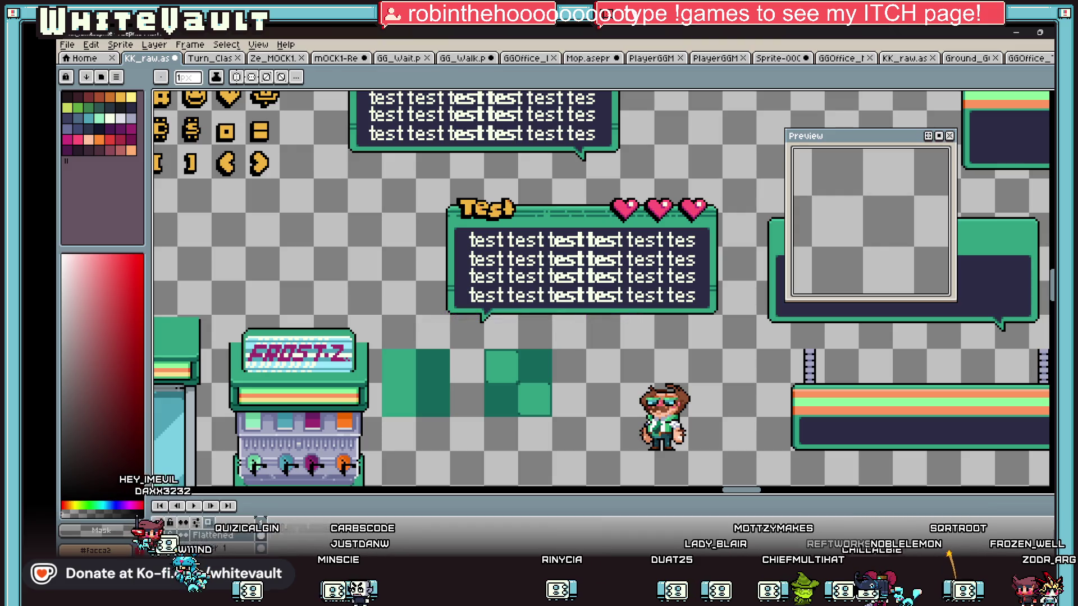
key("m")
left_click_drag(319, 375, 378, 415)
left_click_drag(748, 343, 830, 384)
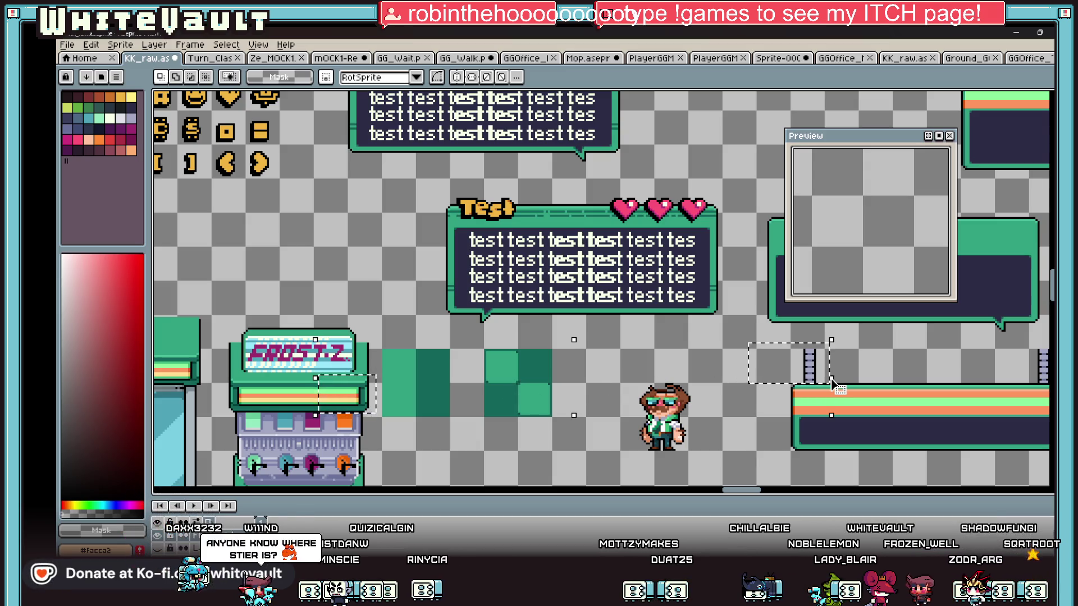
left_click(1025, 58)
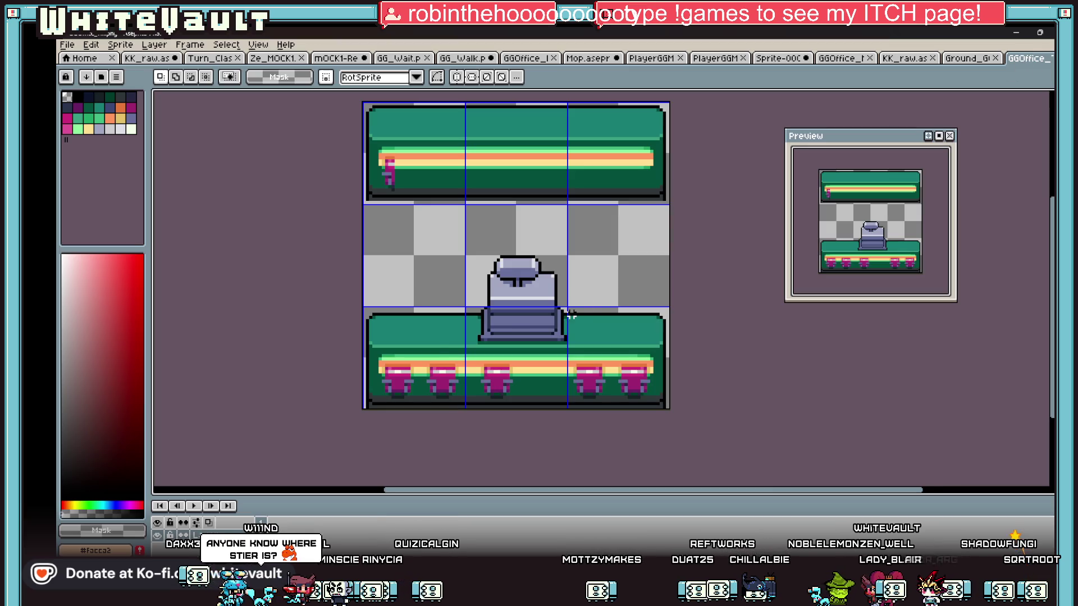
Paste the copied counter piece at the top counter's right end, nudged one pixel left and up
scroll(586, 225, "up", 1)
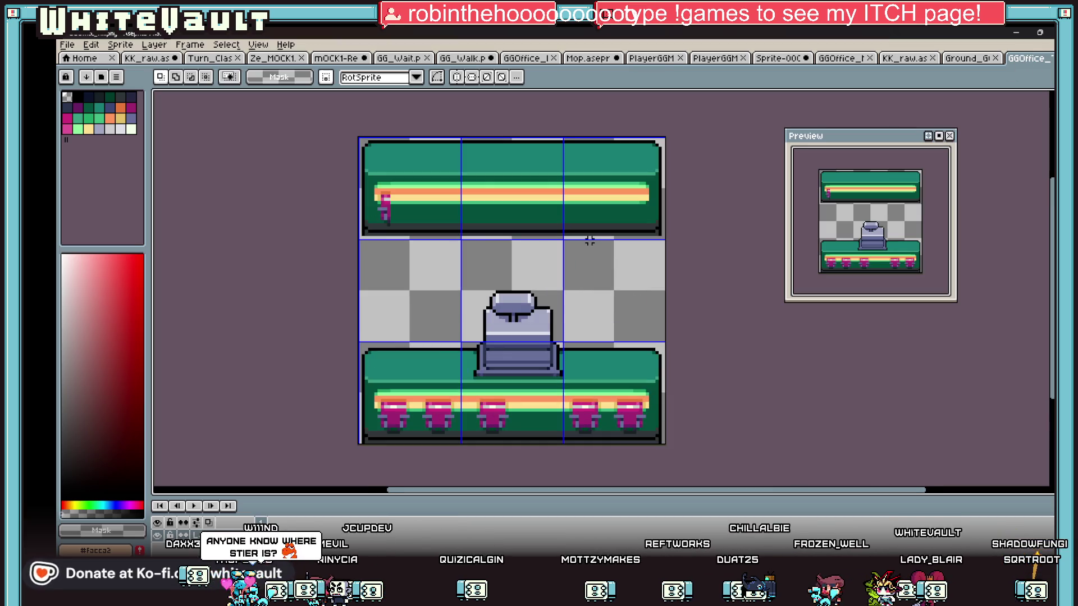
key("ctrl+v")
mouse_move(407, 308)
left_mouse_down()
mouse_move(544, 222)
mouse_move(634, 201)
left_mouse_up()
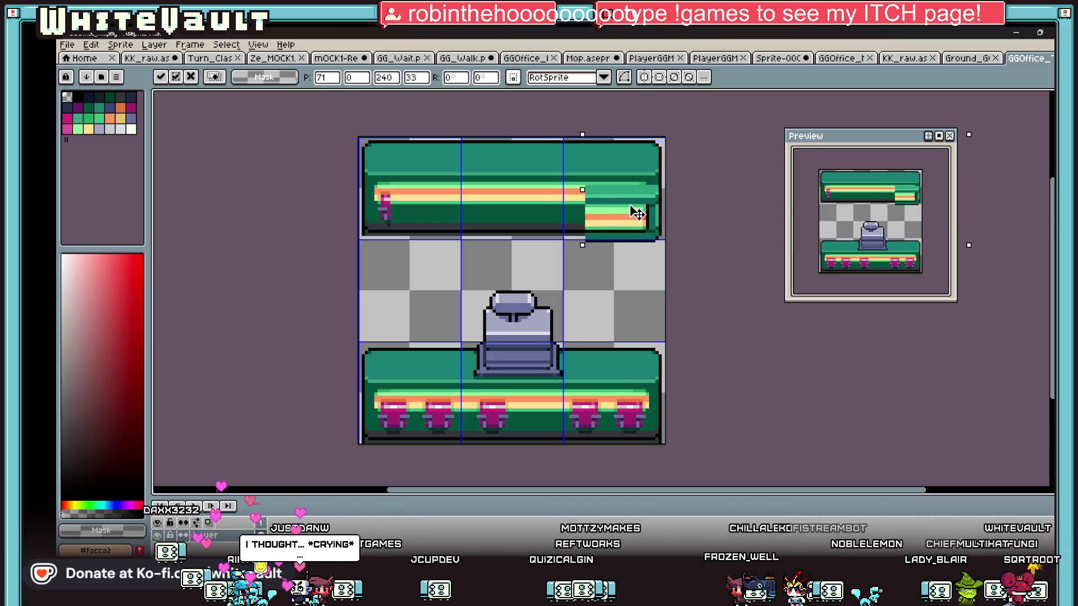
key("Left")
key("Up")
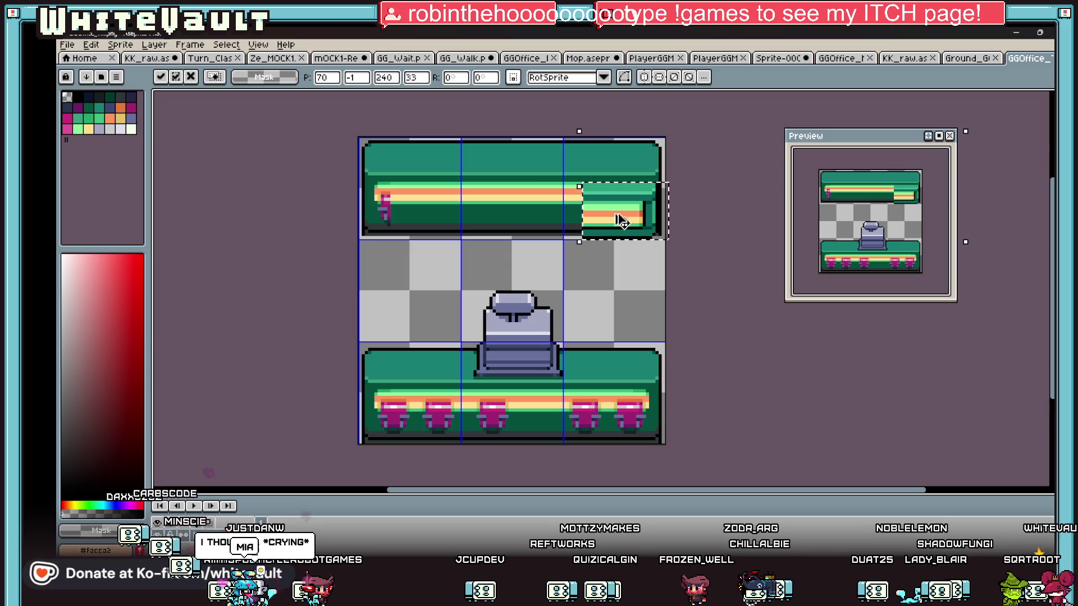
key("Return")
Delete the top counter's lower part and paste the end piece again at its right end
left_click_drag(339, 181, 721, 247)
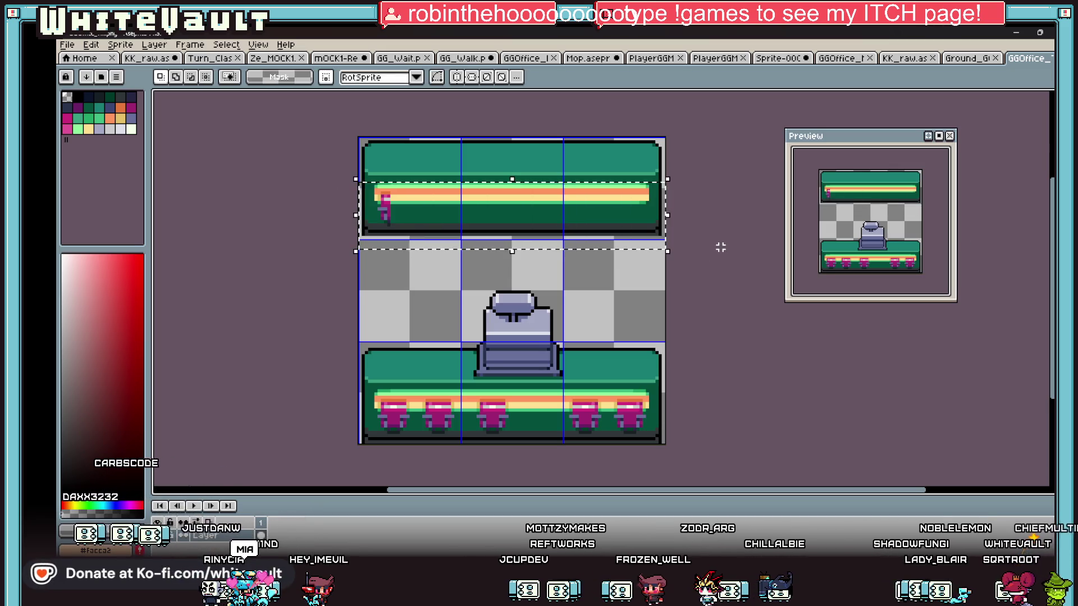
key("Delete")
key("ctrl+v")
mouse_move(429, 308)
left_mouse_down()
mouse_move(633, 206)
mouse_move(651, 180)
mouse_move(653, 191)
left_mouse_up()
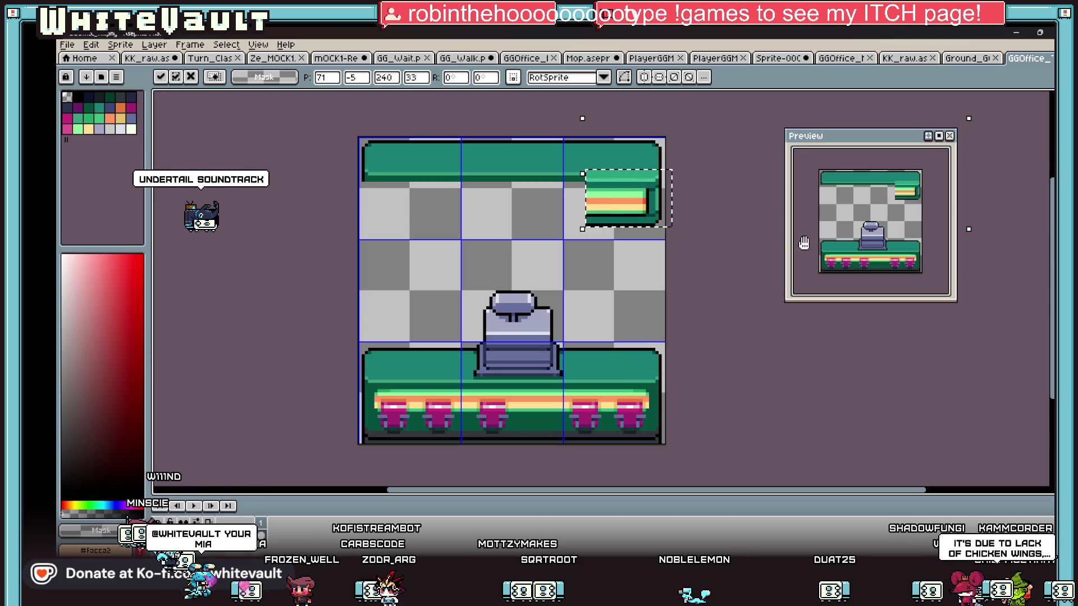
Commit the floating striped block at the top-right end of the thin green counter
left_click(724, 244)
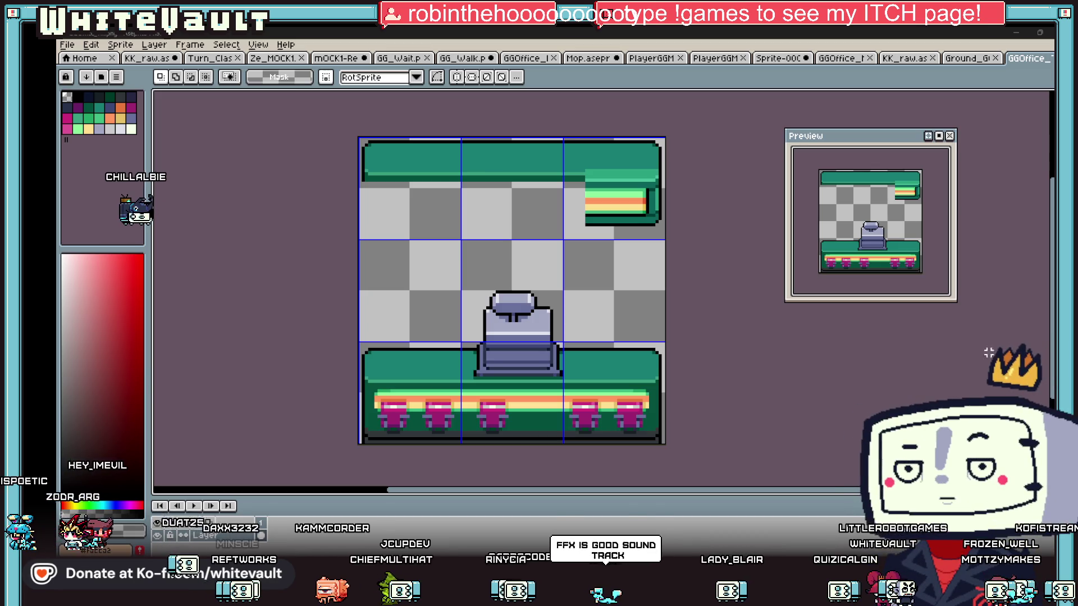
Mirror the counter's right end piece horizontally to form the matching left end
mouse_move(612, 137)
left_mouse_down()
mouse_move(665, 233)
mouse_move(670, 224)
mouse_move(404, 207)
left_mouse_up()
key("shift+h")
key("Return")
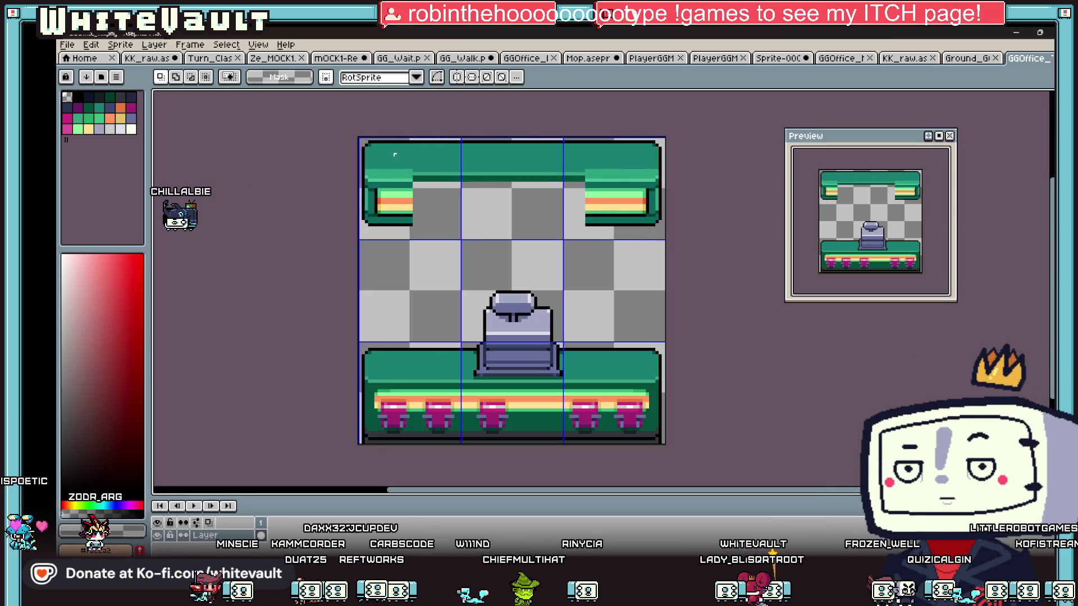
Stretch the left counter section across the gap to span the full sprite width
left_click_drag(384, 137, 413, 235)
mouse_move(412, 187)
left_mouse_down()
mouse_move(569, 199)
mouse_move(598, 186)
left_mouse_up()
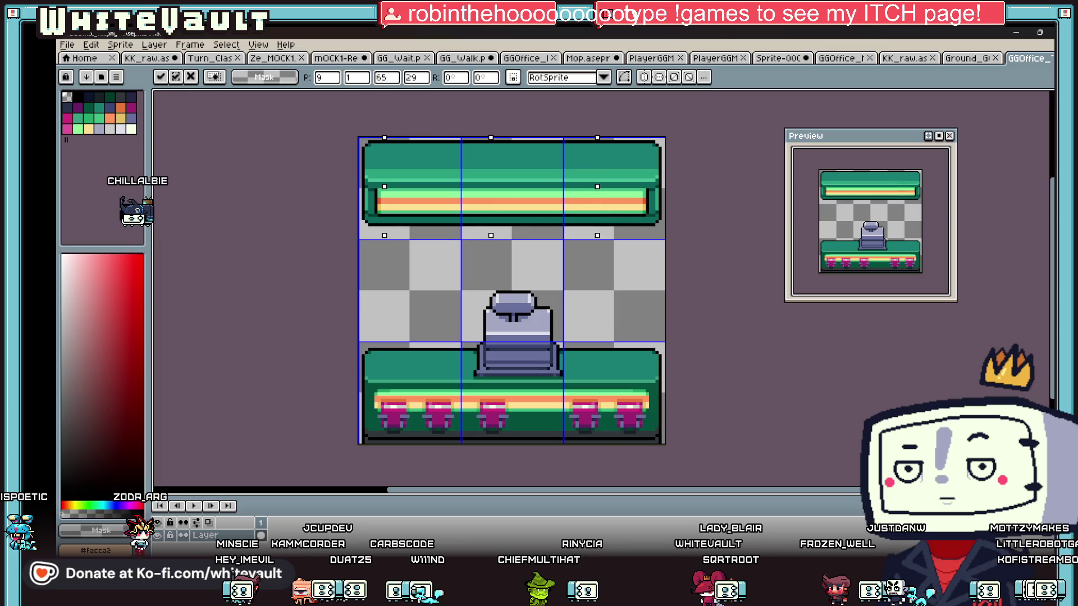
key("Return")
scroll(587, 192, "down", 5)
scroll(587, 192, "up", 6)
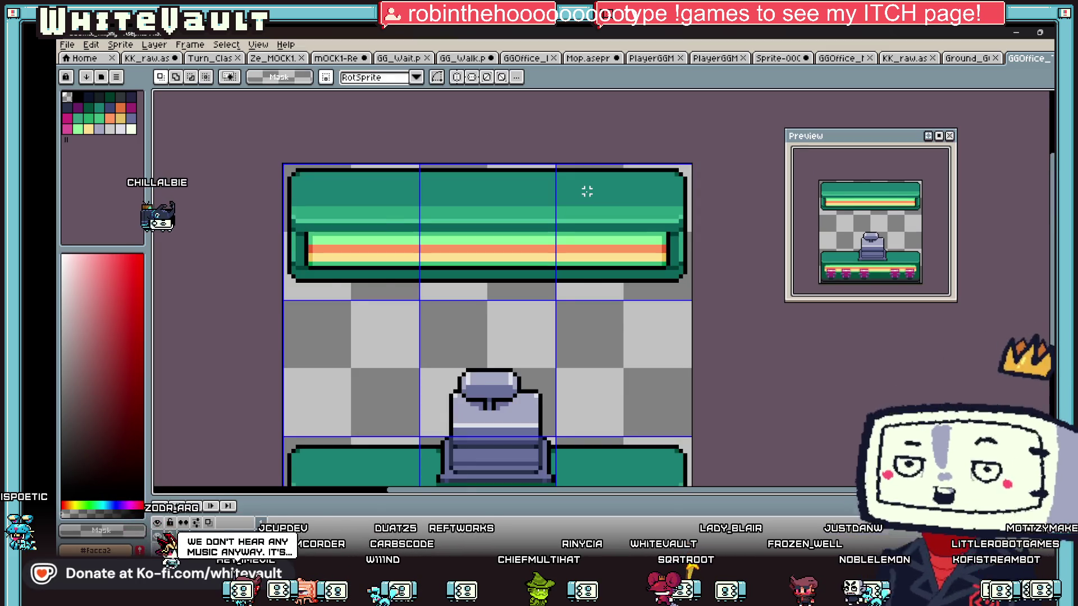
scroll(587, 191, "down", 2)
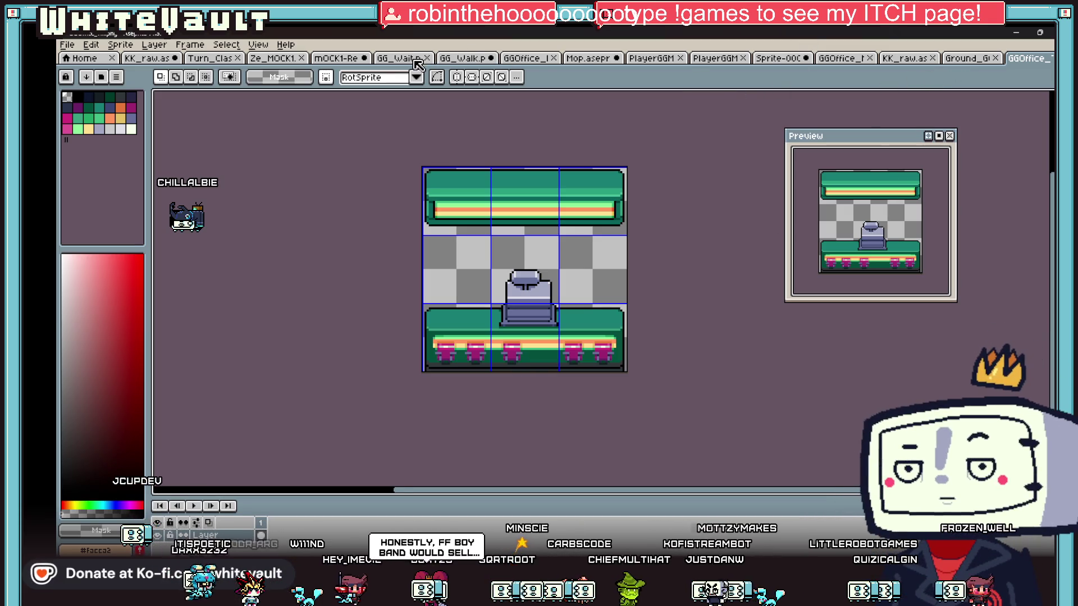
left_click(414, 59)
Clear the leftover selection on the KK_raw sheet and return to the till sprite
left_click(147, 58)
left_click(853, 350)
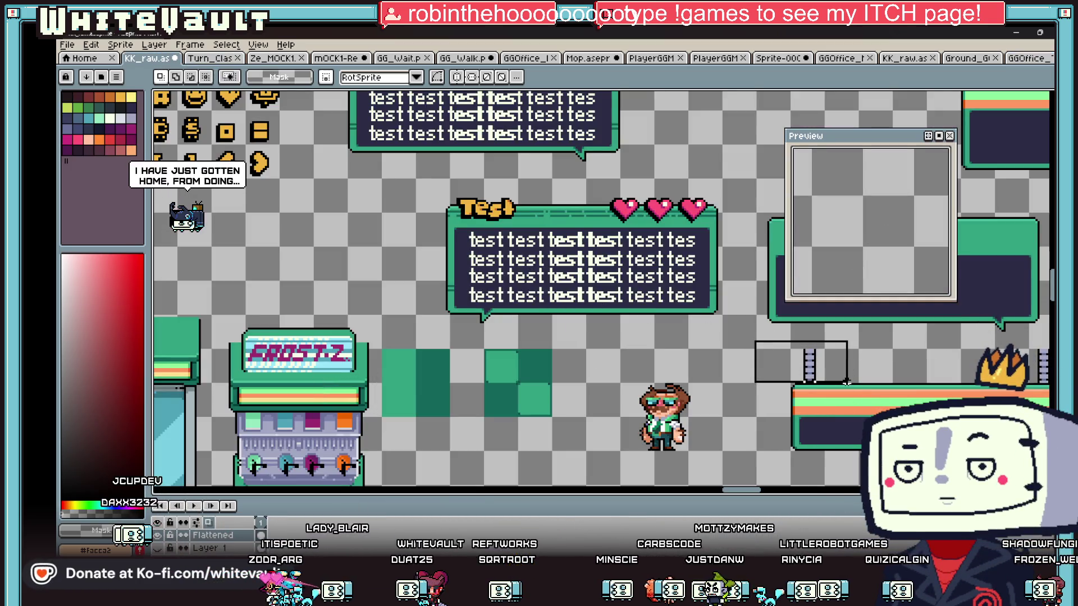
left_click(1018, 59)
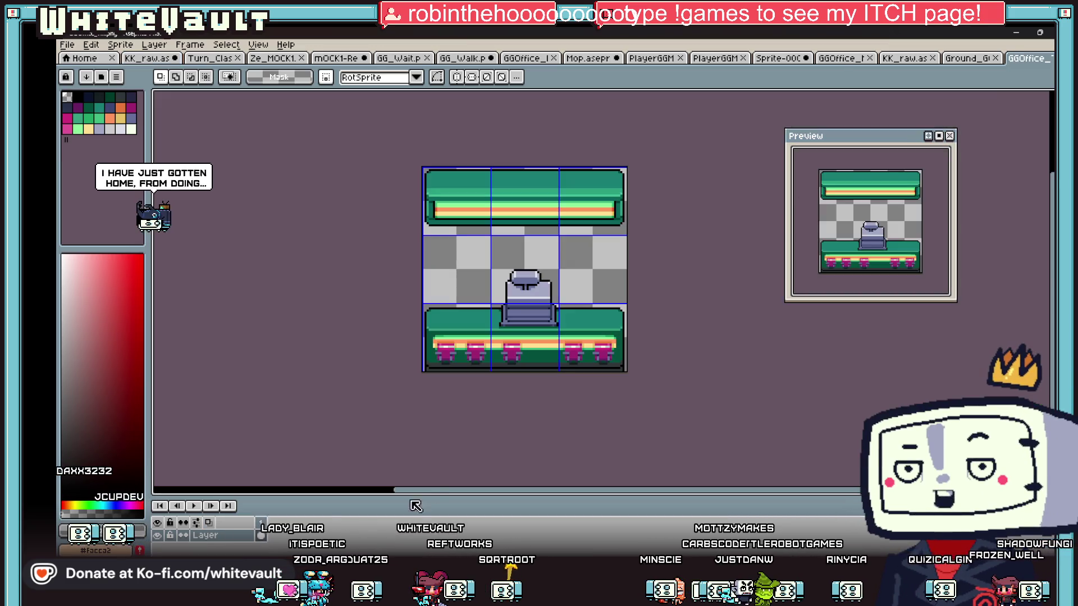
Add a new empty layer and paste the ladder at the lower counter's left end
right_click(220, 539)
mouse_move(253, 486)
left_click(336, 488)
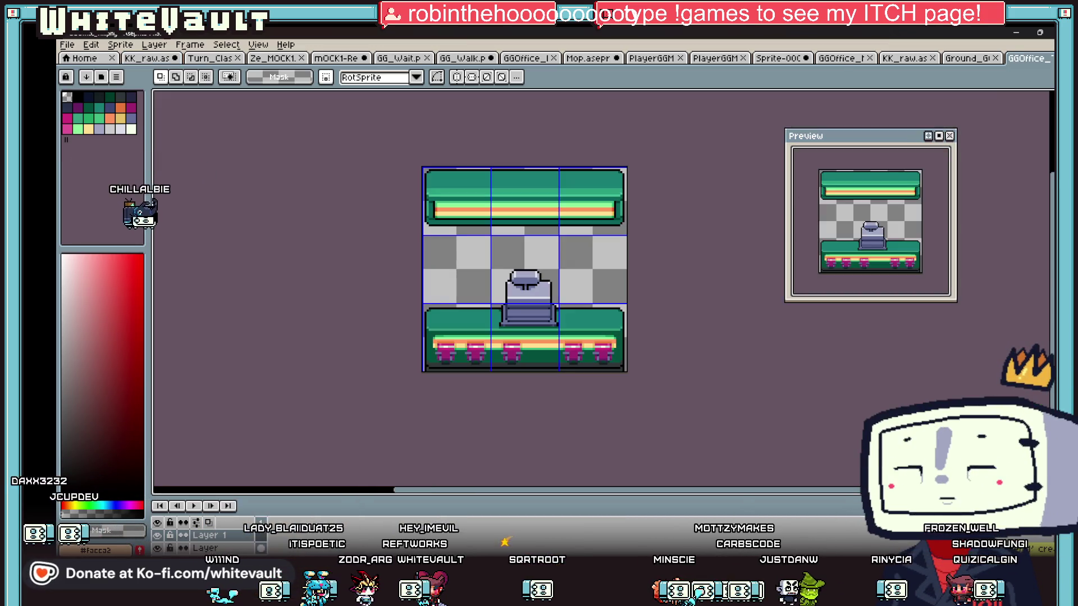
scroll(449, 283, "up", 1)
key("ctrl+v")
left_click_drag(622, 289, 459, 313)
scroll(486, 339, "up", 1)
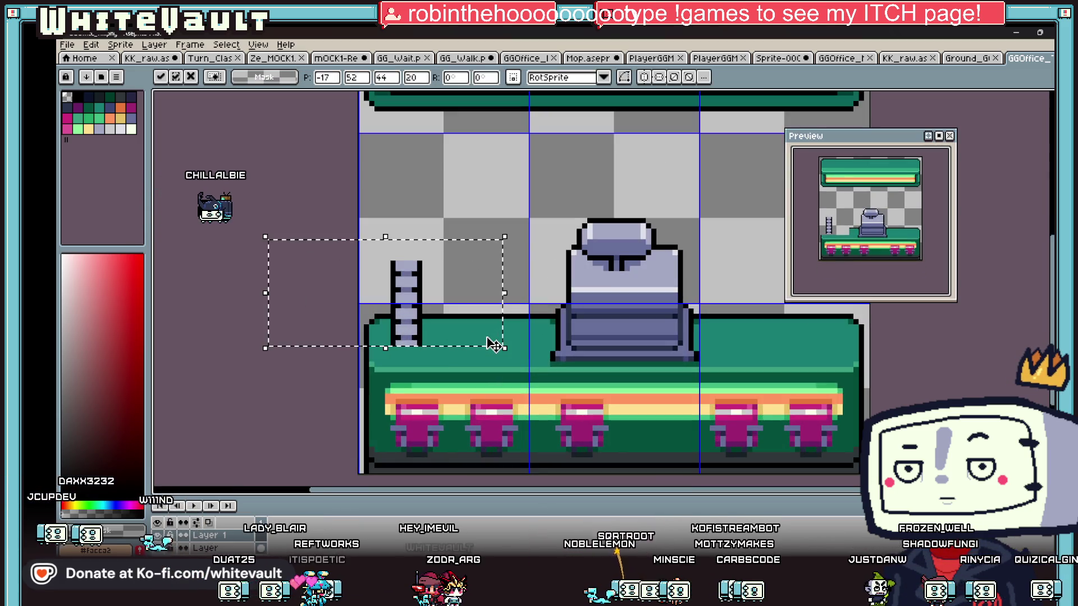
key("Return")
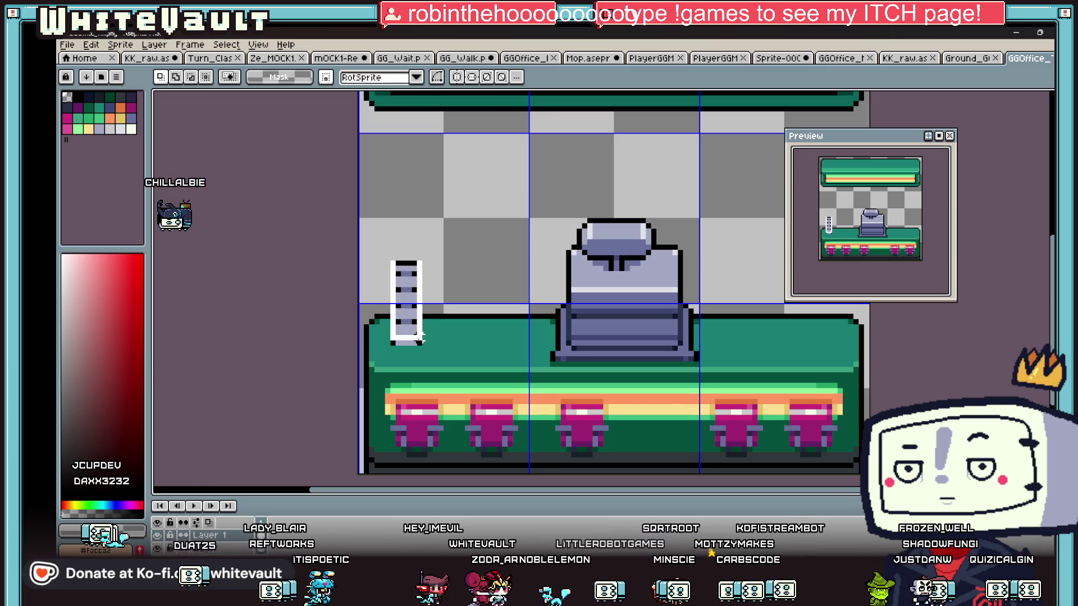
Paste a second ladder copy stacked above the original and select its upper part
key("ctrl+v")
mouse_move(419, 326)
left_mouse_down()
mouse_move(427, 271)
mouse_move(426, 287)
left_mouse_up()
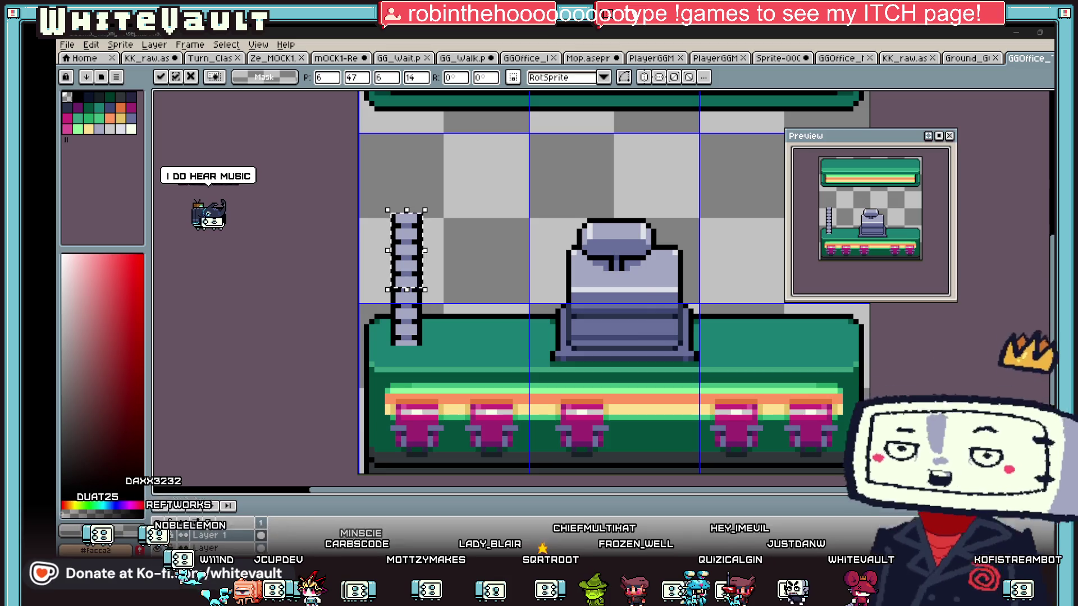
left_click(516, 241)
mouse_move(393, 221)
left_mouse_down()
mouse_move(420, 278)
mouse_move(415, 208)
mouse_move(425, 203)
left_mouse_up()
scroll(425, 210, "down", 2)
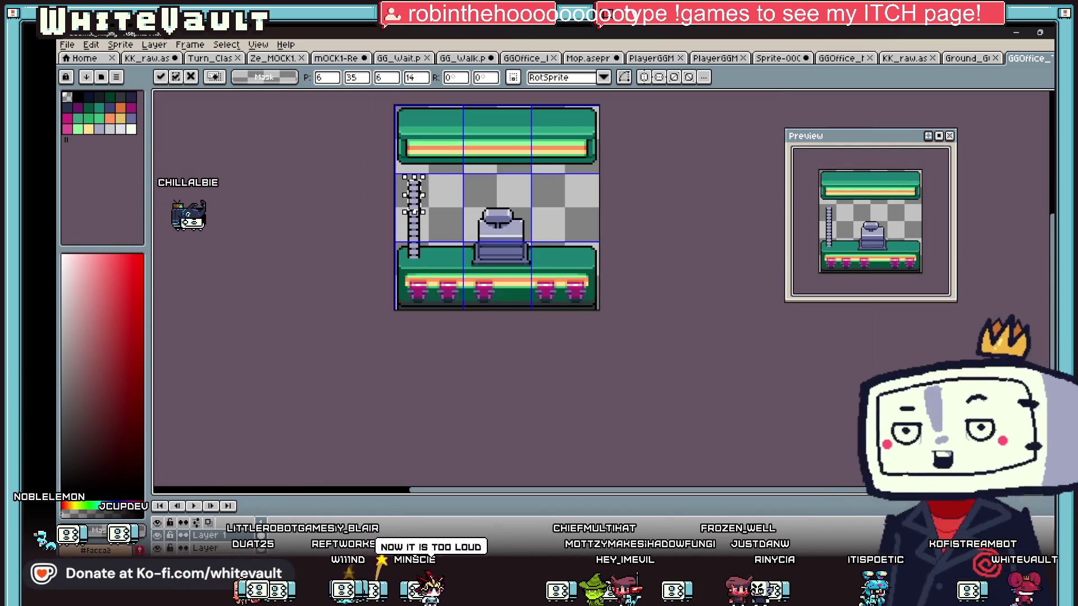
Raise the ladder's top section about 20 px toward the upper counter
left_click(430, 196)
scroll(431, 192, "up", 2)
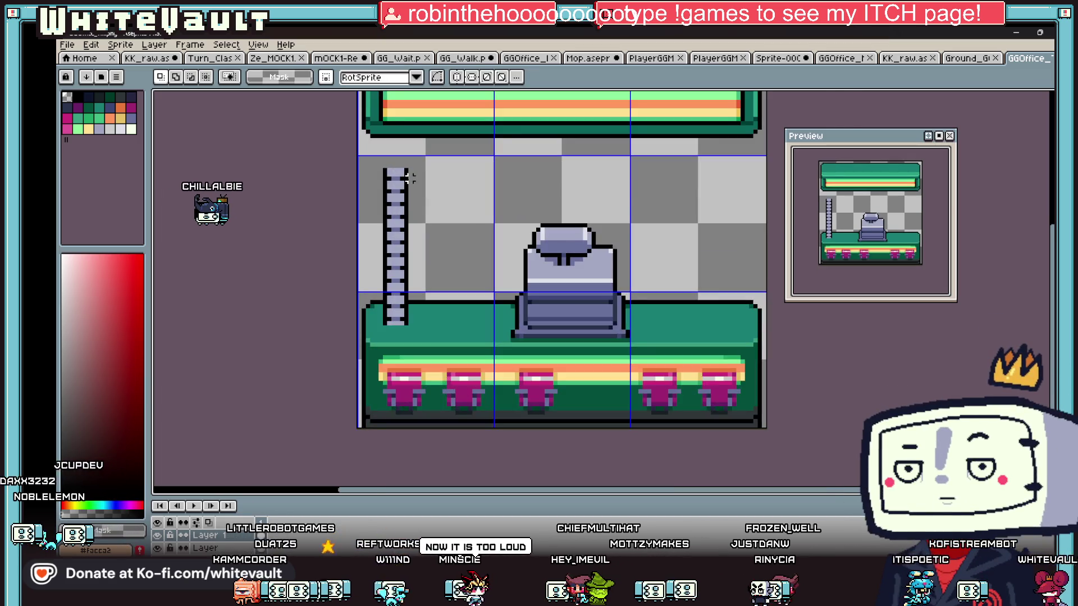
scroll(407, 178, "up", 1)
key("i")
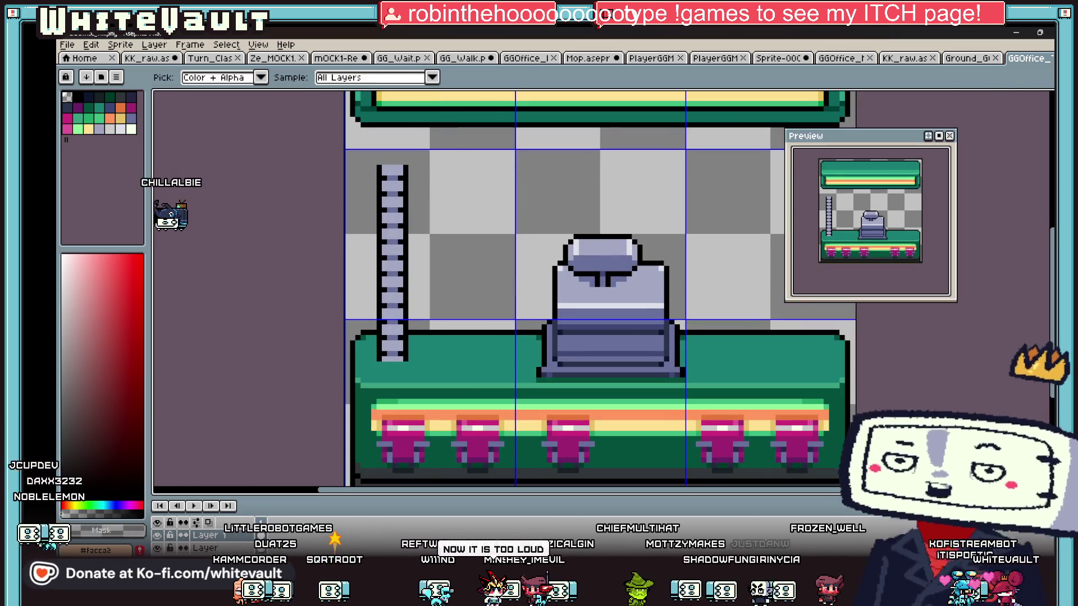
key("m")
left_click_drag(358, 157, 415, 284)
left_click(487, 188)
mouse_move(431, 227)
left_mouse_down()
mouse_move(414, 188)
mouse_move(418, 205)
left_mouse_up()
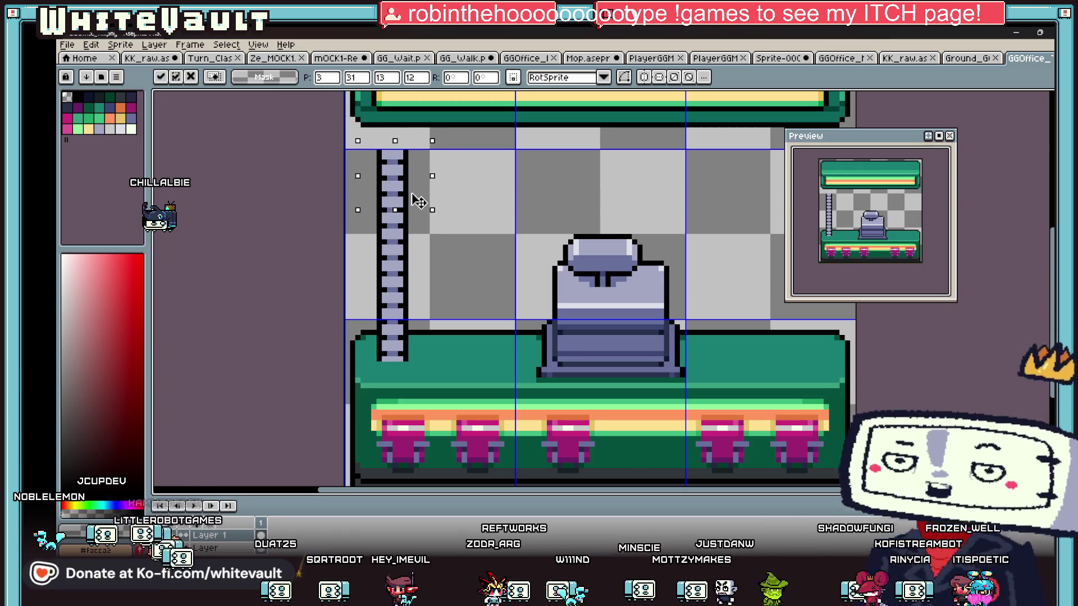
scroll(415, 185, "down", 3)
key("Return")
scroll(431, 181, "up", 4)
Extend the ladder's left outline up to the ceiling and paint lavender rungs at its top
key("b")
mouse_move(396, 185)
left_mouse_down()
mouse_move(396, 153)
mouse_move(439, 186)
mouse_move(421, 155)
left_mouse_up()
key("i")
left_click(425, 196)
key("b")
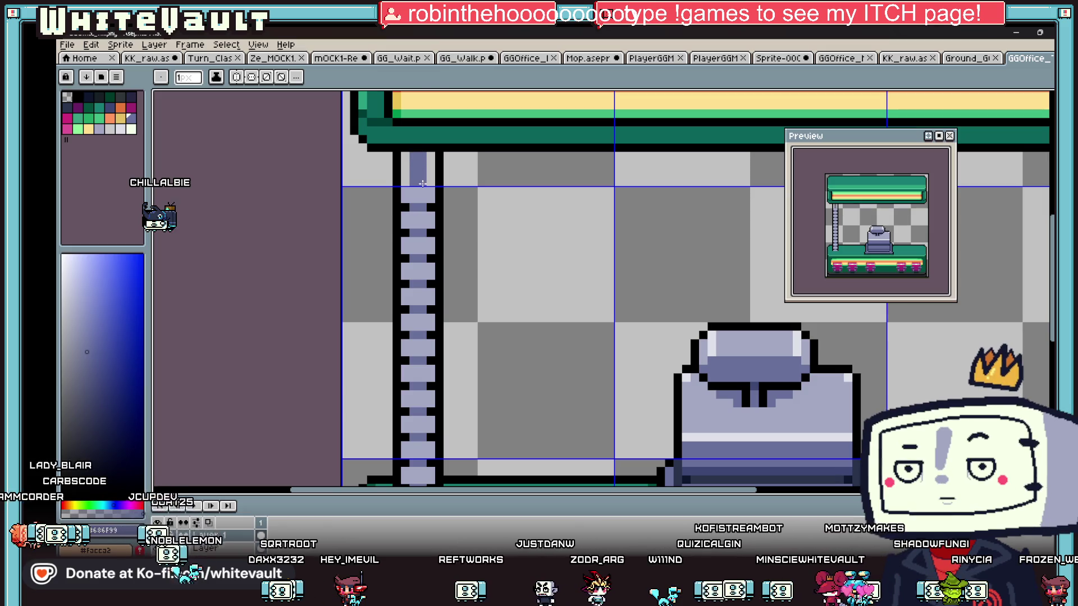
left_click(424, 194, "alt")
left_click_drag(403, 172, 440, 157)
left_click(428, 165, "alt")
left_click(428, 181, "alt")
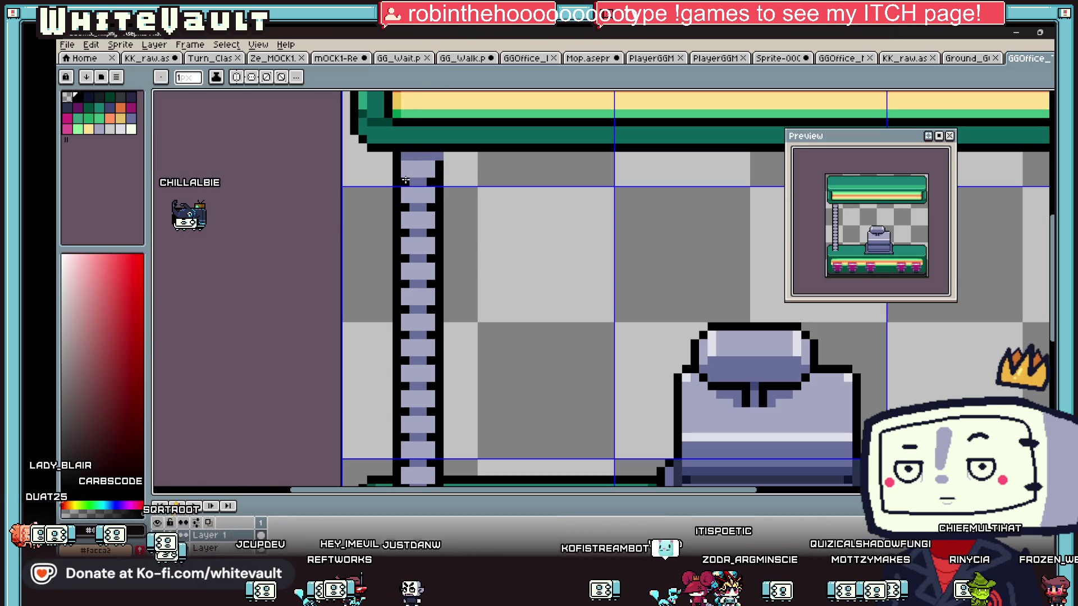
Sample ladder and counter colours and darken the edge pixel where the ladder meets the counter
left_click(418, 177, "alt")
scroll(435, 184, "down", 3)
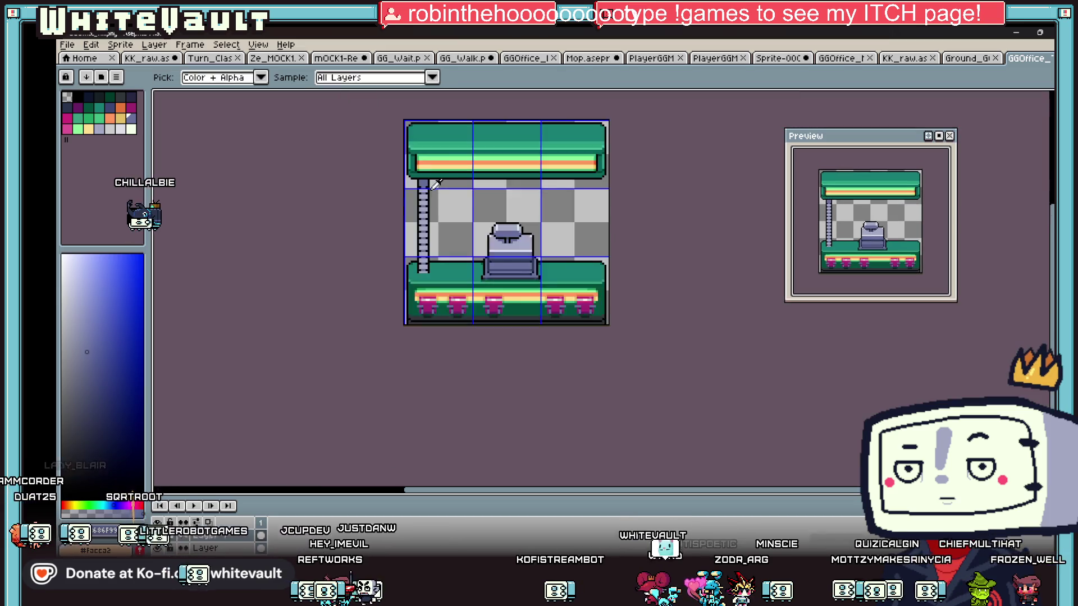
scroll(435, 184, "down", 2)
scroll(439, 181, "up", 1)
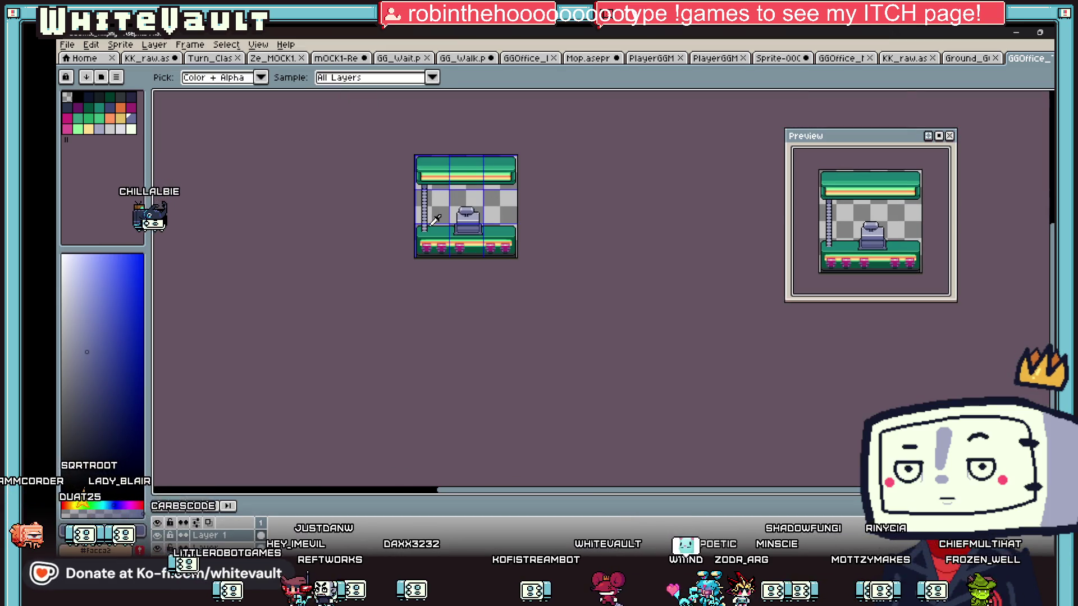
scroll(436, 219, "up", 3)
left_click(442, 222, "alt")
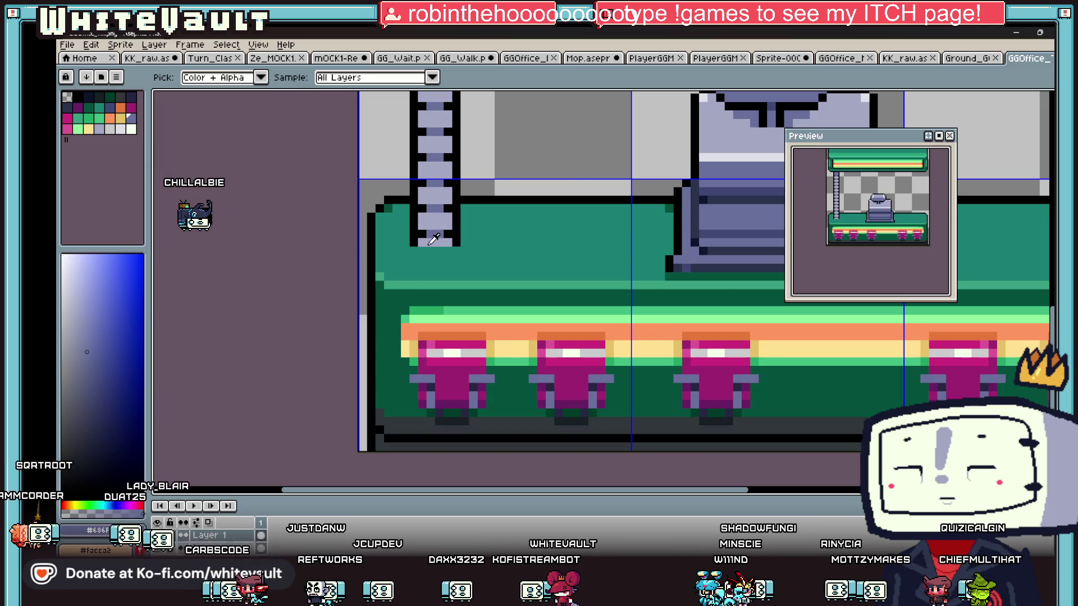
left_click(450, 250, "alt")
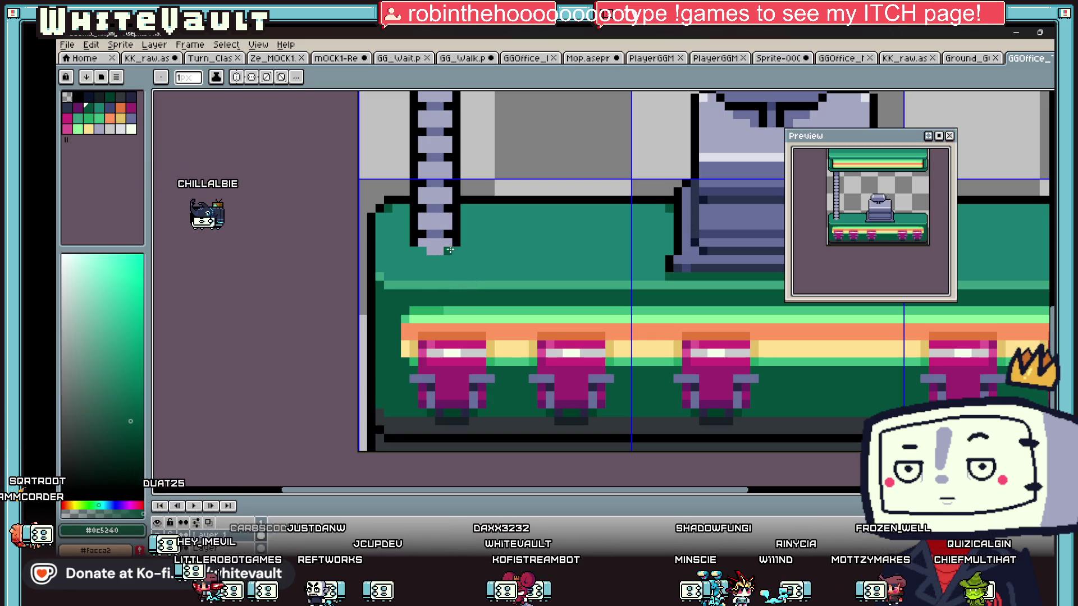
key("alt")
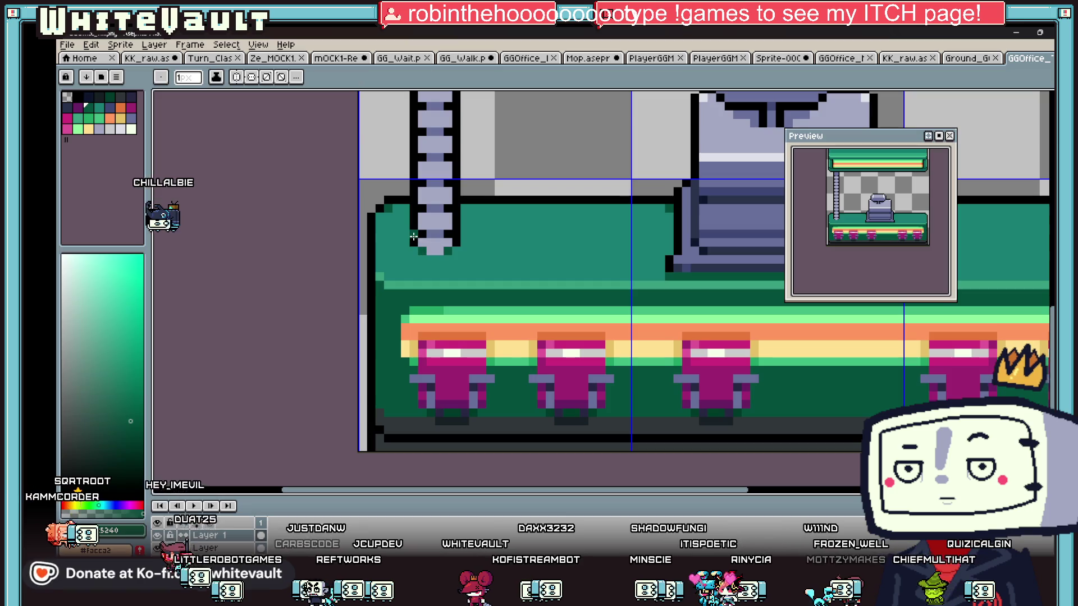
left_click(448, 243)
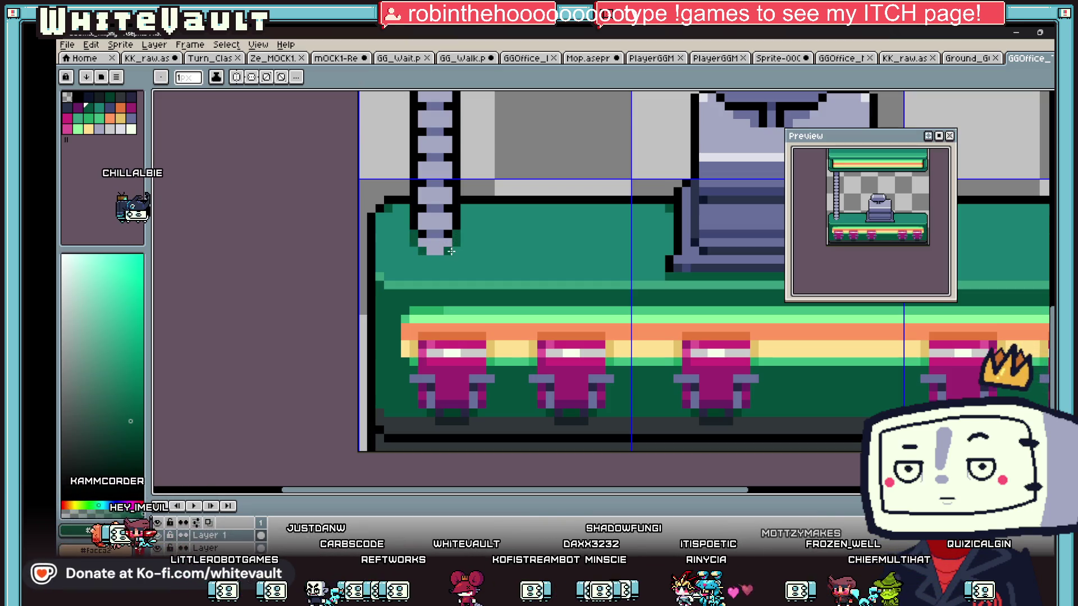
scroll(451, 252, "down", 5)
scroll(485, 240, "up", 4)
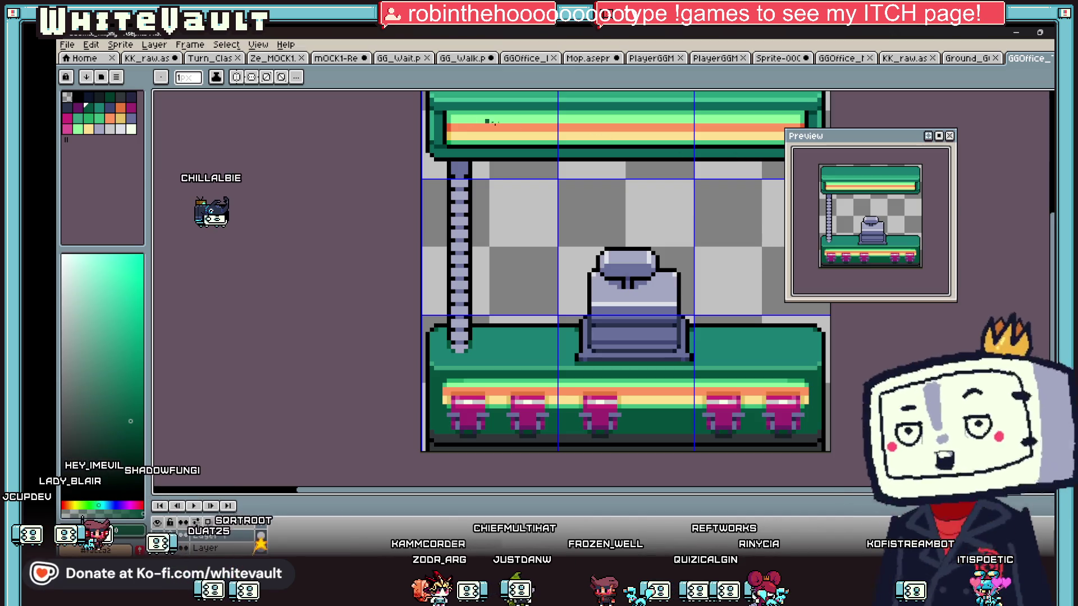
scroll(473, 197, "up", 1)
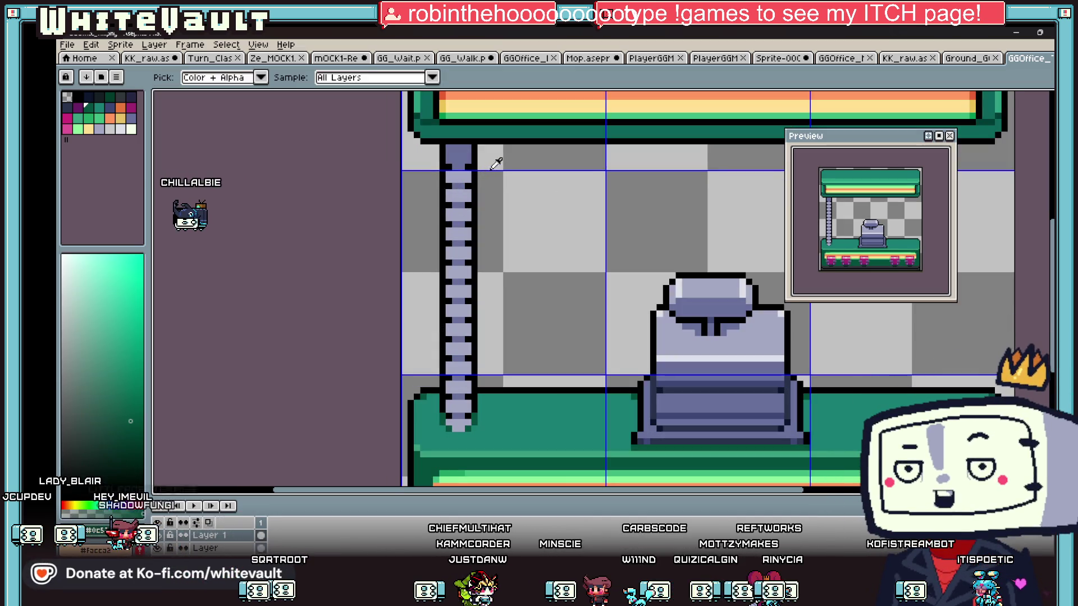
left_click(481, 167, "alt")
key("i")
scroll(469, 184, "down", 3)
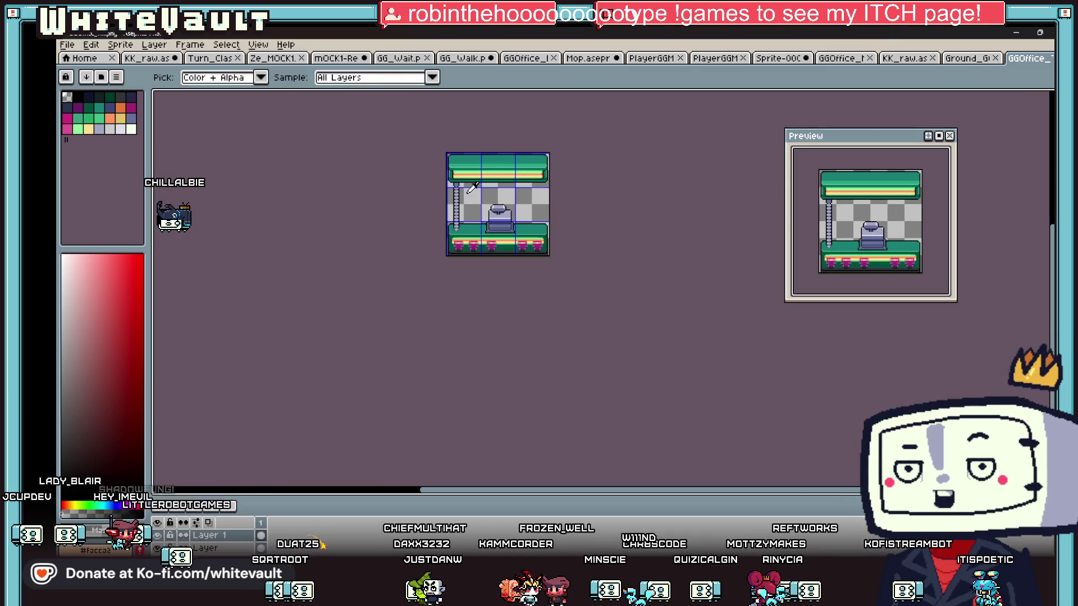
scroll(468, 184, "up", 1)
key("b")
scroll(446, 185, "up", 1)
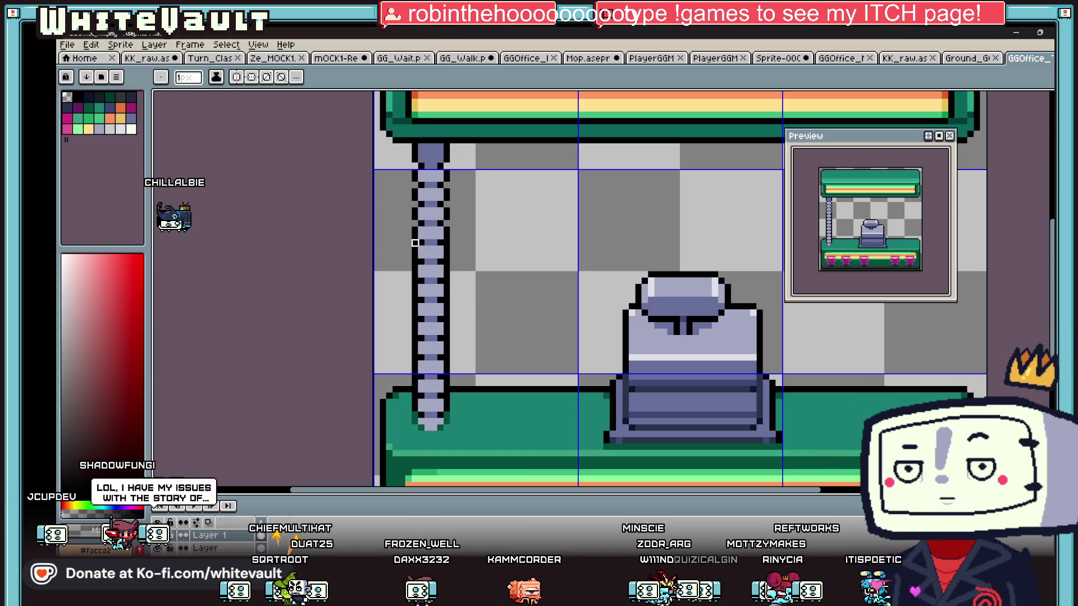
scroll(447, 243, "down", 3)
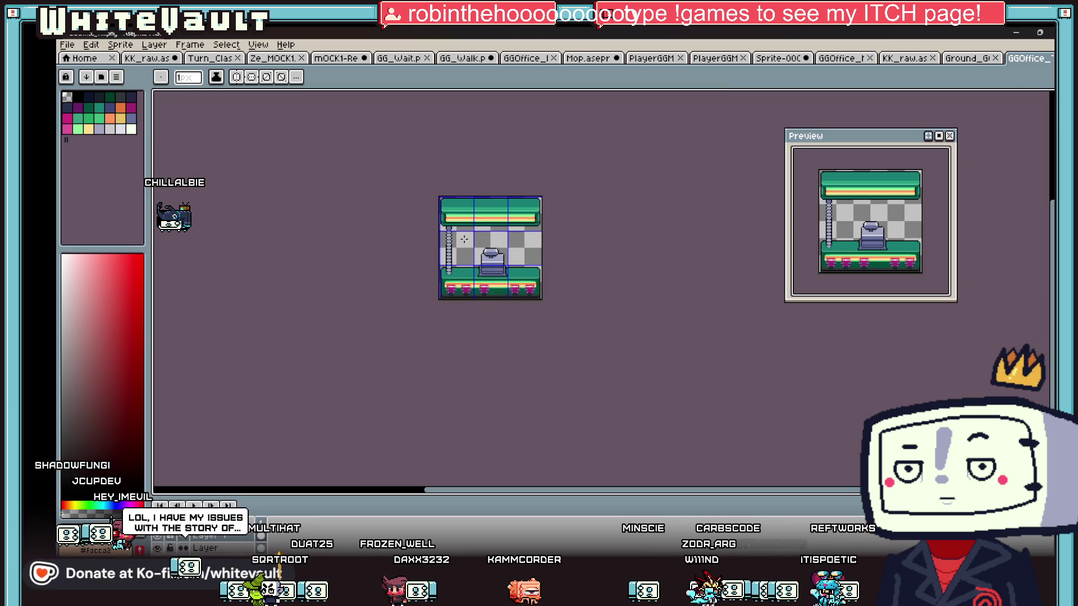
scroll(464, 239, "up", 3)
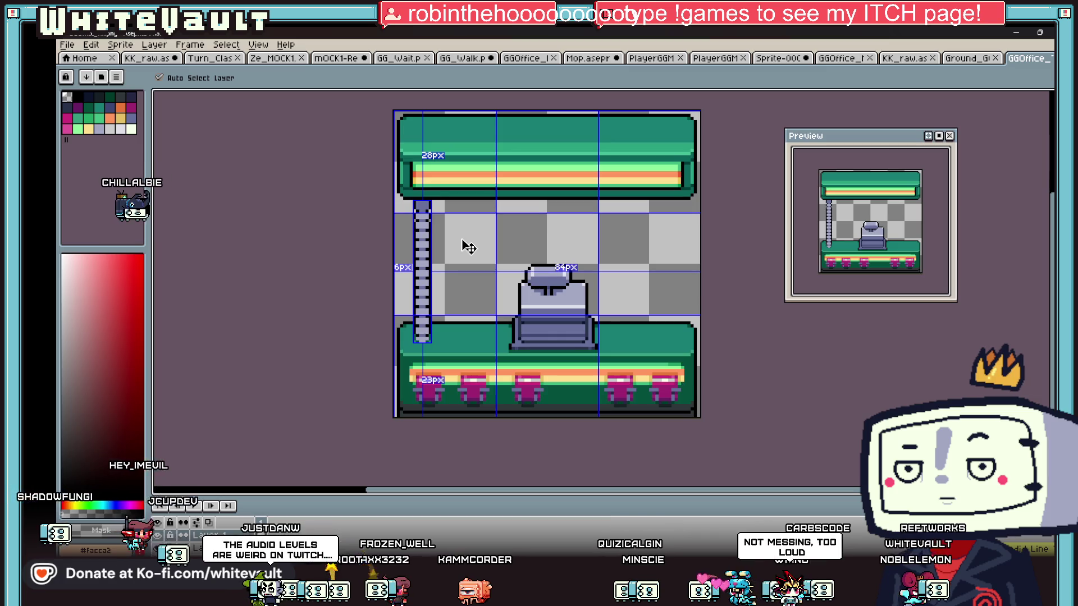
key("b")
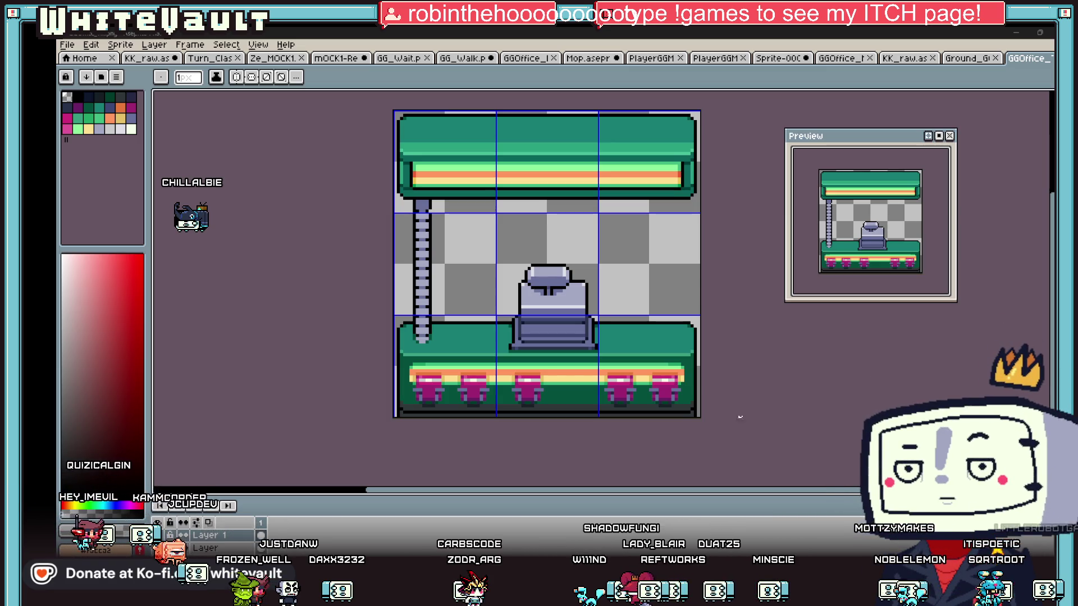
Copy the left ladder pole to the counter's right side, nudged one pixel right
scroll(757, 422, "down", 1)
left_click(1049, 97)
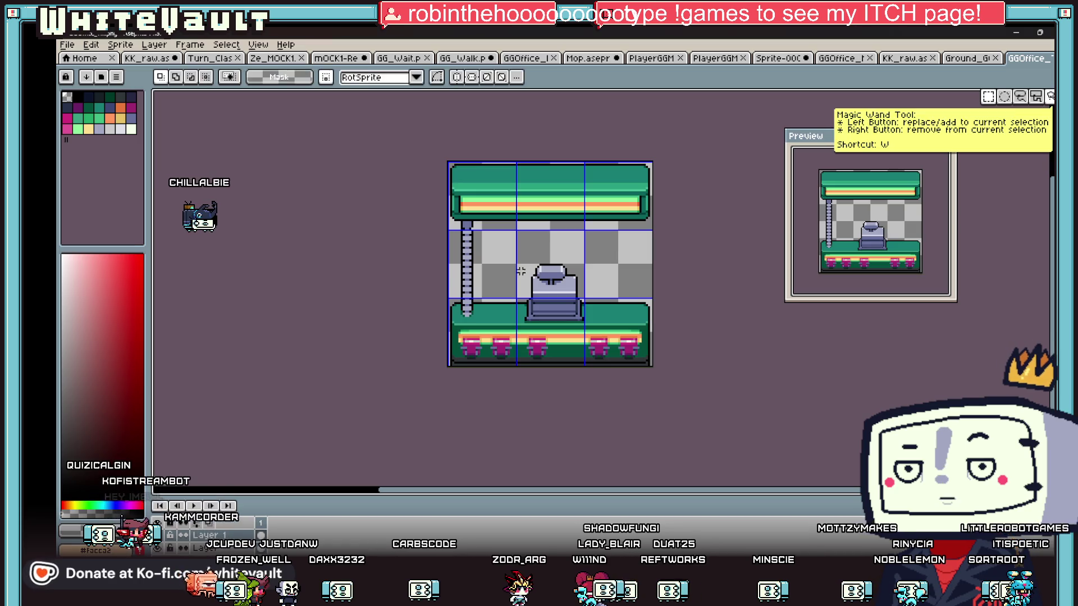
scroll(525, 272, "up", 1)
left_click_drag(467, 349, 470, 353)
left_click_drag(464, 275, 699, 278)
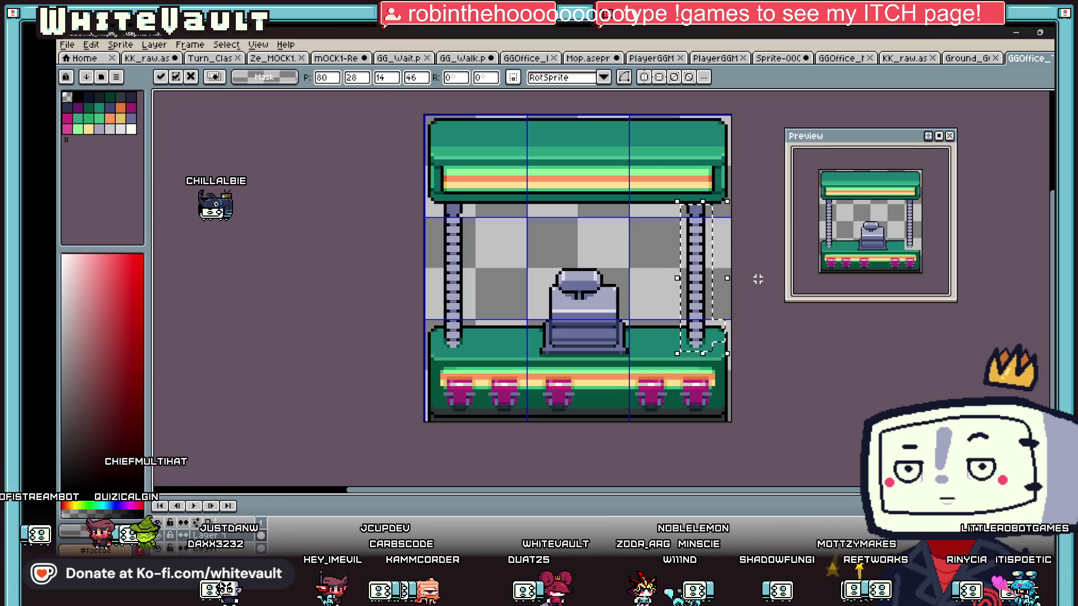
key("Right")
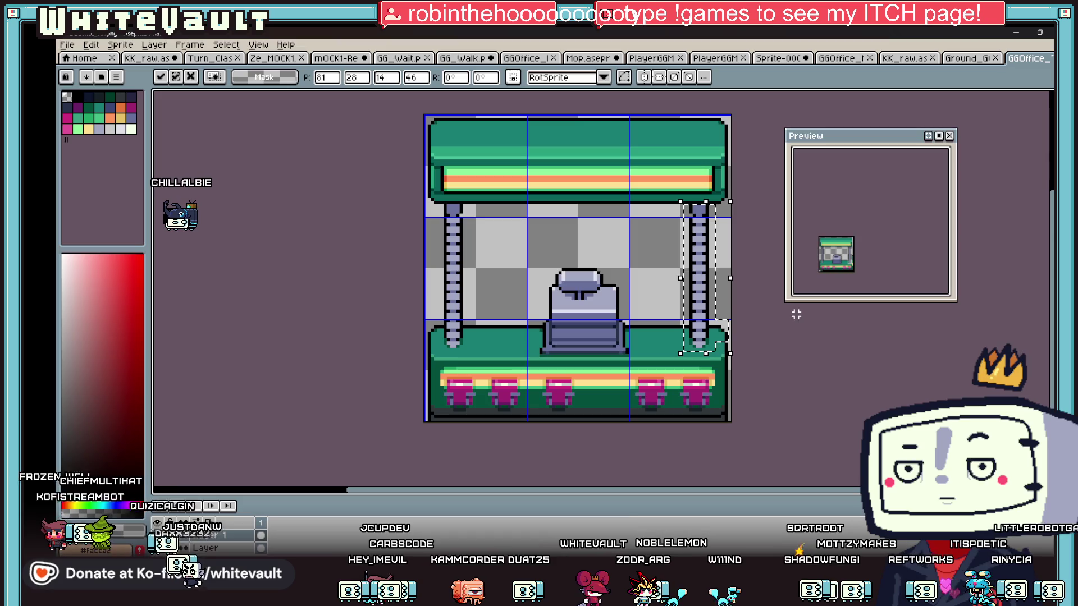
key("Return")
scroll(716, 287, "down", 2)
scroll(715, 286, "up", 1)
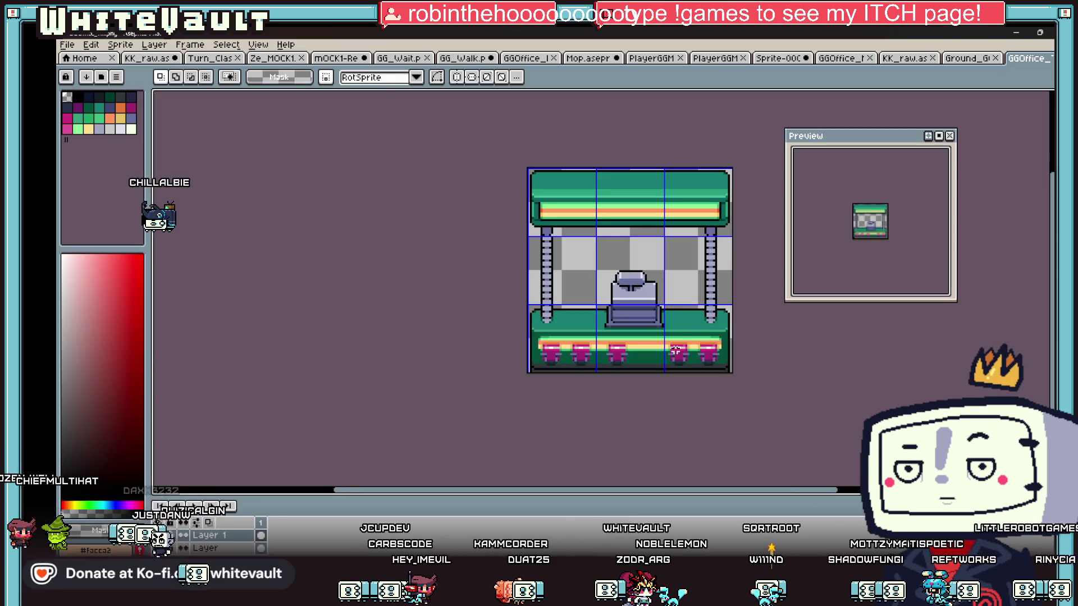
scroll(676, 350, "up", 1)
right_click(238, 549)
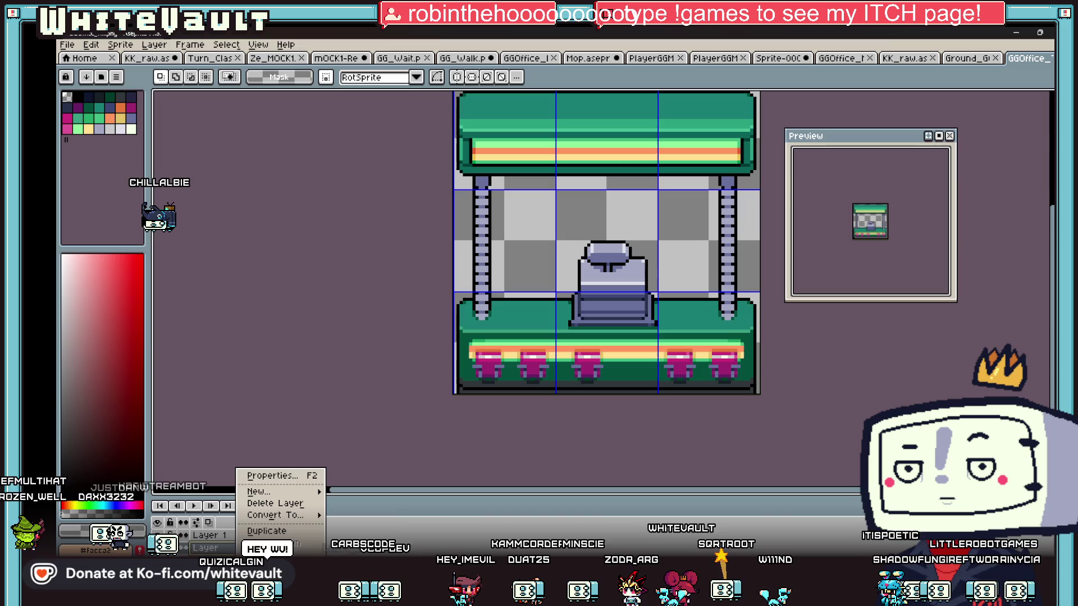
Flatten the layers into one, then shift the chair a few pixels left along the counter
left_click(263, 503)
mouse_move(560, 225)
left_mouse_down()
mouse_move(673, 331)
mouse_move(668, 322)
left_mouse_up()
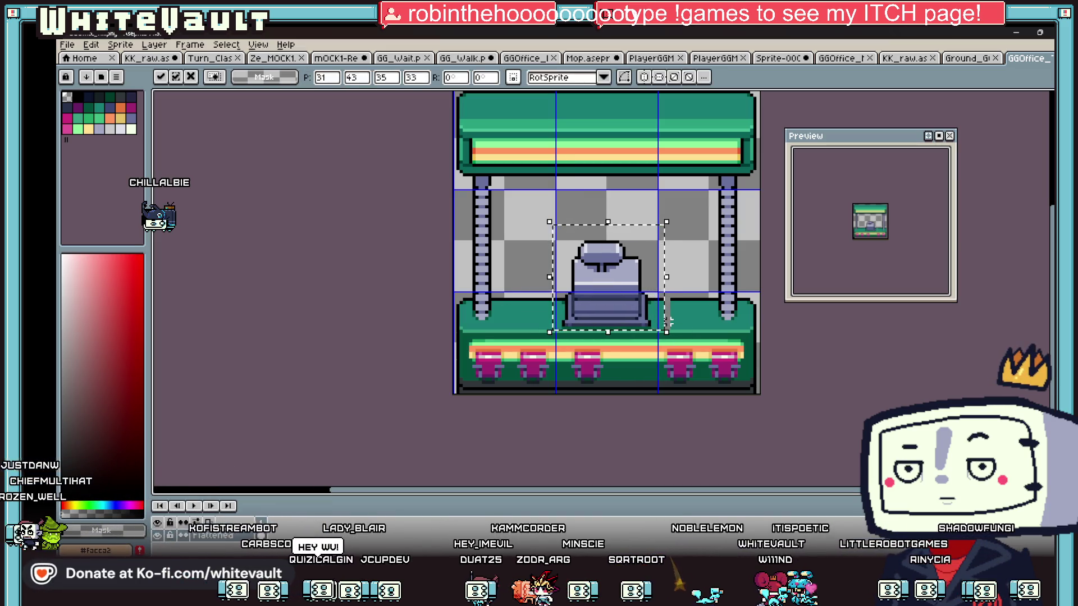
key("ctrl+d")
scroll(673, 320, "up", 2)
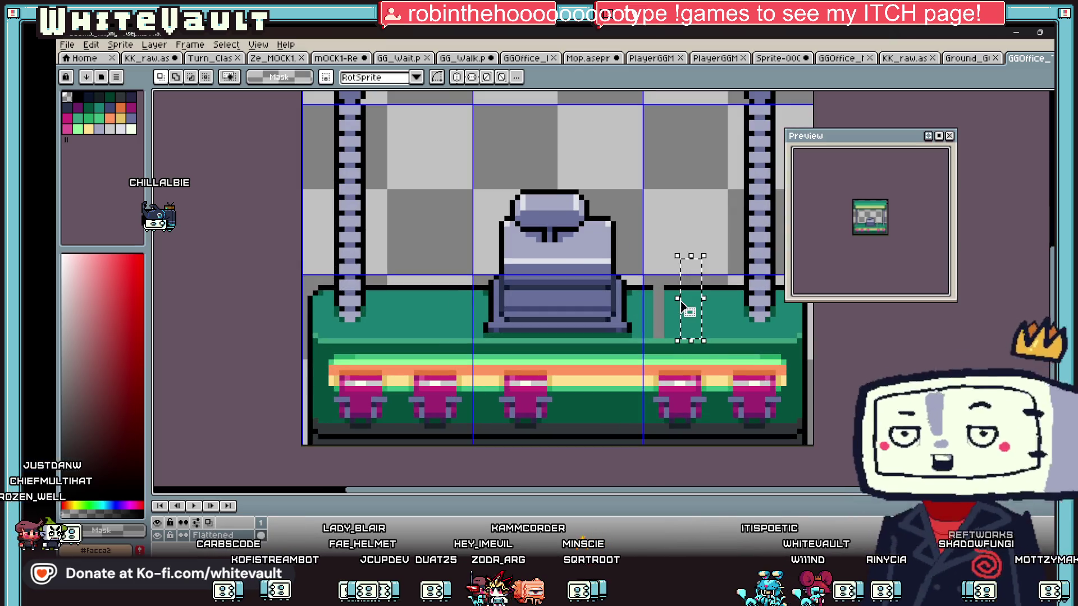
scroll(629, 297, "down", 1)
mouse_move(485, 188)
left_mouse_down()
mouse_move(638, 300)
mouse_move(647, 332)
mouse_move(570, 334)
mouse_move(581, 331)
left_mouse_up()
left_click_drag(574, 275, 584, 333)
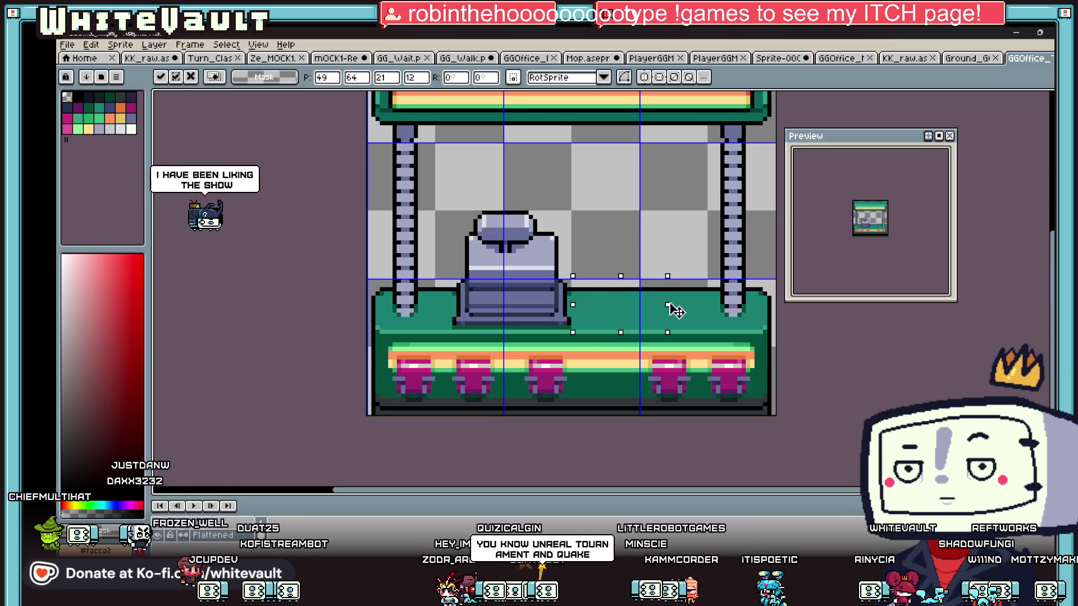
mouse_move(449, 196)
left_mouse_down()
mouse_move(609, 328)
mouse_move(599, 328)
left_mouse_up()
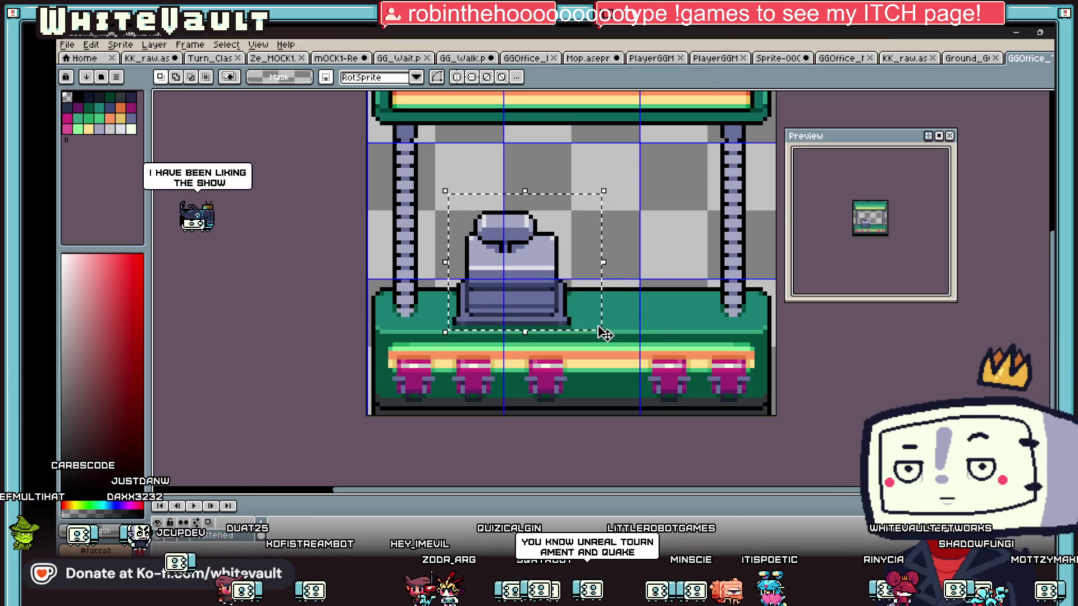
key("Left")
key("Left")
key("Left")
key("Left")
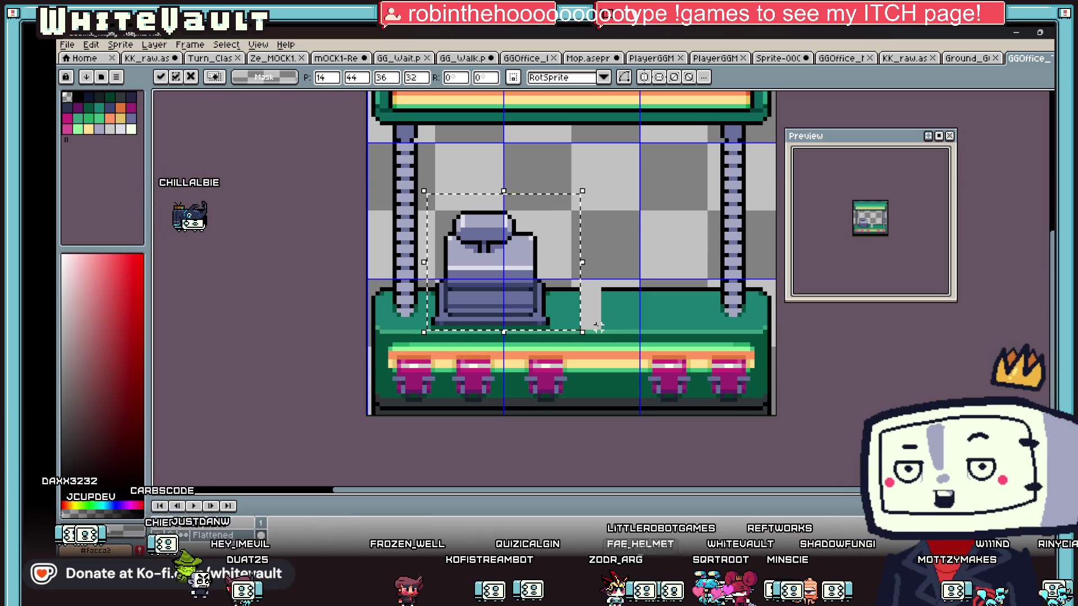
Select the counter area right of the chair, extend it leftward, then clear the selection
mouse_move(627, 228)
left_mouse_down()
mouse_move(640, 306)
mouse_move(659, 327)
left_mouse_up()
left_click_drag(628, 278, 568, 279)
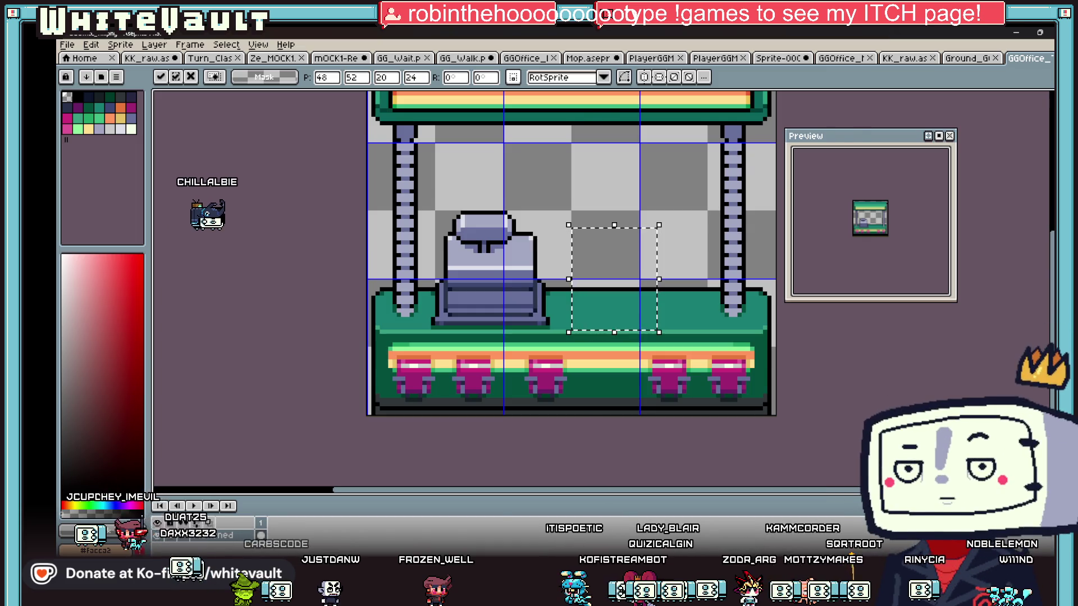
key("alt+Tab")
key("alt+Tab")
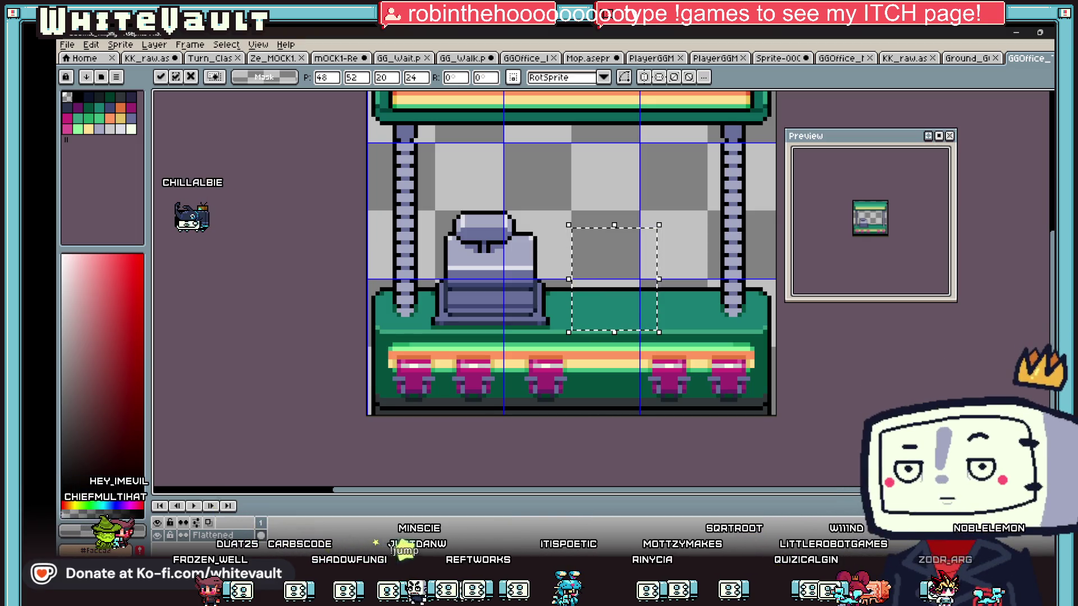
scroll(693, 290, "down", 1)
left_click(844, 356)
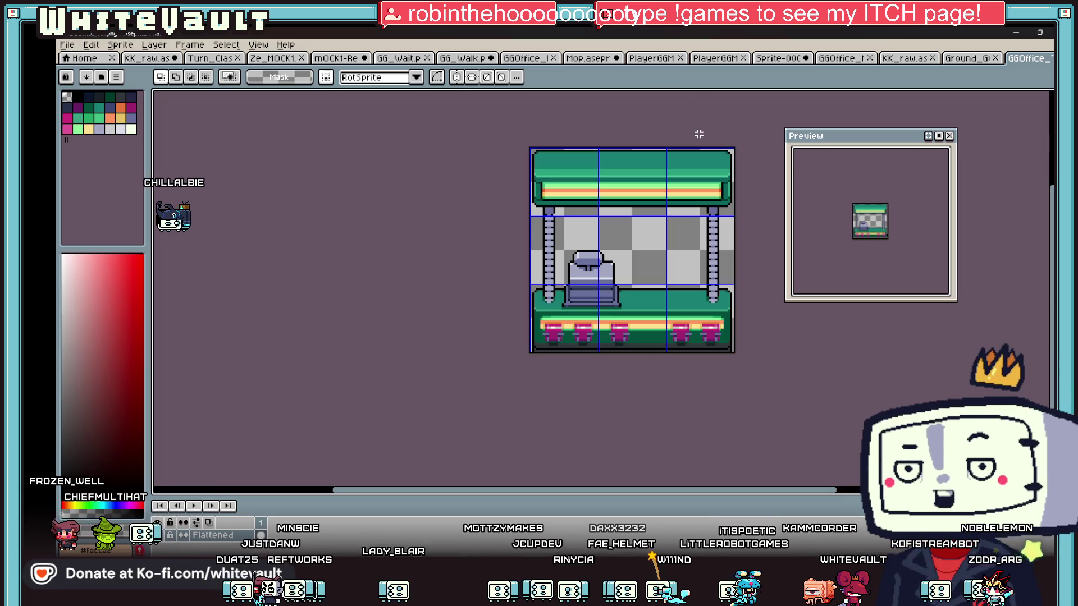
Bring up the KK_raw sheet and drag the Preview window lower to uncover the letter sprites
scroll(679, 194, "up", 2)
scroll(668, 188, "down", 1)
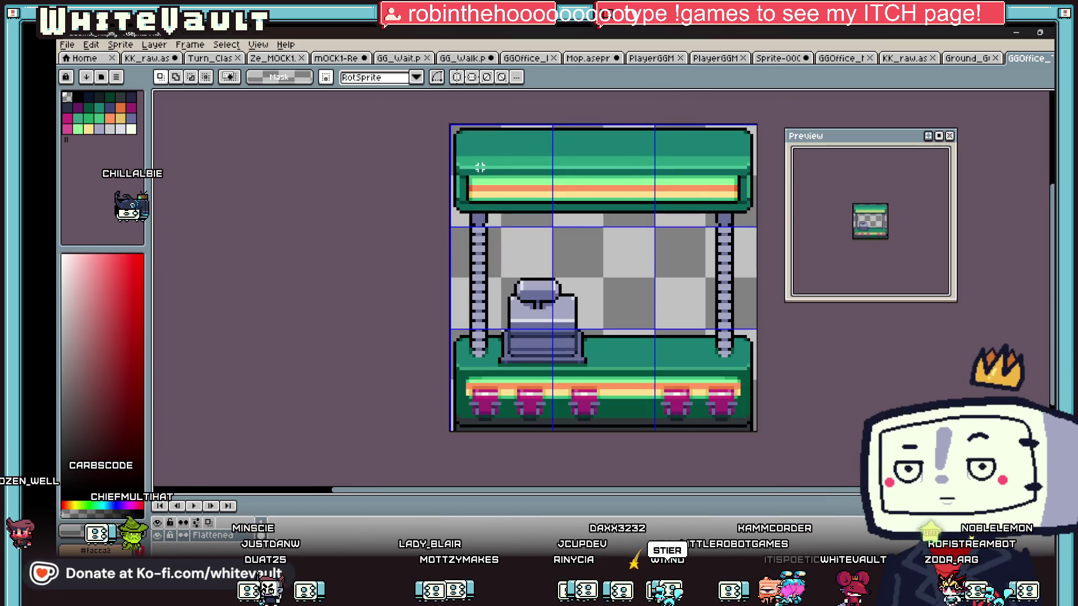
left_click(207, 58)
left_click(147, 58)
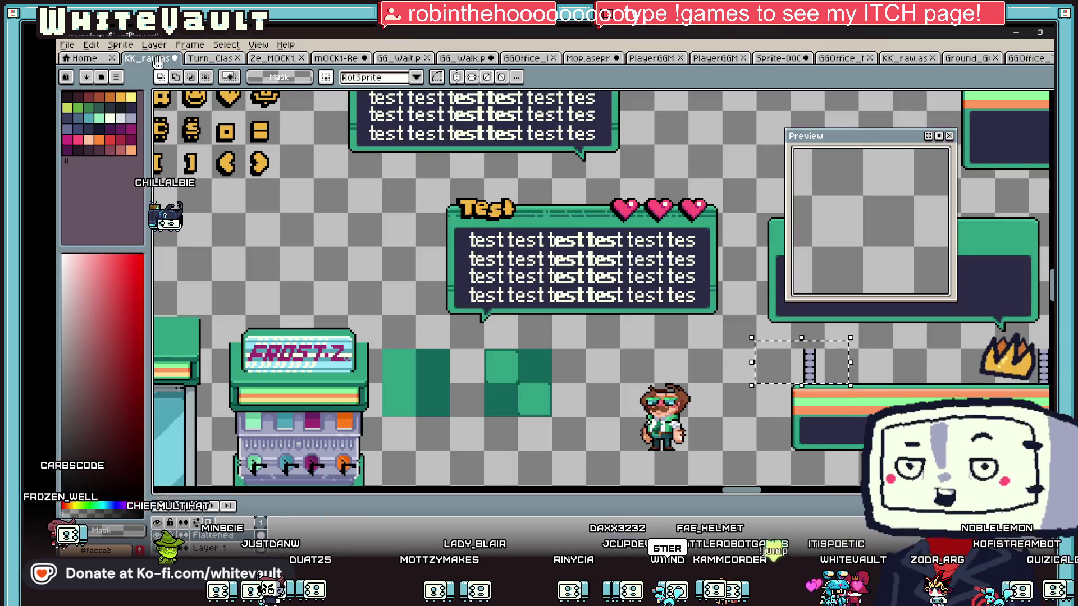
scroll(443, 277, "down", 4)
scroll(444, 276, "up", 1)
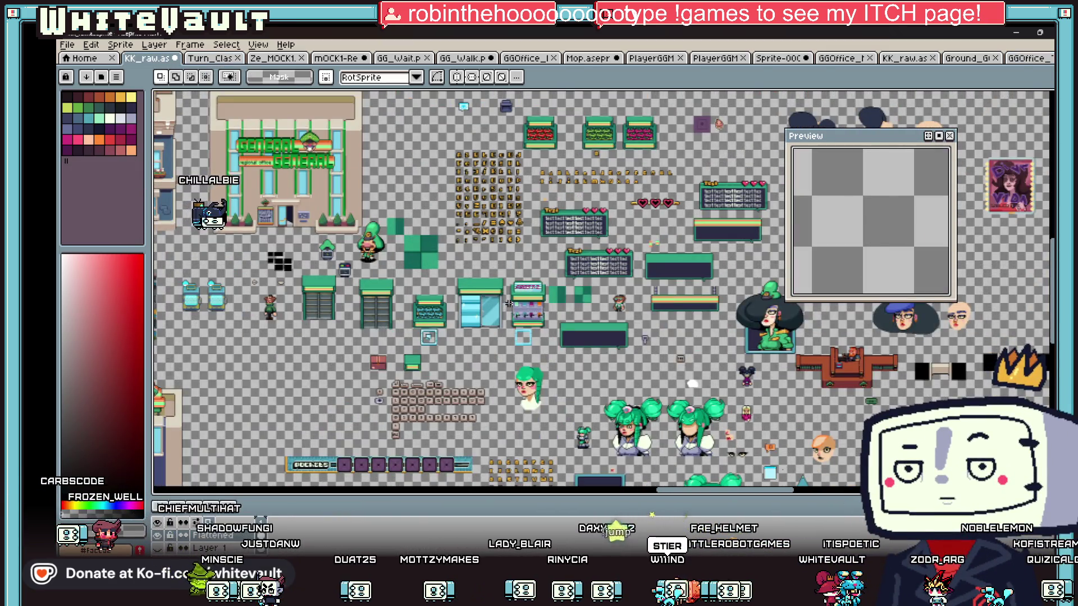
scroll(581, 164, "up", 2)
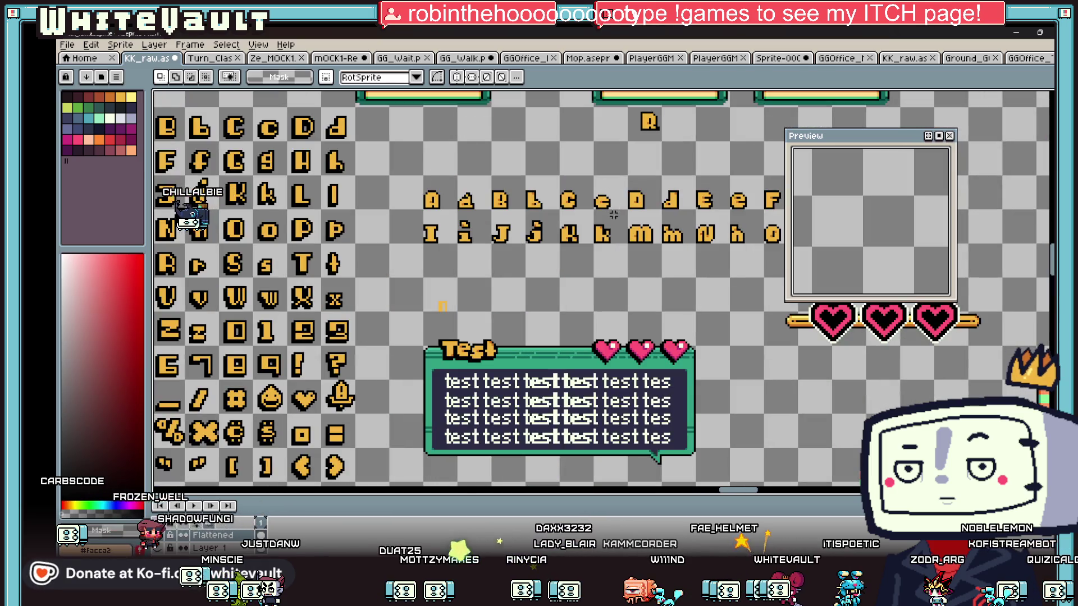
mouse_move(815, 140)
left_mouse_down()
mouse_move(916, 111)
mouse_move(900, 285)
left_mouse_up()
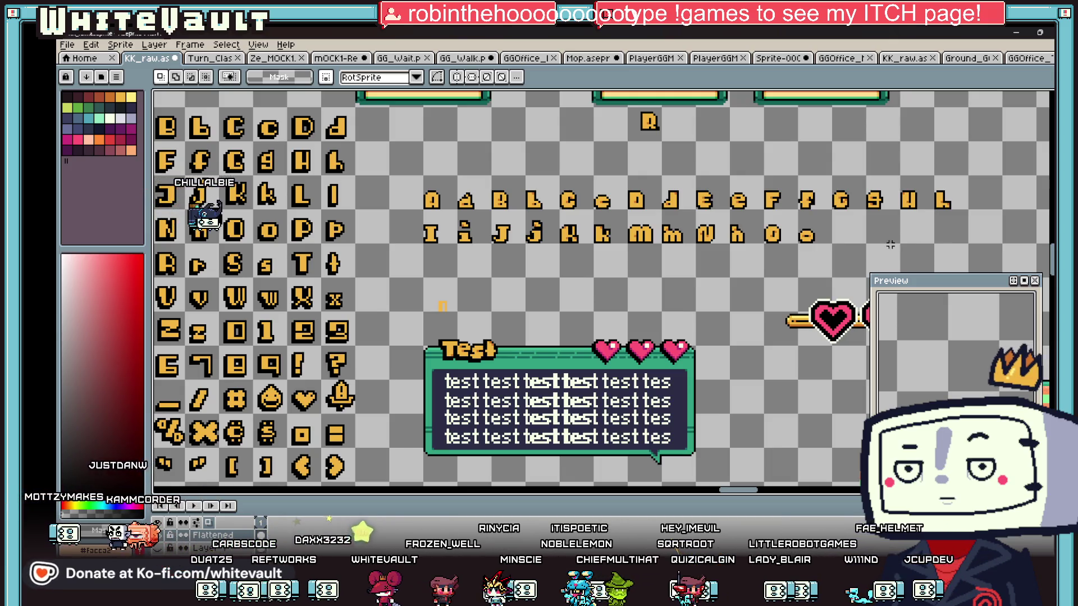
Zoom around the KK_raw sheet to inspect the store front, counters and letter sets
scroll(684, 305, "down", 3)
scroll(815, 303, "up", 1)
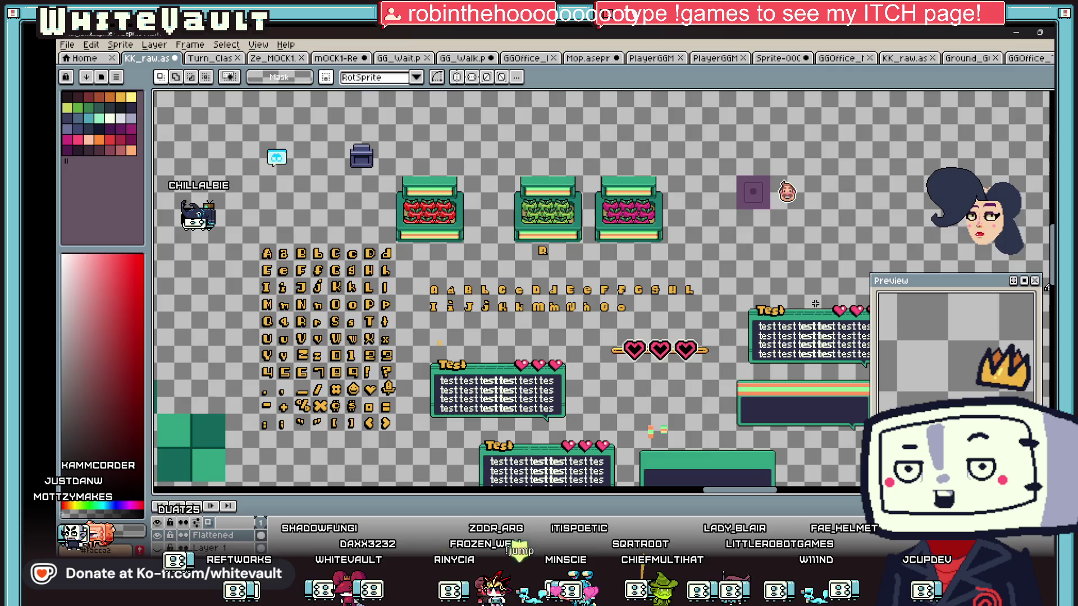
scroll(603, 324, "up", 1)
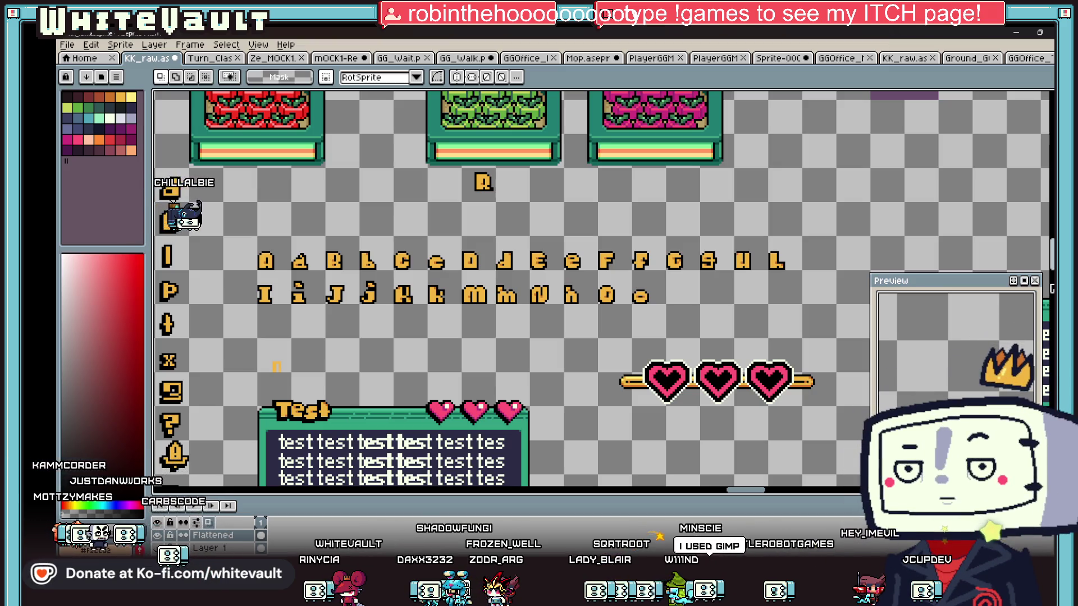
scroll(448, 324, "down", 3)
scroll(494, 270, "up", 1)
scroll(494, 270, "down", 1)
left_click_drag(721, 489, 686, 488)
Select the green-hat character and move it up near the counters
mouse_move(644, 533)
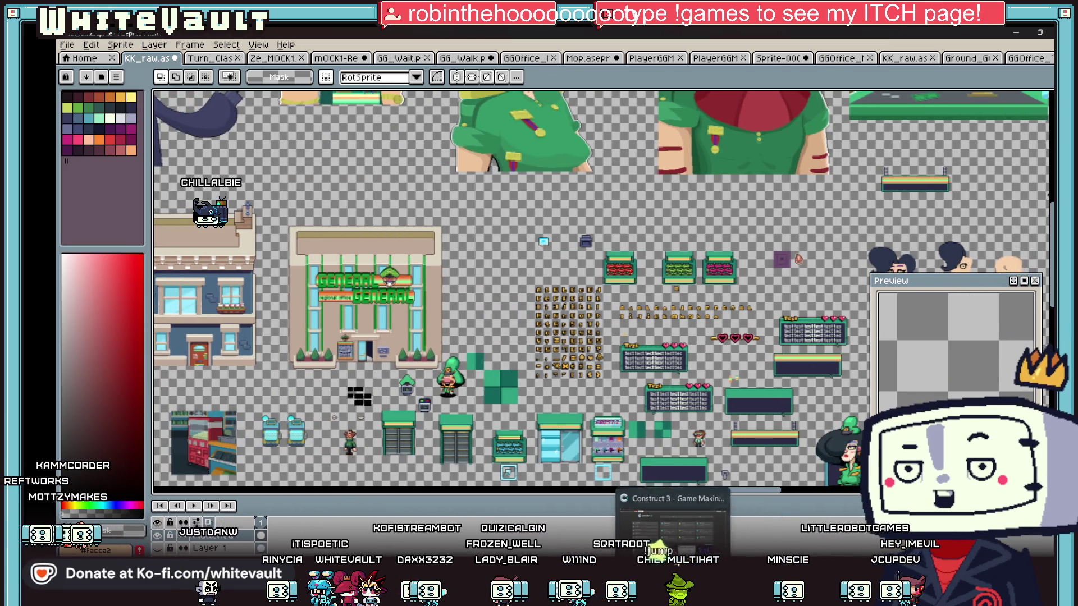
scroll(457, 408, "up", 1)
scroll(464, 383, "up", 2)
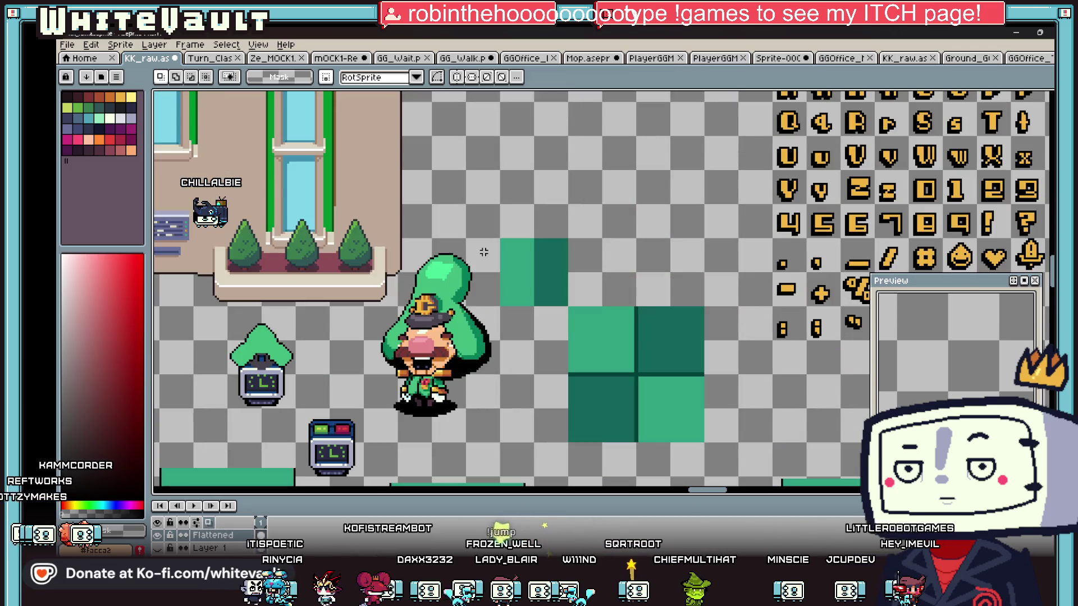
left_click_drag(464, 384, 443, 428)
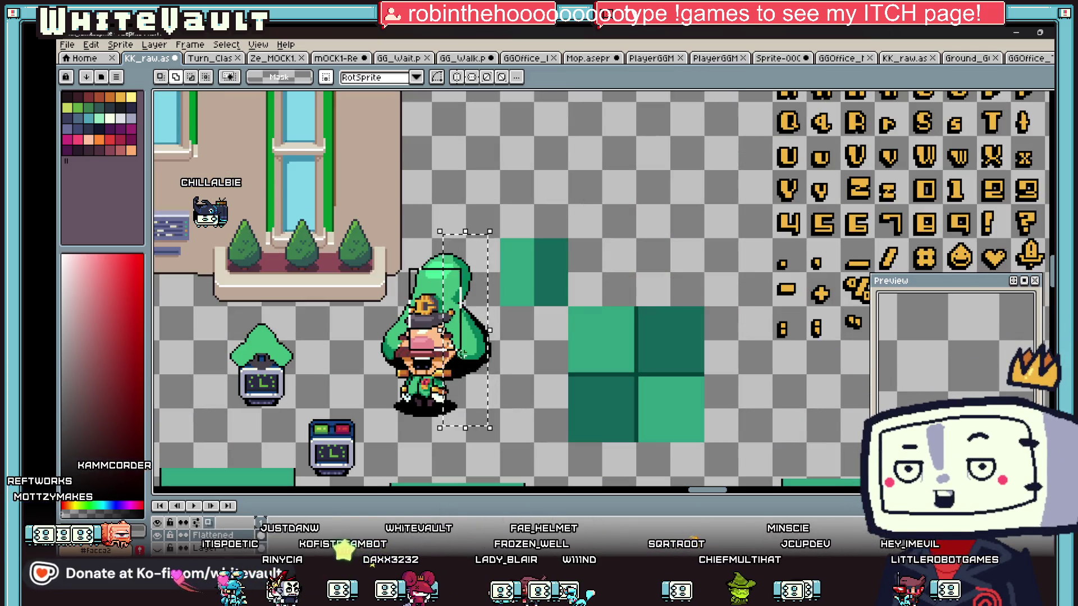
left_click_drag(364, 313, 477, 419)
scroll(430, 352, "down", 1)
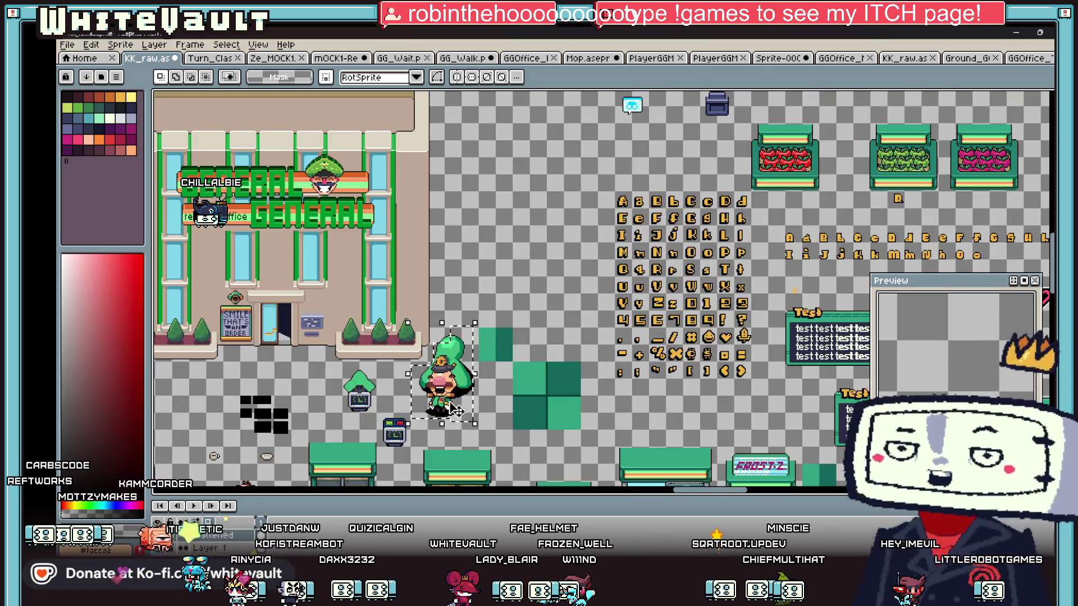
scroll(430, 352, "up", 2)
scroll(432, 336, "down", 2)
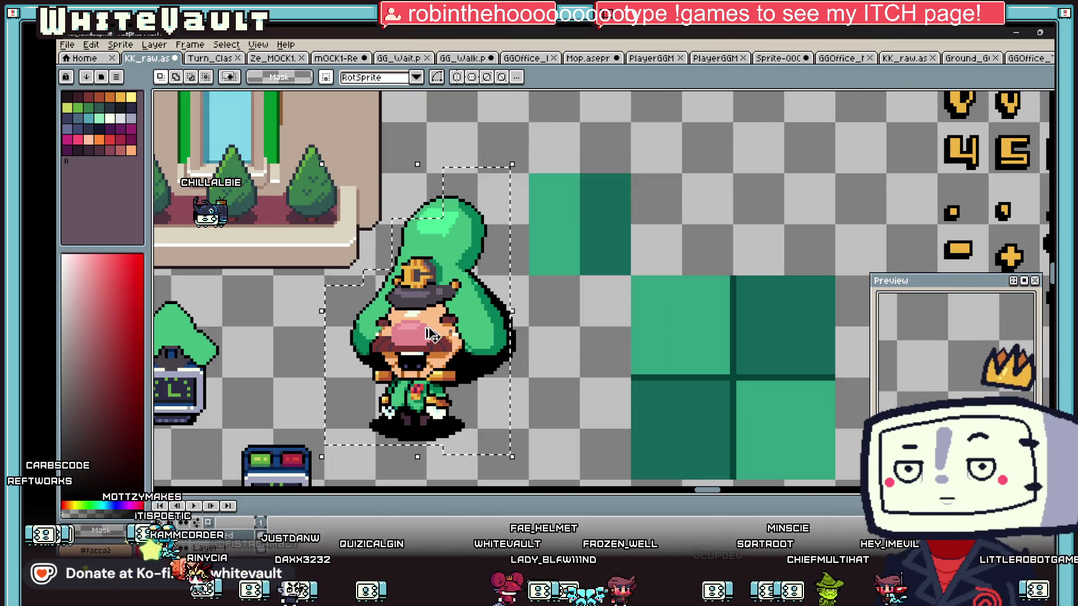
scroll(432, 336, "down", 1)
mouse_move(432, 336)
left_mouse_down()
mouse_move(432, 393)
mouse_move(592, 169)
mouse_move(645, 393)
mouse_move(694, 491)
mouse_move(632, 393)
left_mouse_up()
scroll(617, 281, "down", 3)
scroll(693, 491, "up", 1)
scroll(632, 393, "up", 3)
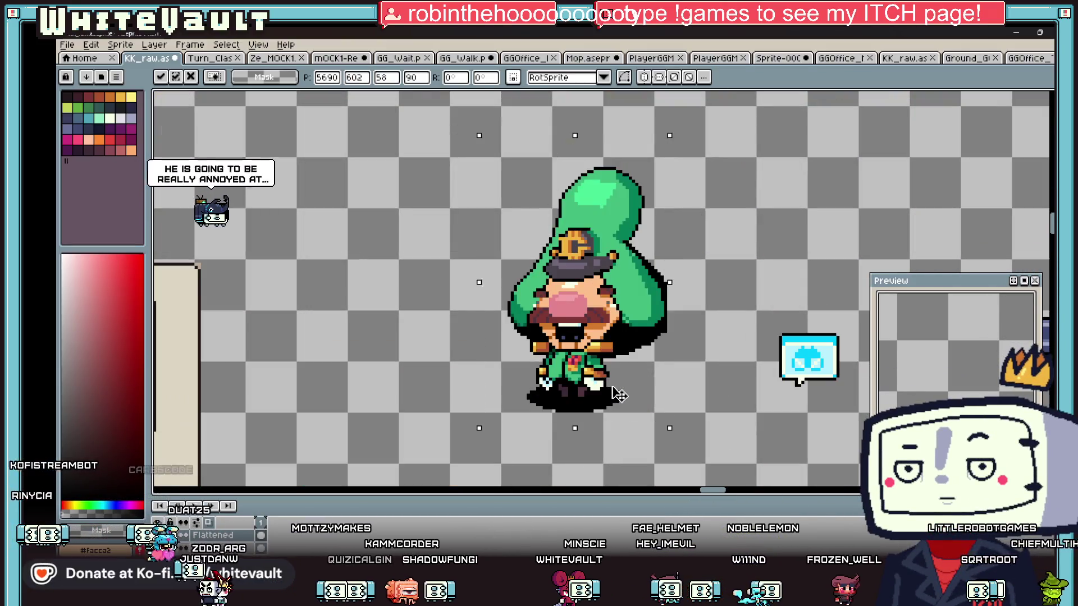
key("Return")
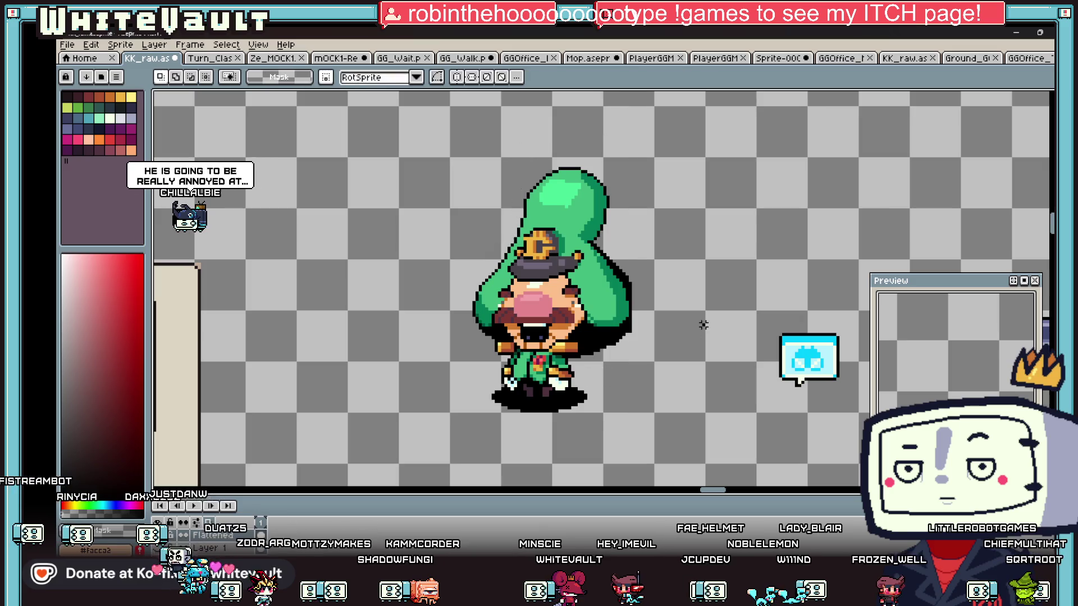
Fill the empty area behind the character with black
left_click_drag(422, 152, 665, 415)
scroll(620, 416, "up", 2)
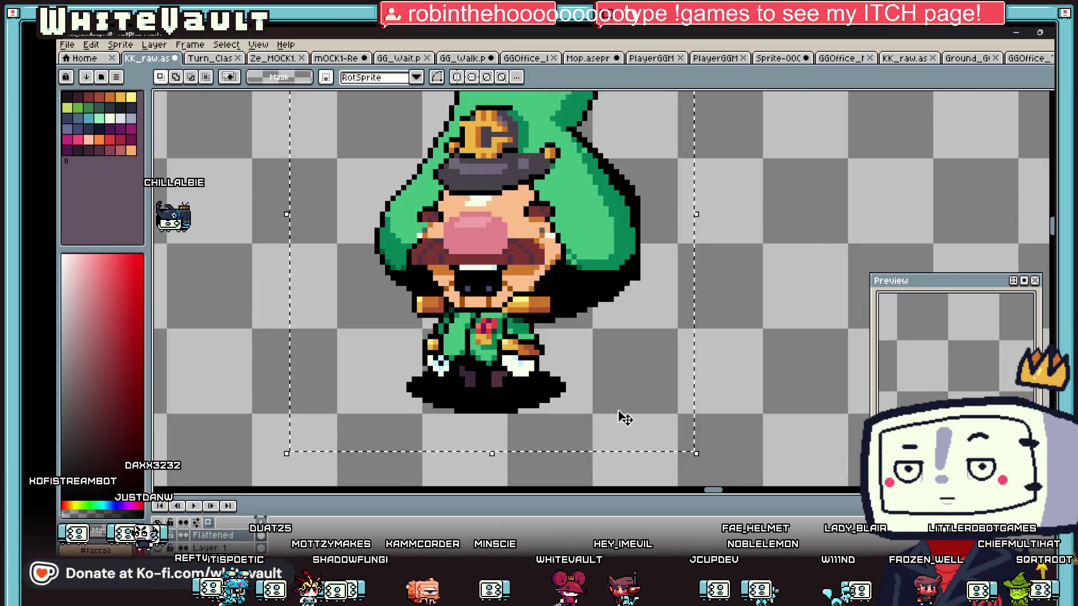
key("g")
left_click(610, 362)
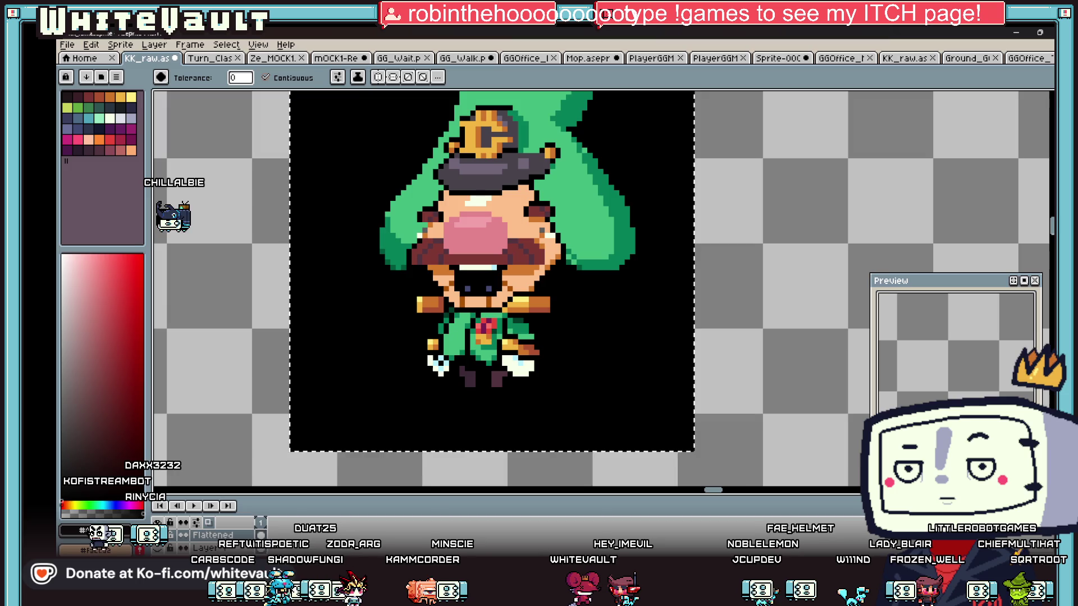
Magic-wand the black background, delete it, and box-select the sprite
key("w")
key("i")
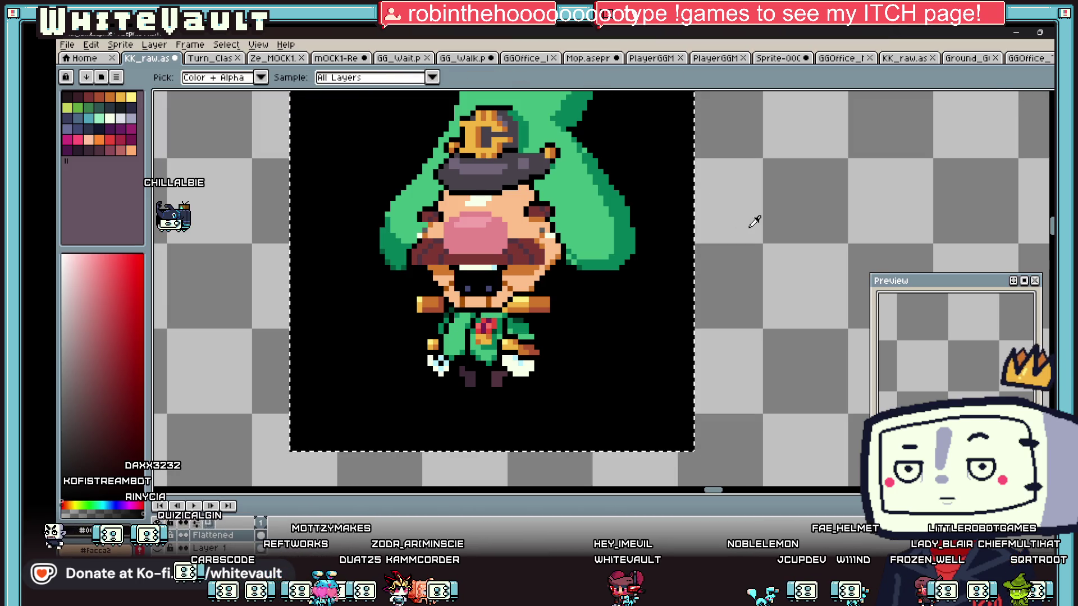
key("ctrl+d")
key("w")
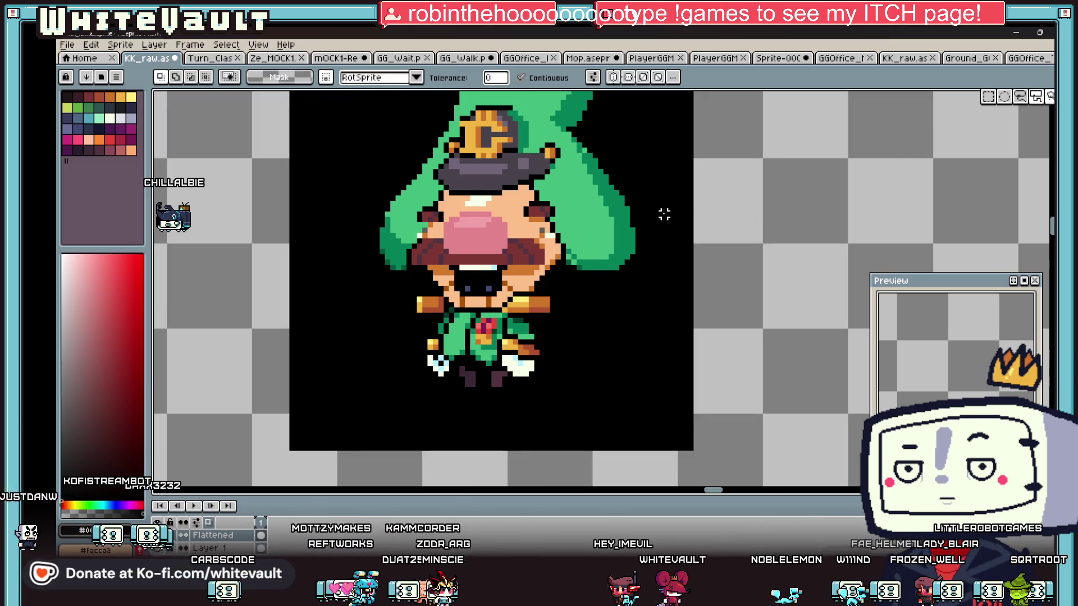
left_click(668, 221)
scroll(669, 221, "down", 1)
key("Delete")
scroll(693, 227, "down", 1)
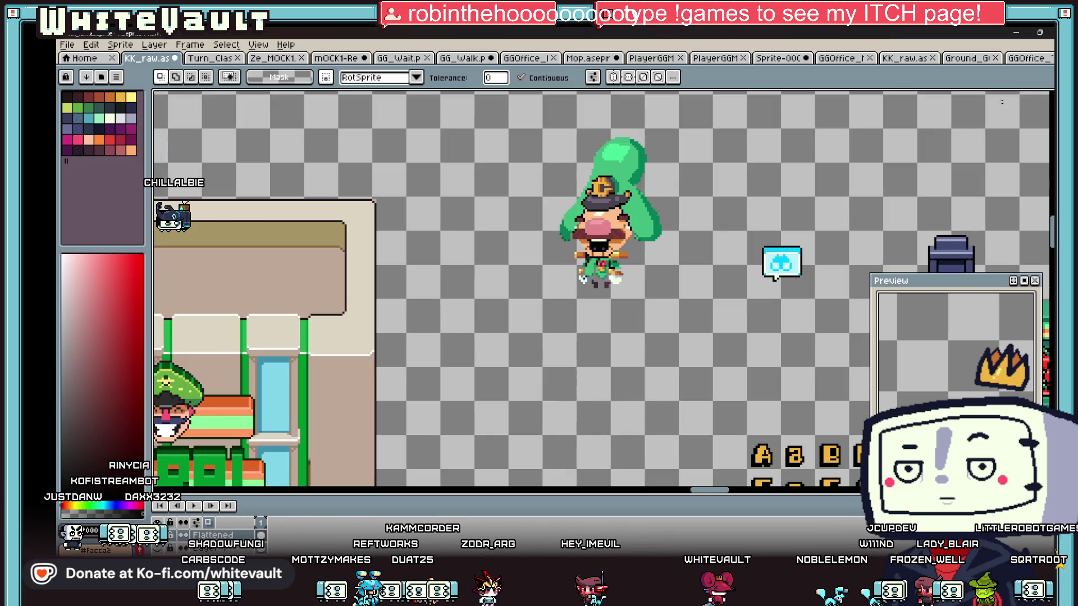
key("m")
left_click_drag(509, 119, 728, 316)
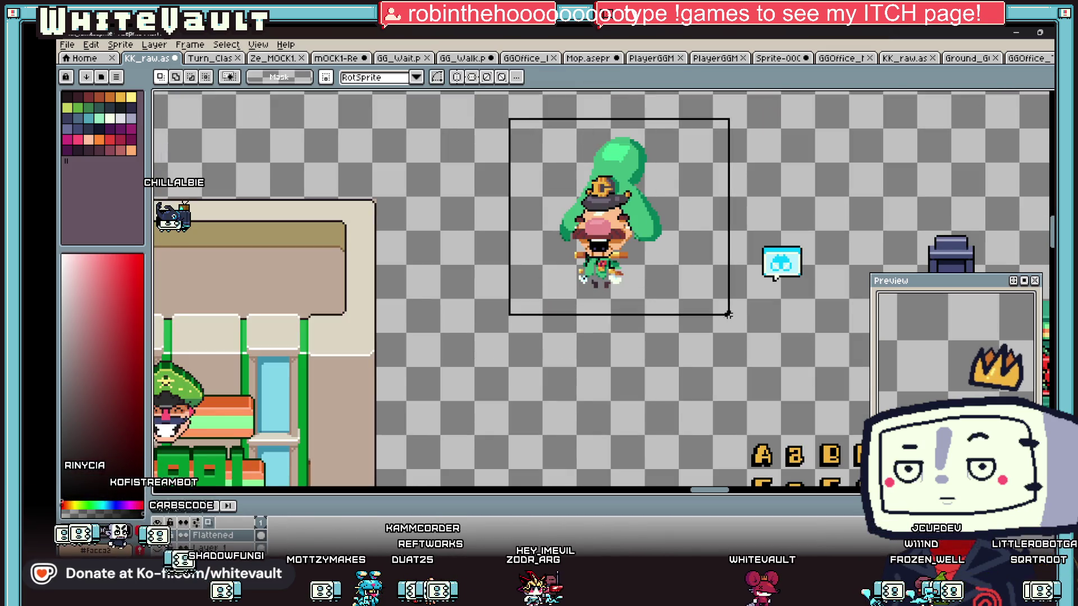
Apply the Convolution Matrix outline filter to the selected sprite twice
key("F9")
left_click(633, 201)
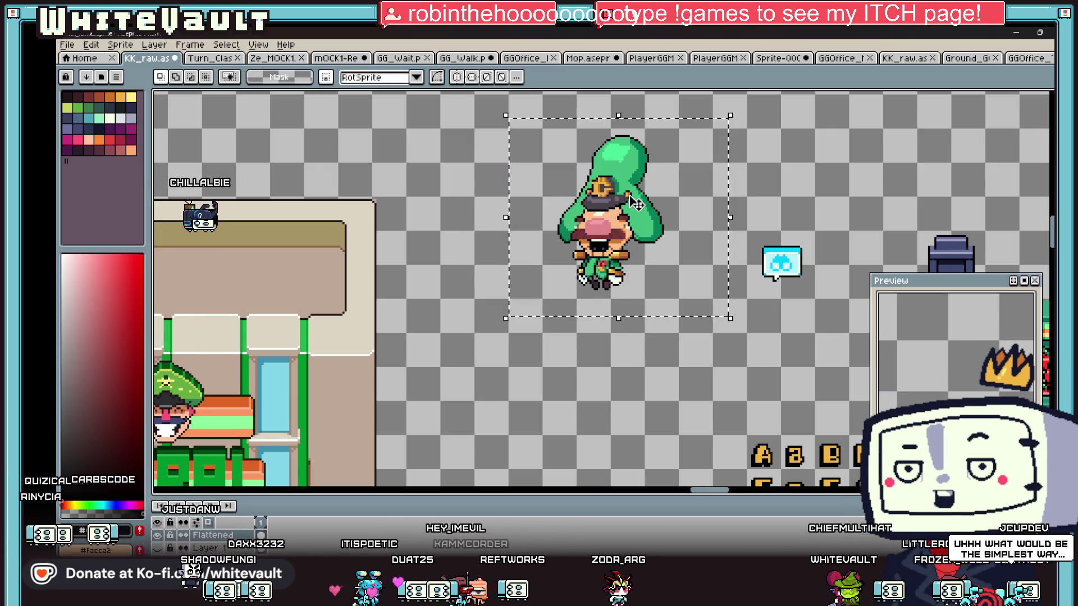
key("F9")
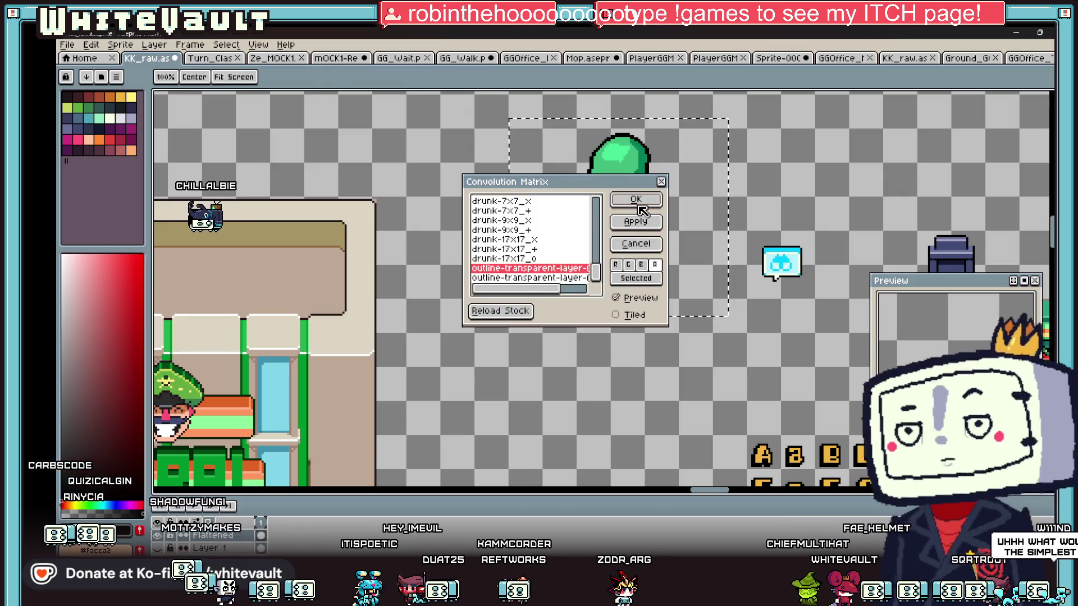
key("Return")
scroll(613, 256, "up", 2)
scroll(618, 261, "down", 4)
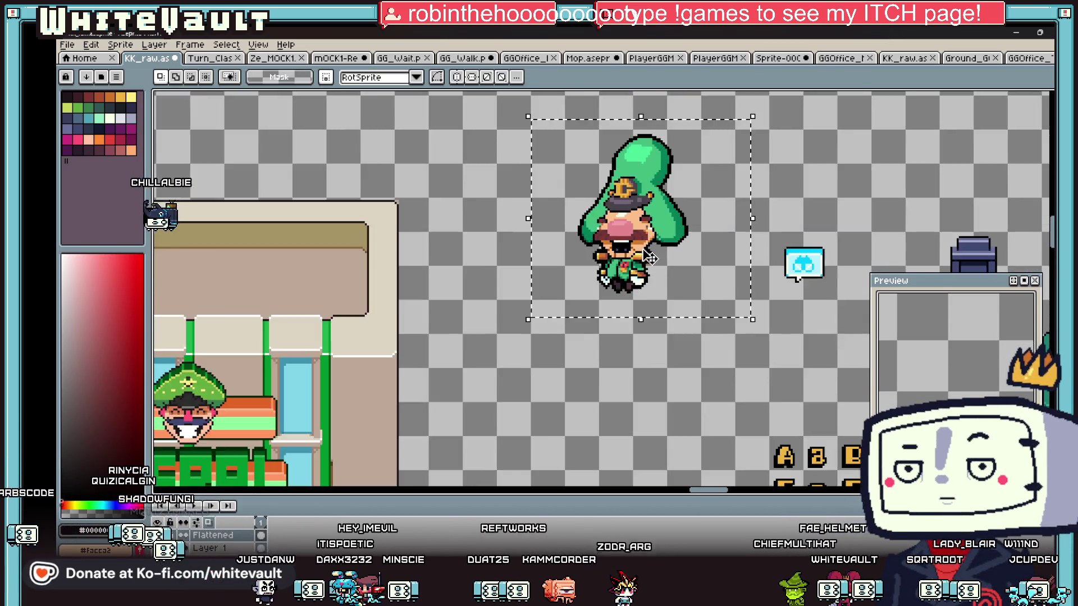
scroll(634, 276, "up", 4)
scroll(633, 277, "up", 1)
Pick a pale off-white colour and add two outline passes around the sprite
key("b")
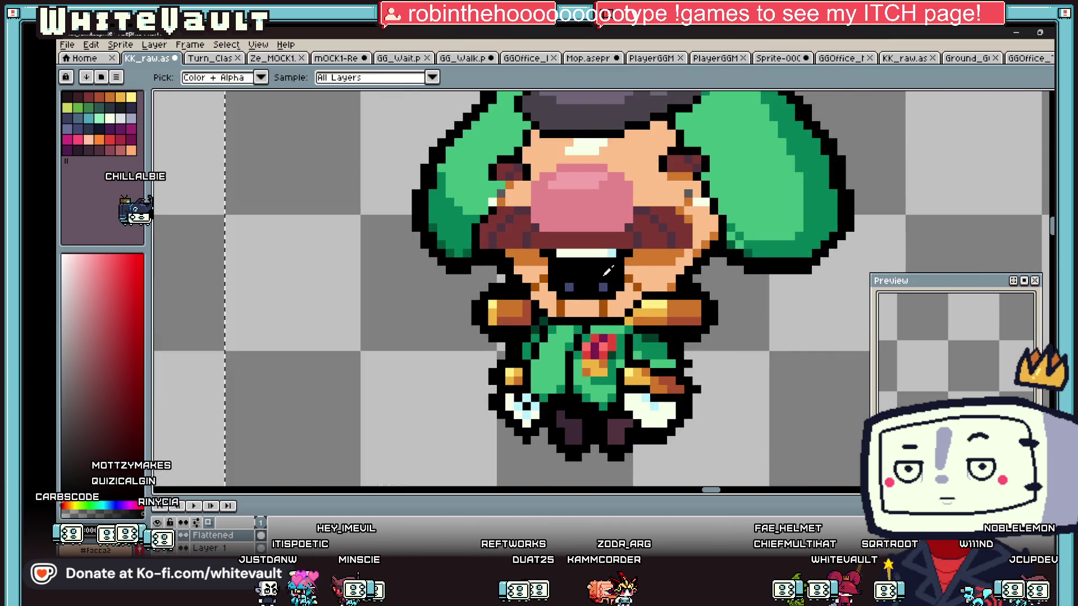
scroll(572, 289, "down", 3)
scroll(618, 258, "down", 2)
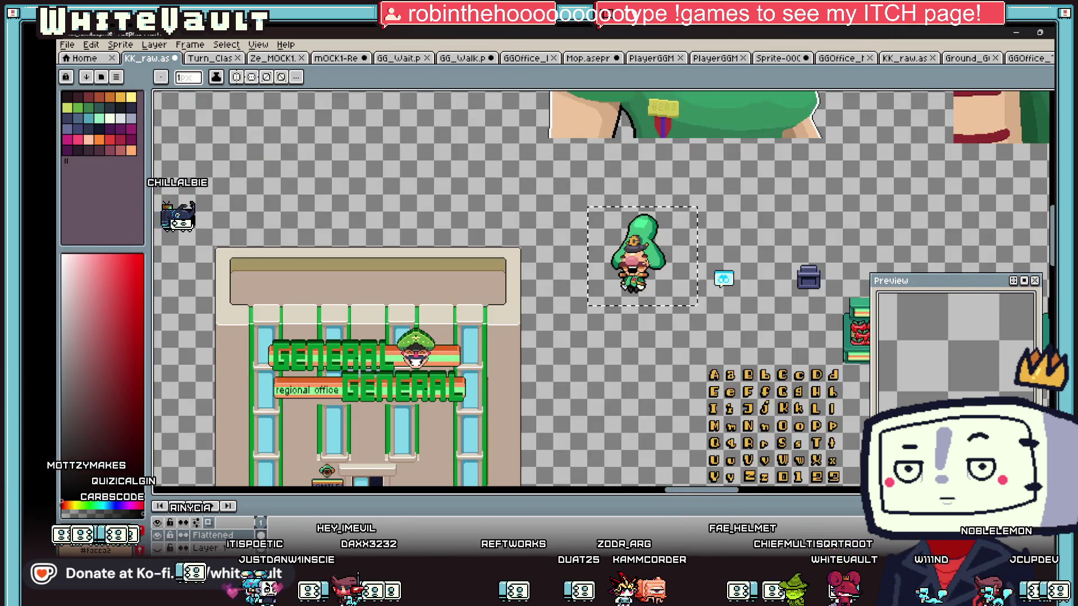
scroll(623, 253, "up", 2)
key("i")
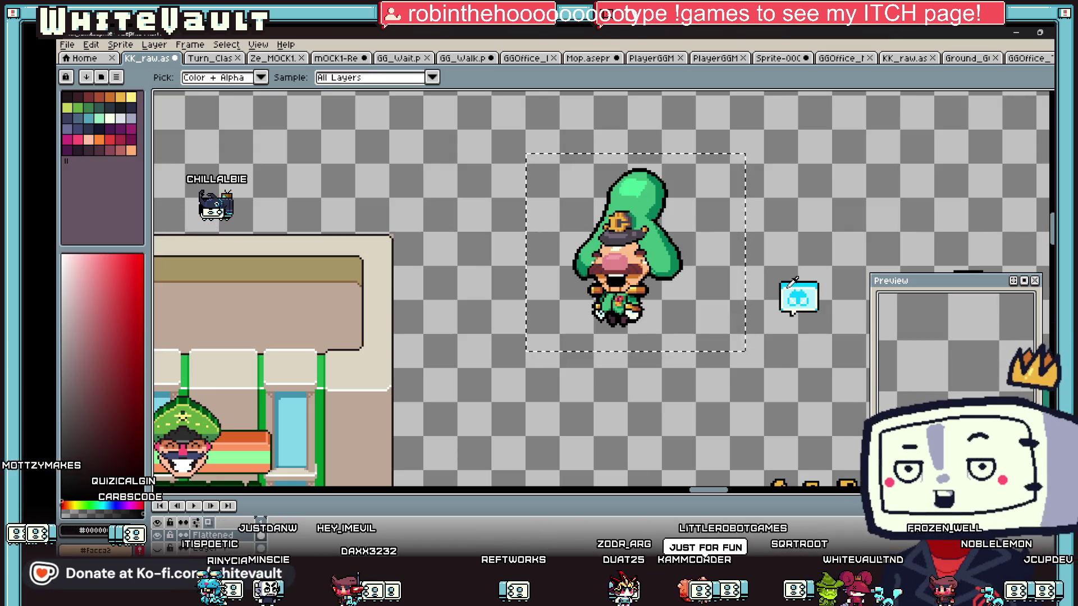
left_click(789, 281)
key("shift+o")
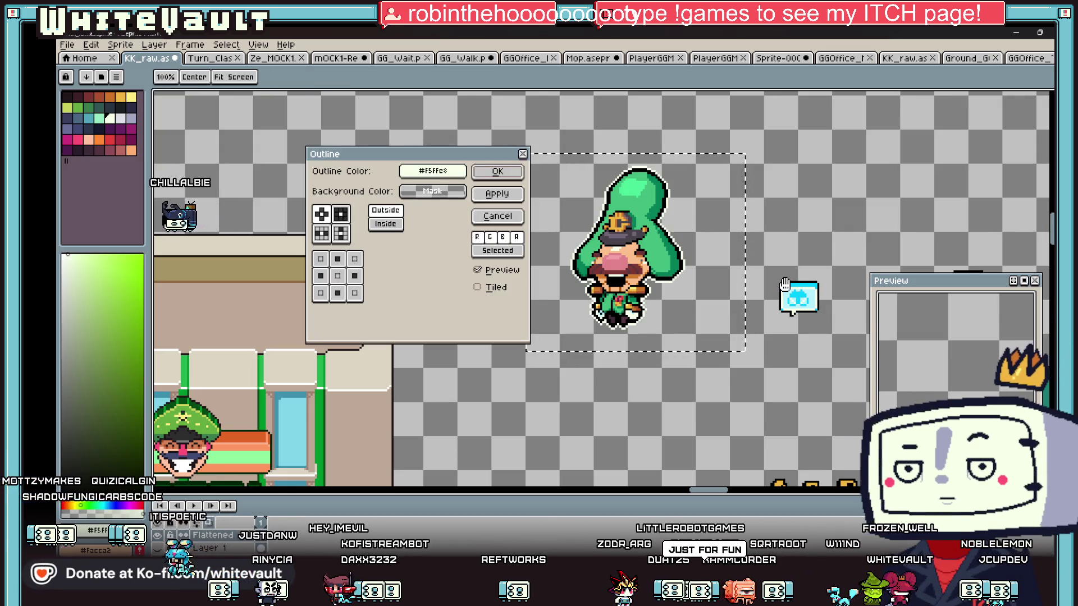
left_click(510, 169)
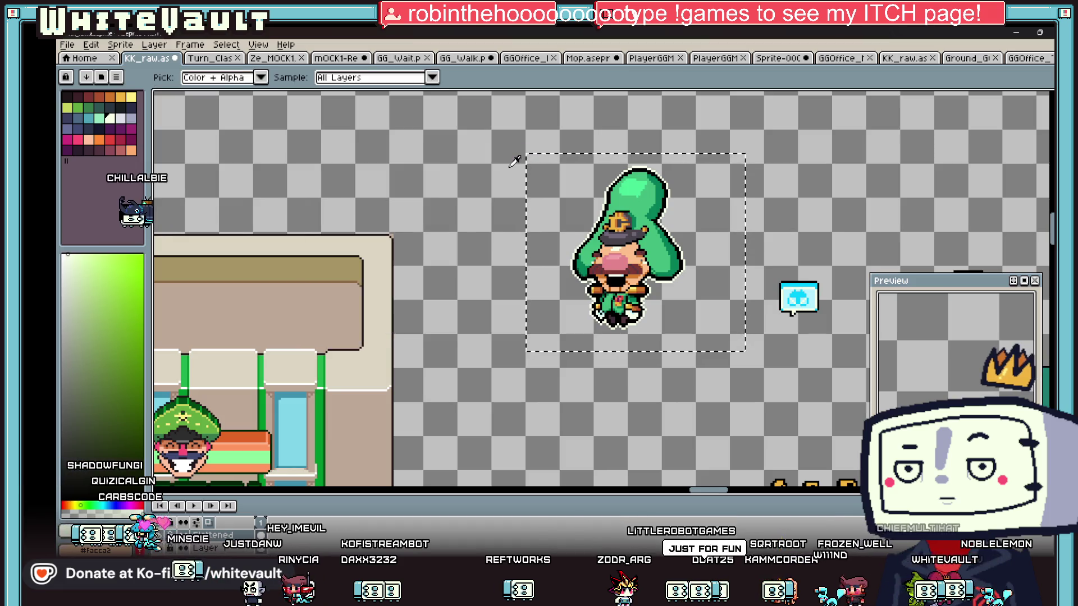
key("shift+o")
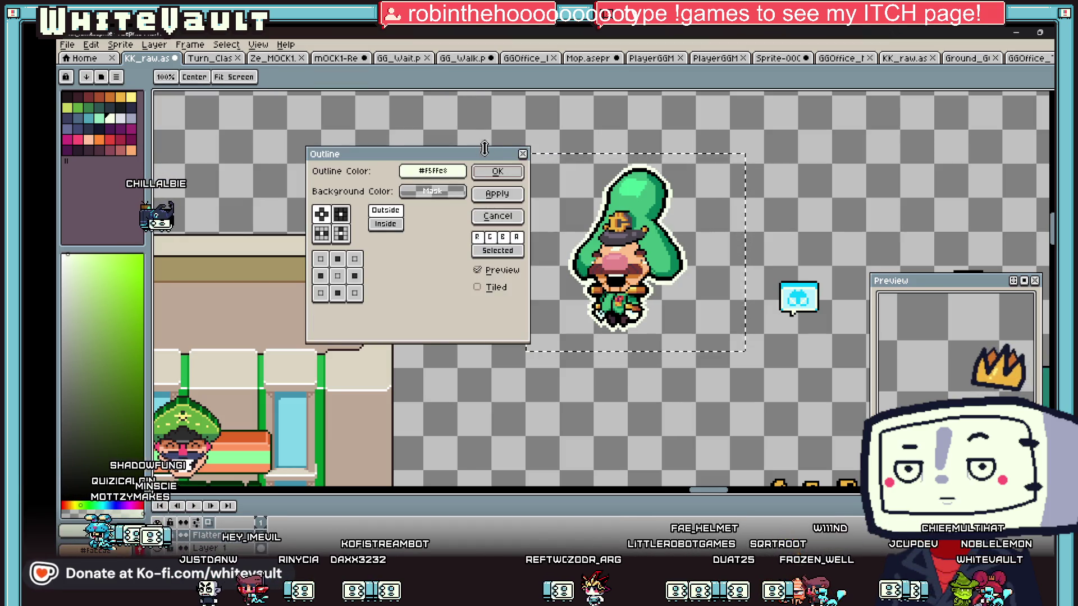
left_click(505, 174)
Pick black and add a black outline around the white one
scroll(665, 276, "up", 3)
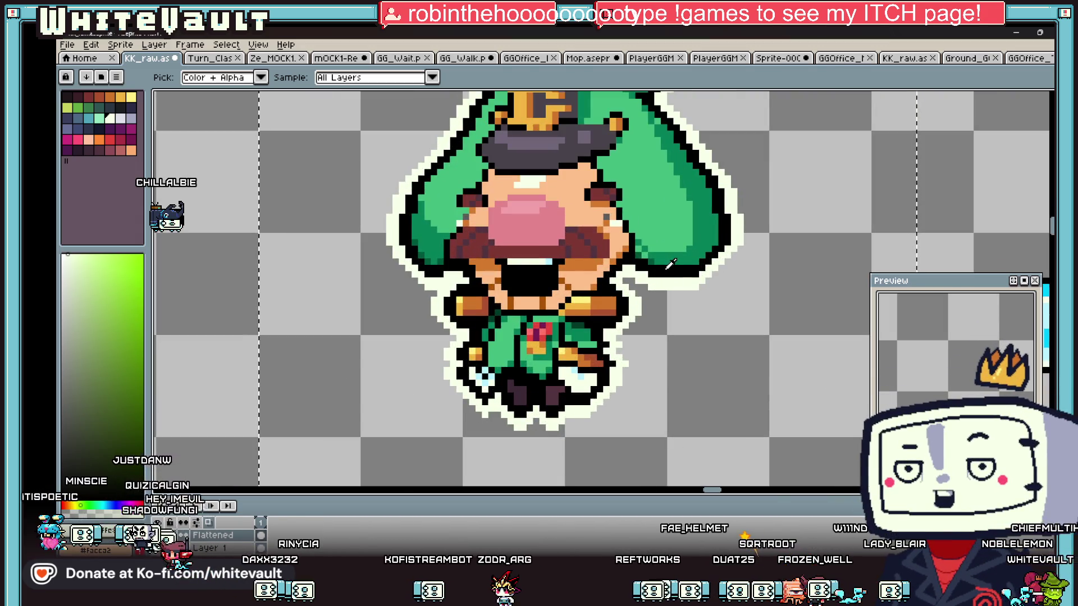
left_click(670, 263)
key("g")
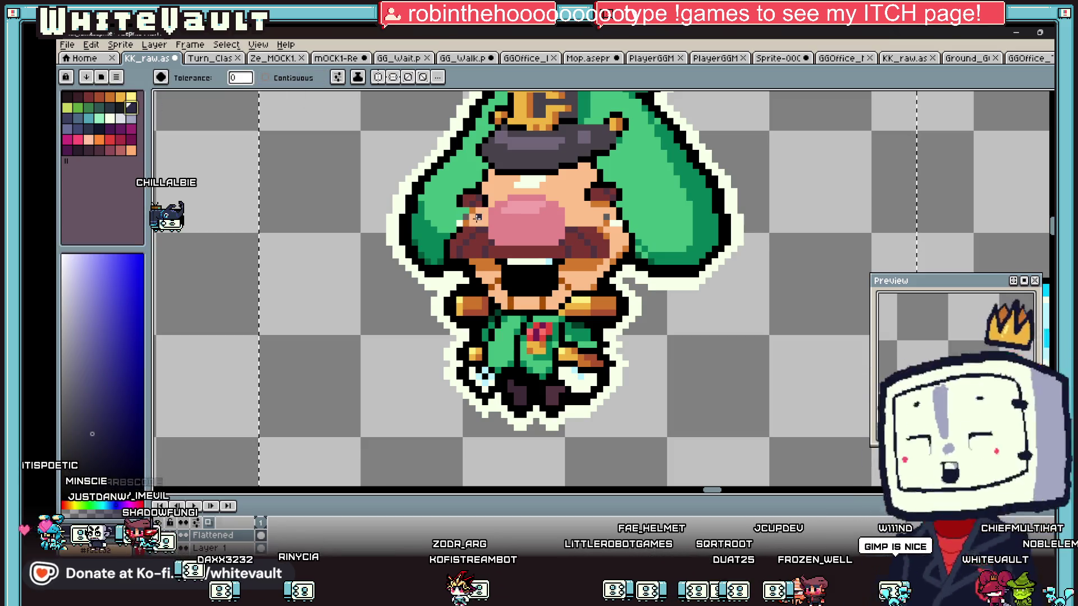
scroll(543, 283, "down", 5)
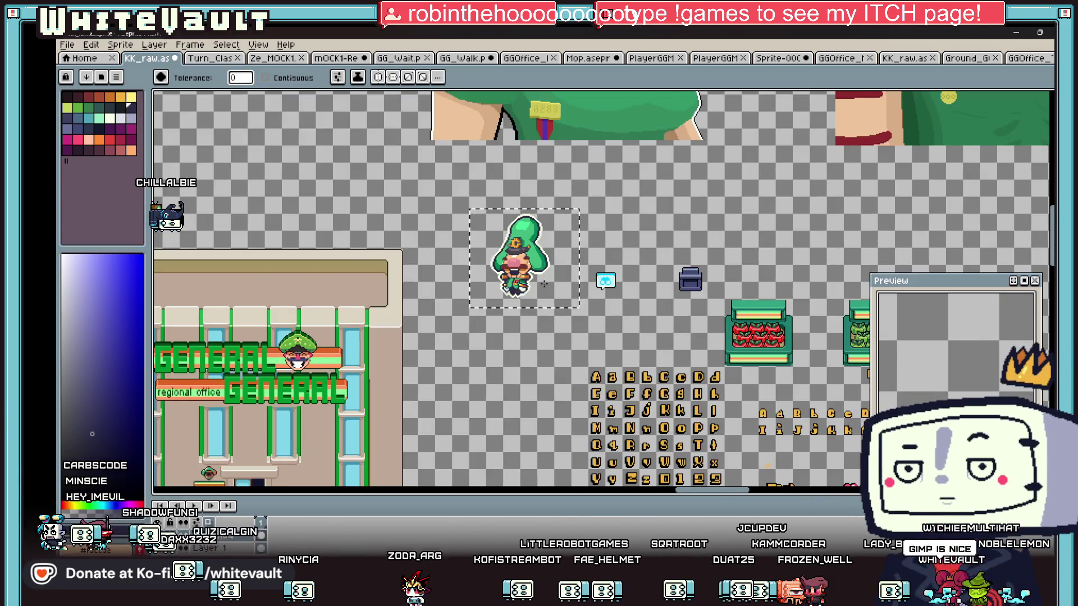
scroll(543, 283, "up", 3)
key("i")
scroll(691, 280, "down", 1)
left_click(696, 275)
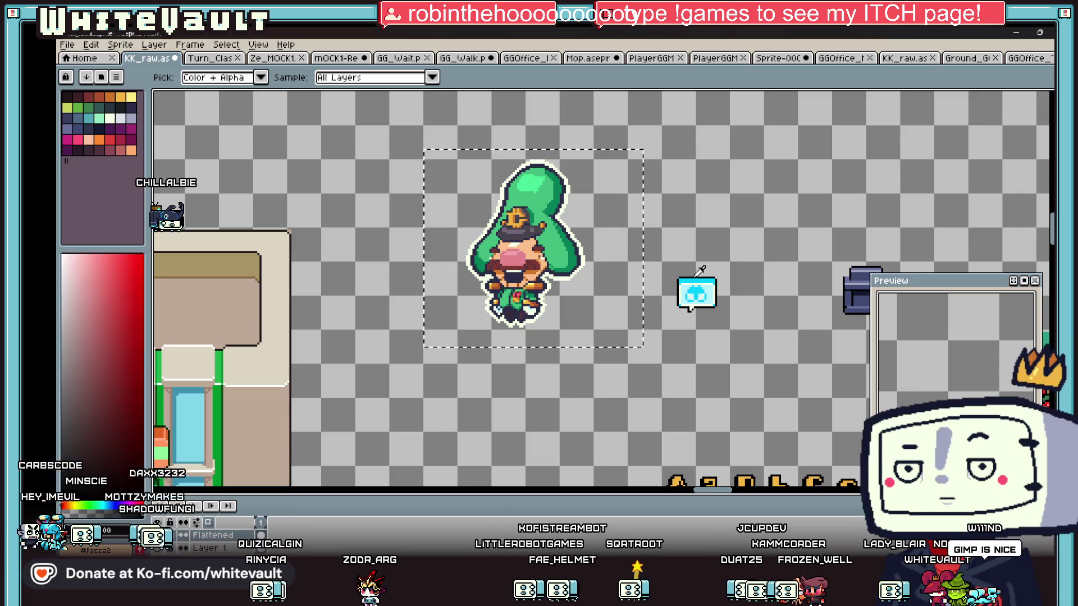
key("shift+o")
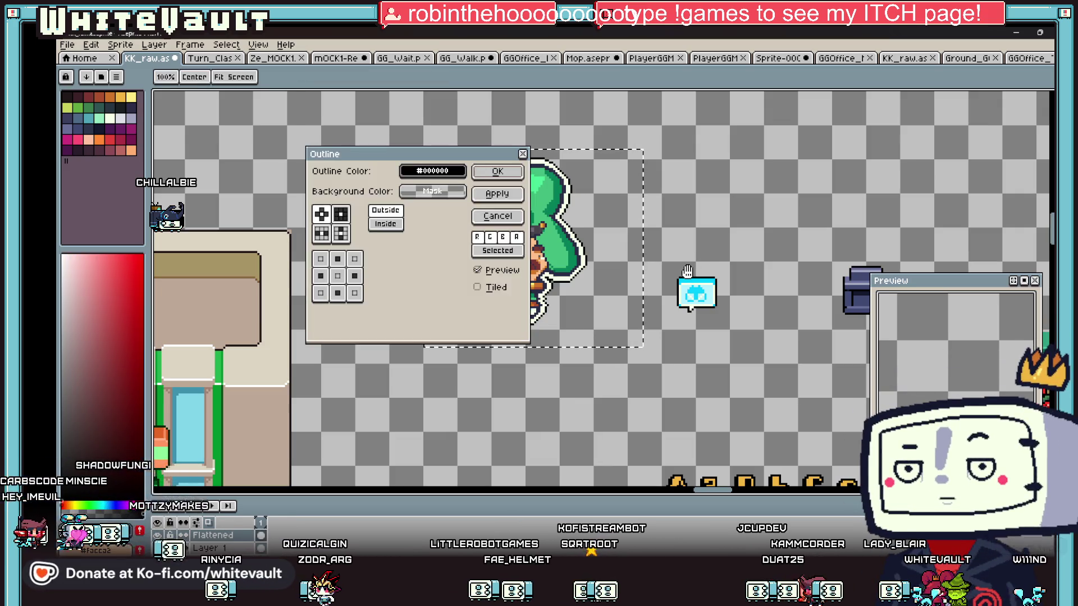
left_click(498, 171)
scroll(559, 306, "up", 2)
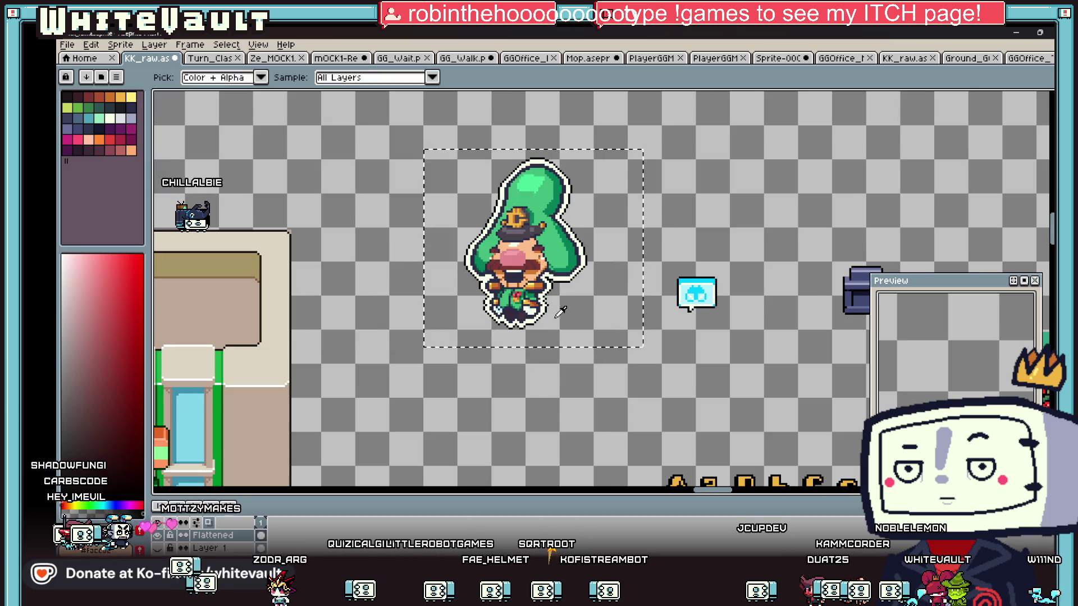
Draw the cape's outline in black pencil lines beside the sprite's lower right
key("b")
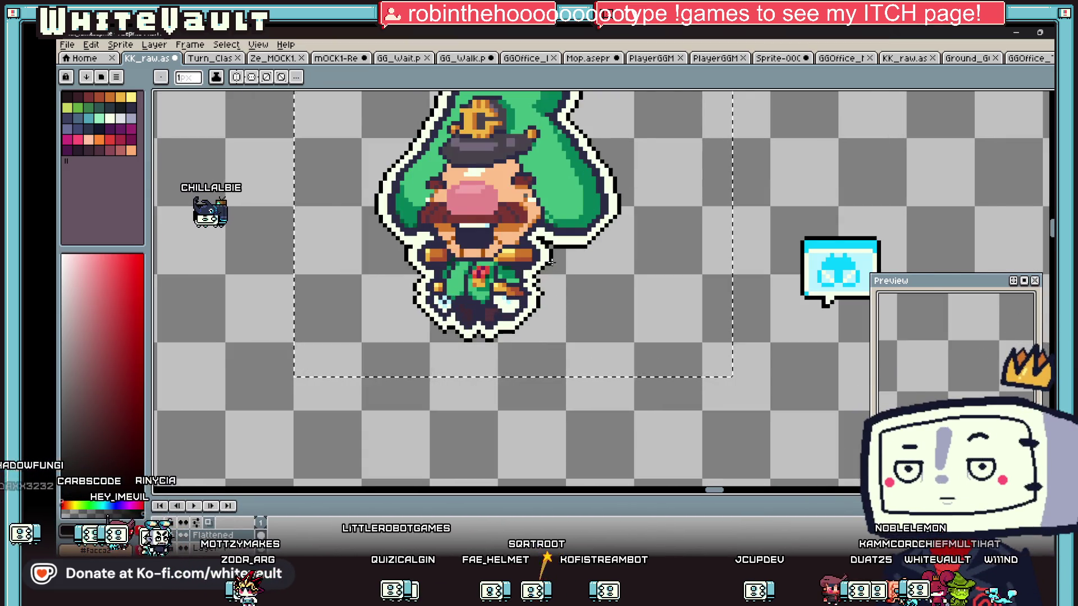
scroll(562, 306, "up", 1)
left_click(570, 308, "shift")
left_click(596, 355, "shift")
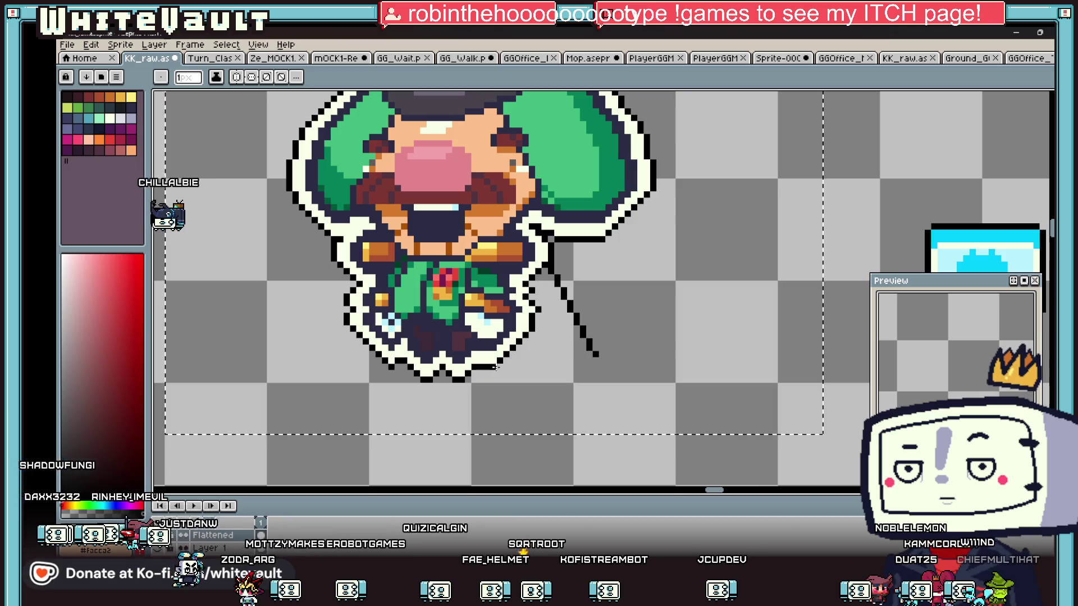
left_click(475, 375, "shift")
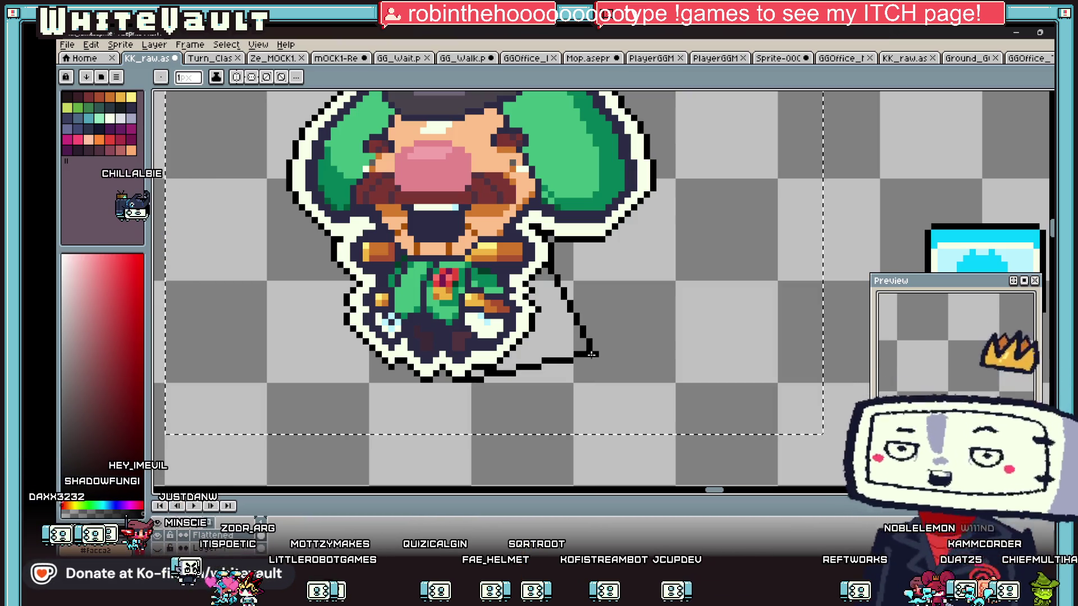
Fill the cape dark navy with a contiguous paint-bucket fill
key("g")
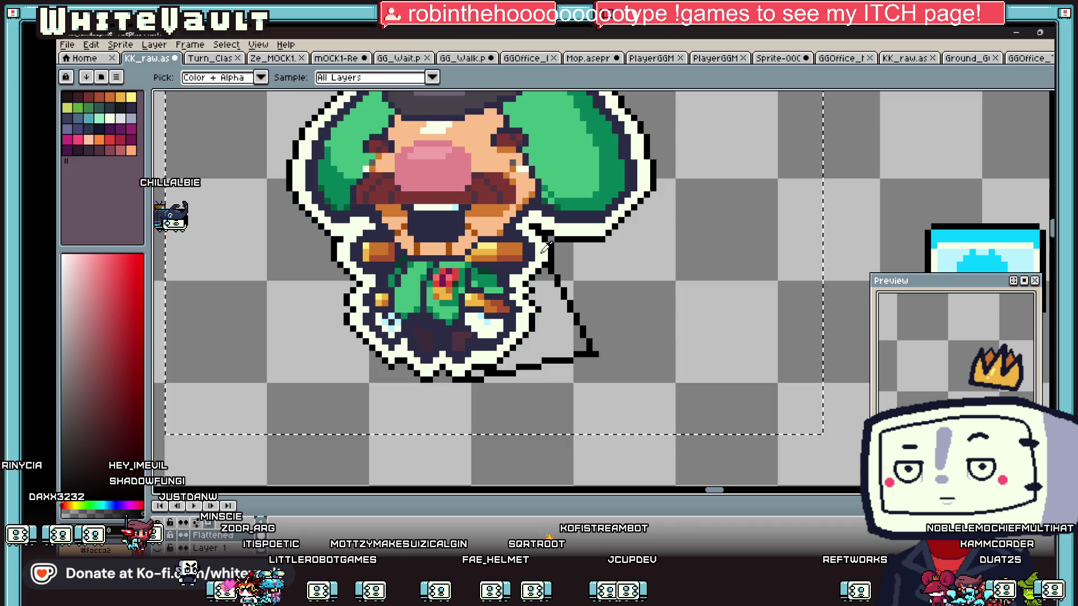
left_click(556, 303)
left_click(266, 77)
key("ctrl+z")
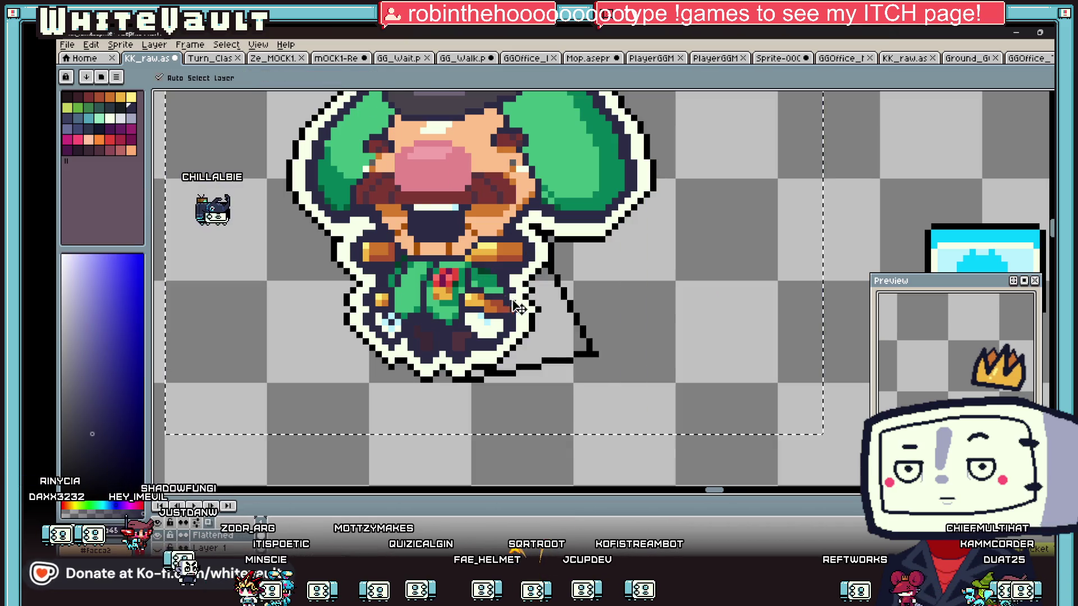
left_click(563, 325)
scroll(563, 324, "down", 4)
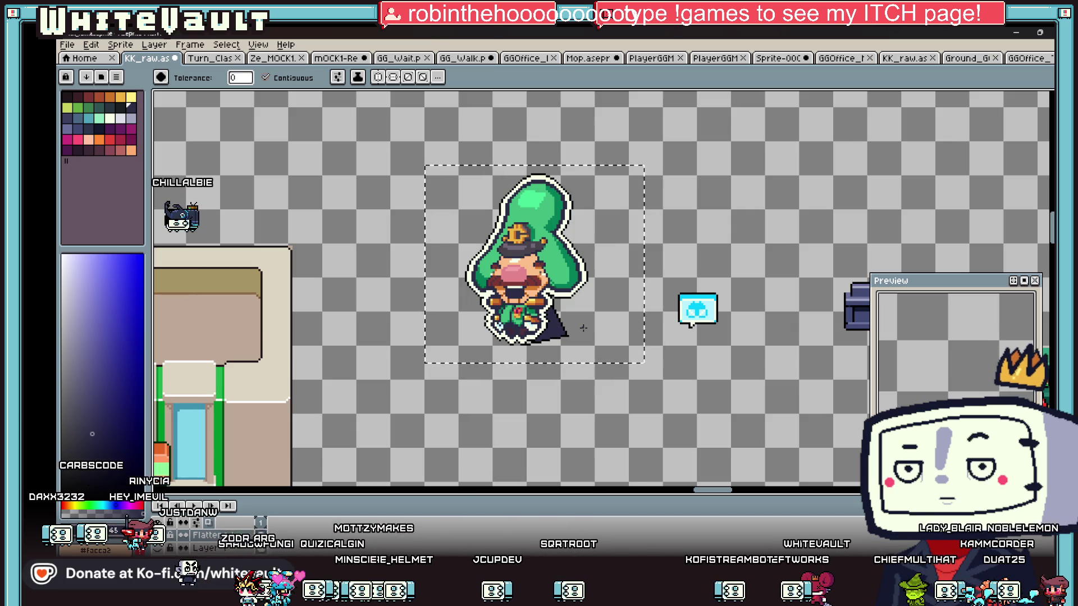
scroll(532, 340, "up", 3)
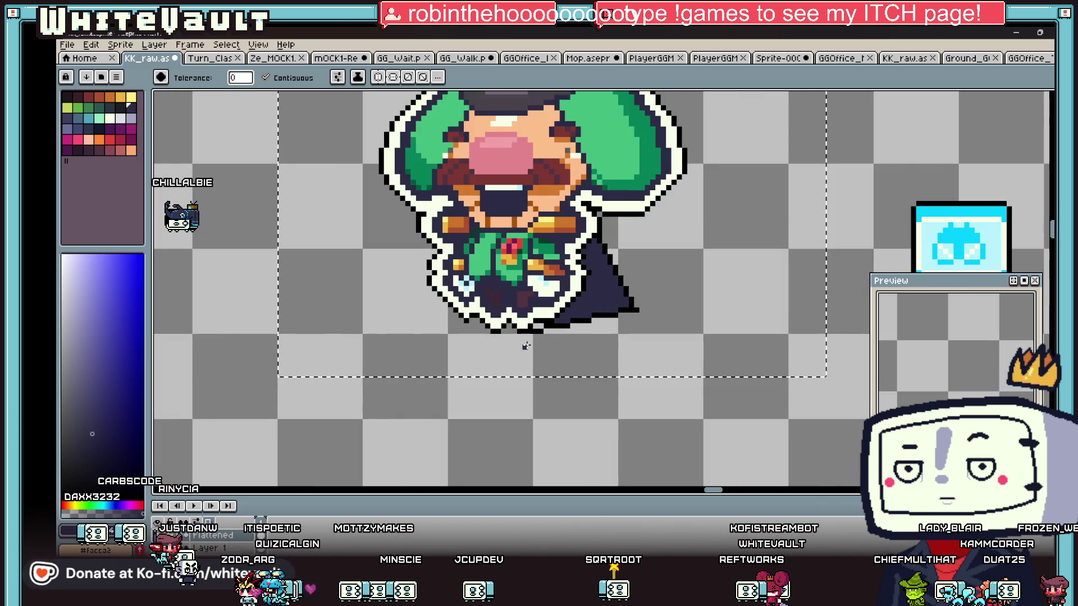
Retouch the pixels along the cape's bottom edge
key("i")
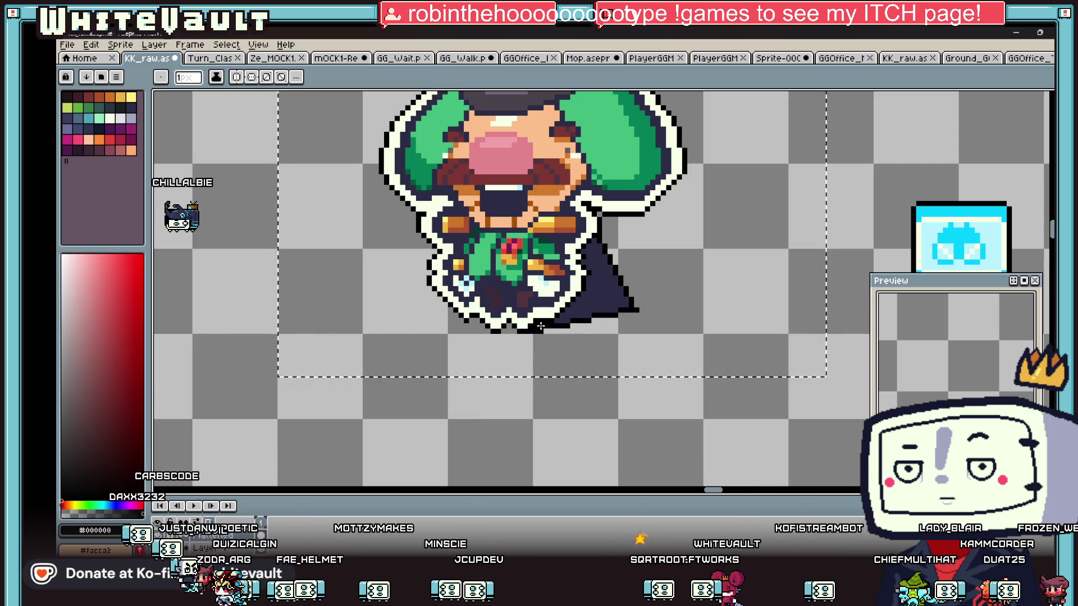
left_click(567, 312)
key("b")
scroll(567, 312, "up", 3)
left_click(564, 334, "alt")
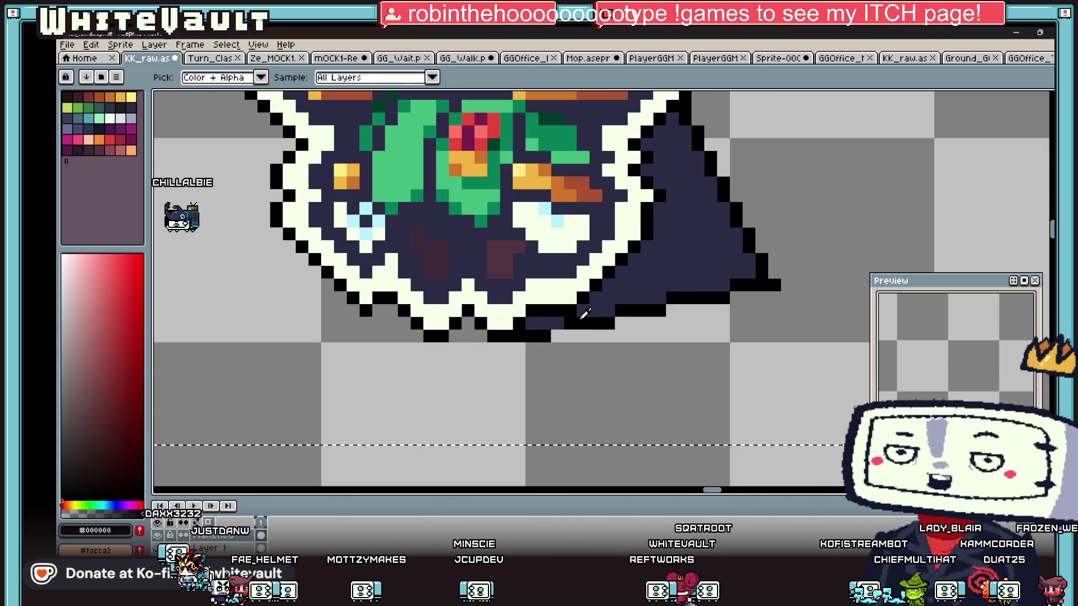
scroll(564, 334, "down", 5)
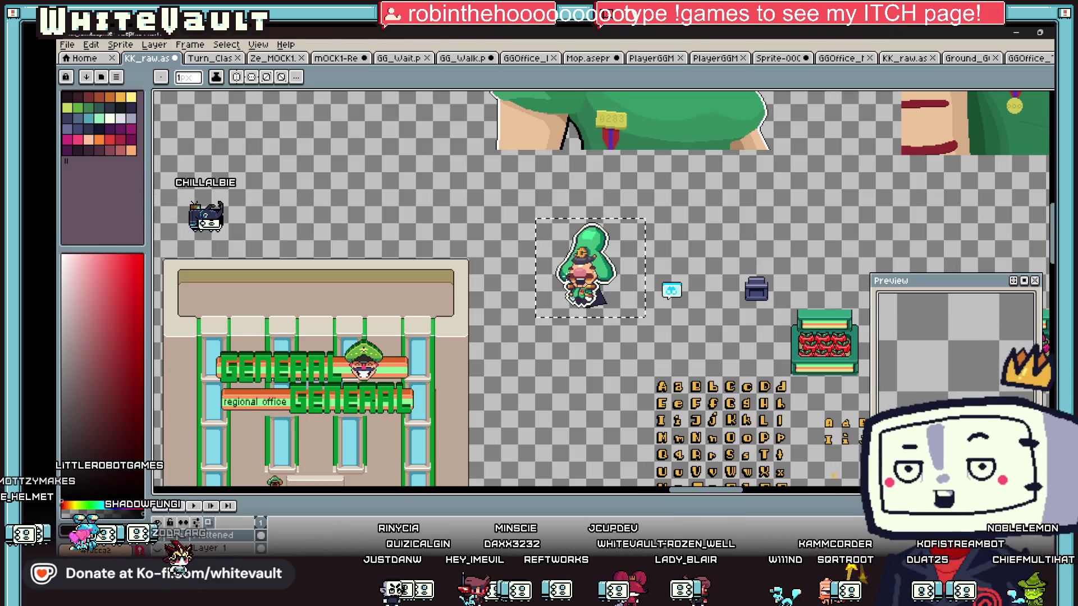
Paint a single white tooth in the mouth and darken the pixels above it
scroll(603, 293, "up", 5)
scroll(581, 320, "up", 2)
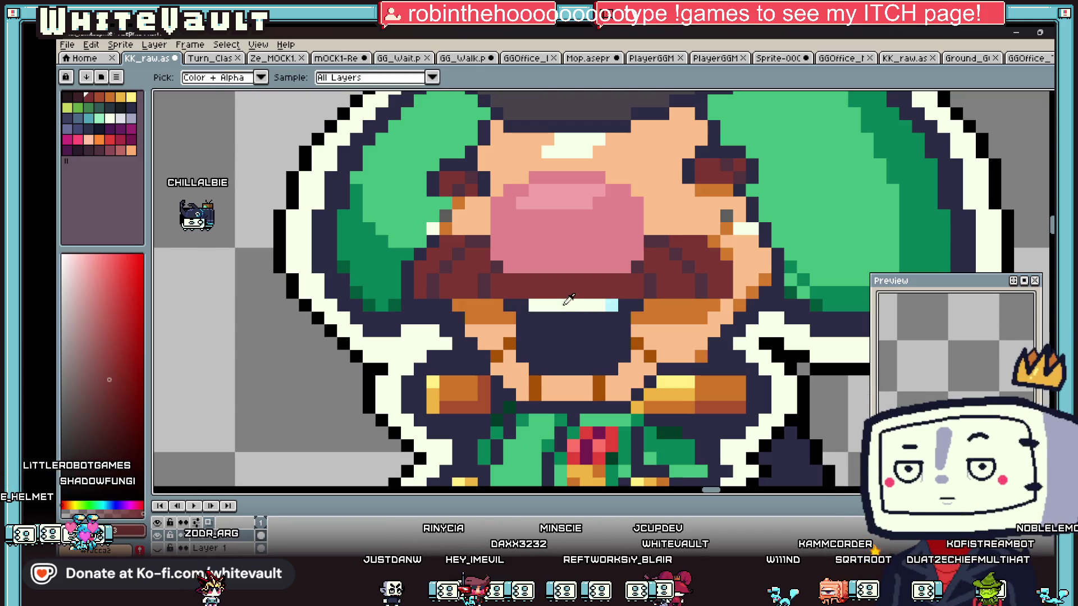
key("x")
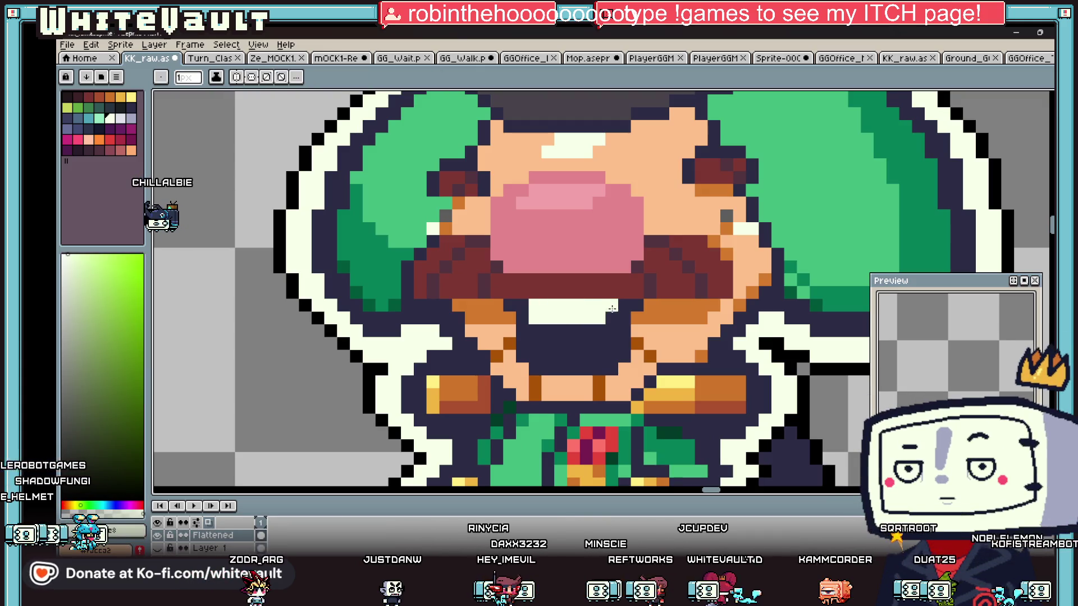
left_click(548, 356)
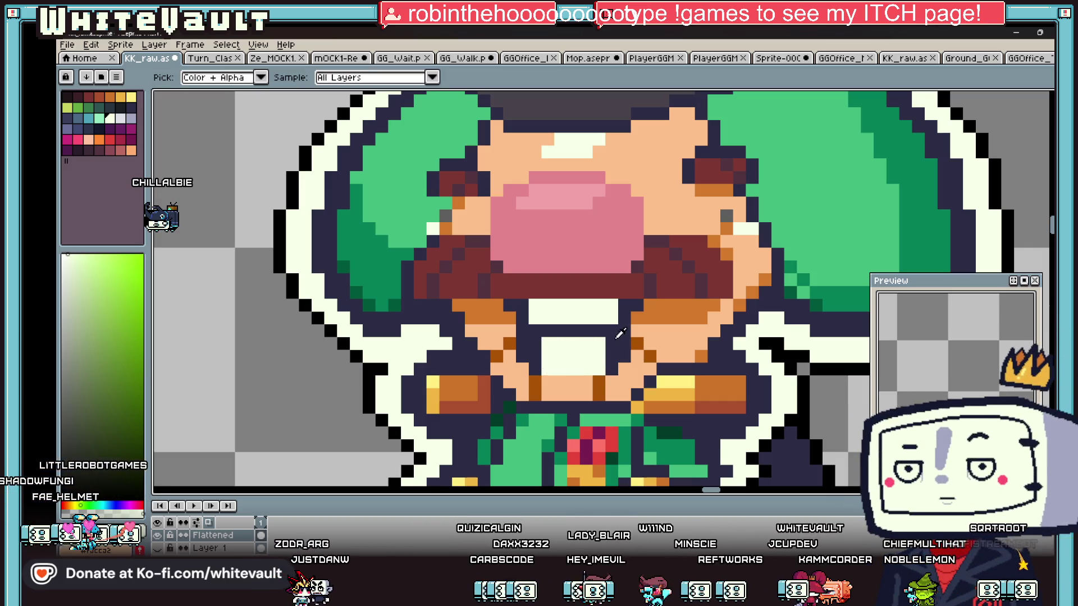
left_click(611, 349, "alt")
left_click_drag(542, 344, 605, 344)
scroll(598, 339, "down", 6)
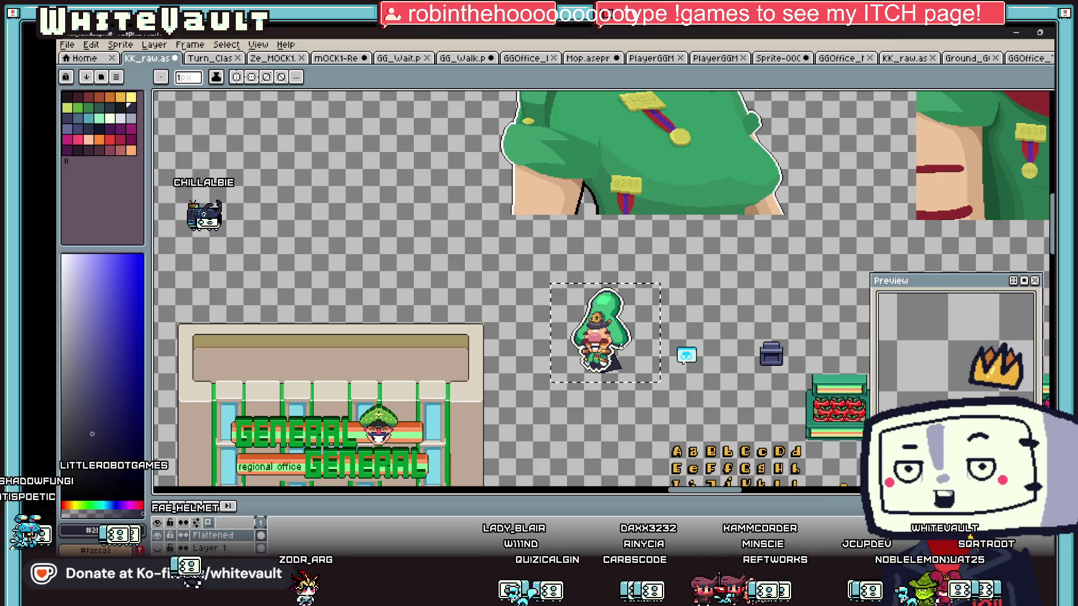
scroll(614, 342, "up", 5)
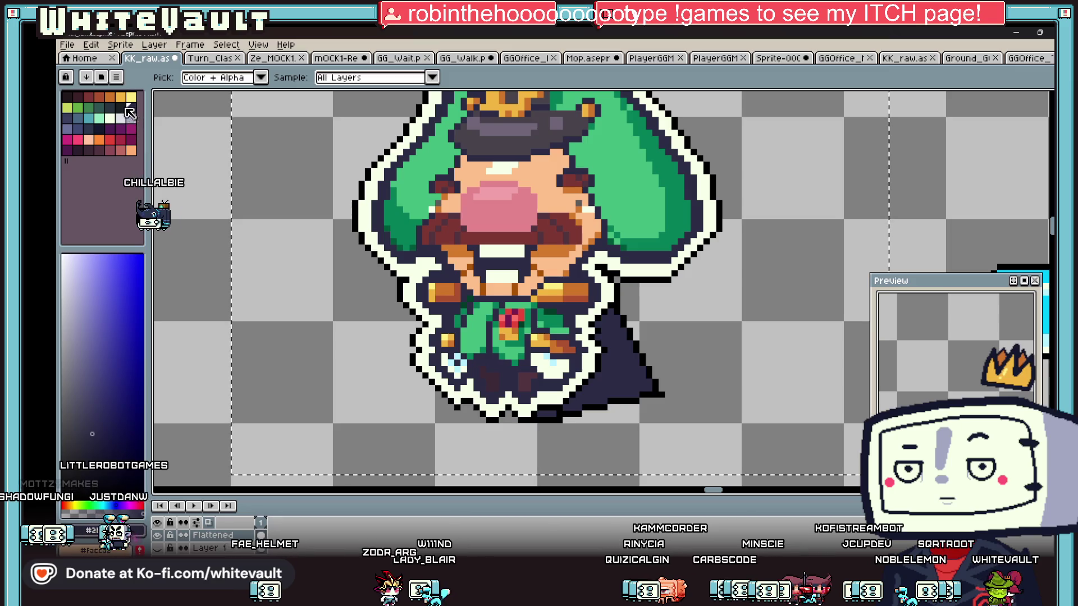
Recolour the cape's diagonal black outline dark navy
left_click(620, 321)
scroll(647, 301, "up", 2)
left_click_drag(667, 289, 616, 340)
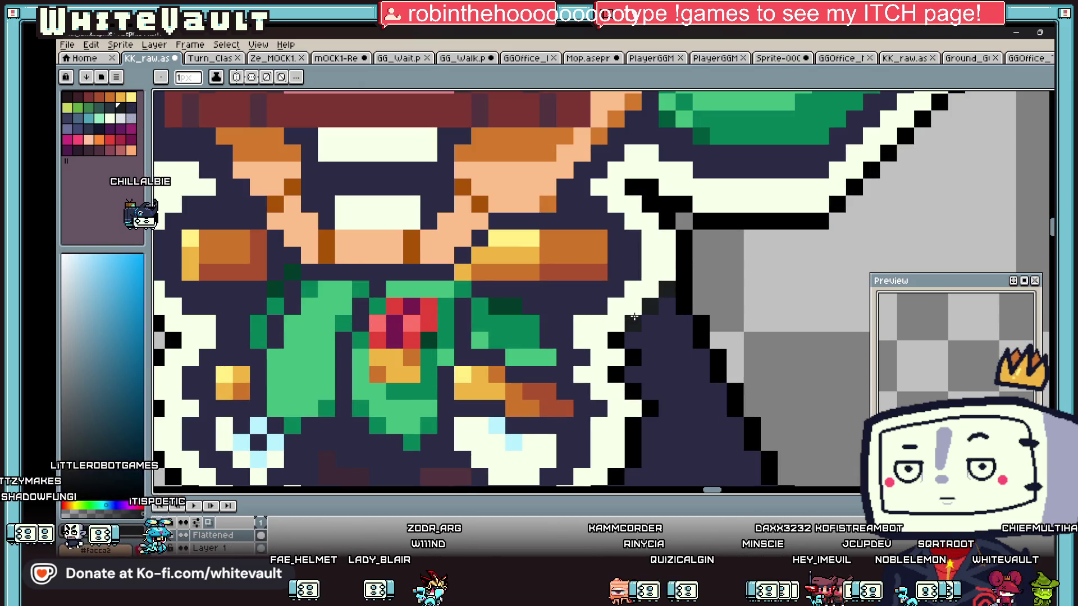
scroll(646, 393, "down", 3)
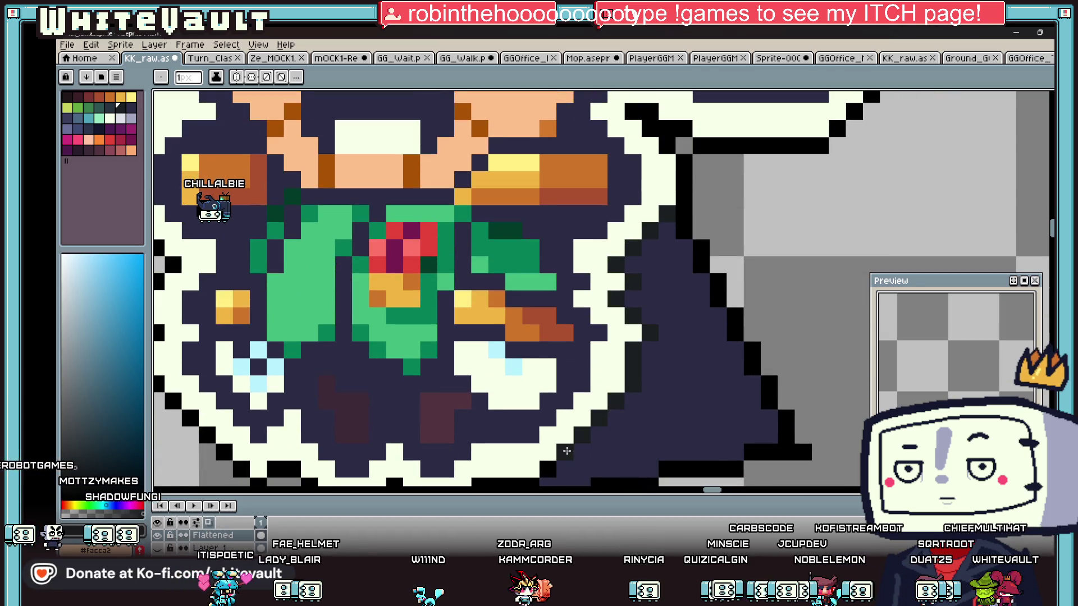
scroll(625, 363, "down", 6)
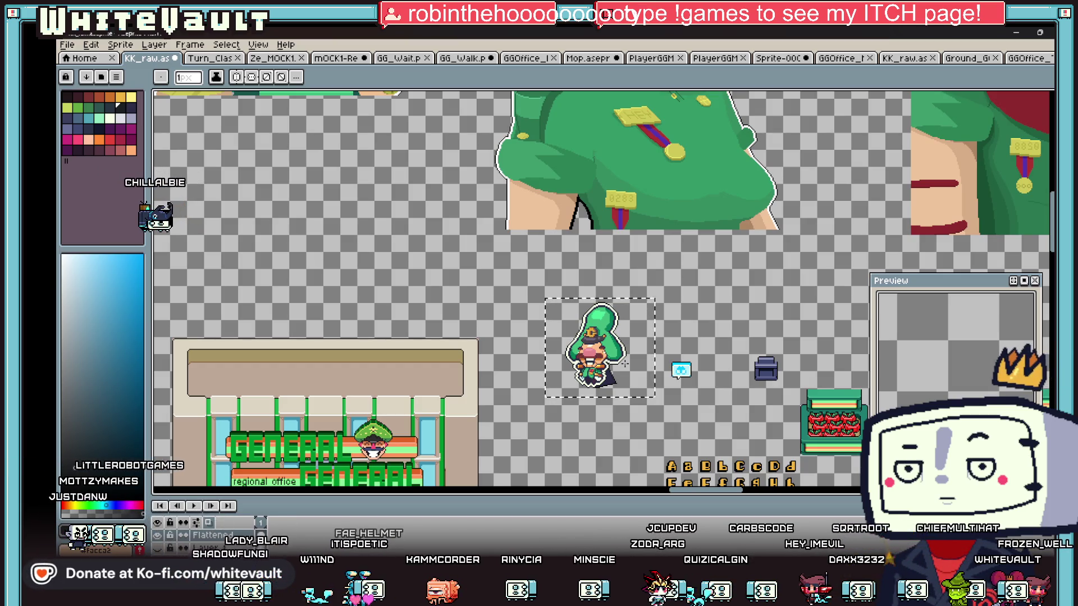
scroll(588, 335, "up", 6)
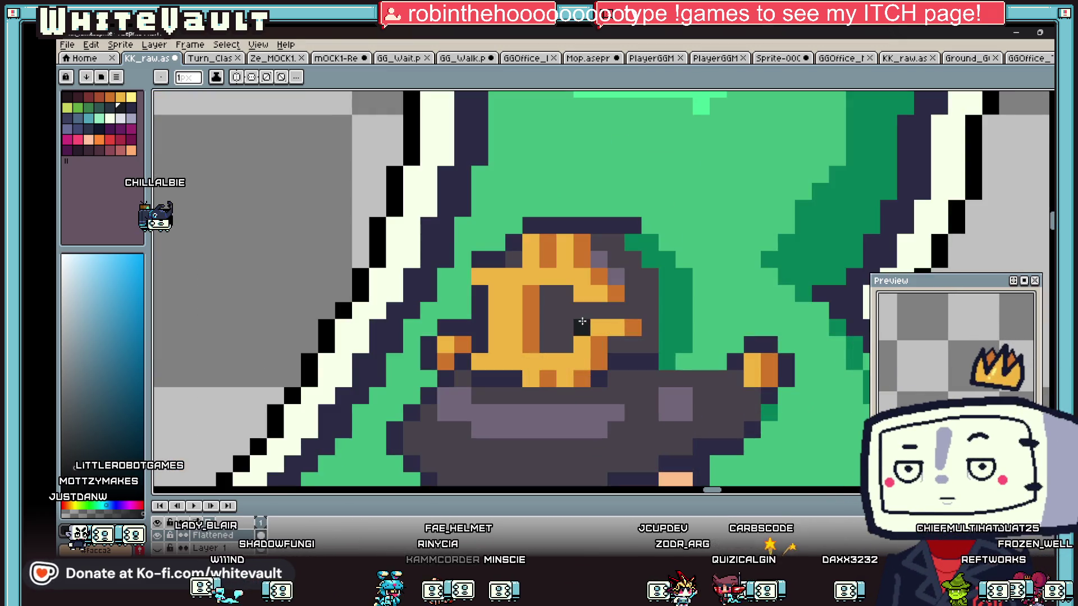
Retouch the hat badge in orange and navy so it forms a G
left_click(583, 318, "alt")
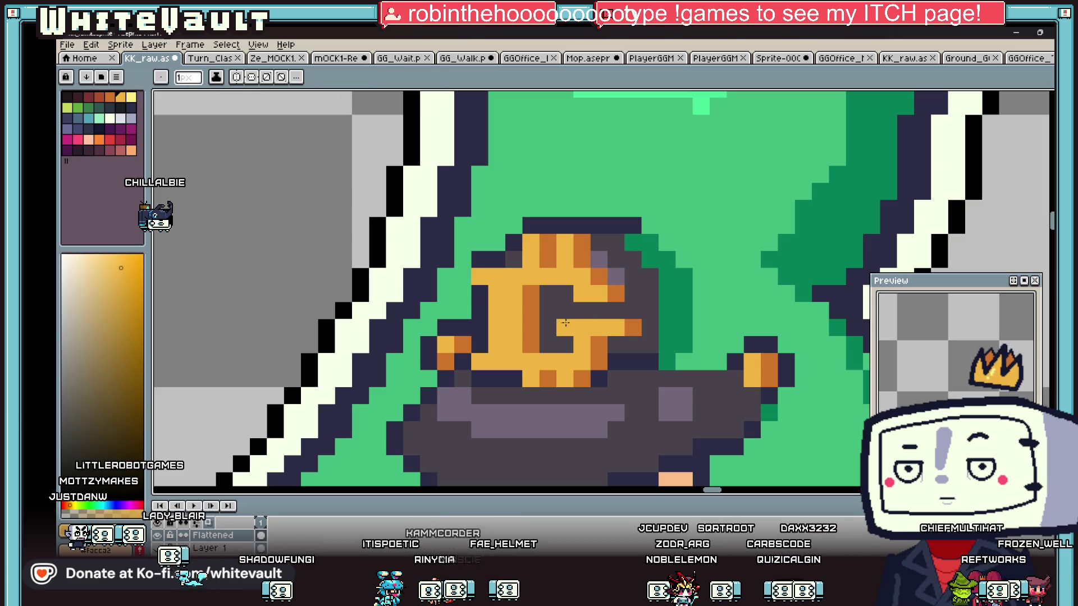
scroll(583, 320, "down", 6)
scroll(635, 387, "down", 1)
scroll(617, 382, "up", 7)
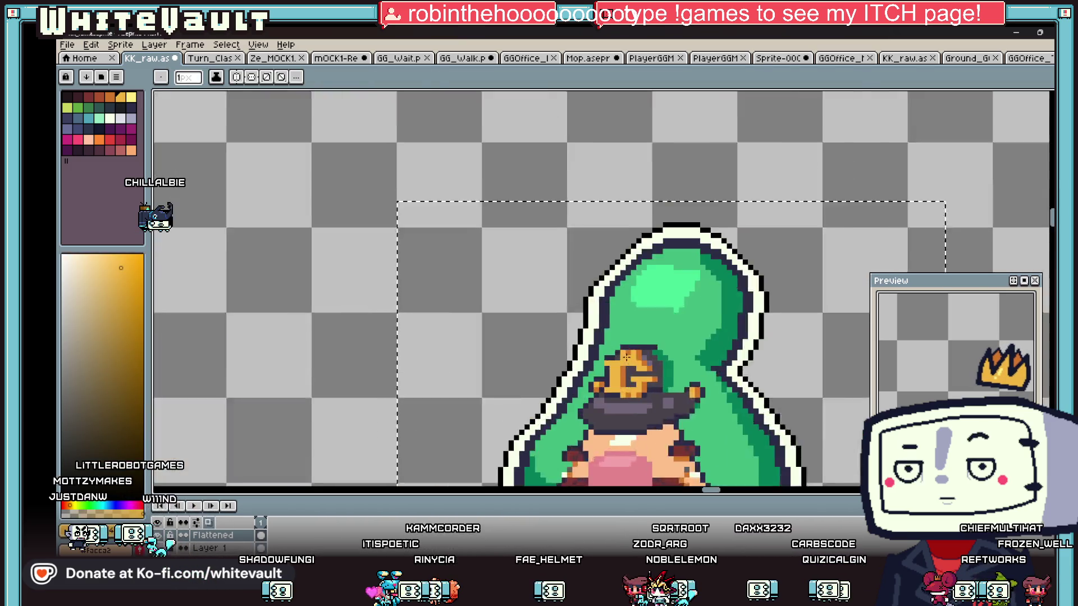
left_click(592, 377, "alt")
scroll(592, 377, "down", 7)
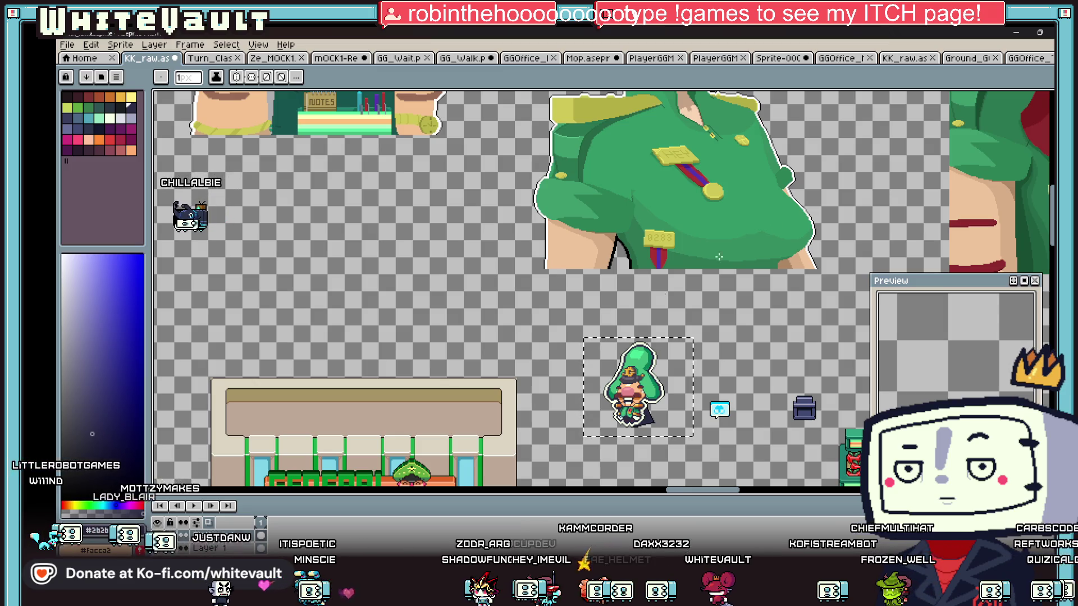
Marquee and transform the character sprite, deselect, then switch to the GGOffice document
key("m")
left_click_drag(579, 325, 674, 433)
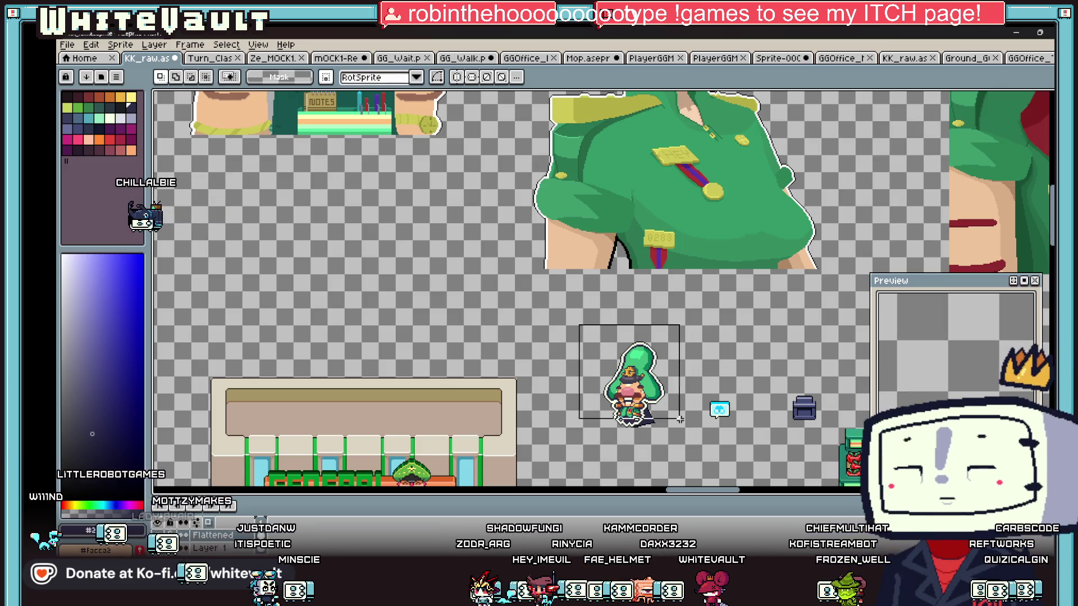
scroll(662, 441, "up", 5)
key("ctrl+t")
scroll(646, 434, "down", 1)
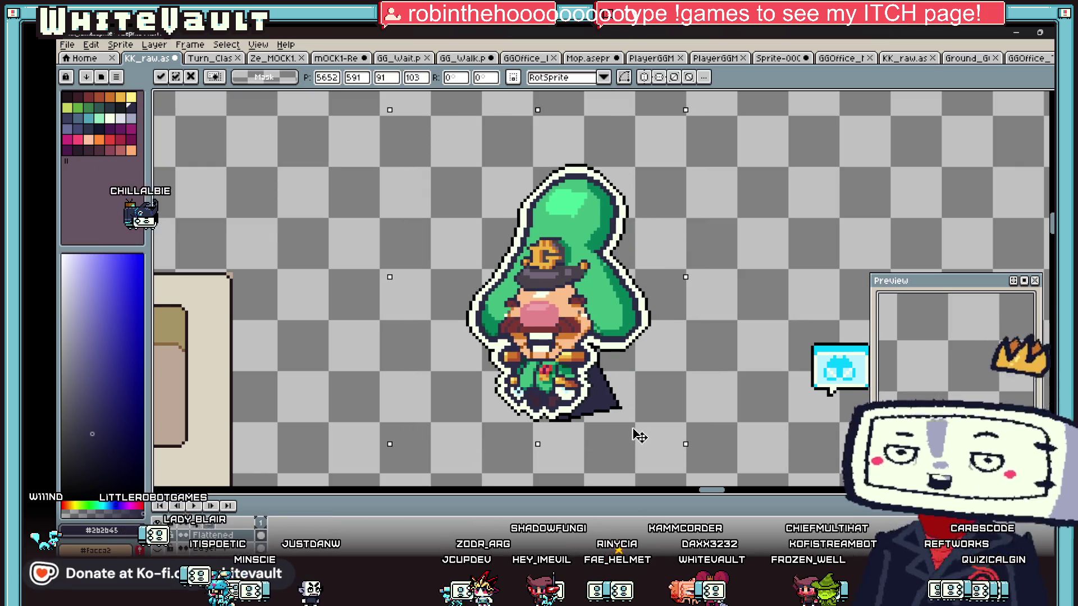
scroll(735, 347, "down", 3)
key("ctrl+d")
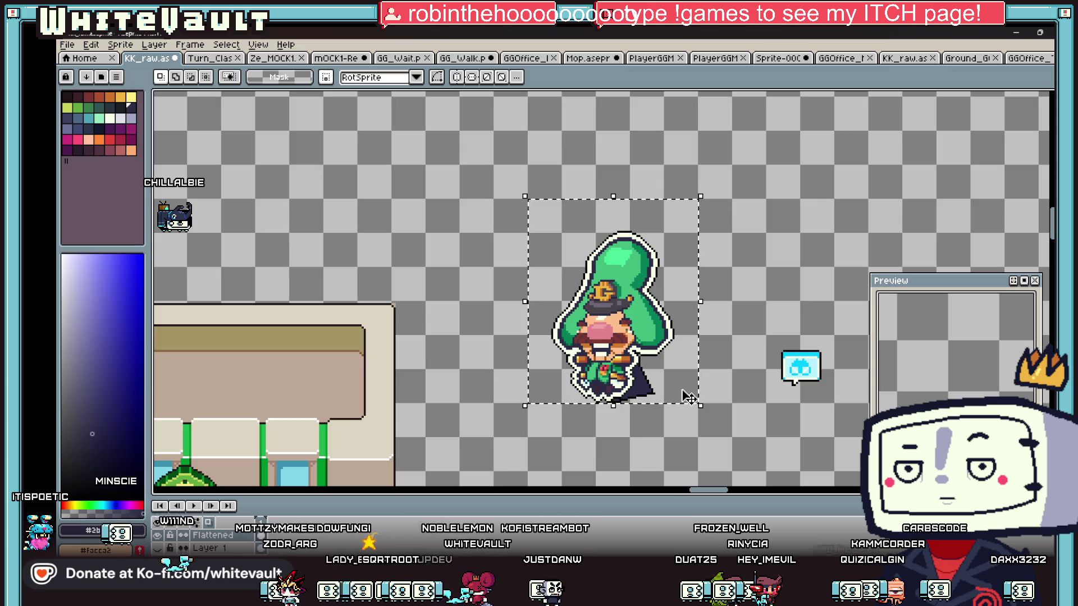
left_click(1022, 58)
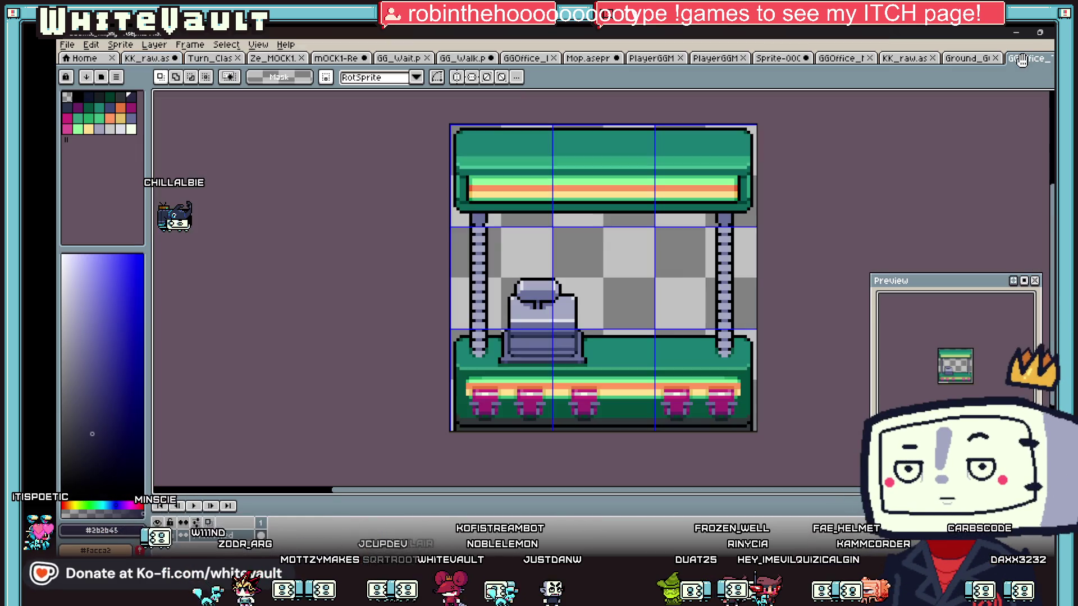
Save the GGOffice document and switch to the PlayerGGM sprite sheet
left_click(61, 44)
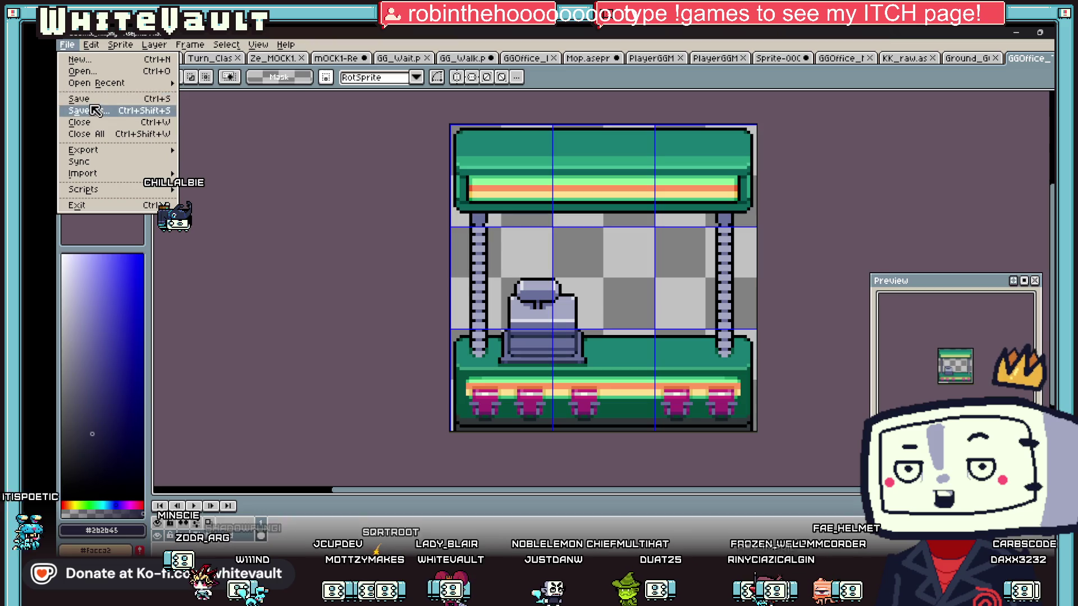
left_click(82, 94)
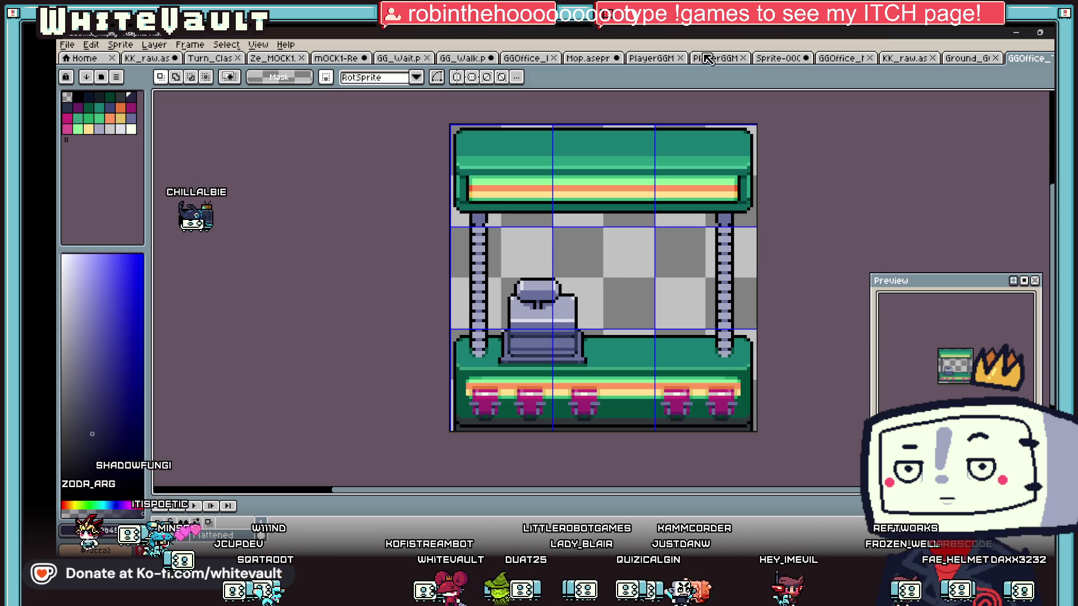
left_click(640, 58)
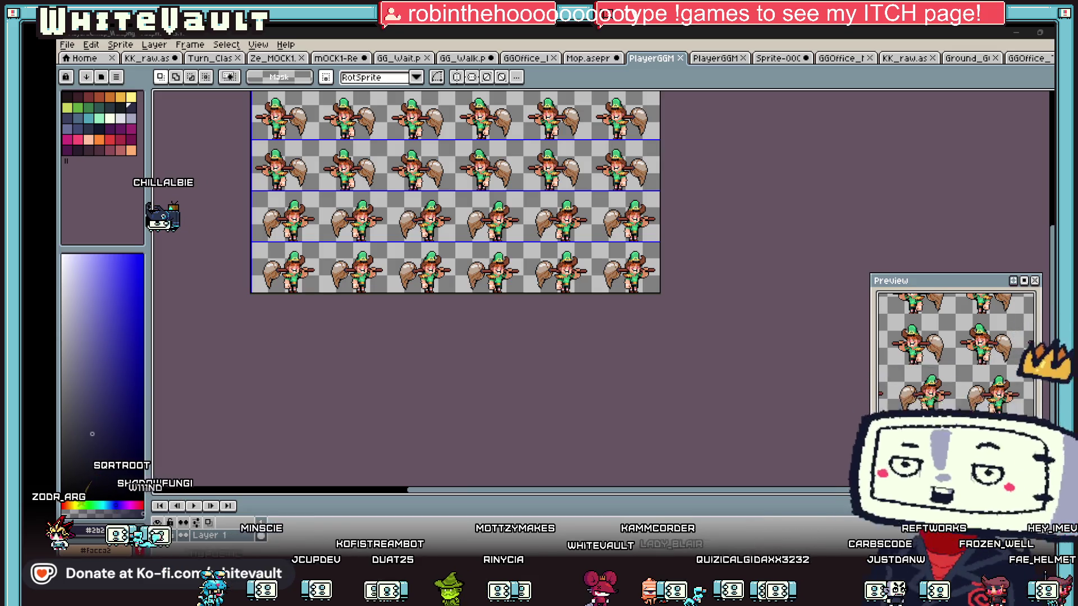
Return to the KK_raw sheet and look over its pixel font letters
left_click(260, 58)
left_click(209, 58)
left_click(129, 54)
scroll(505, 238, "down", 5)
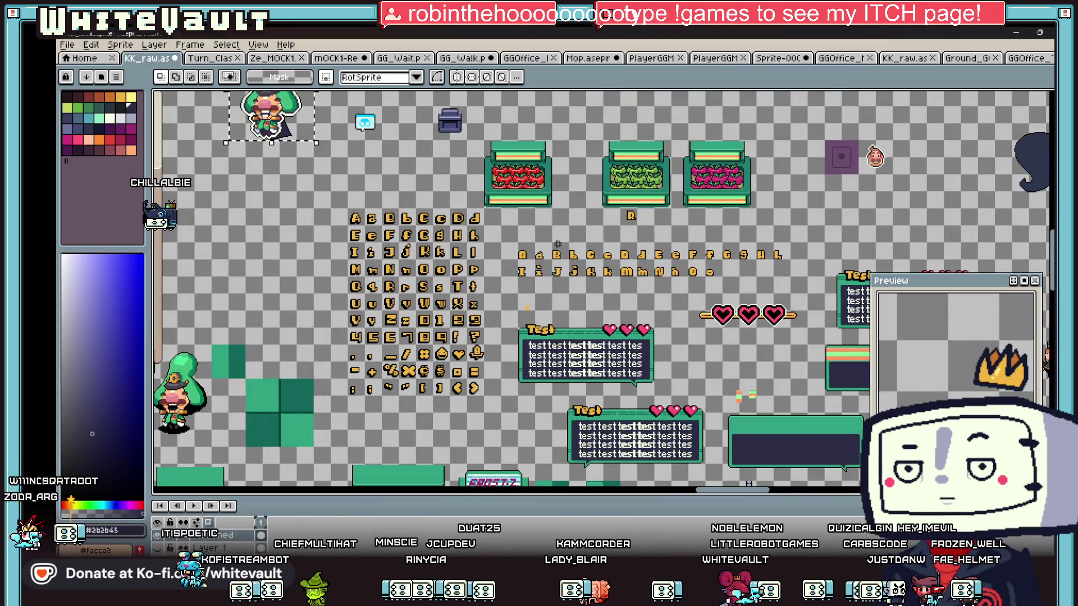
scroll(556, 250, "up", 2)
key("m")
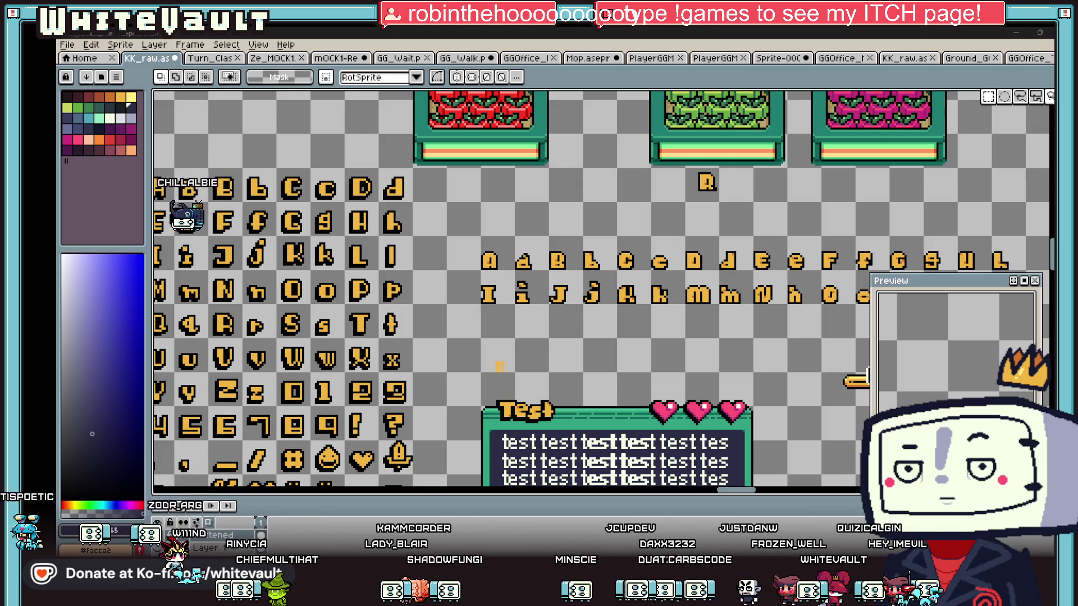
Show the Windows desktop and then return to the sprite editor
key("super+d")
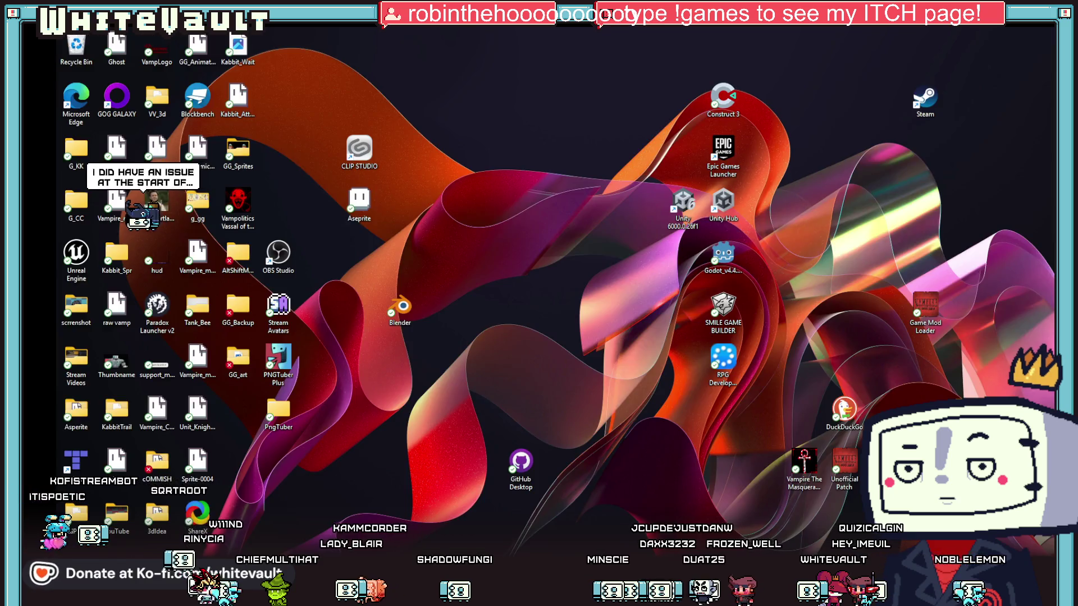
key("super+d")
key("super+d")
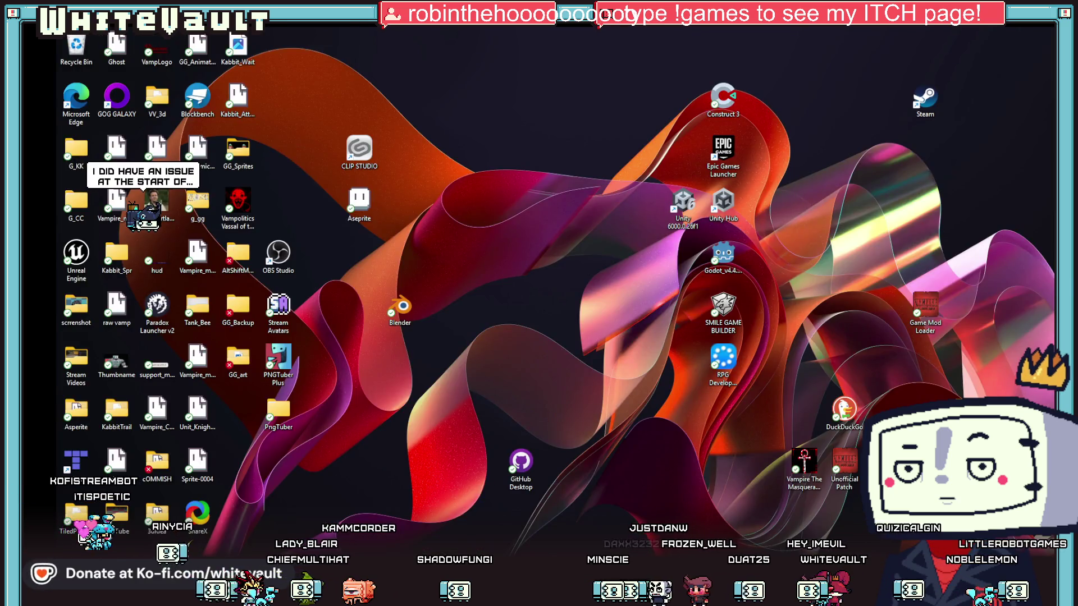
key("super+d")
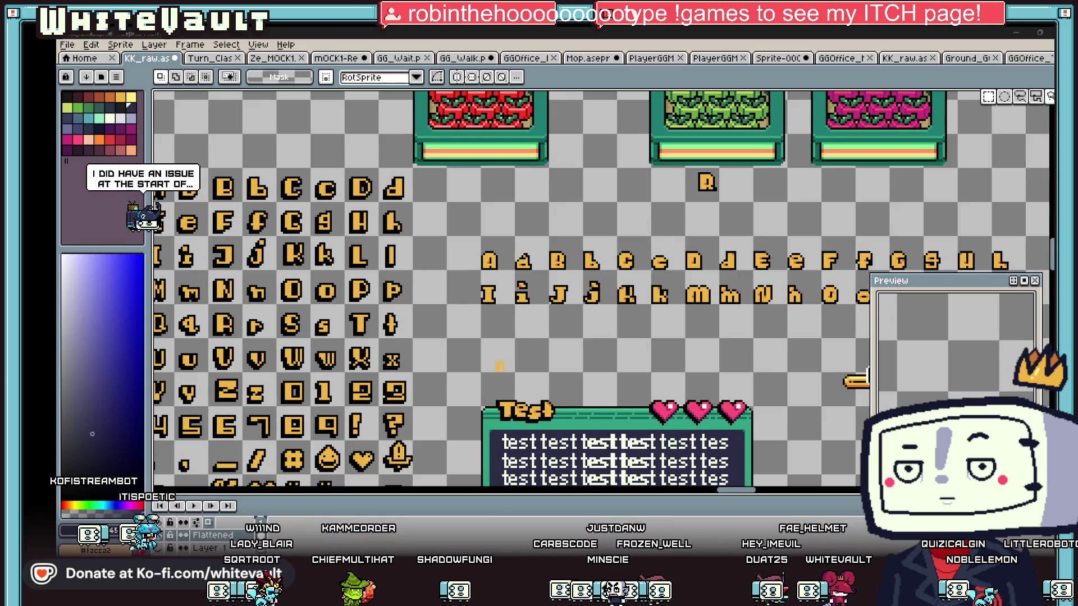
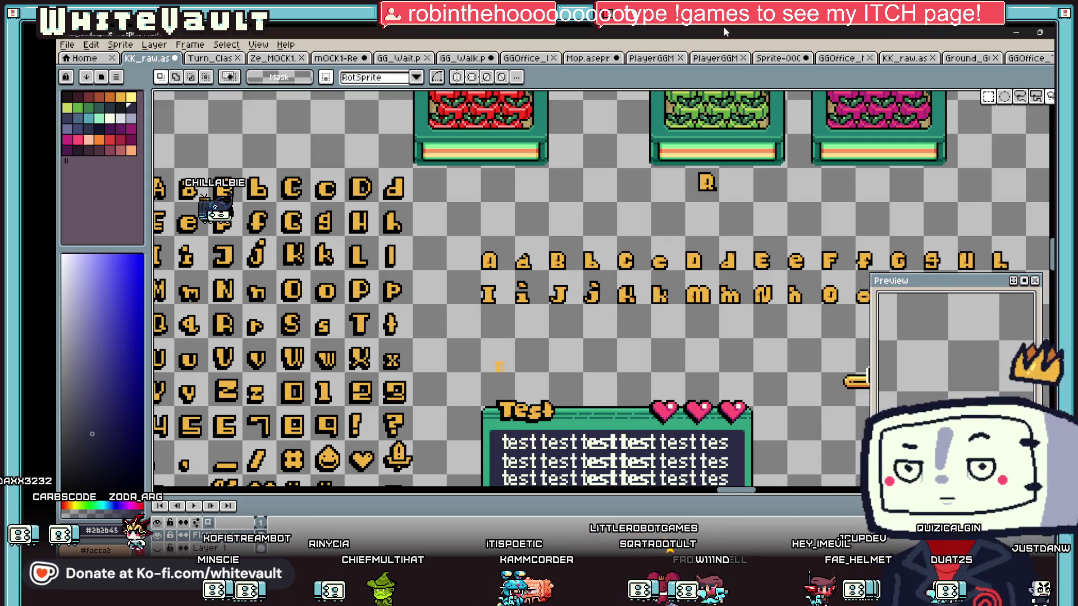
Copy the letter C and drop it just above the alphabet rows
scroll(692, 258, "down", 3)
scroll(691, 259, "up", 4)
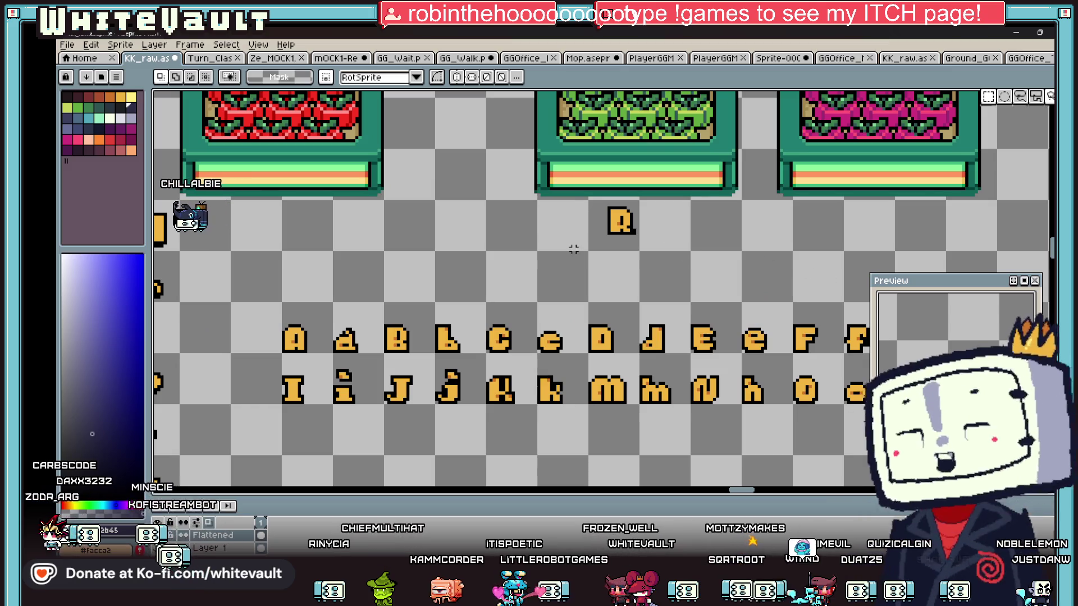
scroll(580, 275, "down", 1)
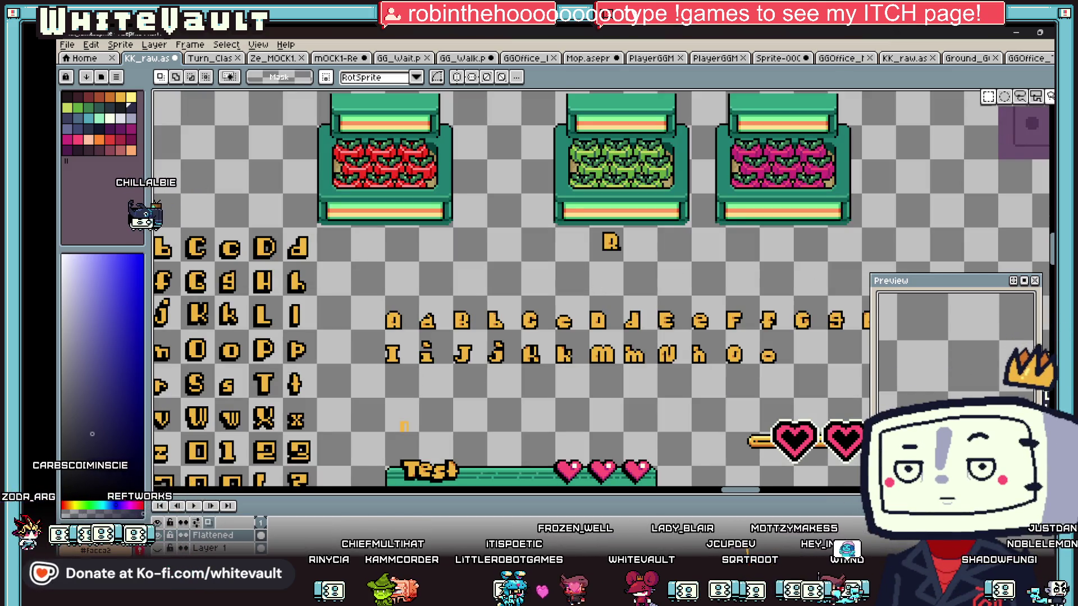
scroll(488, 334, "up", 1)
mouse_move(516, 279)
left_mouse_down()
mouse_move(573, 336)
mouse_move(414, 243)
mouse_move(414, 277)
left_mouse_up()
key("Down")
key("Down")
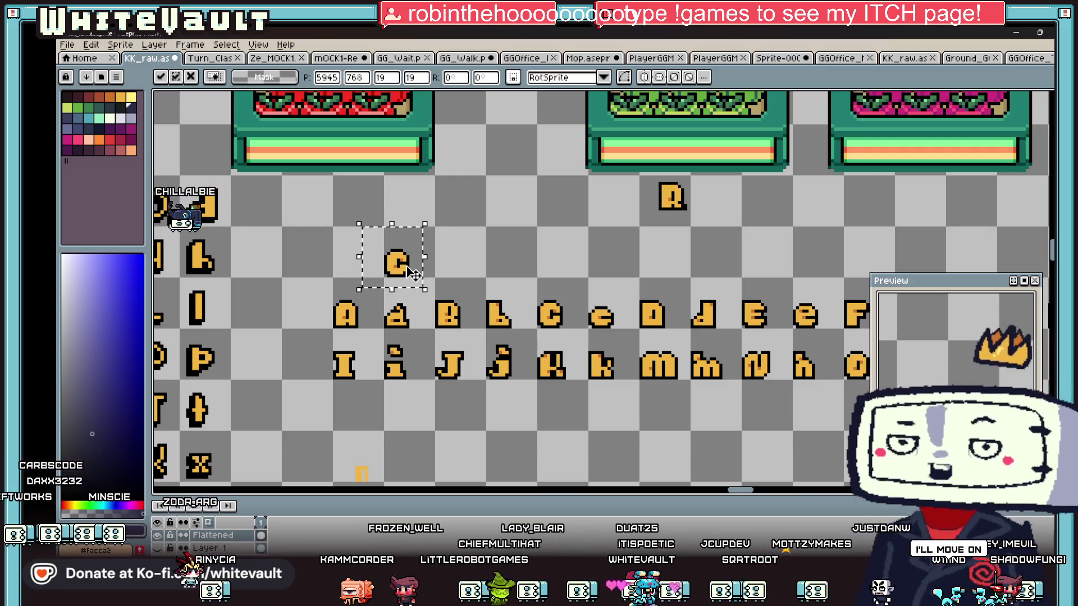
key("Return")
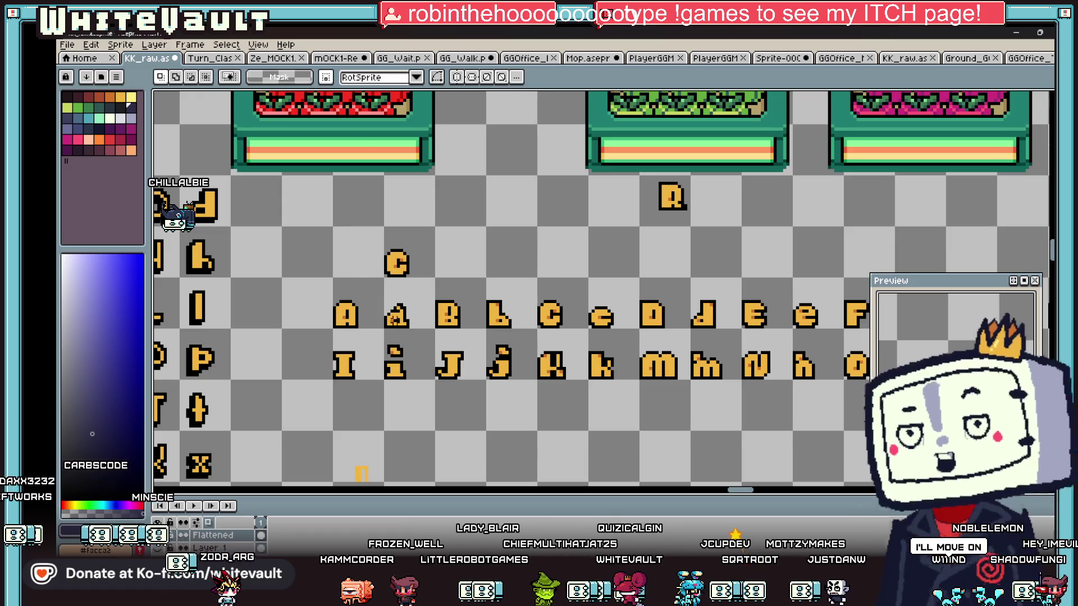
Place a copy of the letter A right beside the C to spell CA
mouse_move(304, 275)
left_mouse_down()
mouse_move(366, 340)
mouse_move(415, 281)
left_mouse_up()
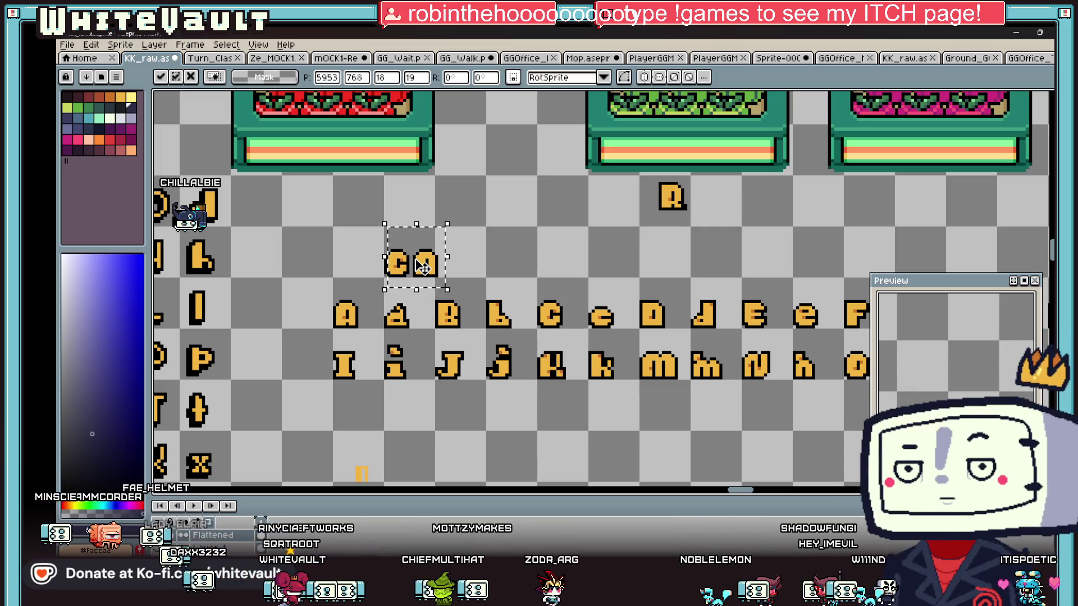
key("Return")
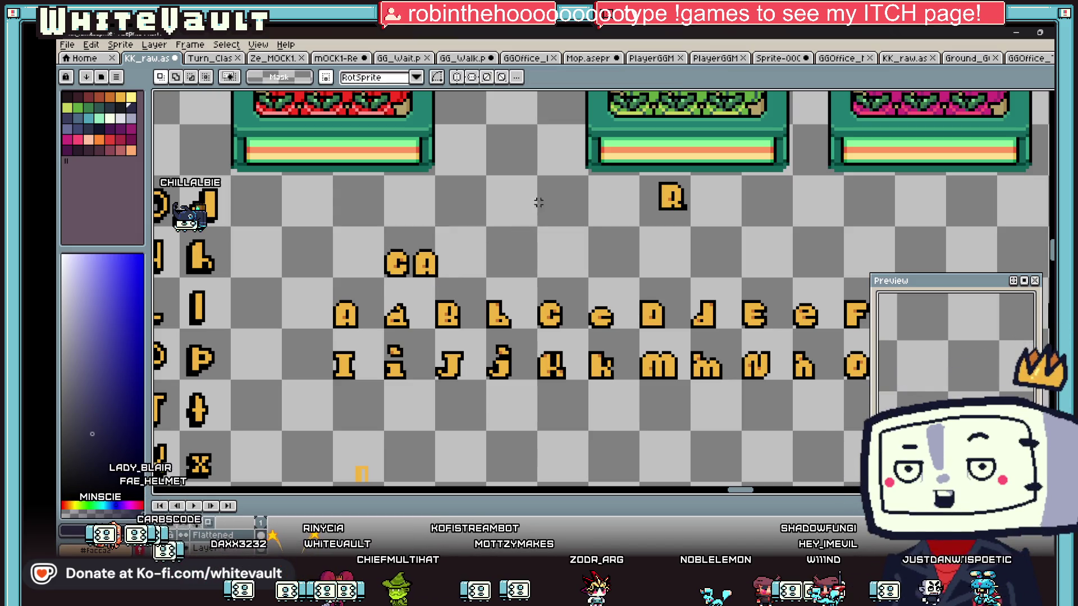
scroll(536, 214, "up", 2)
key("i")
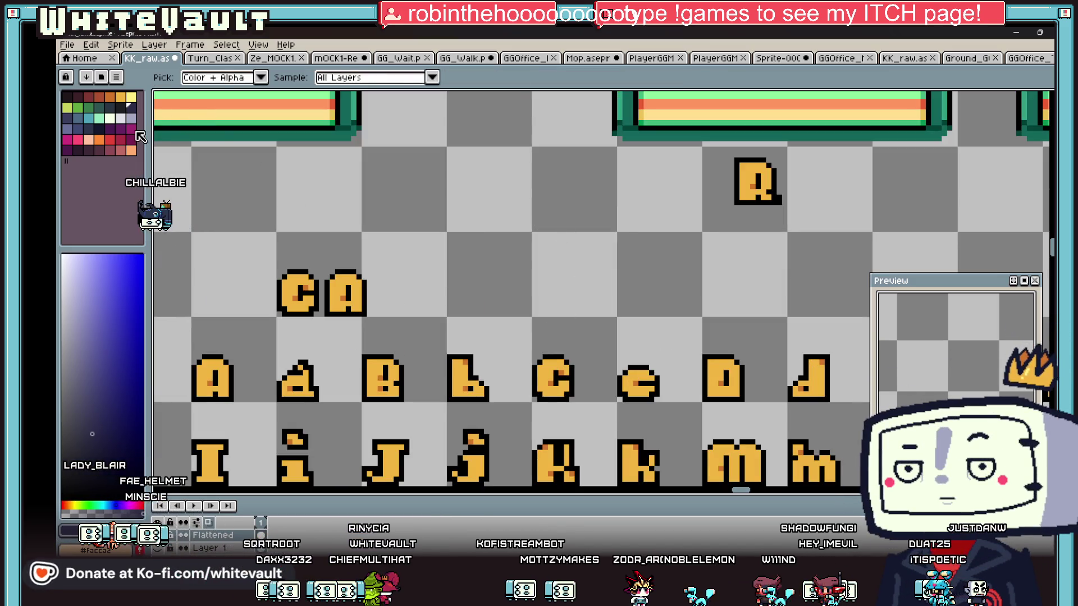
left_click(128, 127)
key("shift+u")
scroll(479, 161, "up", 3)
mouse_move(479, 161)
left_mouse_down()
mouse_move(505, 188)
mouse_move(609, 187)
left_mouse_up()
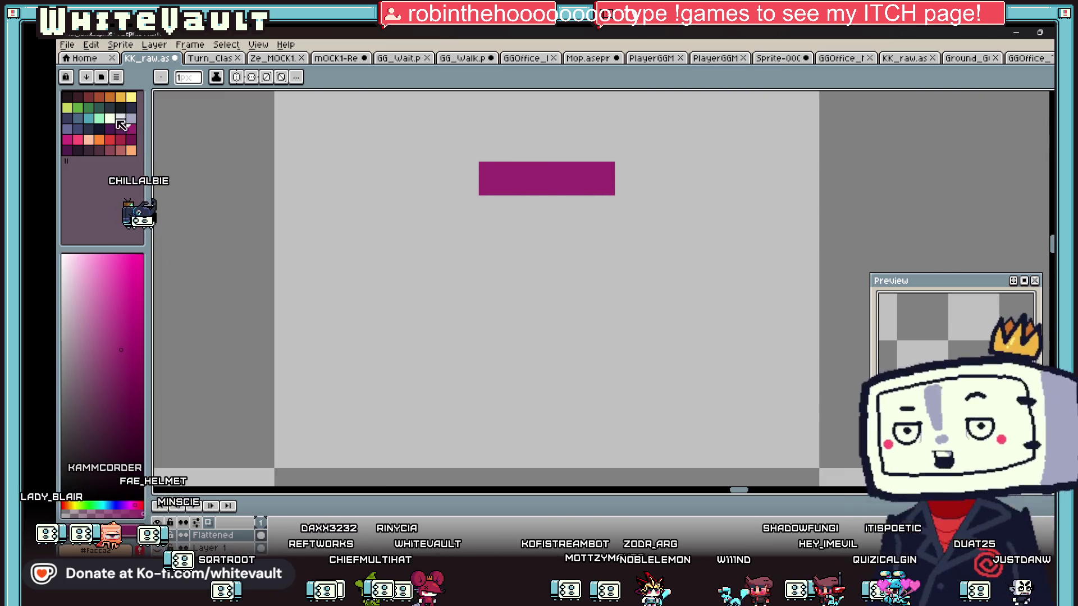
left_click(120, 97)
key("i")
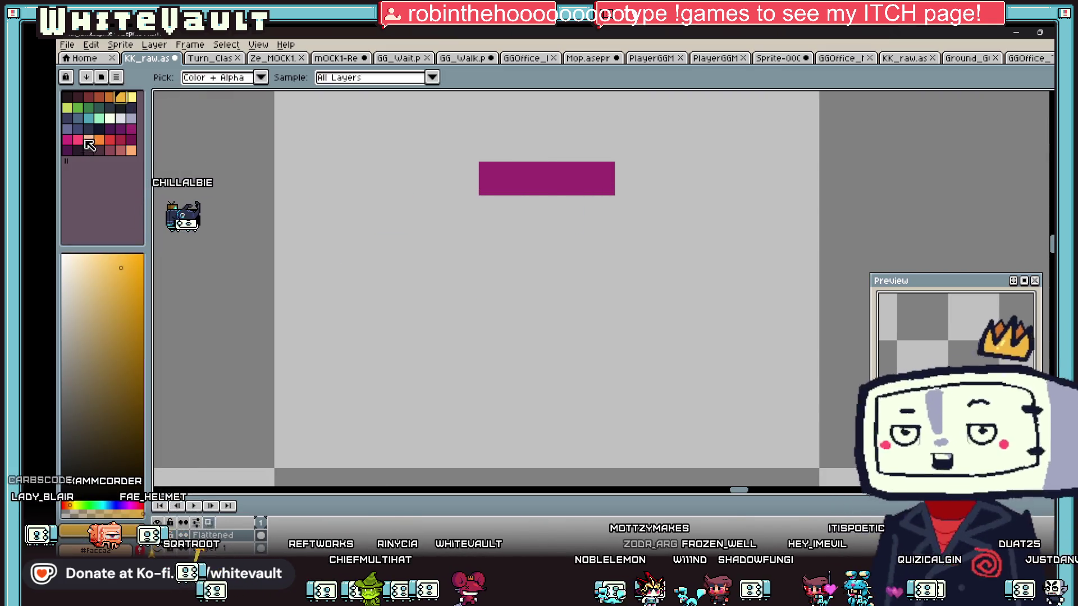
left_click(89, 107)
key("u")
mouse_move(479, 231)
left_mouse_down()
mouse_move(512, 263)
mouse_move(648, 263)
left_mouse_up()
key("i")
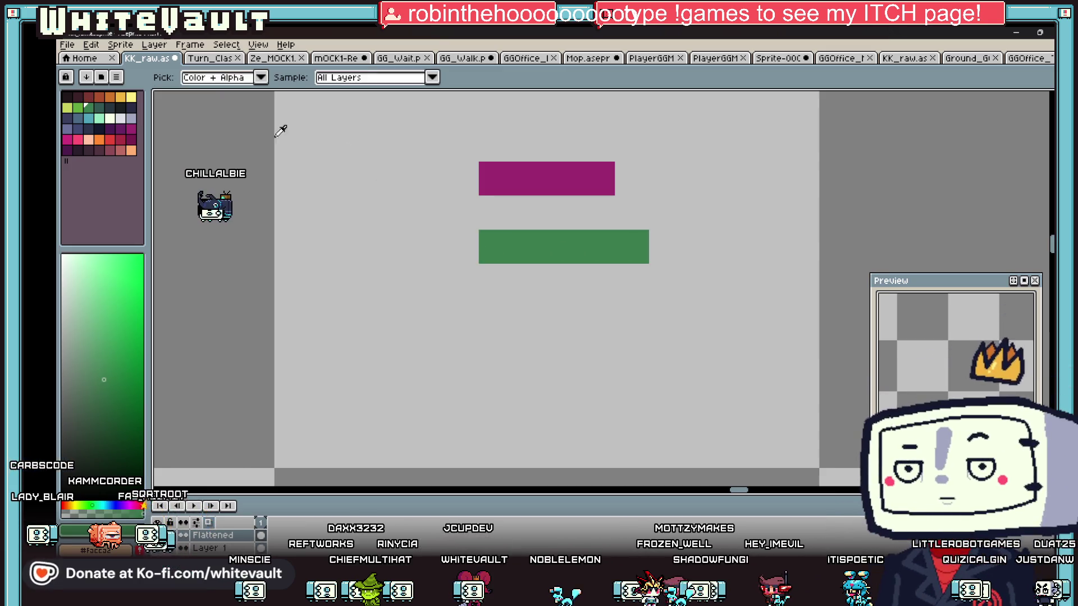
left_click(68, 96)
key("b")
mouse_move(699, 212)
left_mouse_down()
mouse_move(730, 221)
mouse_move(710, 270)
mouse_move(774, 268)
left_mouse_up()
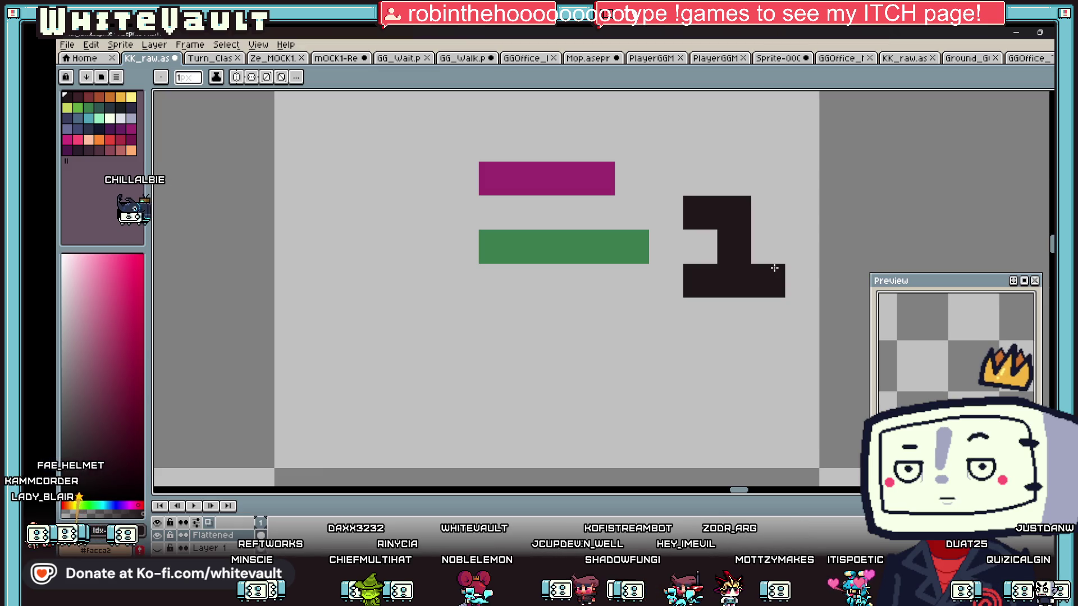
key("ctrl+z")
key("ctrl+z")
key("ctrl+z")
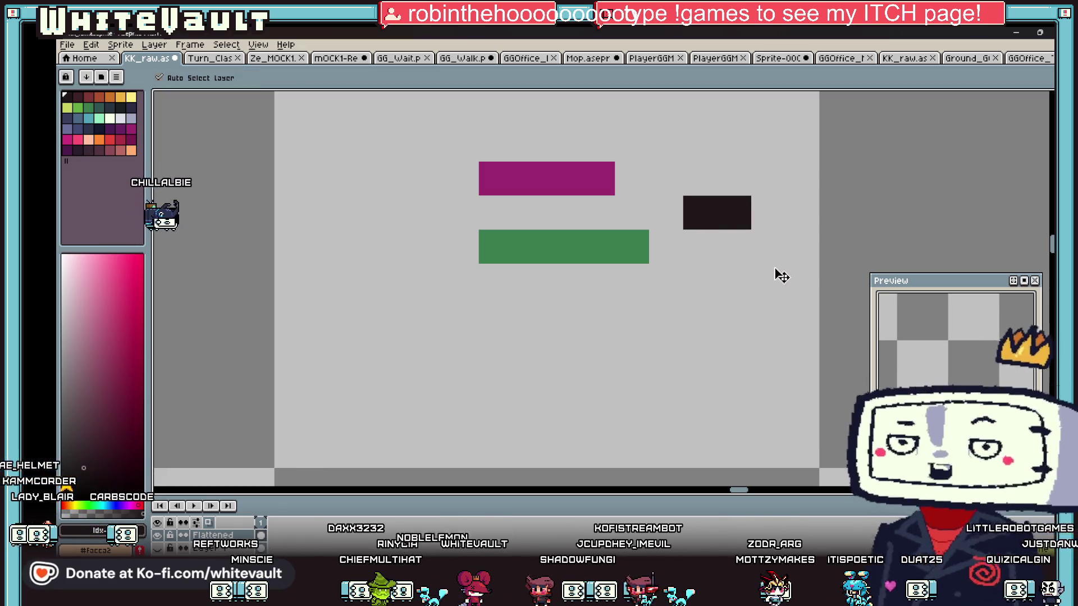
left_click(774, 268)
scroll(802, 314, "down", 5)
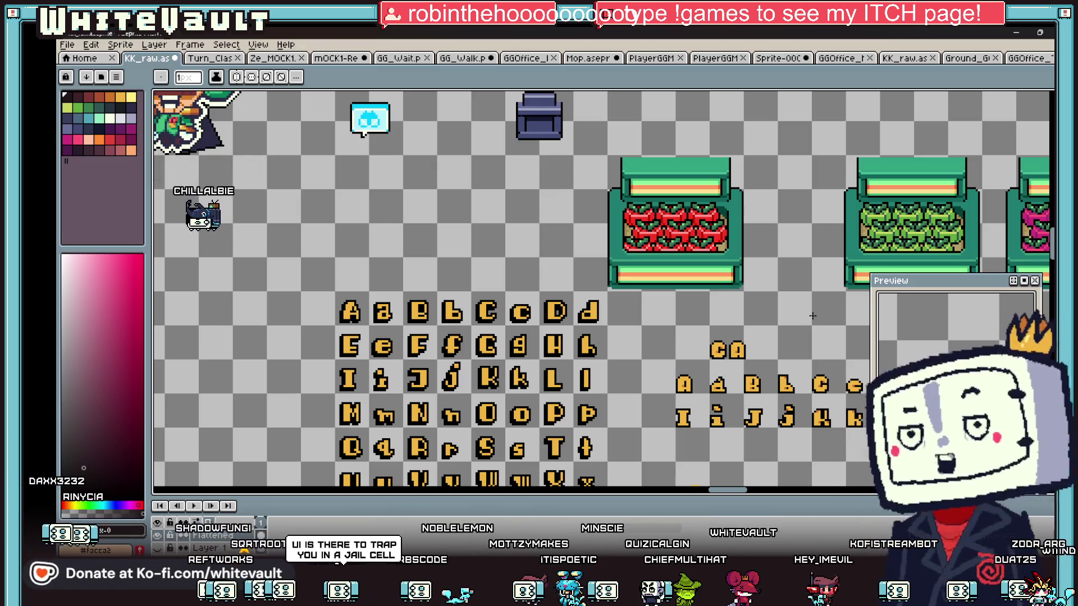
scroll(822, 413, "up", 1)
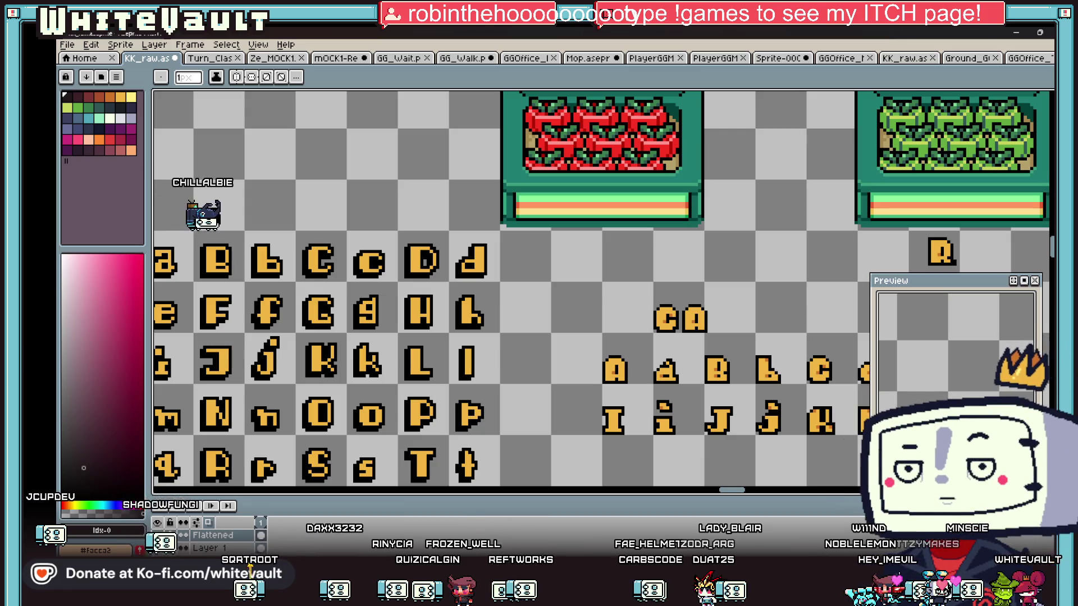
key("super+d")
key("super+d")
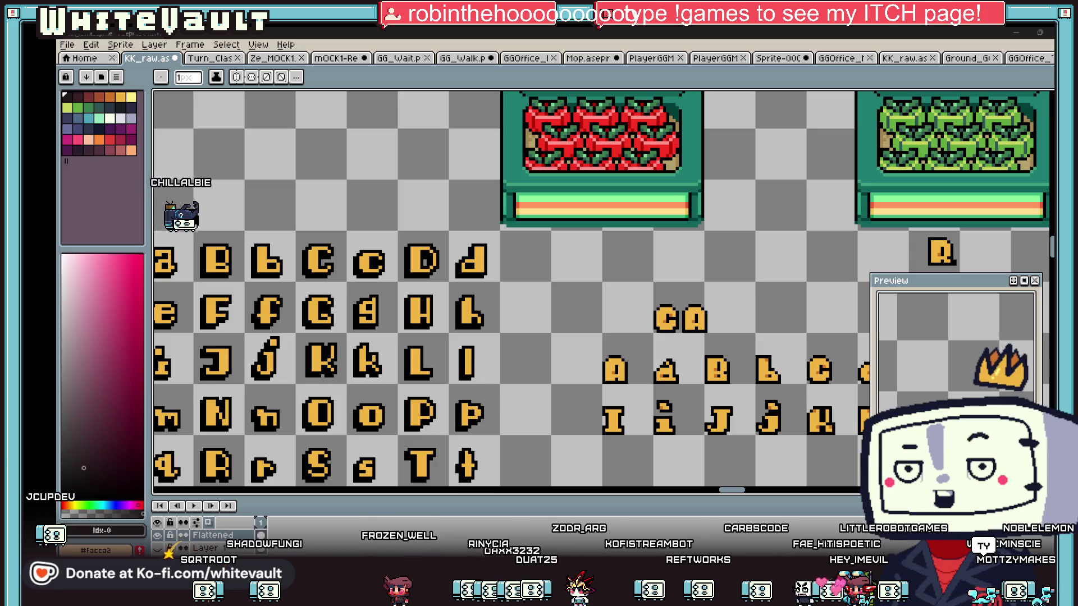
key("super+d")
key("super+d")
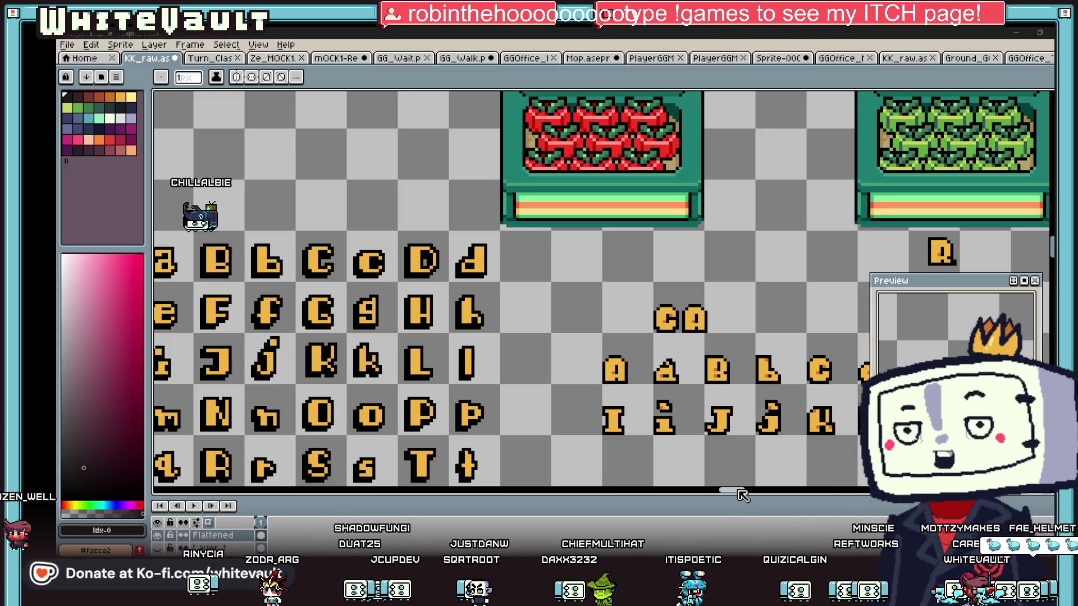
scroll(522, 357, "right", 4)
scroll(522, 357, "up", 1)
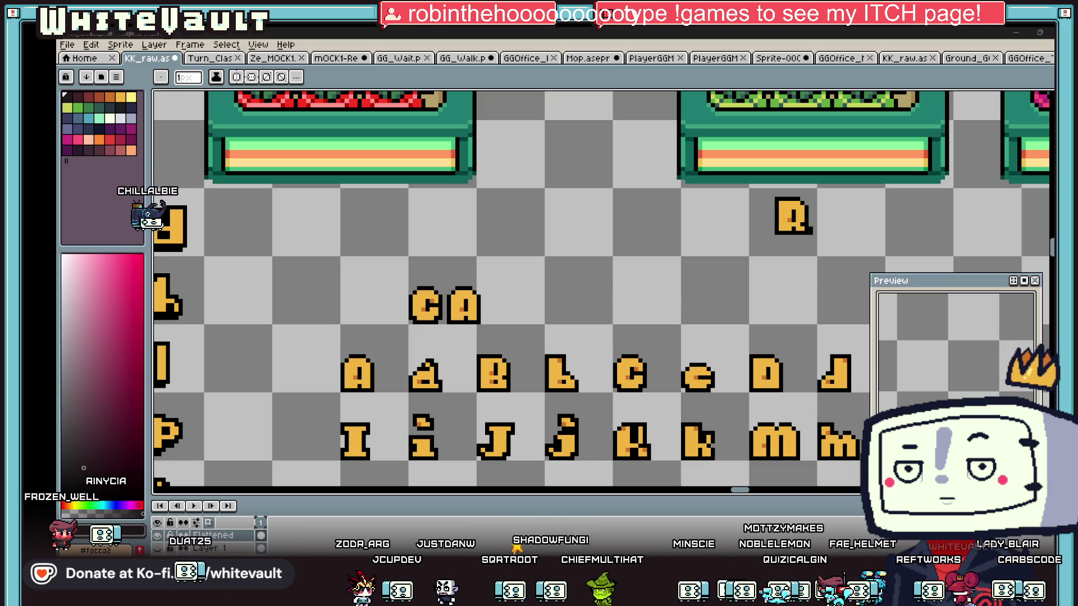
scroll(515, 347, "down", 2)
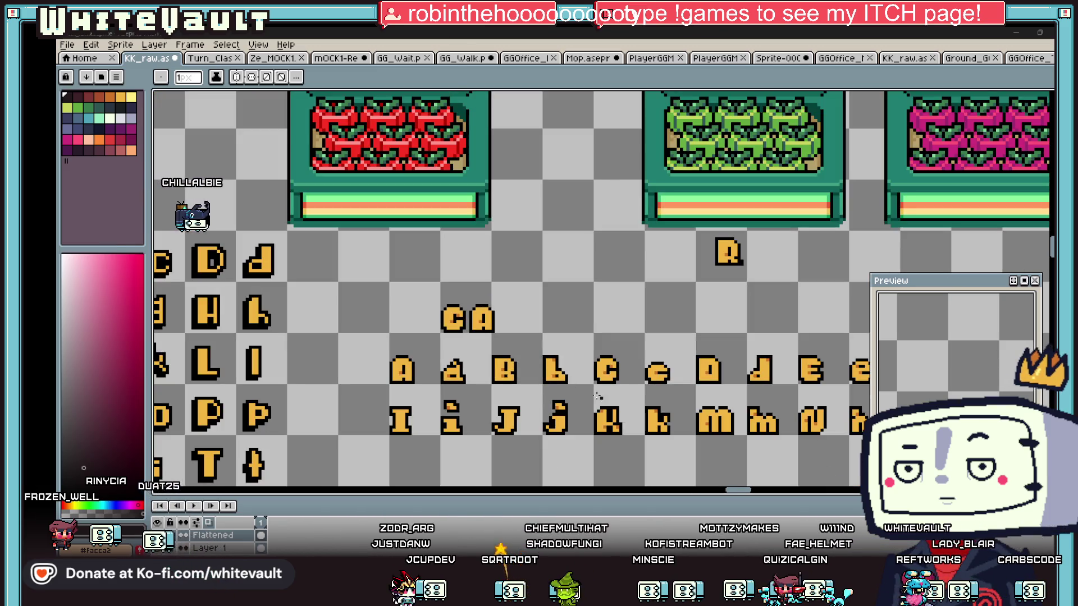
scroll(735, 489, "right", 4)
scroll(739, 492, "left", 5)
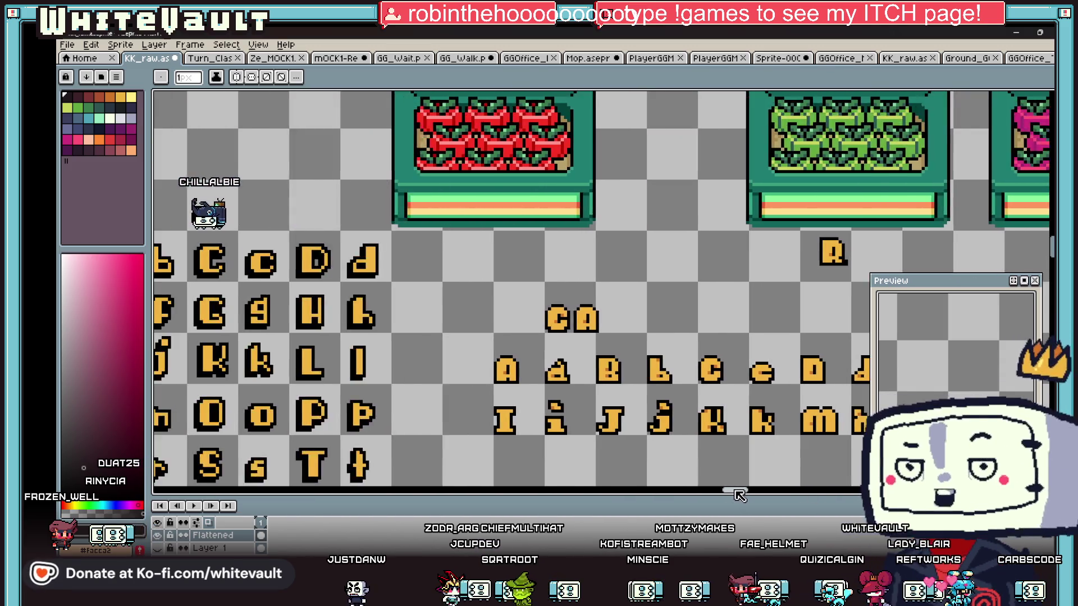
scroll(741, 493, "right", 2)
scroll(745, 494, "right", 5)
scroll(747, 493, "left", 3)
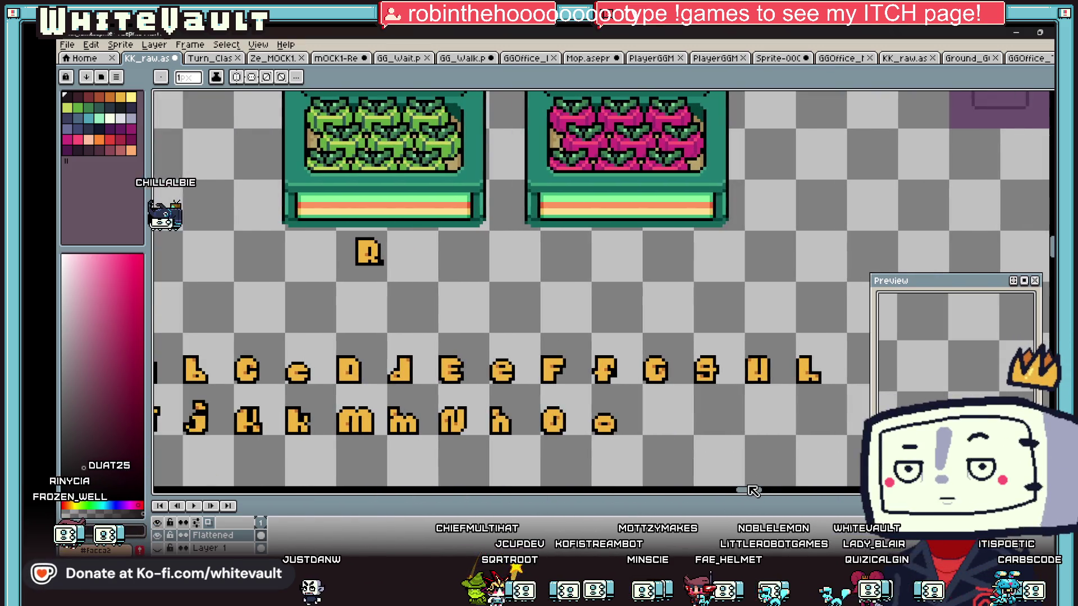
scroll(750, 491, "left", 2)
scroll(797, 500, "down", 1)
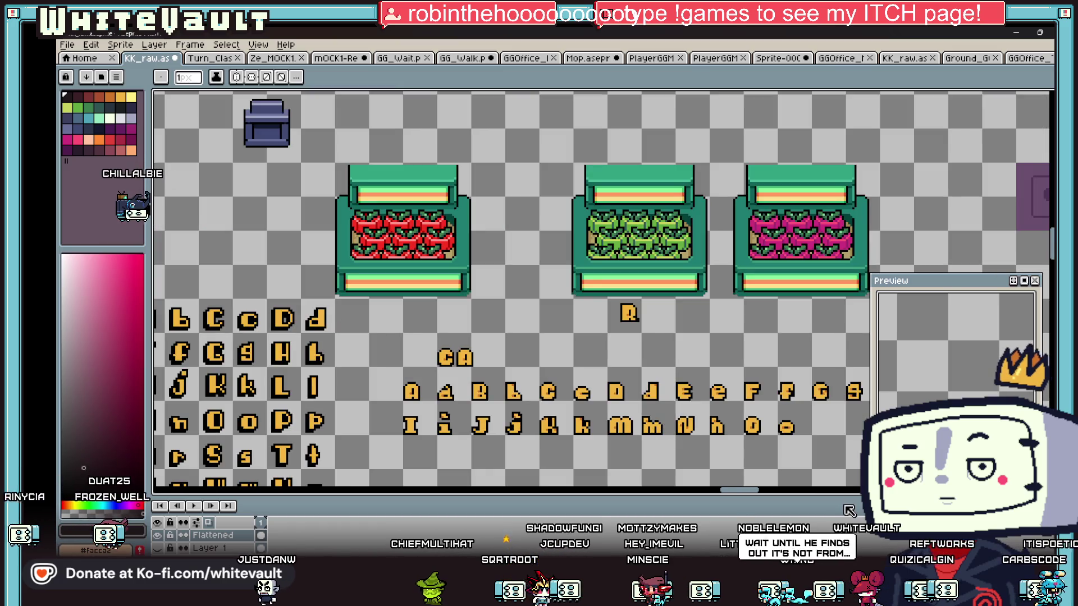
scroll(755, 494, "right", 2)
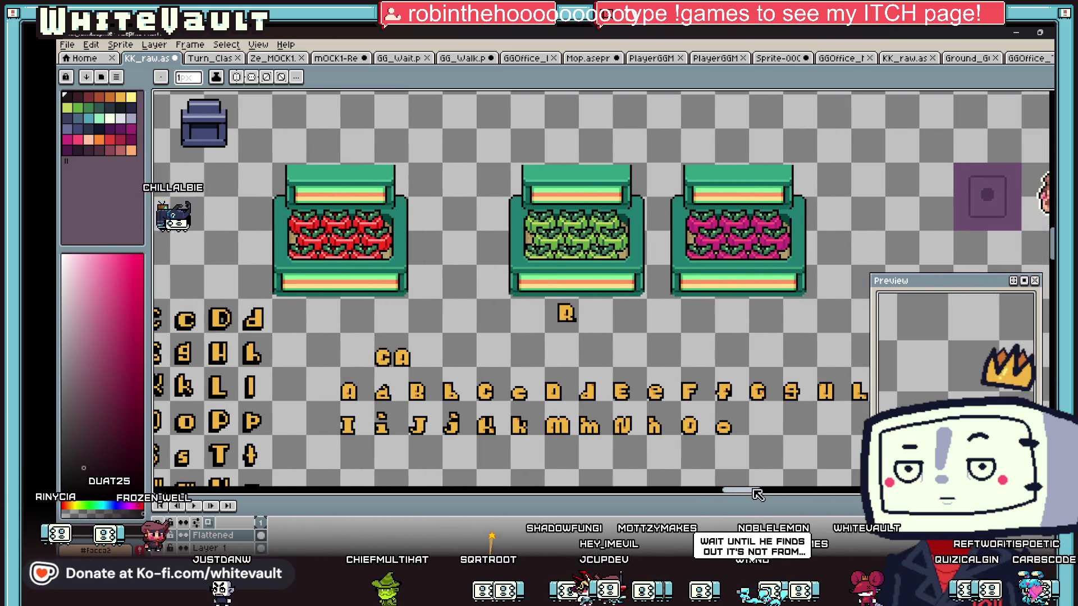
scroll(730, 478, "right", 3)
scroll(708, 453, "down", 2)
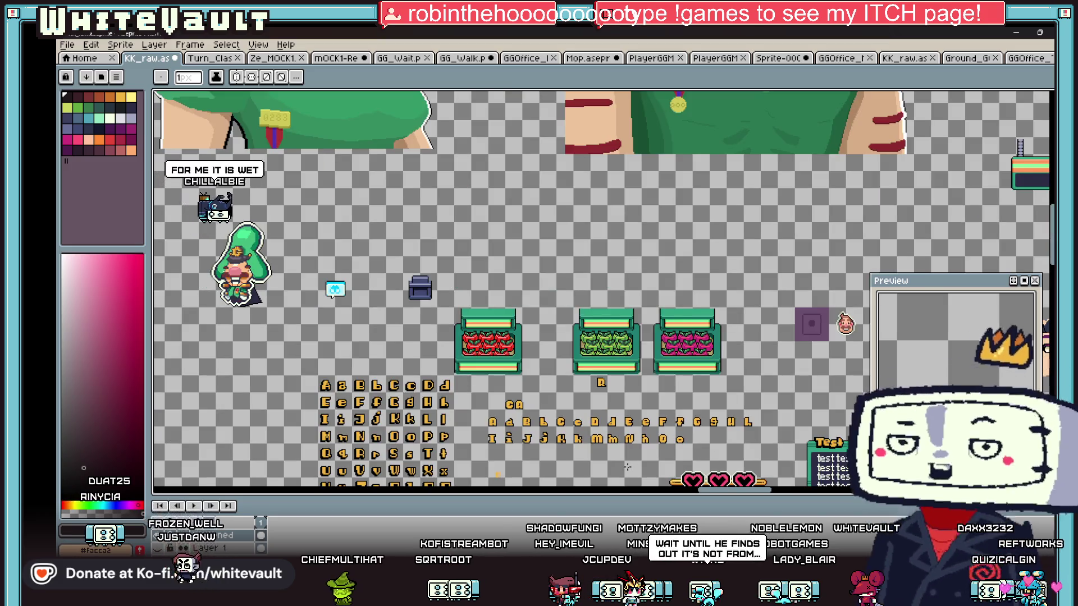
scroll(714, 459, "up", 2)
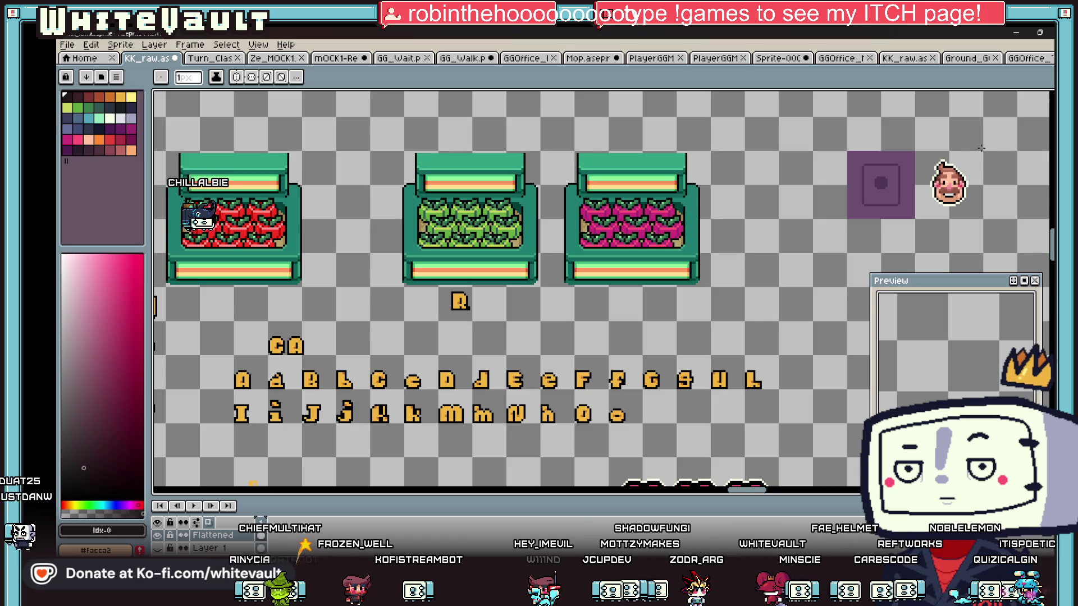
key("m")
scroll(564, 365, "up", 1)
Copy the F to follow the o, then copy the k to follow the F
mouse_move(553, 336)
left_mouse_down()
mouse_move(605, 398)
mouse_move(595, 382)
mouse_move(683, 430)
left_mouse_up()
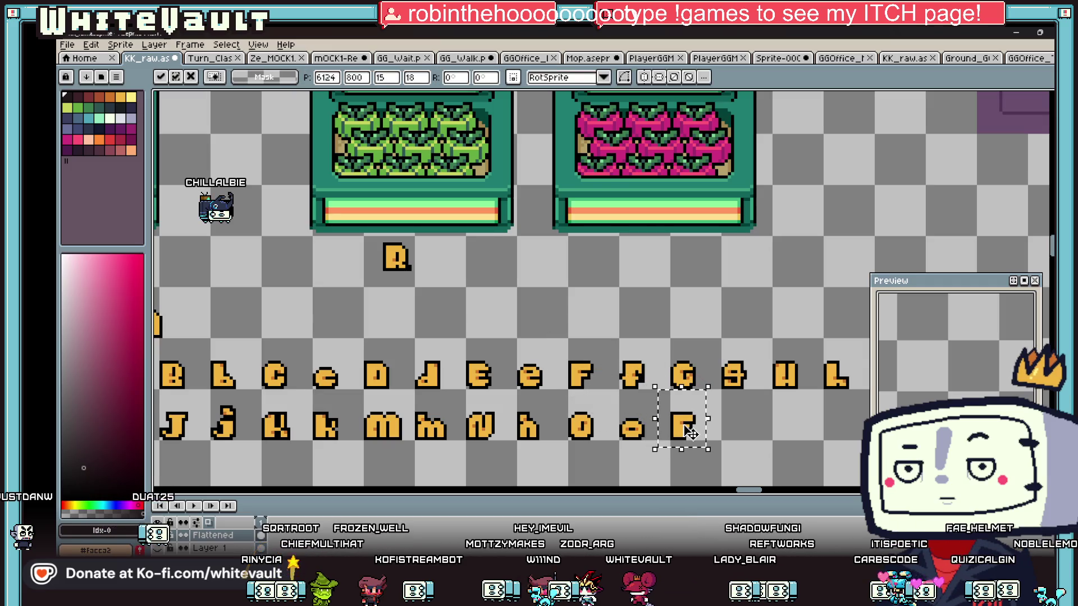
scroll(689, 433, "down", 1)
key("Return")
scroll(454, 412, "up", 1)
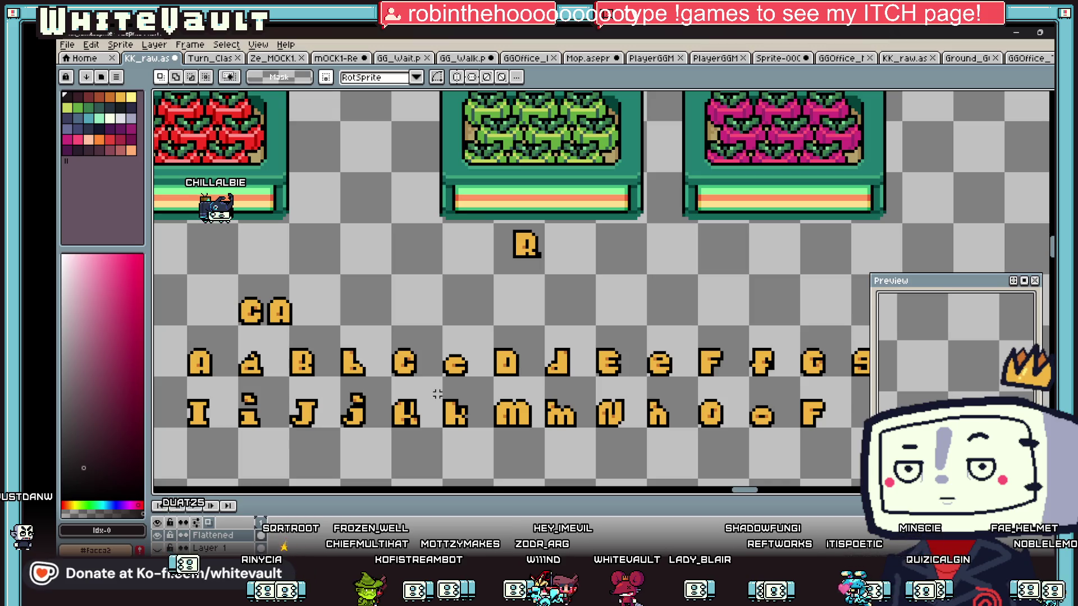
mouse_move(438, 388)
left_mouse_down()
mouse_move(467, 443)
mouse_move(453, 440)
mouse_move(561, 422)
mouse_move(847, 422)
left_mouse_up()
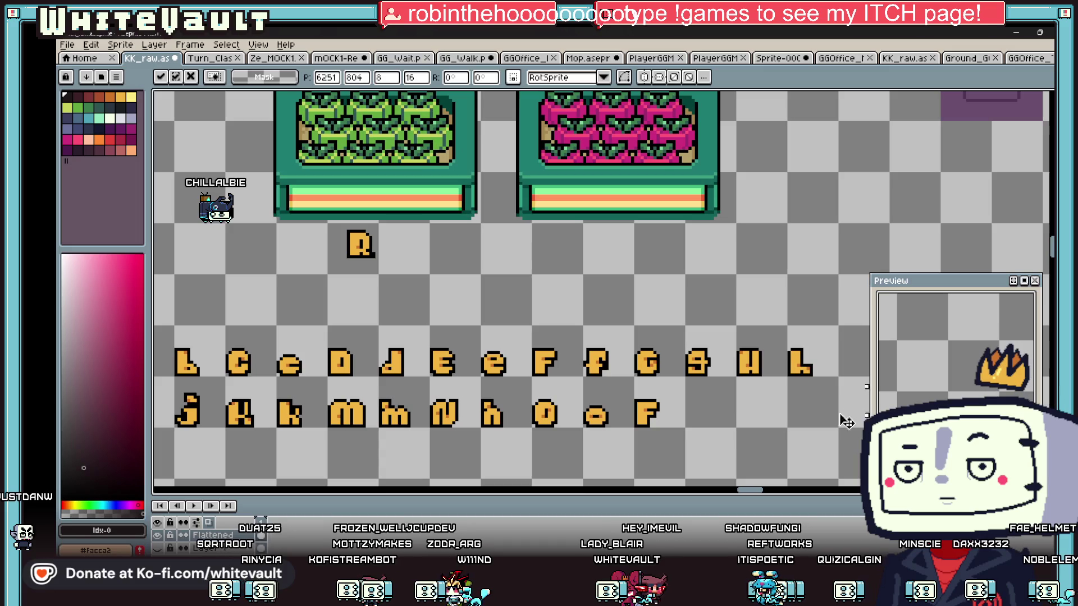
scroll(663, 408, "up", 1)
key("Return")
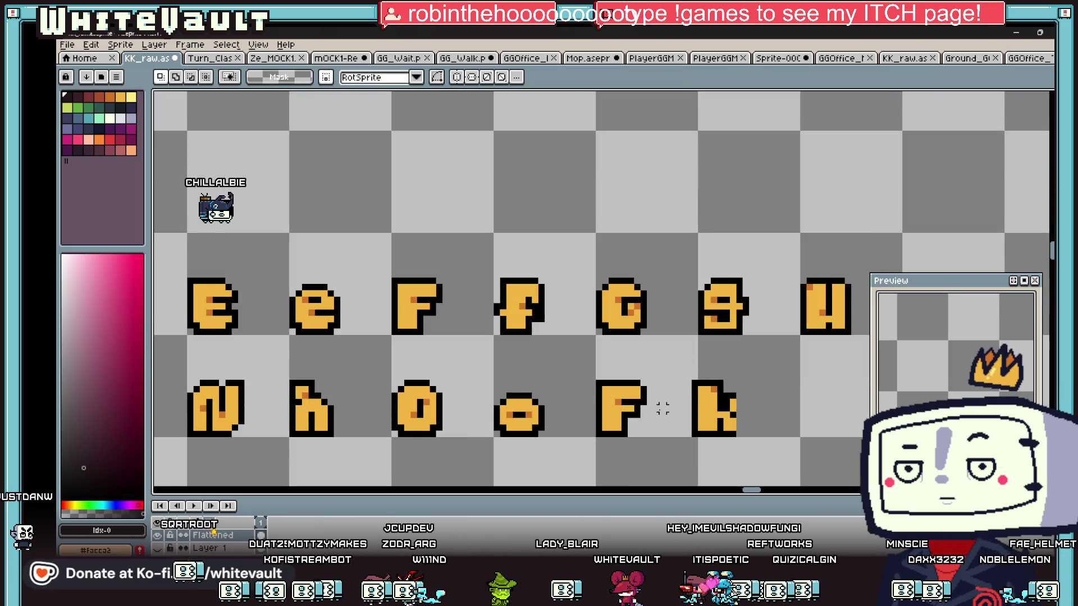
scroll(648, 407, "up", 1)
Sample the letters' yellow and pencil across the k's middle to turn it into an R
key("b")
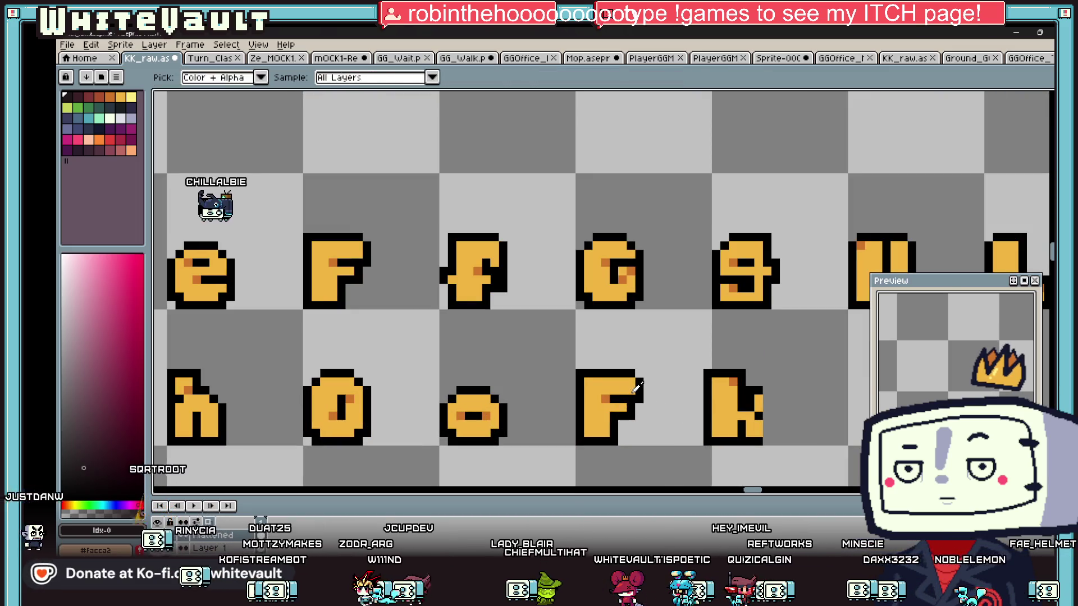
left_click(627, 403, "alt")
scroll(631, 397, "up", 2)
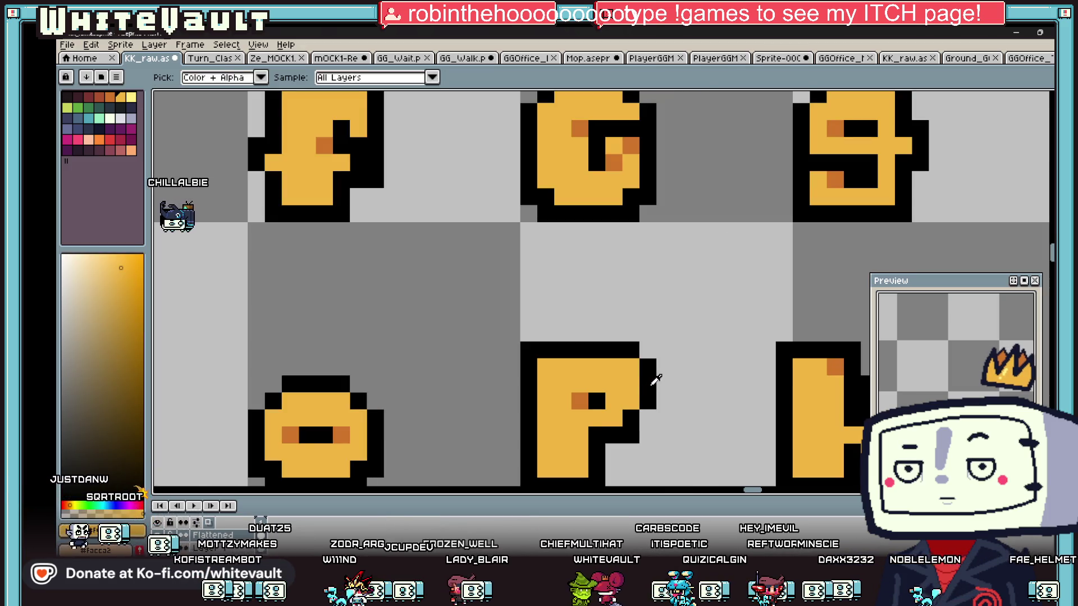
left_click(654, 379, "alt")
scroll(659, 387, "down", 1)
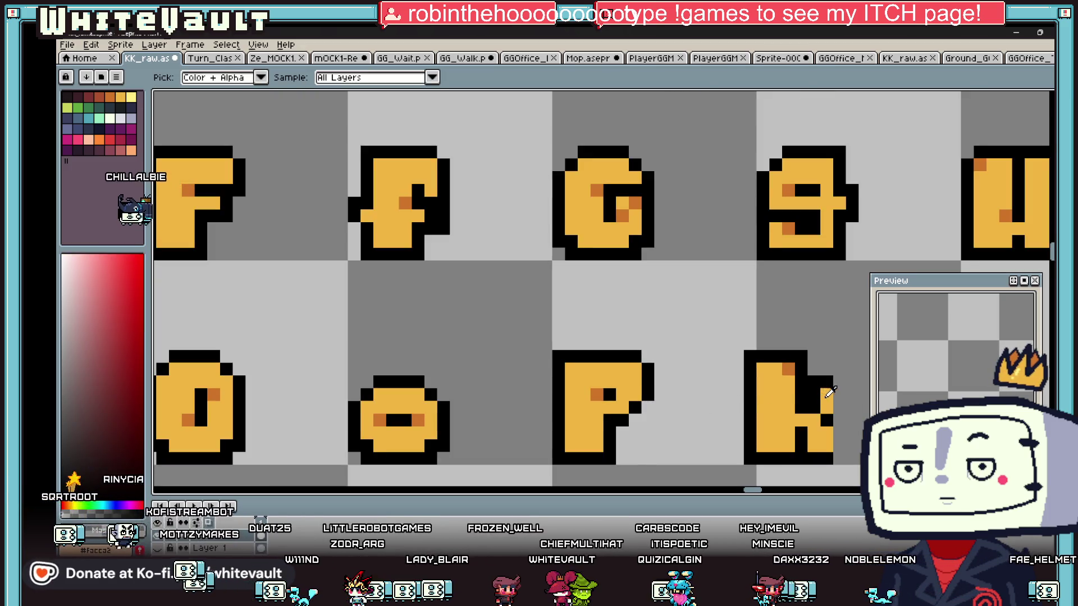
left_click_drag(828, 394, 797, 394)
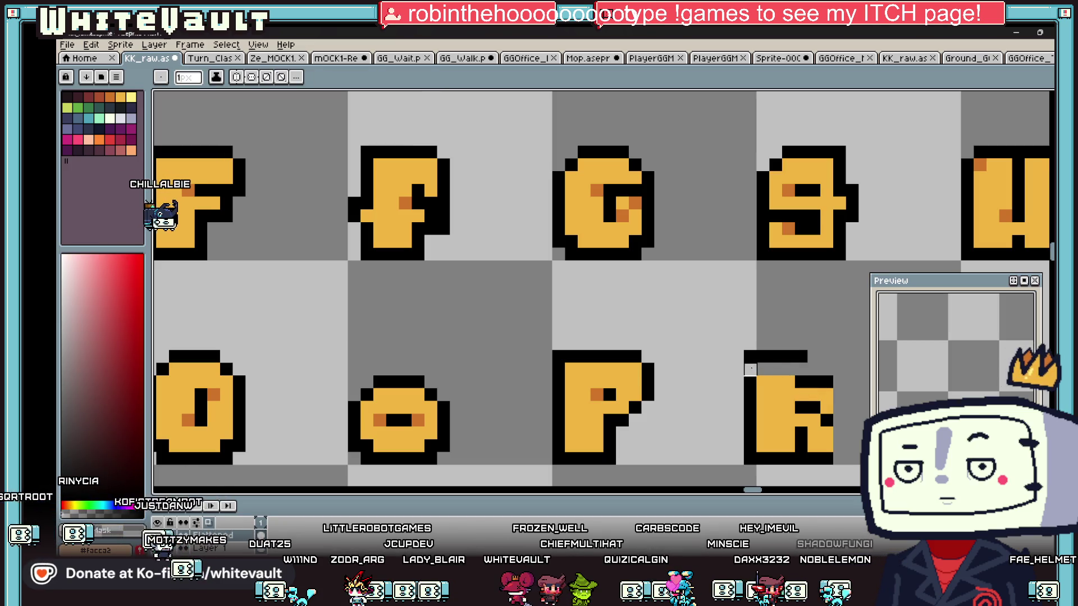
scroll(826, 421, "down", 2)
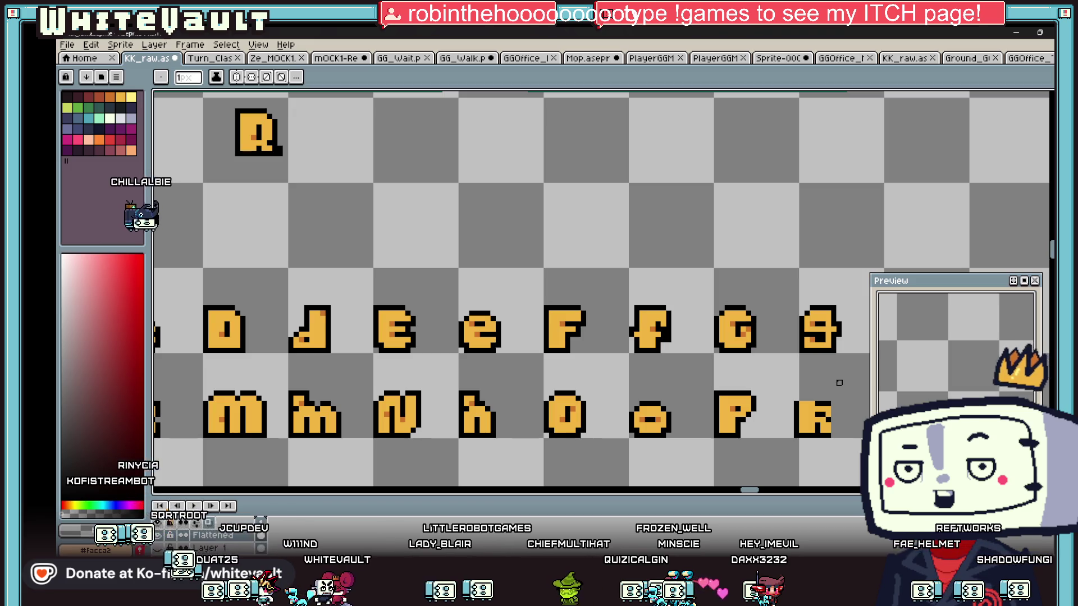
Nudge the lone R glyph one pixel to the right
key("m")
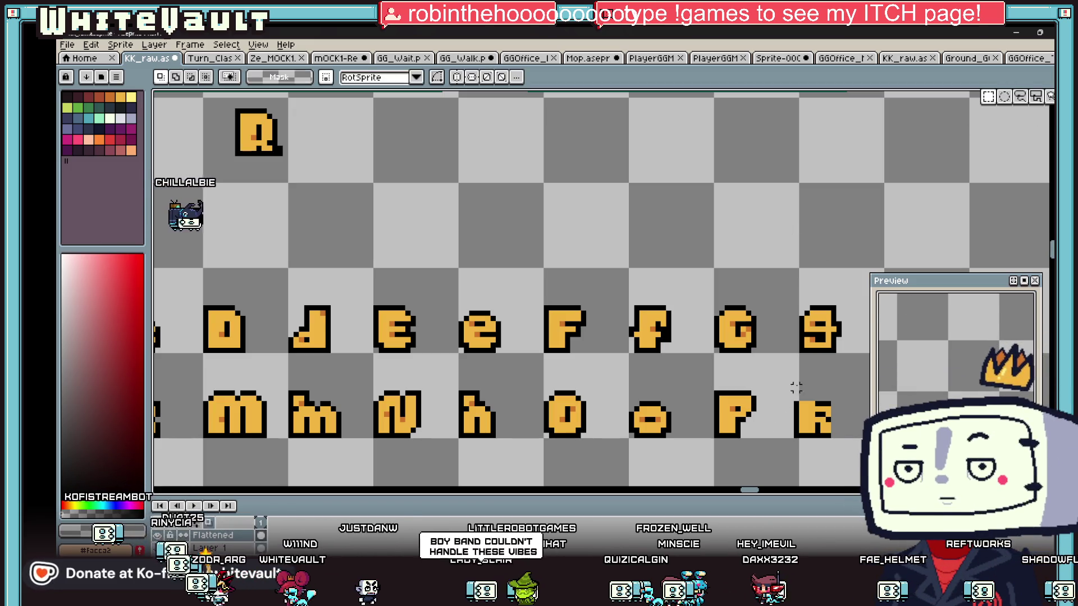
left_click_drag(796, 387, 842, 449)
key("Right")
key("ctrl+d")
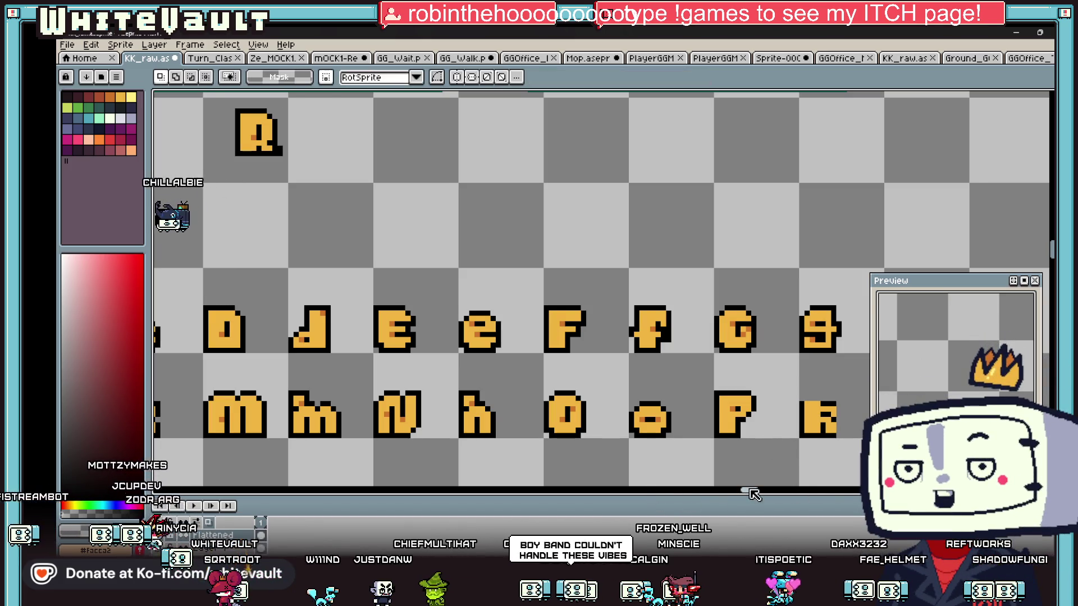
Erase the small boxed area of pixels below the F
scroll(618, 441, "up", 4)
left_click_drag(618, 441, 625, 456)
key("Delete")
scroll(549, 373, "up", 1)
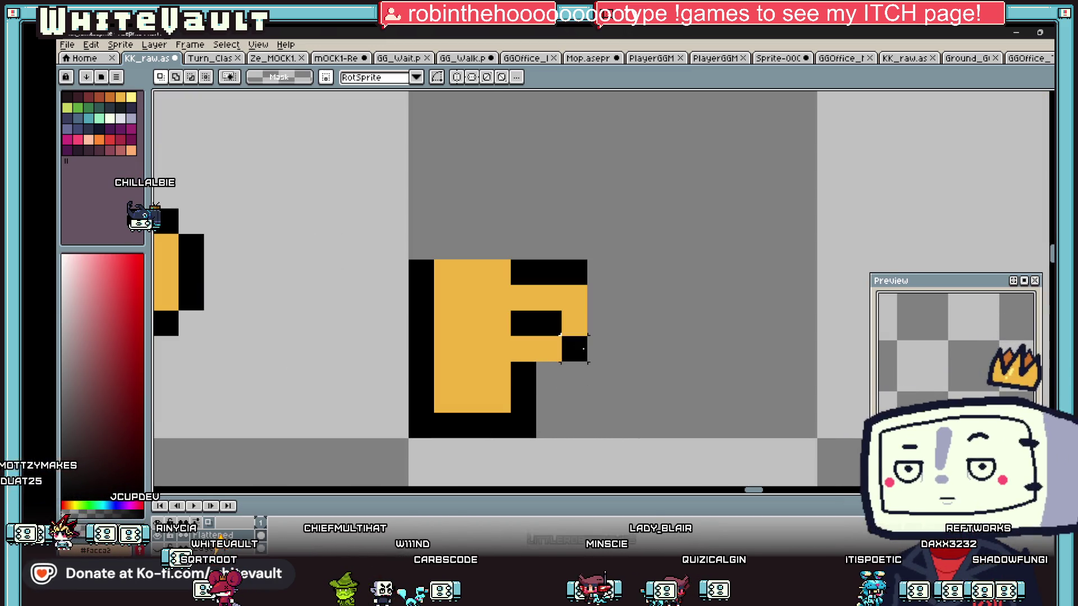
key("ctrl+d")
Touch up the glyph with black outline pixels and a dark orange accent
key("b")
left_click_drag(574, 375, 548, 372)
mouse_move(446, 247)
left_mouse_down()
mouse_move(416, 241)
mouse_move(505, 254)
left_mouse_up()
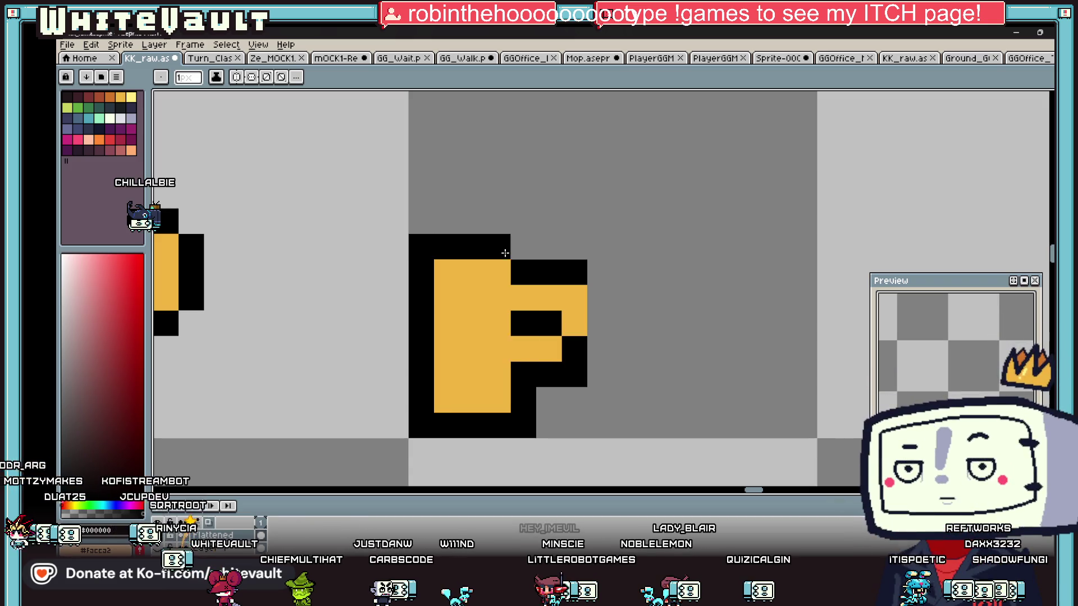
left_click(598, 312)
scroll(598, 313, "down", 3)
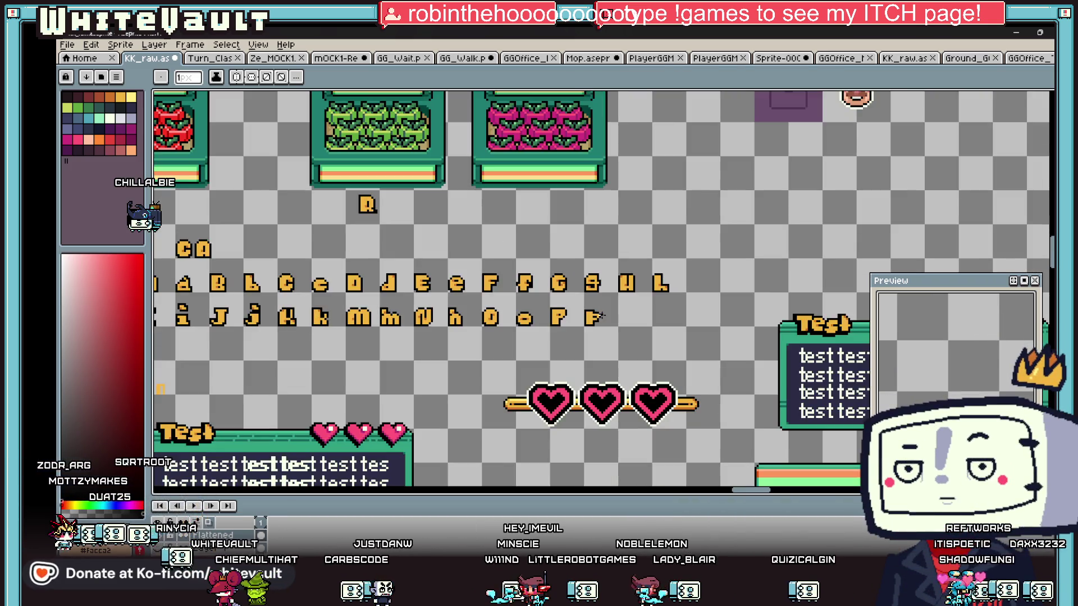
key("i")
scroll(584, 316, "up", 3)
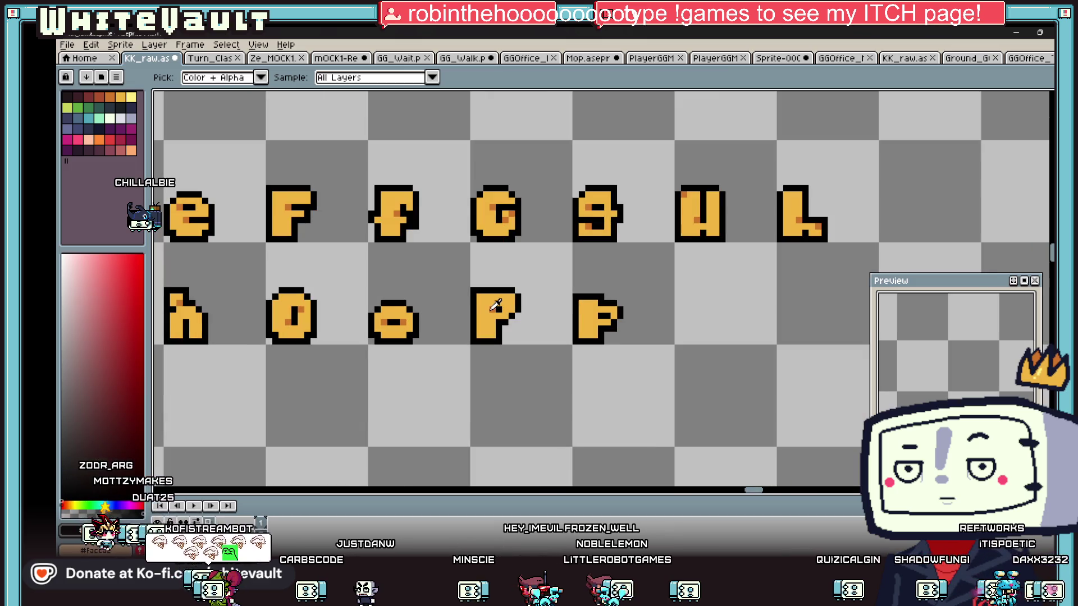
left_click(495, 305)
left_click_drag(583, 311, 593, 310)
scroll(586, 308, "up", 1)
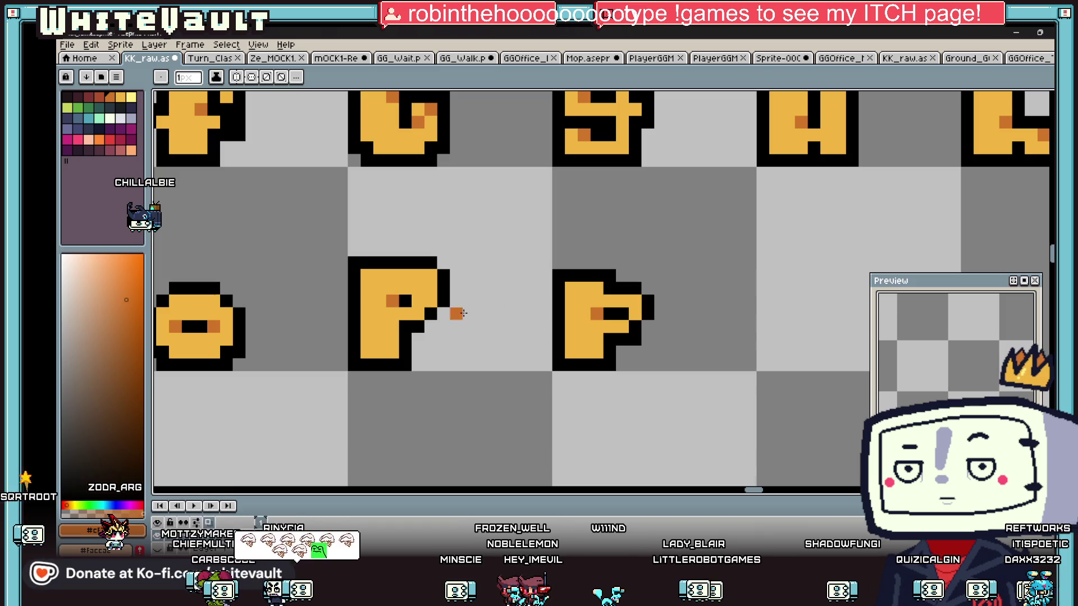
scroll(462, 313, "down", 4)
scroll(529, 322, "up", 2)
scroll(505, 304, "down", 2)
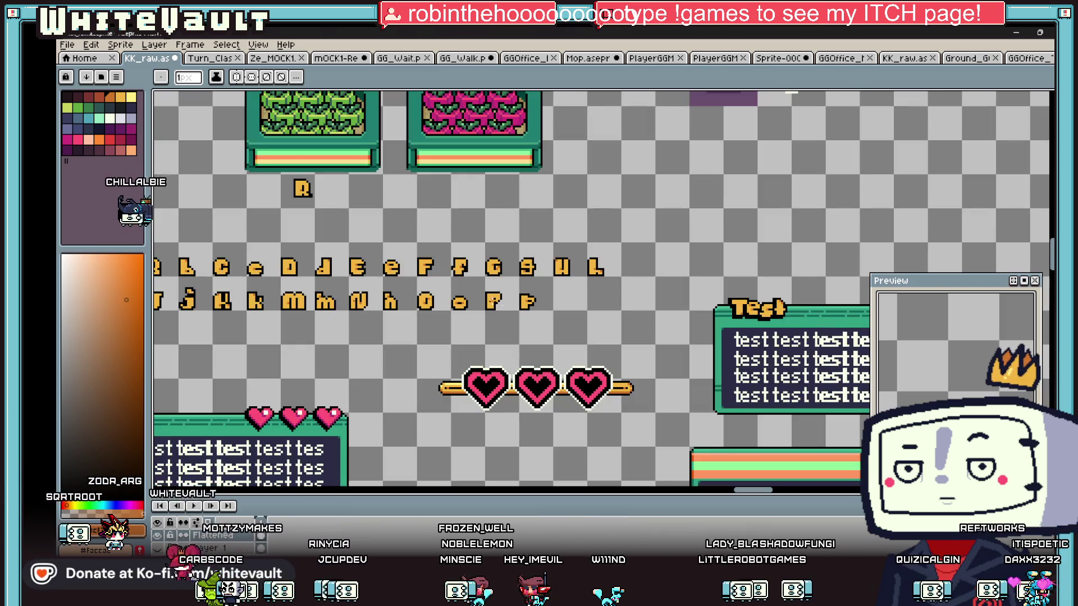
left_click_drag(749, 489, 738, 489)
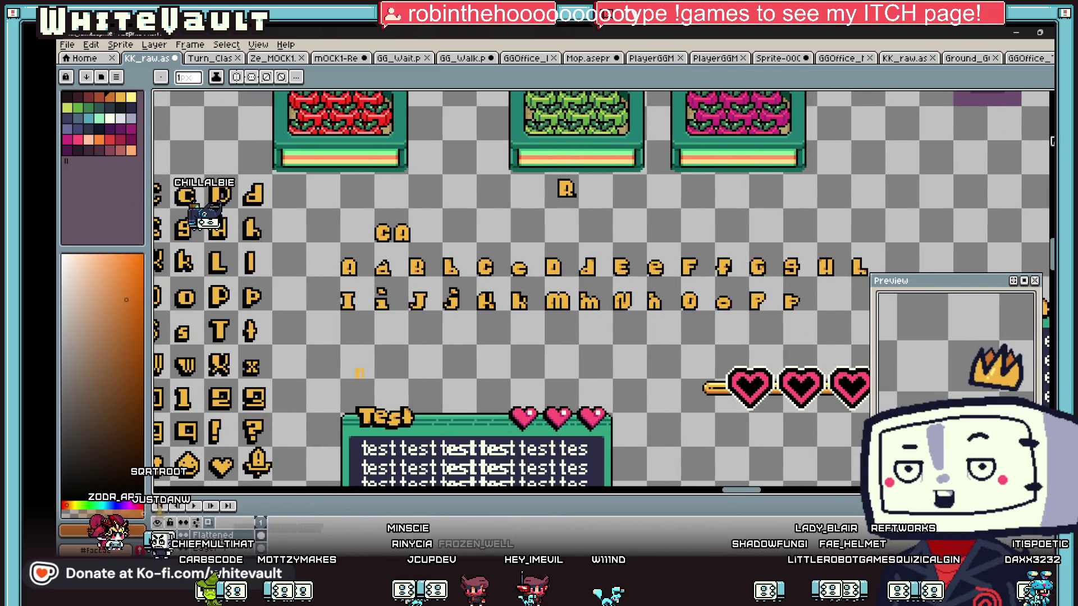
Move the P glyph beside CA so the row spells CAP
key("w")
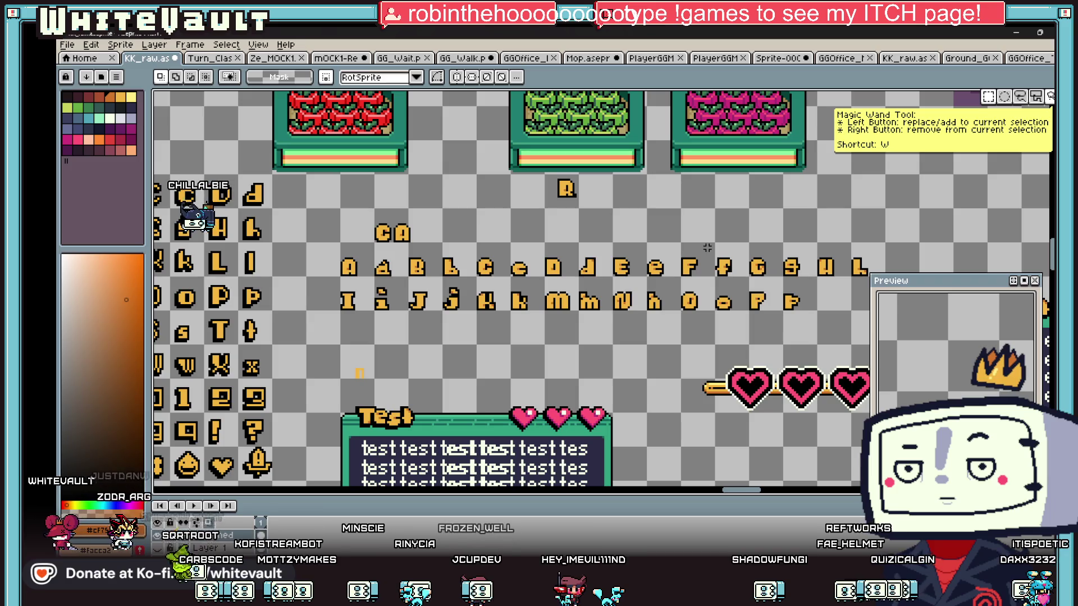
mouse_move(743, 287)
left_mouse_down()
mouse_move(770, 318)
mouse_move(715, 303)
left_mouse_up()
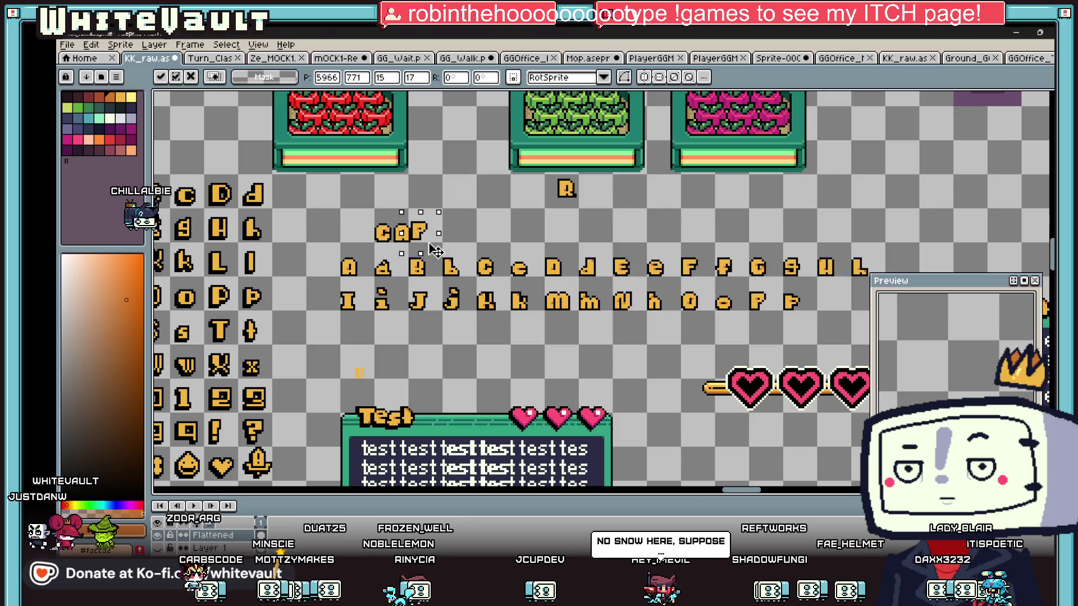
scroll(435, 250, "up", 3)
key("Return")
scroll(425, 218, "up", 5)
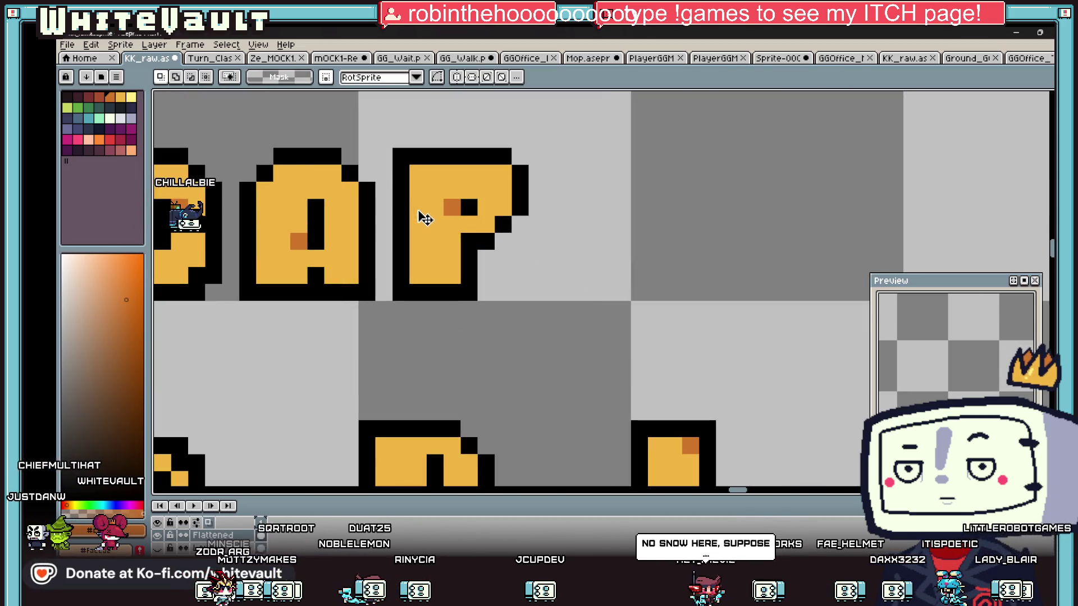
Shift the P's top-right piece out and back to adjust its shape
key("i")
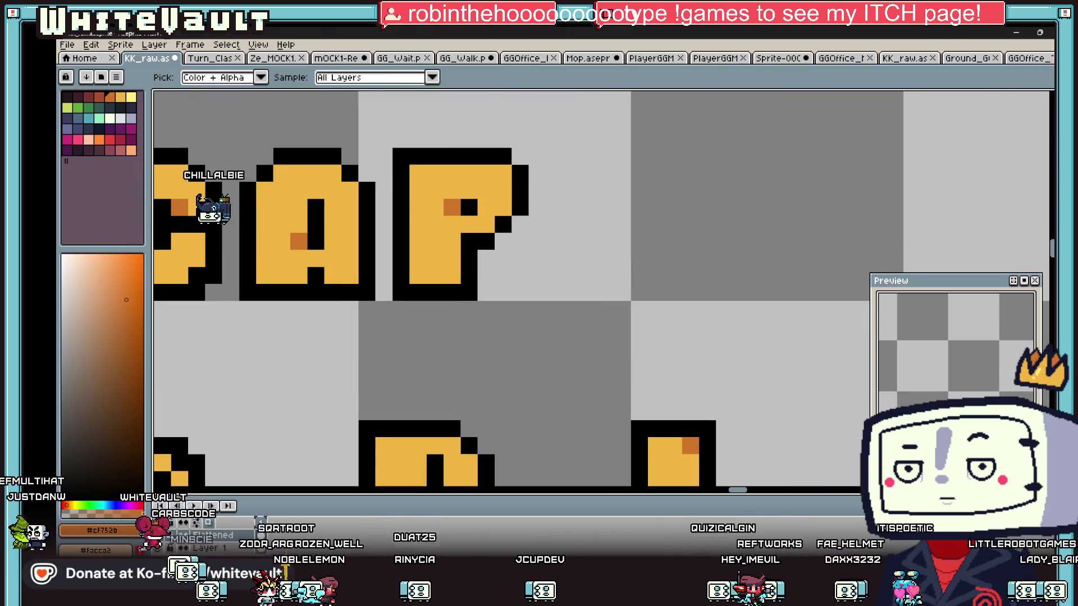
key("m")
left_click_drag(617, 111, 458, 236)
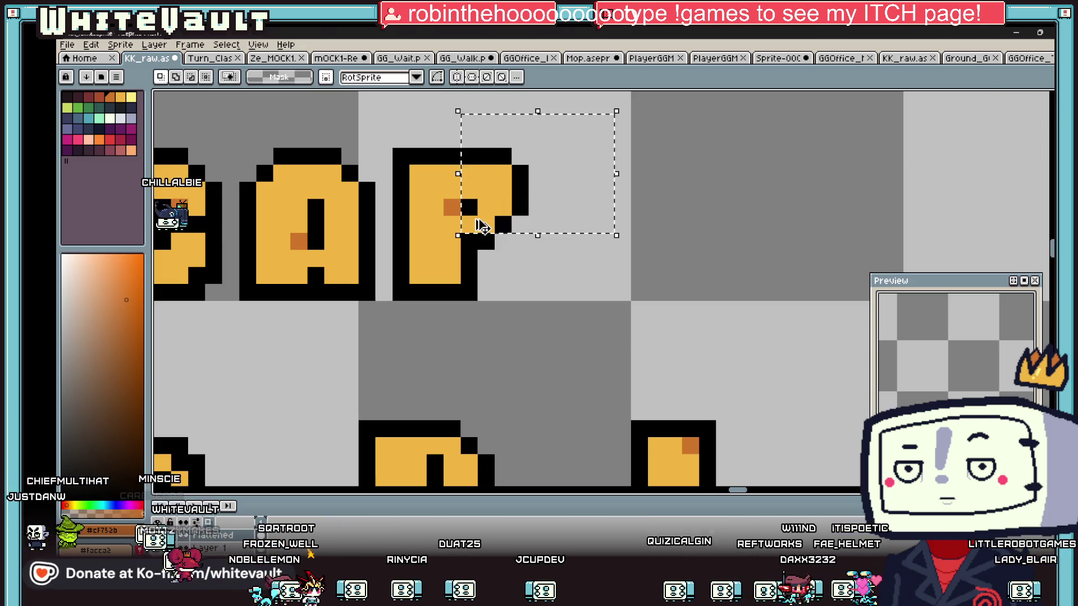
mouse_move(535, 200)
left_mouse_down()
mouse_move(594, 276)
mouse_move(707, 287)
mouse_move(741, 272)
mouse_move(421, 281)
mouse_move(414, 308)
mouse_move(409, 302)
mouse_move(782, 260)
left_mouse_up()
key("Return")
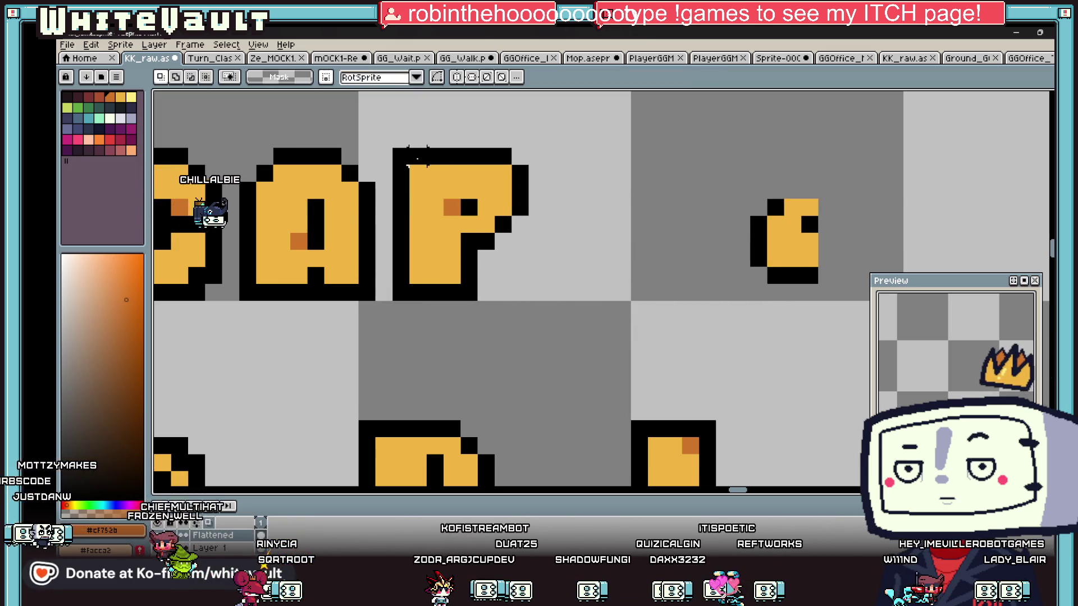
mouse_move(685, 169)
left_mouse_down()
mouse_move(867, 312)
mouse_move(750, 291)
mouse_move(474, 305)
mouse_move(491, 304)
left_mouse_up()
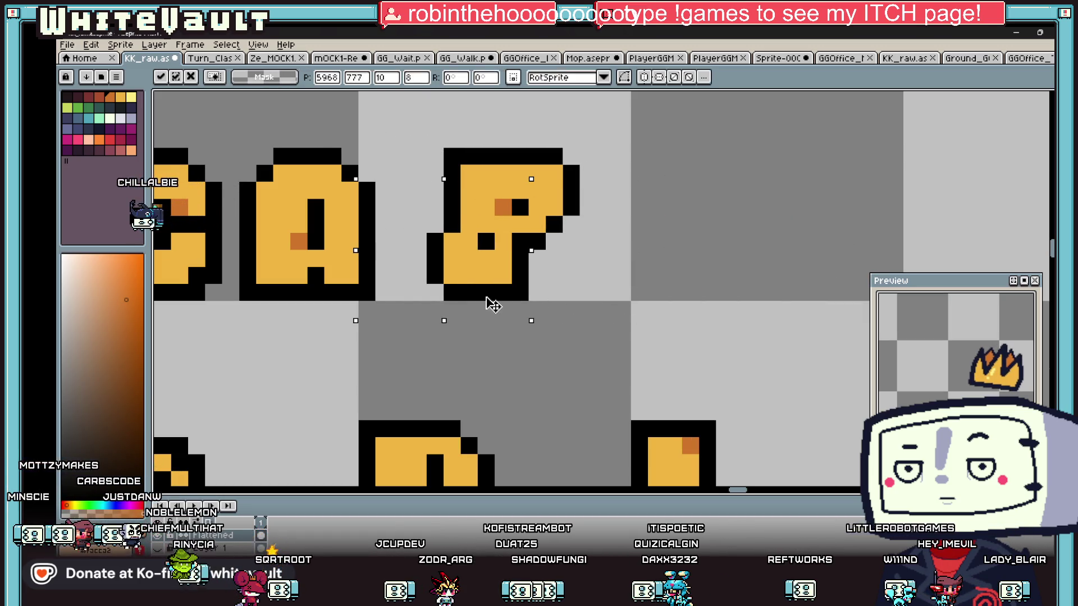
scroll(505, 274, "down", 3)
key("ctrl+d")
scroll(516, 235, "up", 2)
scroll(521, 236, "down", 1)
scroll(521, 235, "down", 2)
scroll(519, 241, "up", 2)
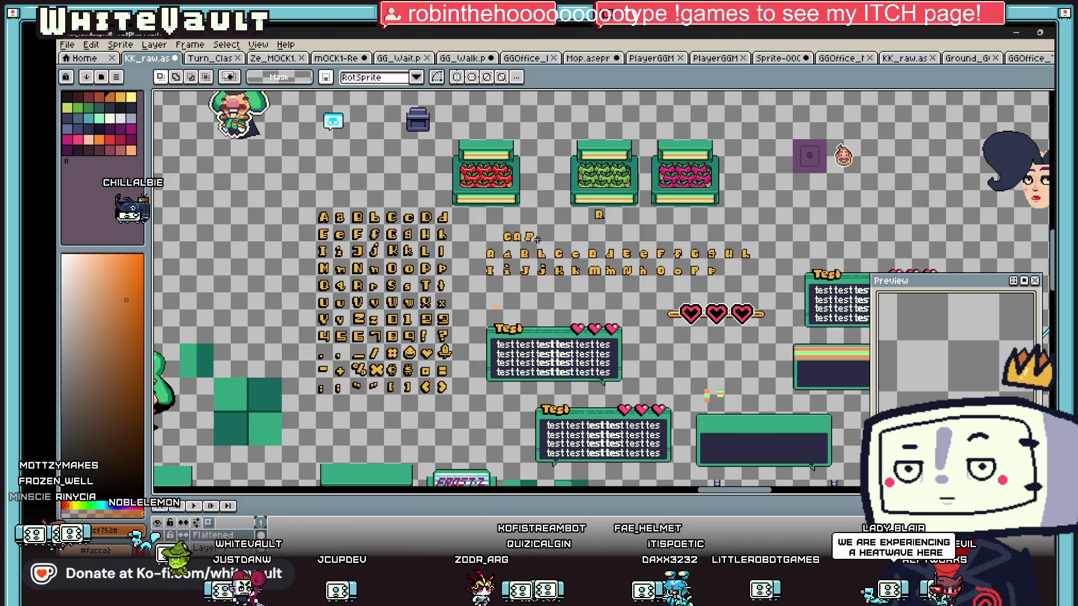
Replace the P after CA with a pasted copy of the A glyph
scroll(533, 238, "up", 3)
scroll(528, 236, "up", 1)
left_click_drag(493, 193, 591, 294)
key("ctrl+x")
mouse_move(393, 175)
left_mouse_down()
mouse_move(494, 301)
mouse_move(539, 278)
left_mouse_up()
key("ctrl+c")
key("ctrl+v")
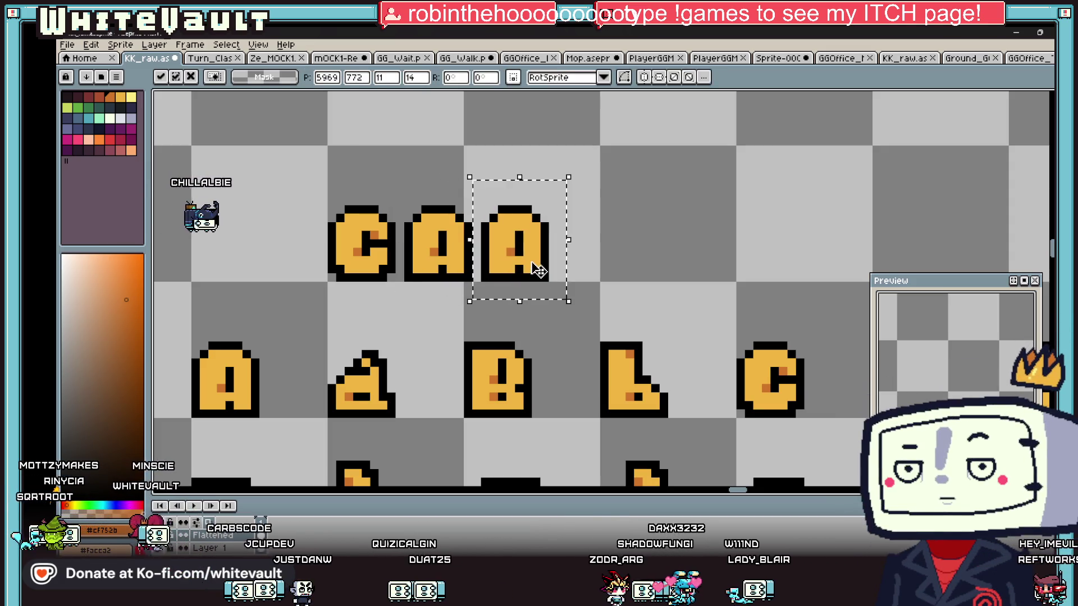
key("Return")
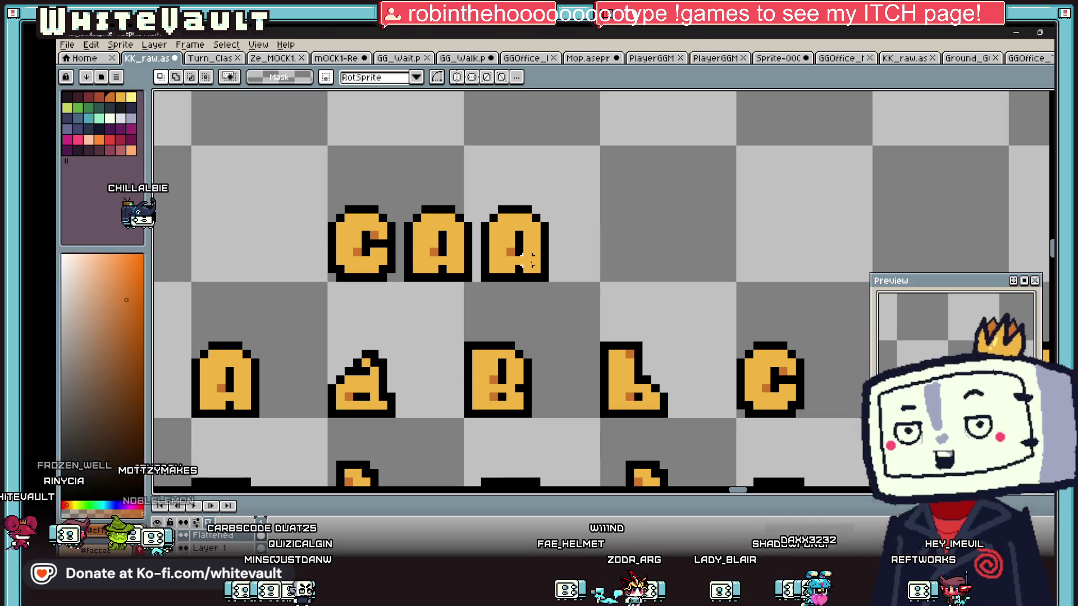
Redraw the third letter's black bars in pencil to reshape it into an S
key("b")
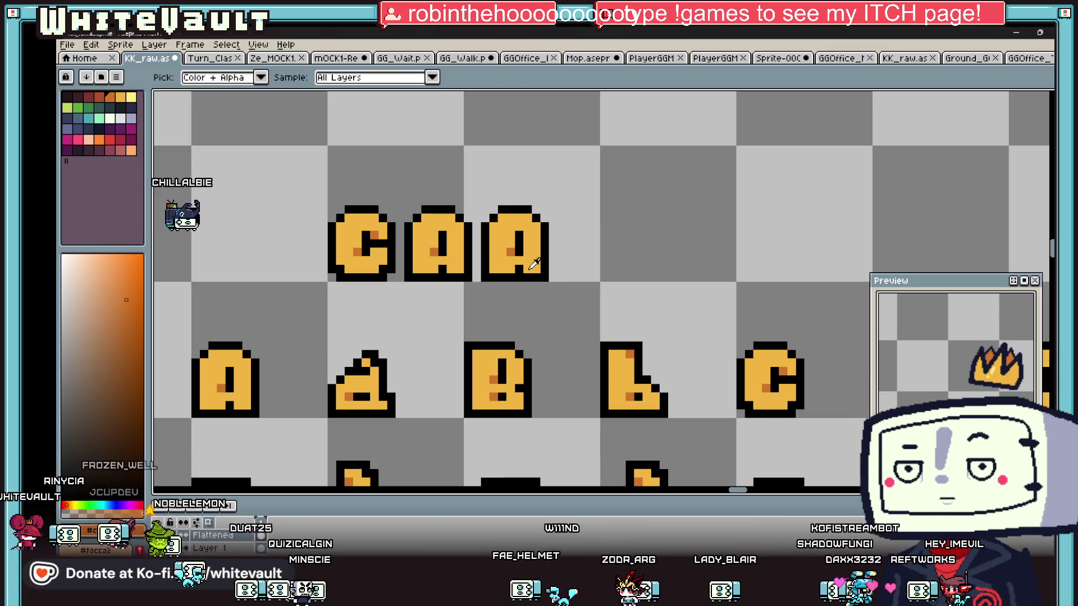
left_click(511, 251, "alt")
left_click(518, 244)
scroll(523, 250, "up", 1)
scroll(523, 248, "up", 1)
key("ctrl+z")
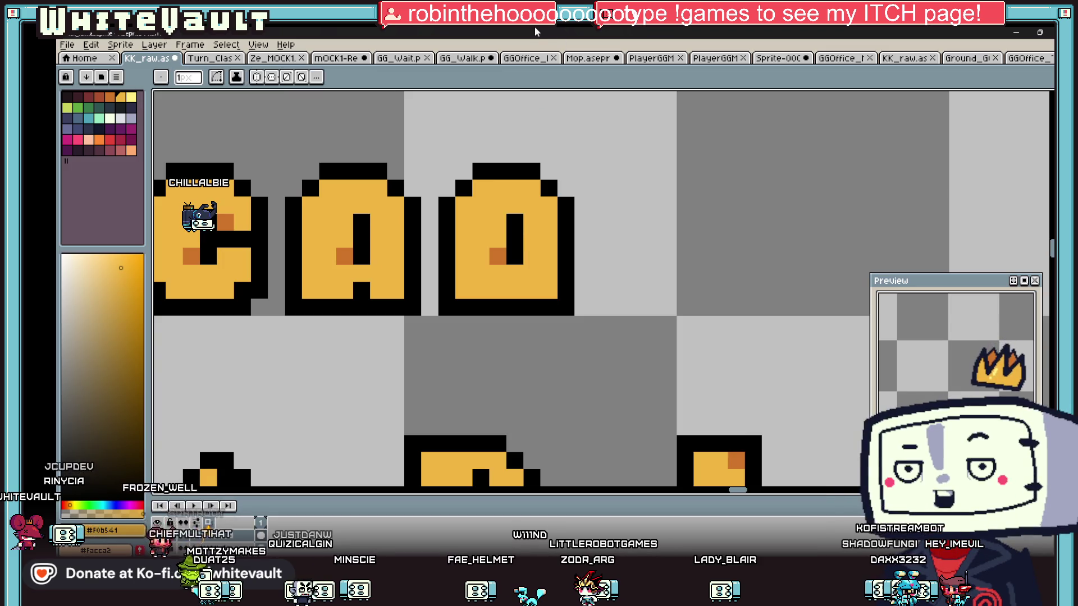
left_click(515, 231, "alt")
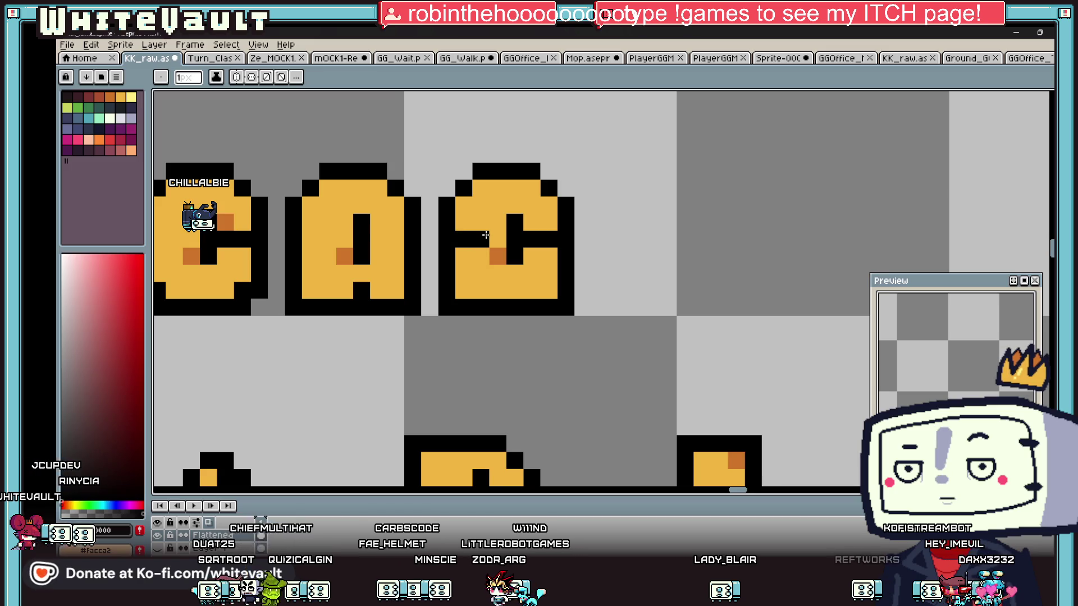
left_click(539, 238)
left_click(515, 239, "alt")
left_click(497, 238)
left_click(515, 256)
left_click(515, 223, "alt")
left_click(515, 239)
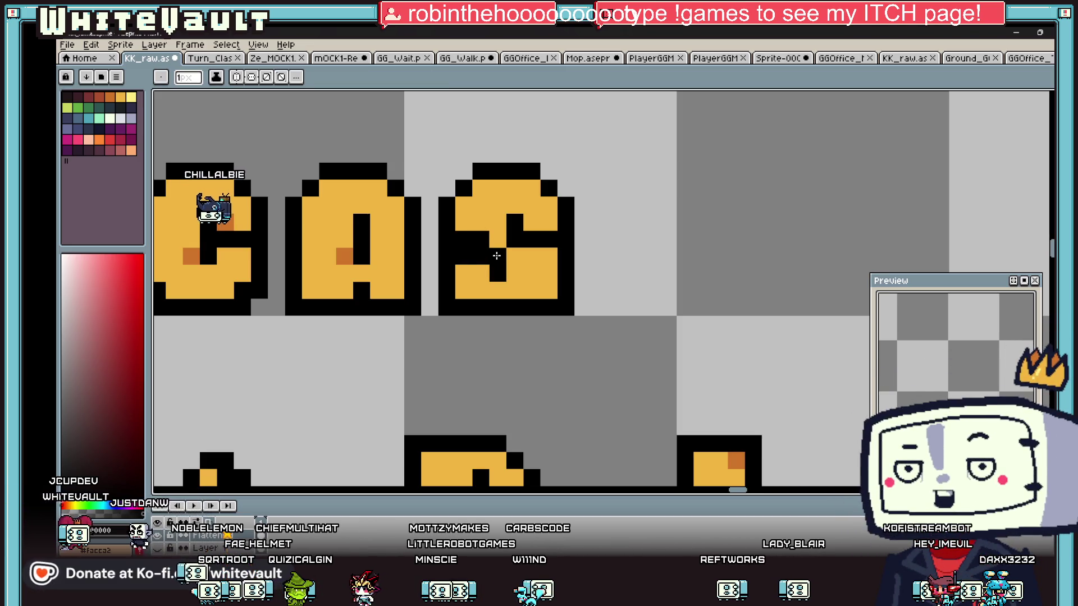
Finish shading the S using orange, black and dark orange sampled from the letters
key("alt")
scroll(525, 224, "down", 3)
scroll(513, 213, "up", 2)
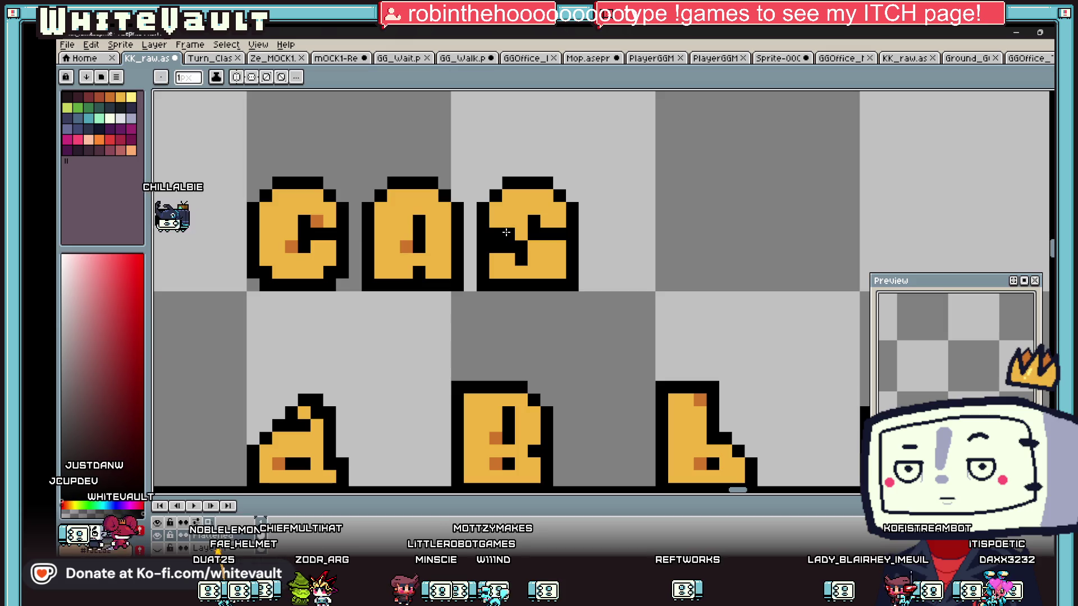
left_click(511, 218)
left_click(498, 234)
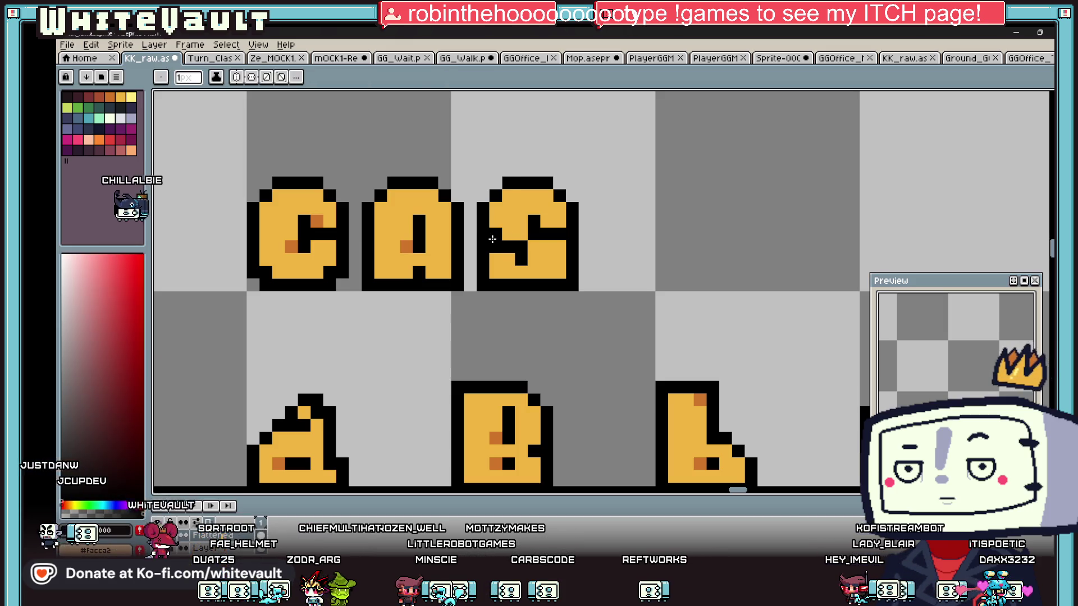
scroll(526, 214, "down", 3)
scroll(543, 213, "up", 2)
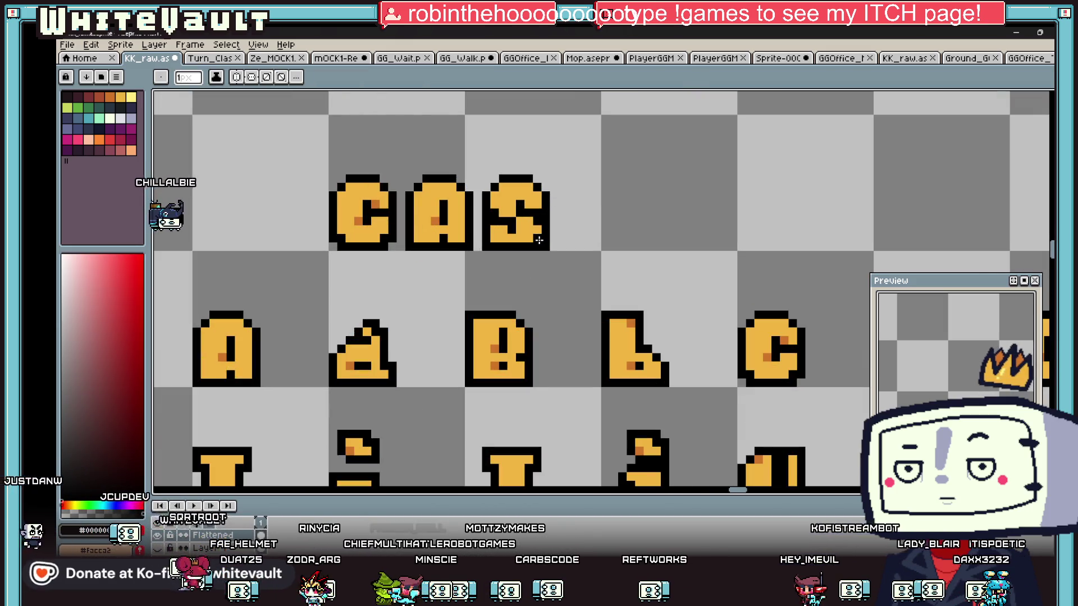
key("alt")
left_click(436, 219, "alt")
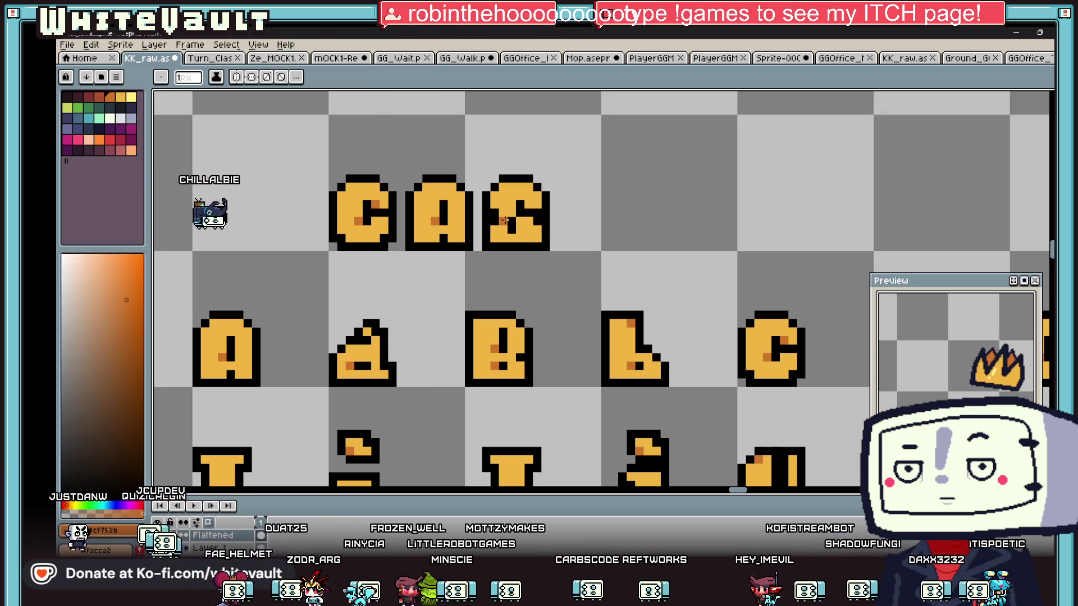
scroll(523, 216, "down", 3)
scroll(525, 213, "up", 3)
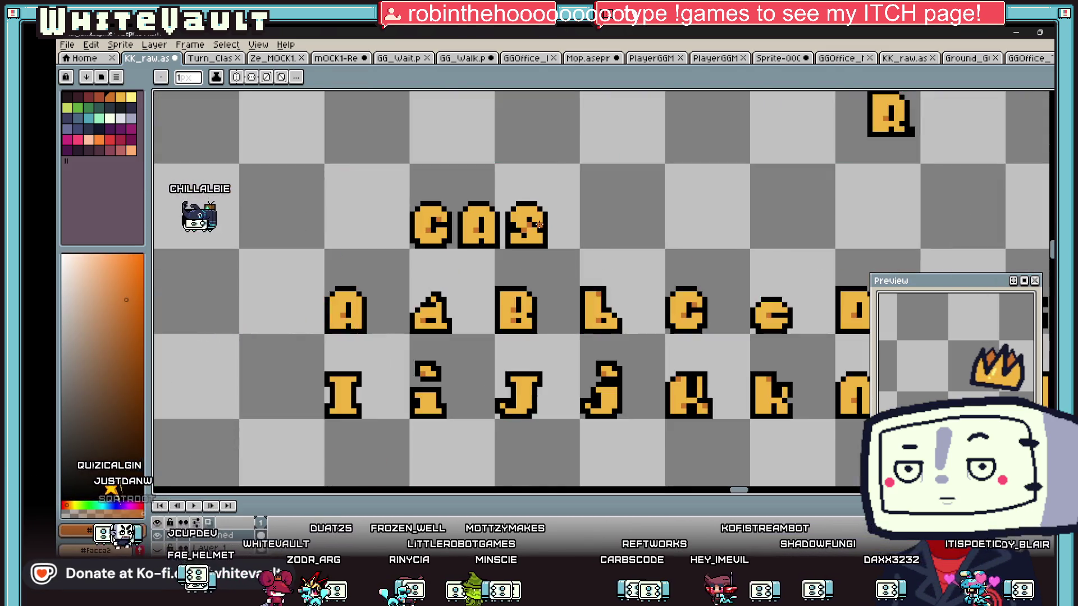
left_click(527, 212, "alt")
scroll(528, 212, "down", 3)
scroll(530, 223, "up", 4)
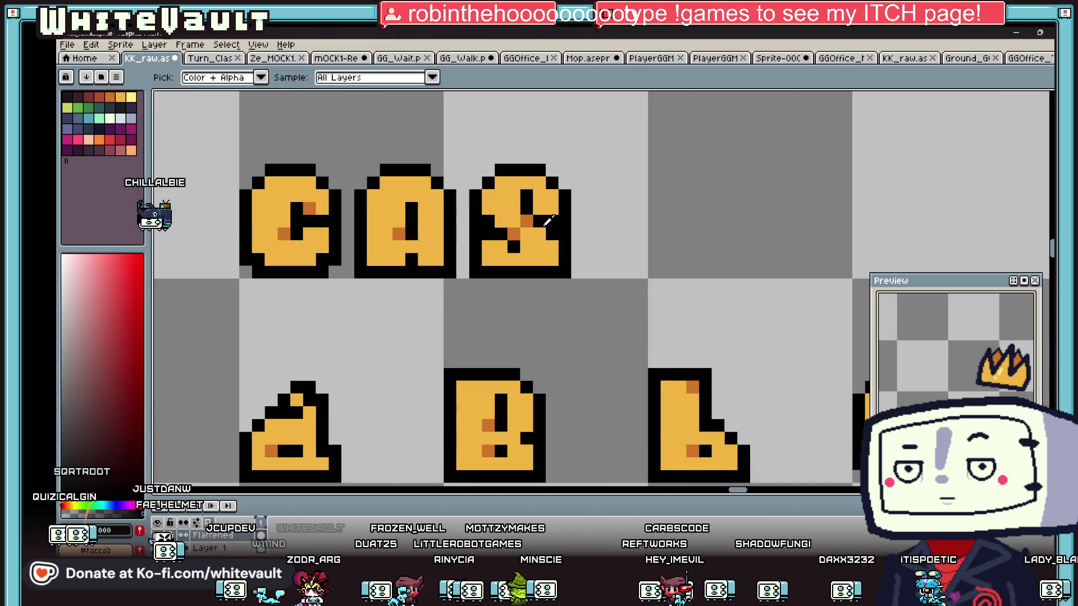
Copy the alphabet's H glyph after CAS and commit it as plain pixels
left_click(540, 260, "alt")
key("m")
scroll(744, 325, "down", 3)
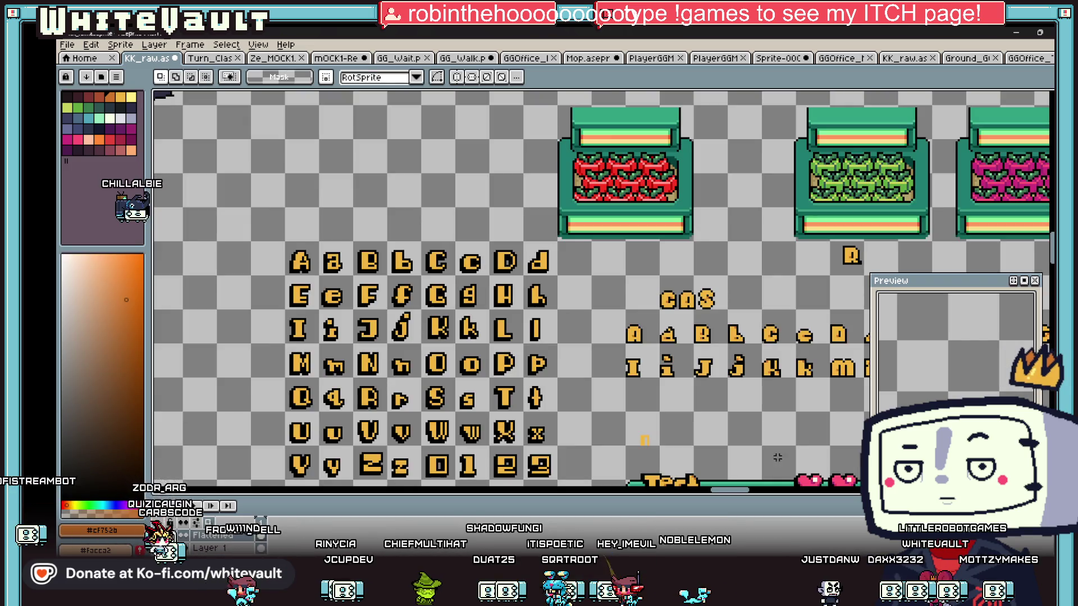
left_click_drag(742, 494, 759, 494)
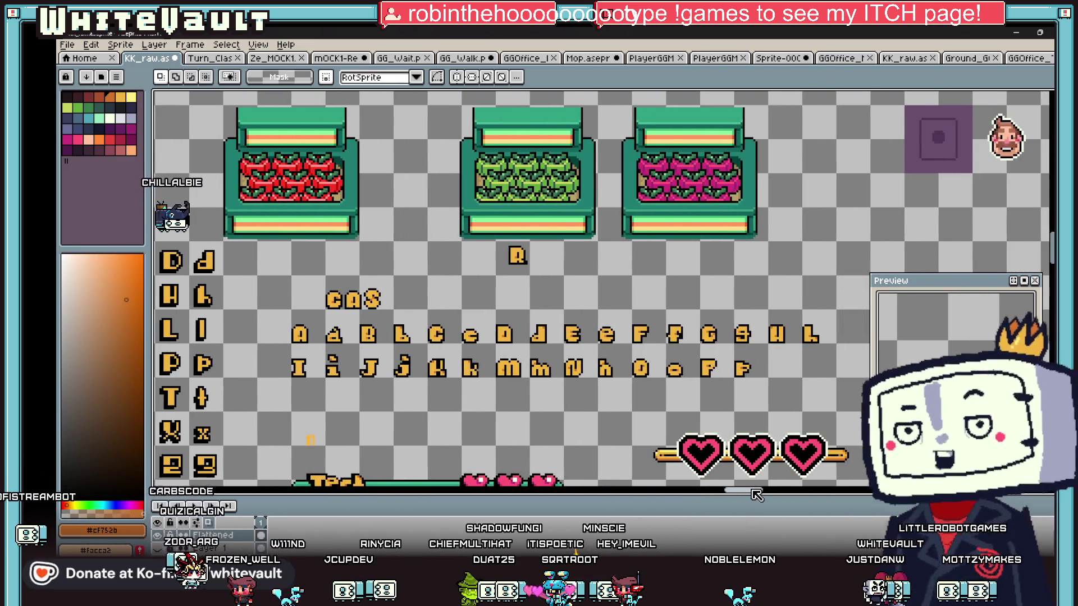
mouse_move(759, 311)
left_mouse_down()
mouse_move(794, 357)
mouse_move(166, 281)
mouse_move(366, 289)
mouse_move(366, 302)
left_mouse_up()
scroll(782, 356, "up", 1)
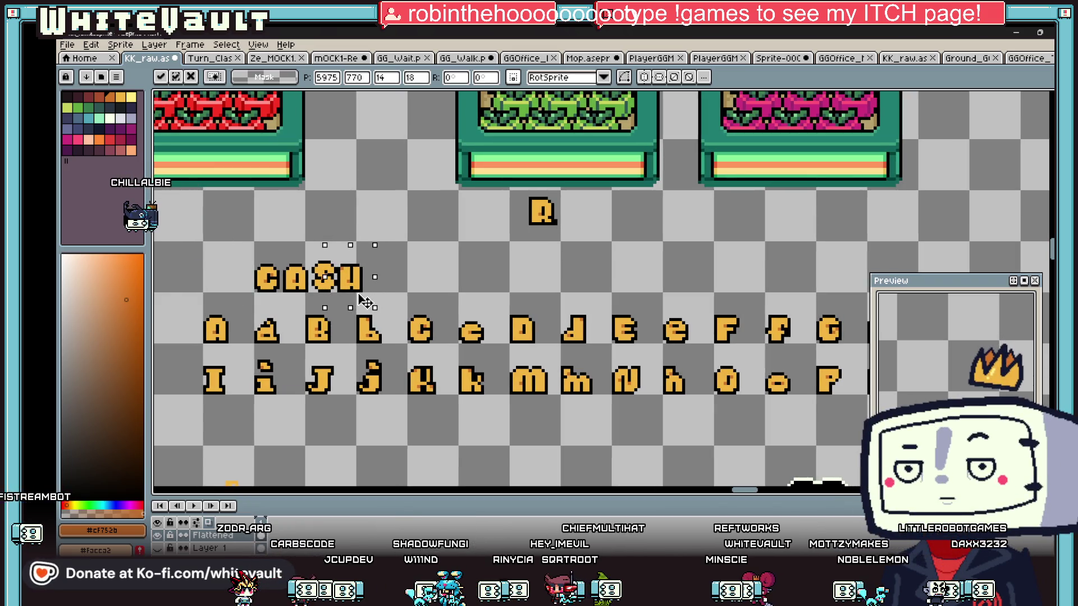
key("Return")
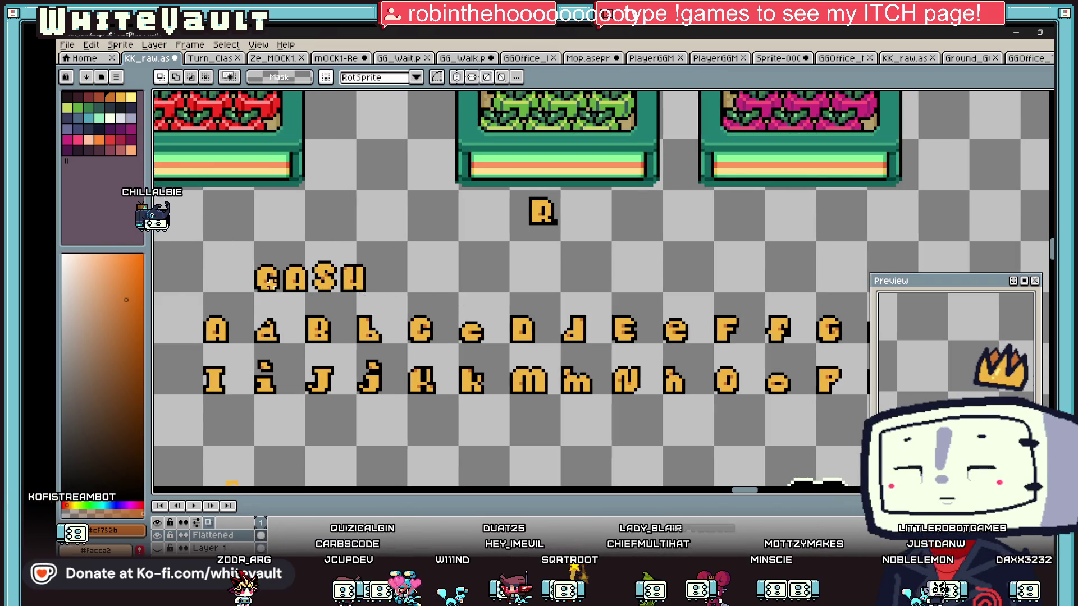
scroll(277, 276, "up", 2)
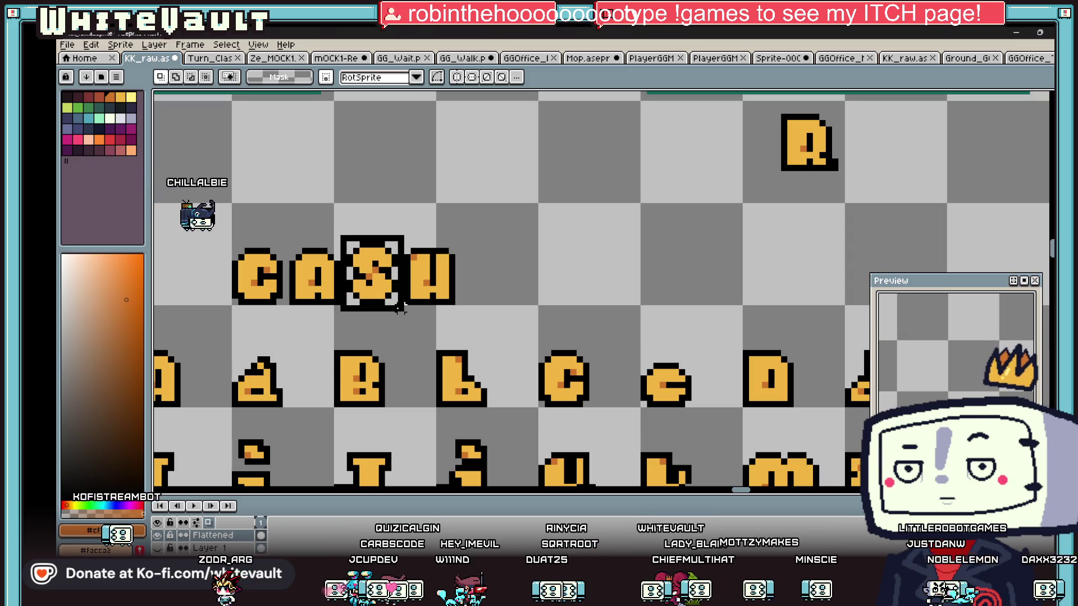
key("Return")
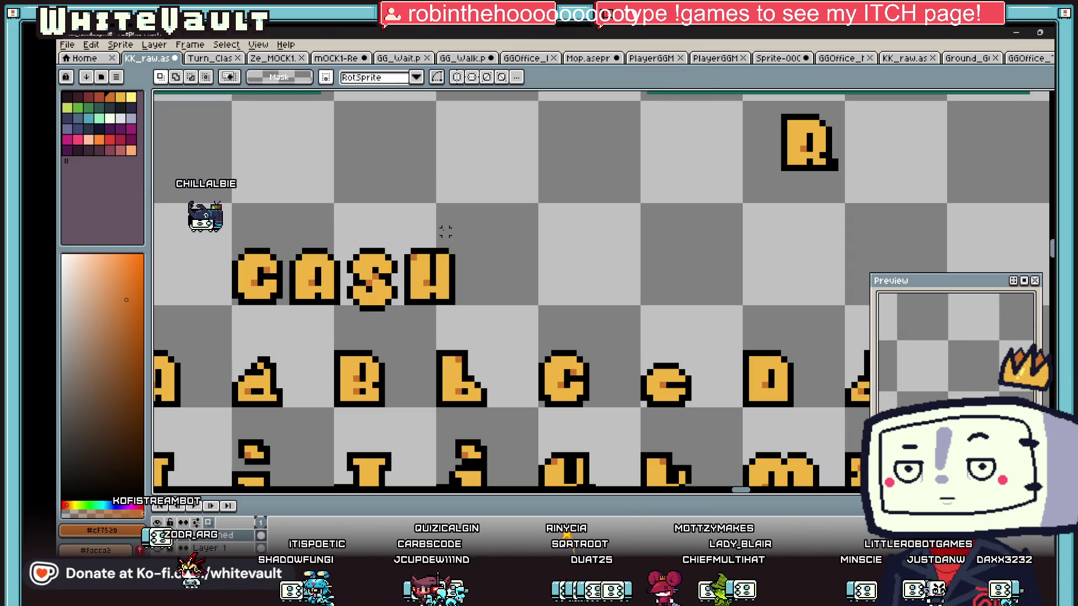
Draw an orange nub outlined in black above the S
key("b")
left_click(362, 245)
scroll(362, 241, "up", 2)
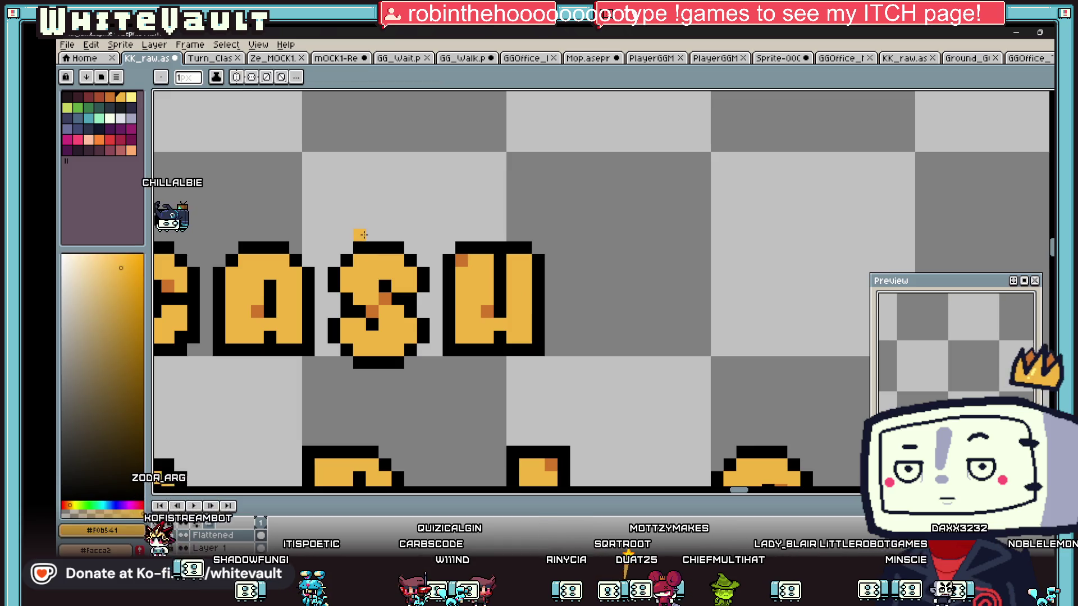
left_click(385, 235)
left_click(392, 247, "alt")
mouse_move(393, 239)
left_mouse_down()
mouse_move(392, 224)
mouse_move(359, 222)
mouse_move(347, 247)
left_mouse_up()
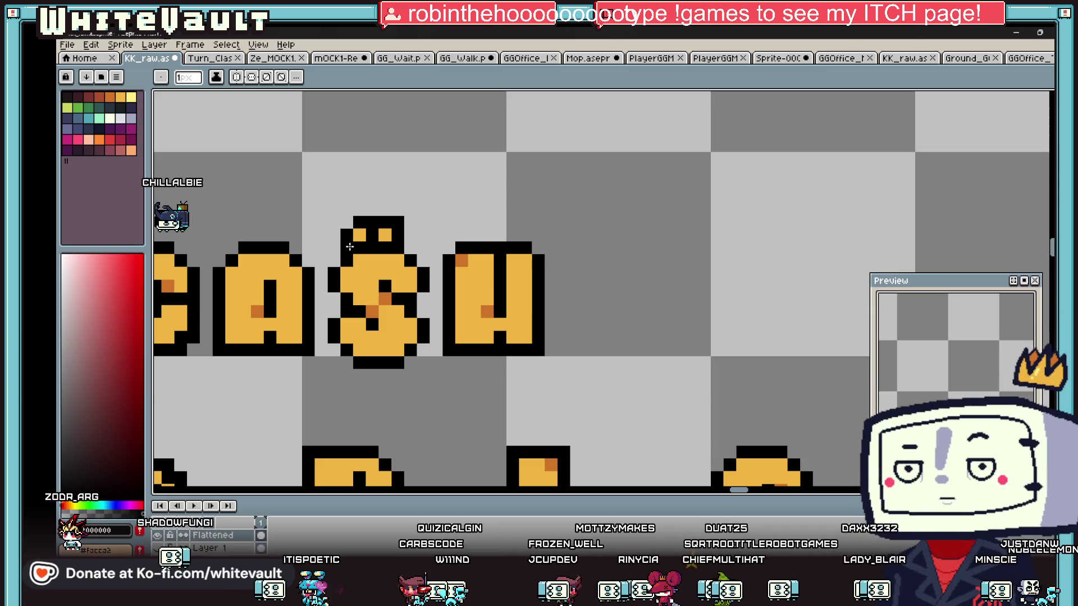
Add a black-outlined, yellow-filled tail below the S to complete the dollar sign
left_click(360, 375)
left_click(387, 387)
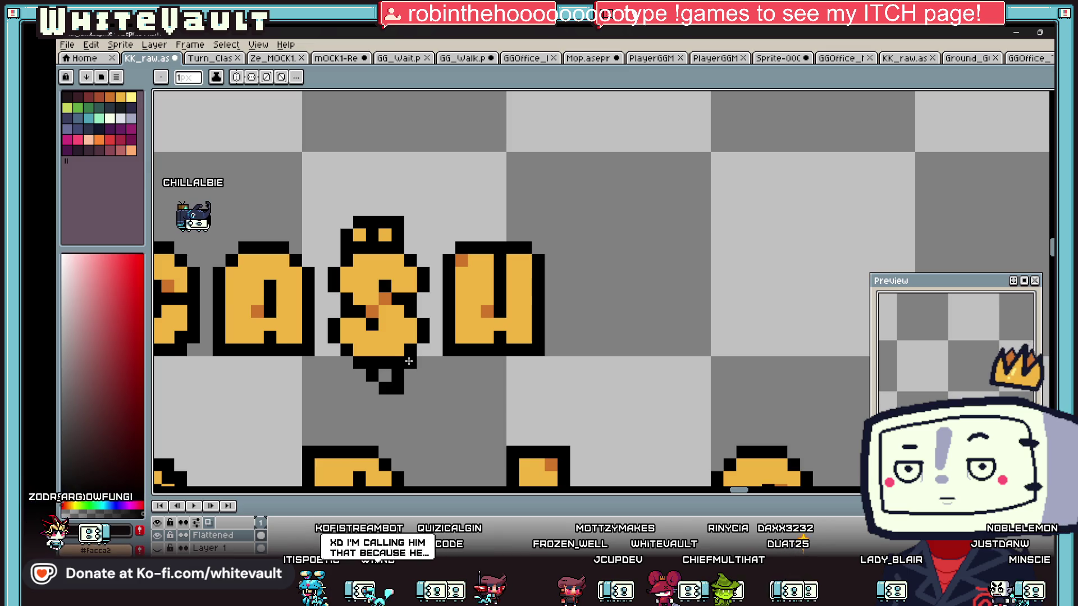
left_click_drag(427, 386, 423, 372)
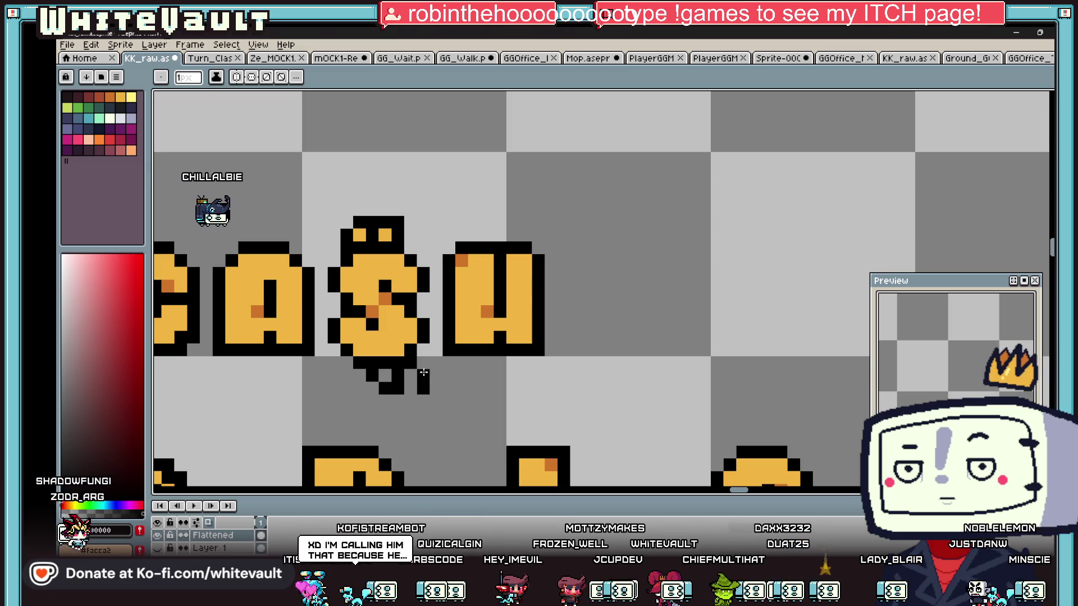
left_click(406, 346, "alt")
left_click(408, 375)
scroll(395, 368, "down", 4)
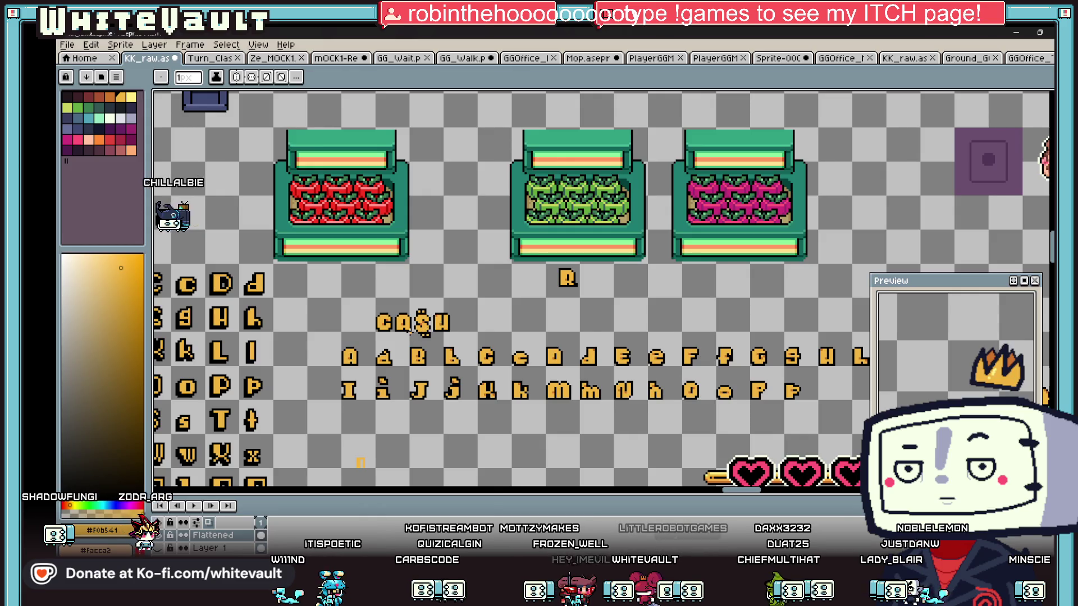
scroll(409, 332, "up", 2)
key("v")
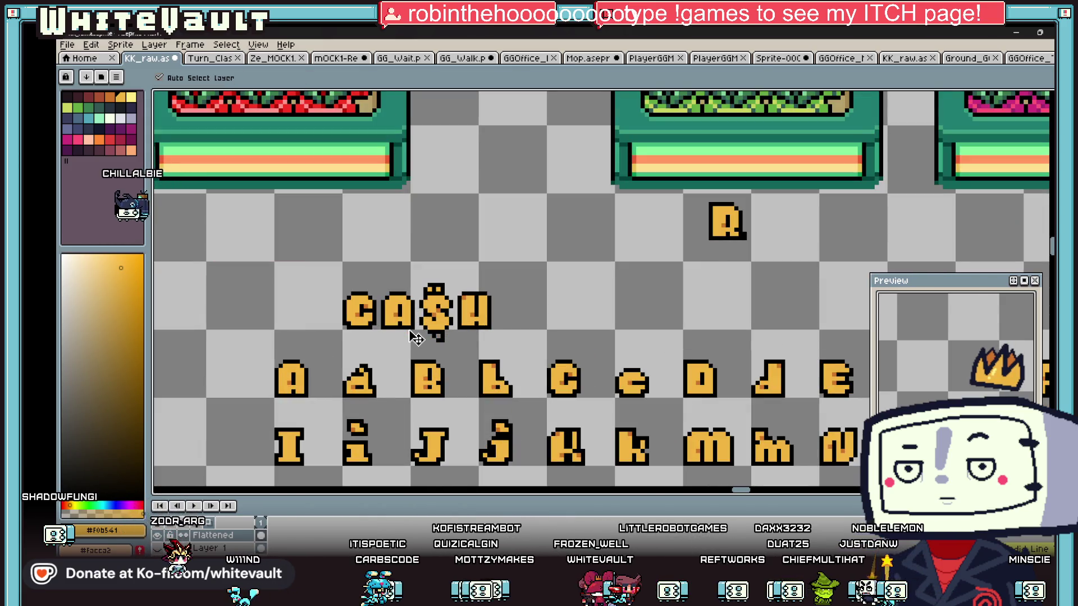
key("b")
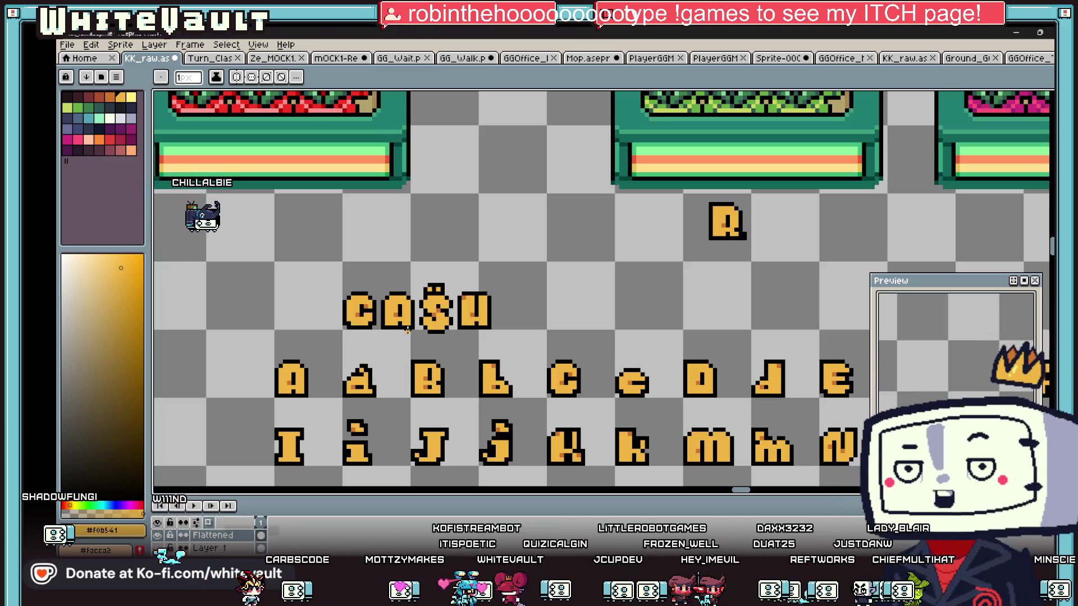
scroll(409, 331, "up", 1)
Copy the dollar-stroke nub from above the S and place it above the C
key("m")
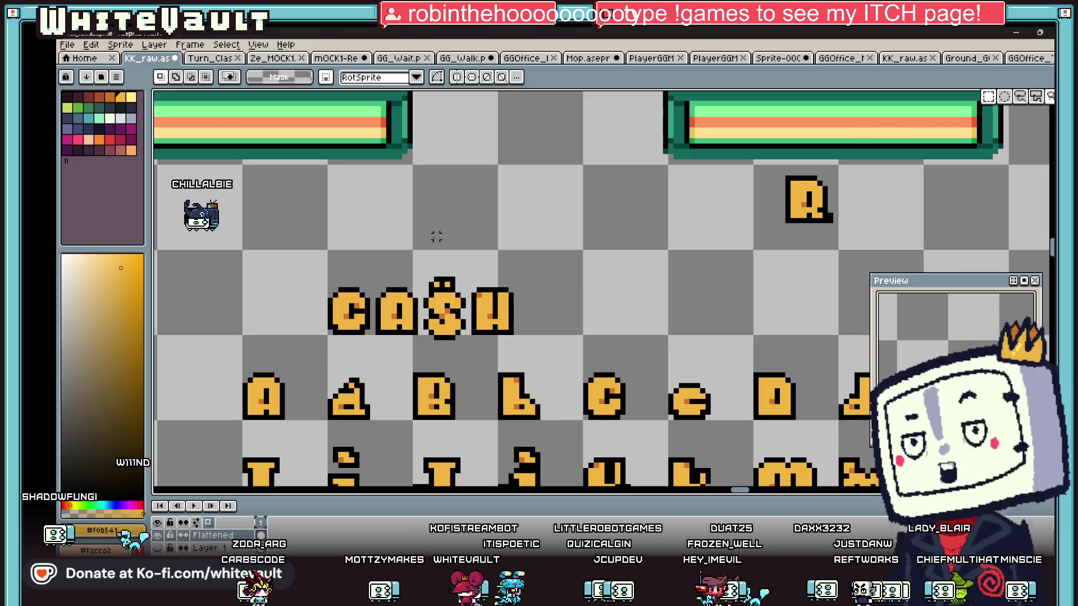
scroll(435, 236, "up", 1)
mouse_move(387, 257)
left_mouse_down()
mouse_move(492, 293)
mouse_move(330, 296)
left_mouse_up()
key("ctrl+c")
key("ctrl+v")
key("ctrl+d")
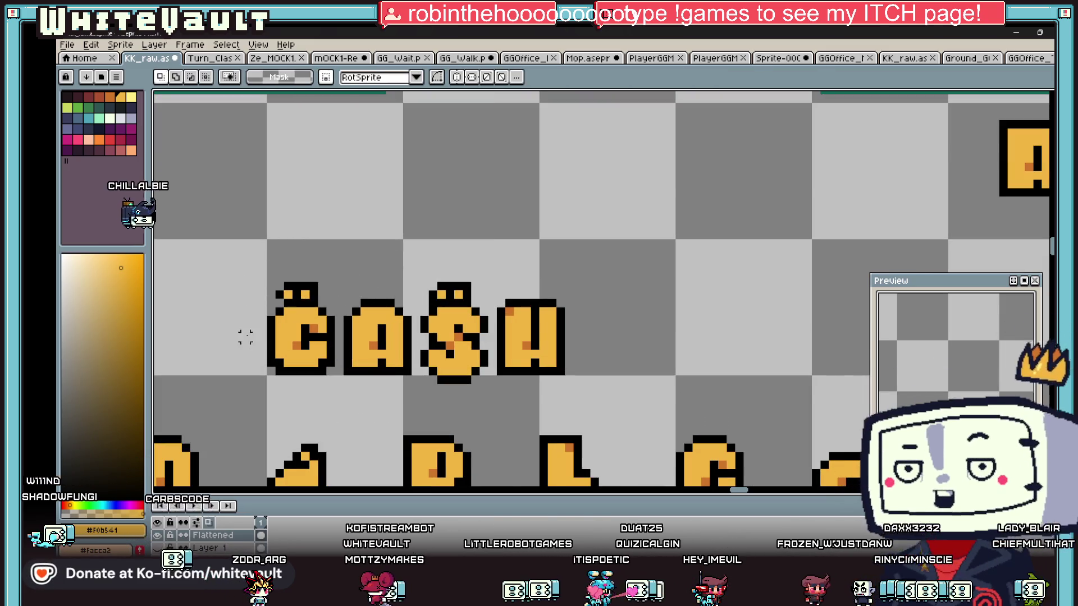
Draw a black outline down the C's left side and paint its top grey pixel orange
mouse_move(260, 301)
left_mouse_down()
mouse_move(264, 368)
mouse_move(296, 379)
left_mouse_up()
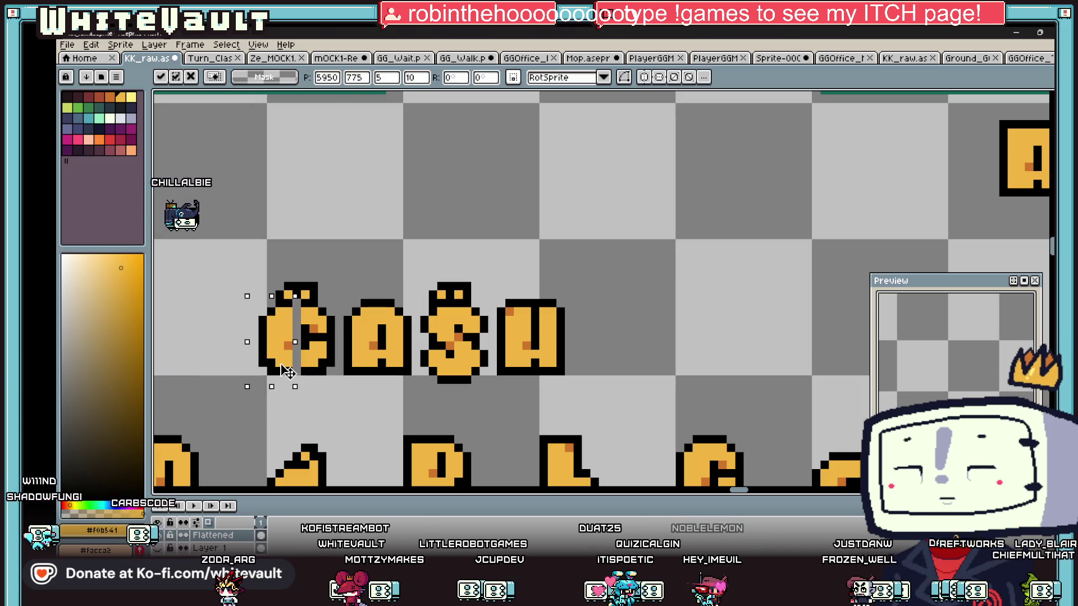
scroll(287, 320, "up", 1)
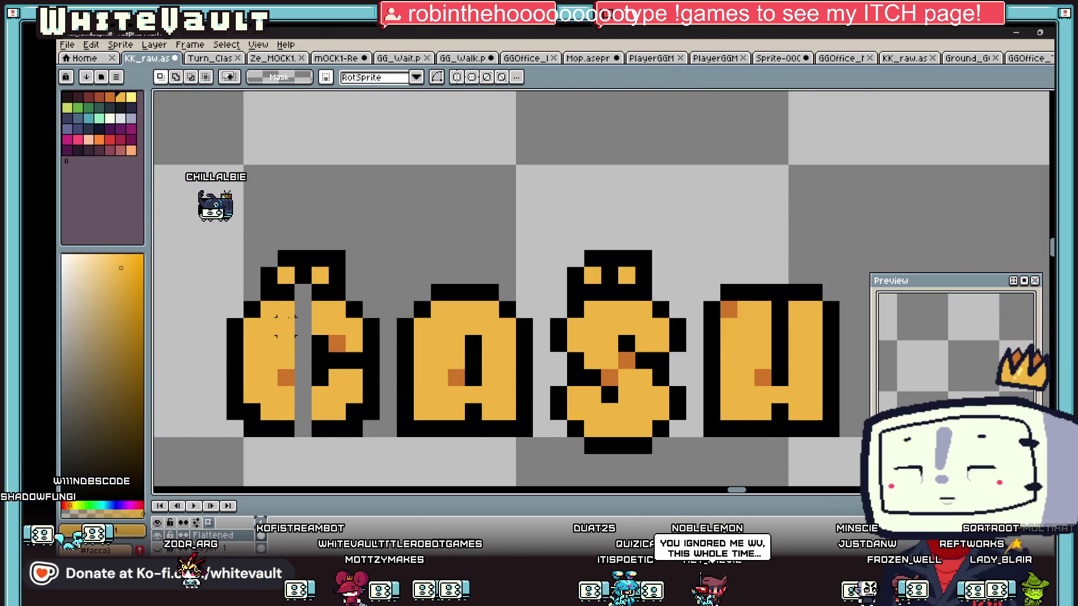
key("b")
left_click(302, 295, "alt")
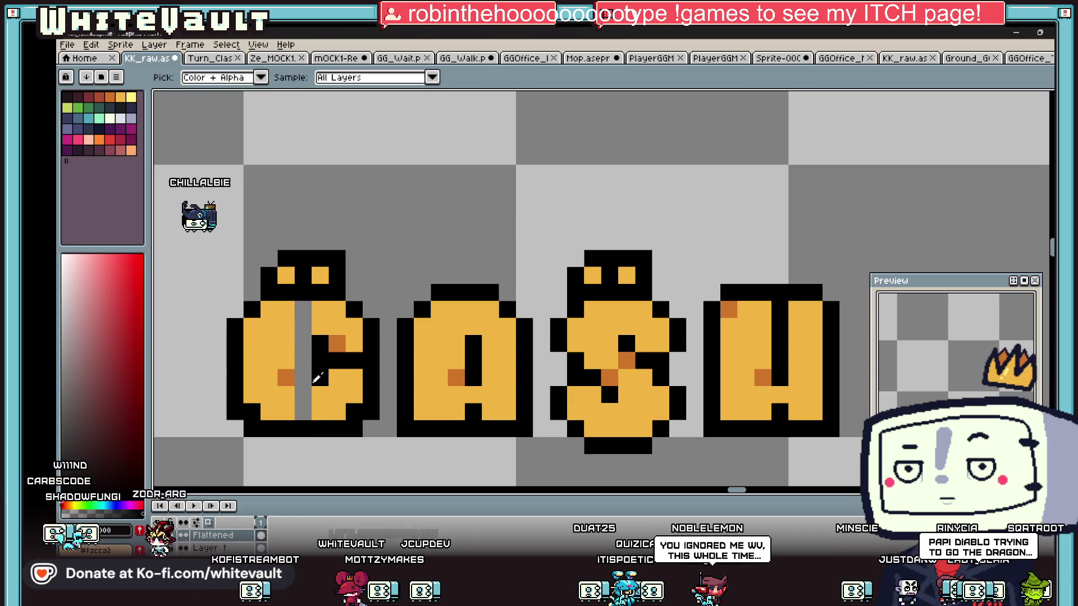
left_click(320, 314, "alt")
left_click(303, 310)
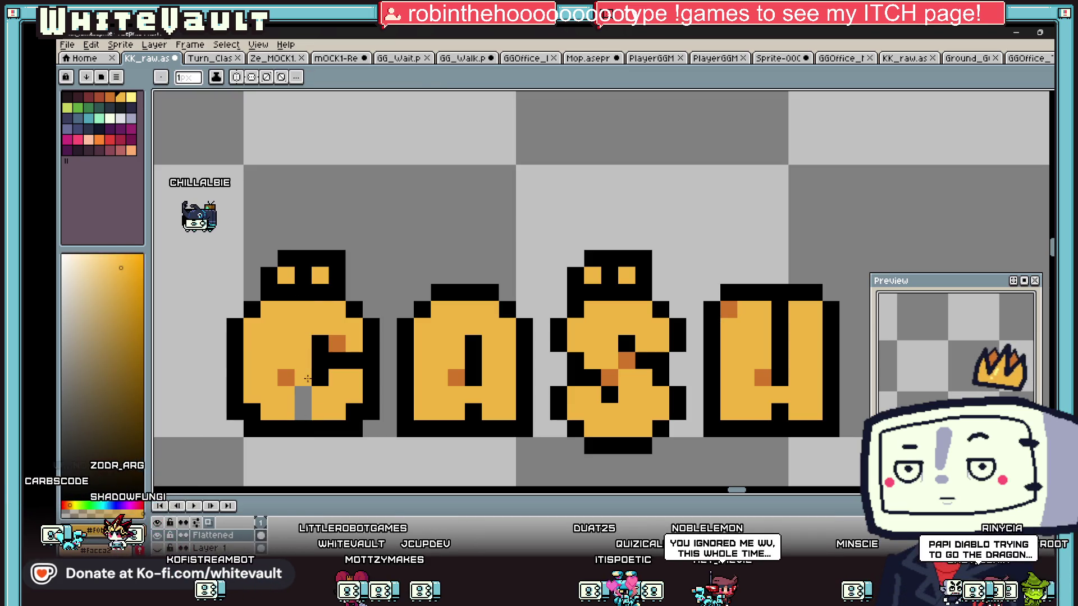
Recolour the C's grey stripe pixels with dark and light orange shading
left_click(285, 377, "alt")
left_click(303, 378)
left_click(270, 377, "alt")
left_click(286, 377)
left_click(297, 394)
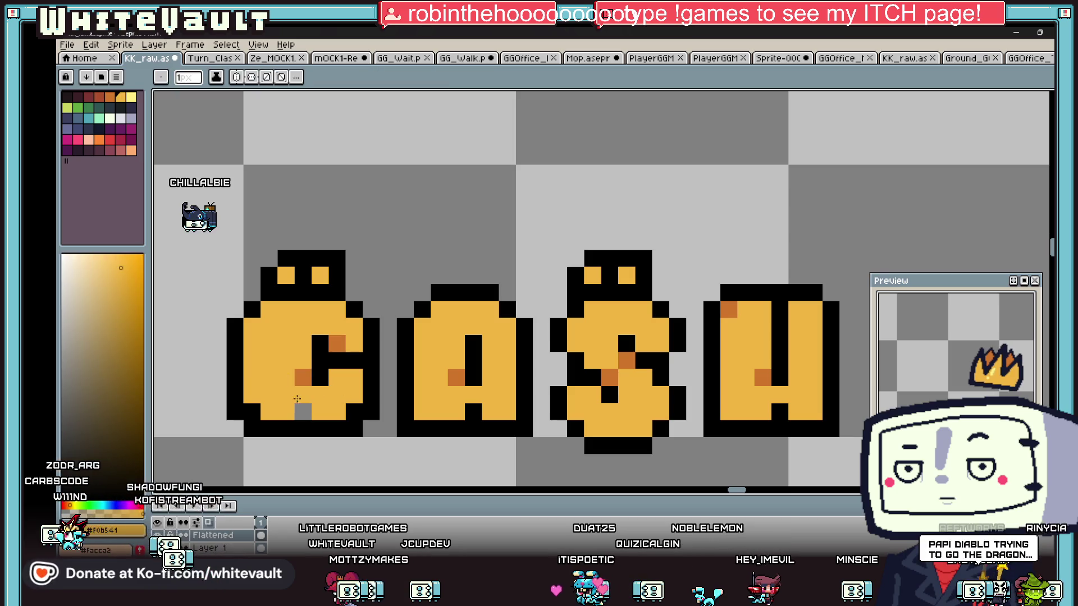
left_click(304, 412)
scroll(332, 387, "down", 6)
scroll(314, 404, "up", 3)
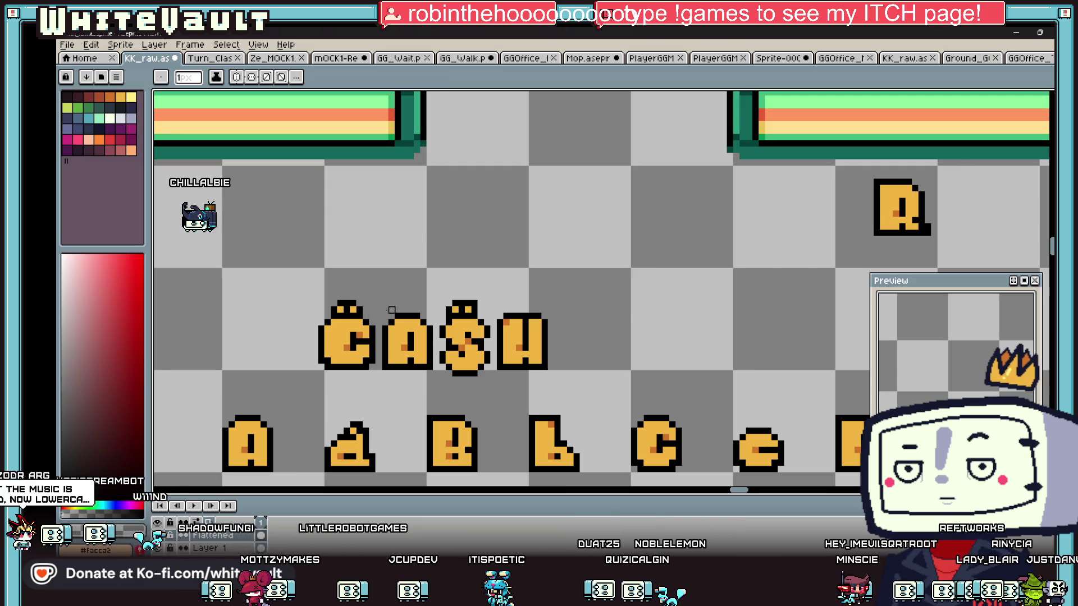
Shift the strokes above the C and A using a polygon selection
key("shift+q")
scroll(285, 261, "up", 1)
mouse_move(285, 256)
left_mouse_down()
mouse_move(400, 318)
mouse_move(380, 427)
left_mouse_up()
scroll(380, 426, "down", 2)
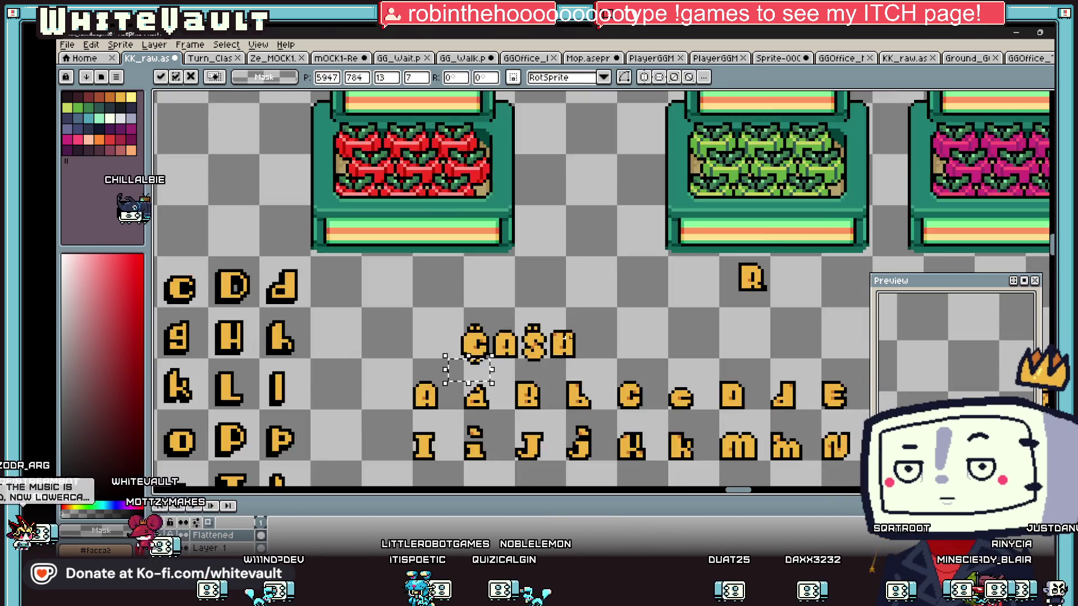
scroll(562, 338, "down", 2)
key("ctrl+d")
Select around the S of CASH, deselect, and zoom to inspect the word
scroll(568, 354, "up", 3)
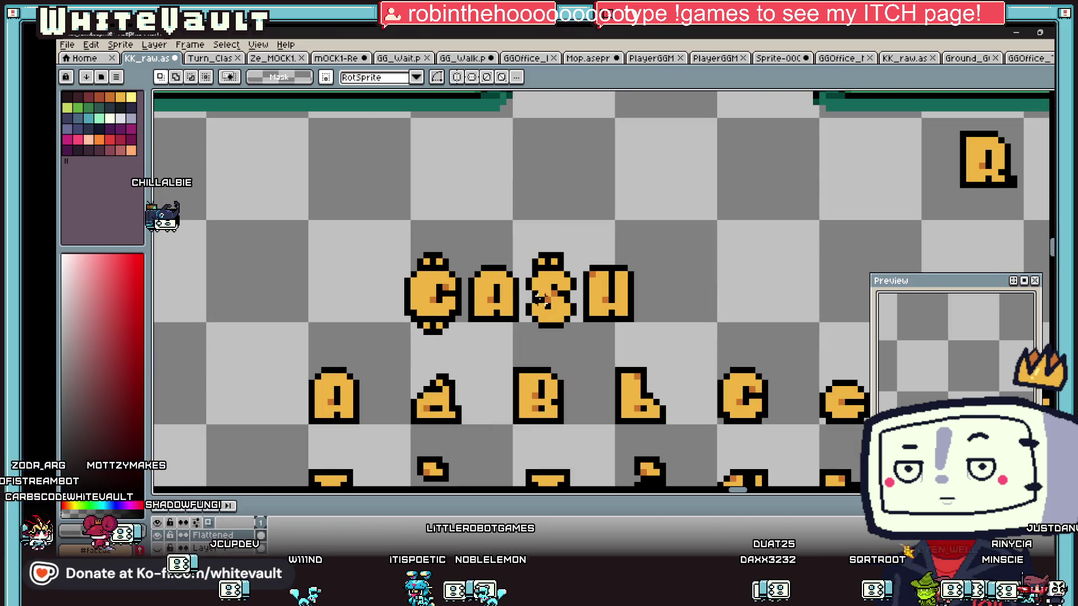
left_click_drag(573, 260, 572, 265)
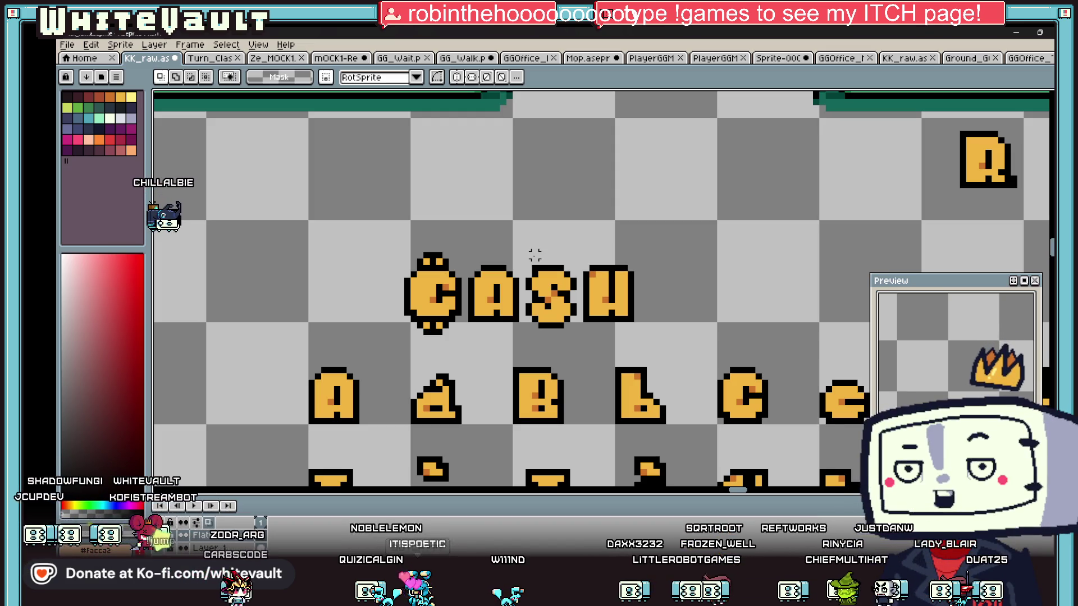
key("b")
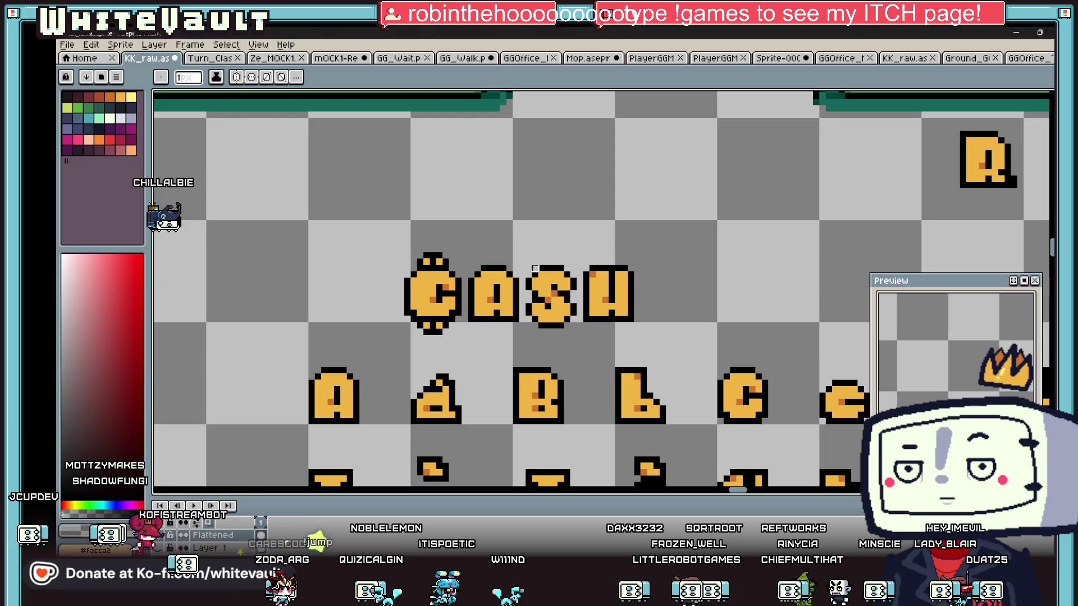
scroll(535, 269, "down", 2)
scroll(536, 269, "up", 1)
key("m")
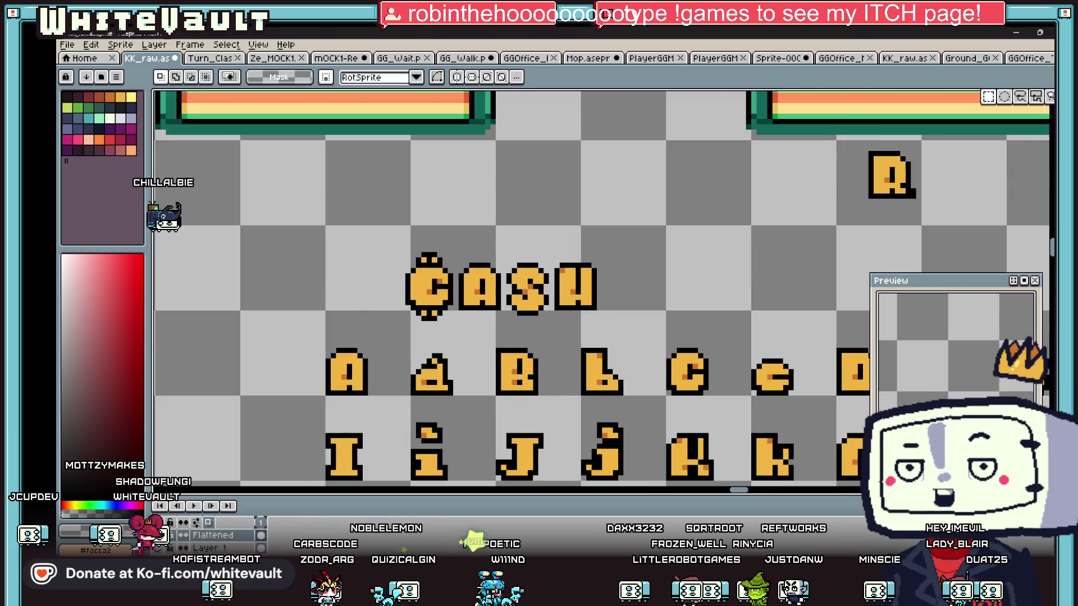
scroll(531, 253, "down", 1)
scroll(530, 253, "up", 2)
left_click_drag(511, 242, 559, 337)
left_click(524, 233)
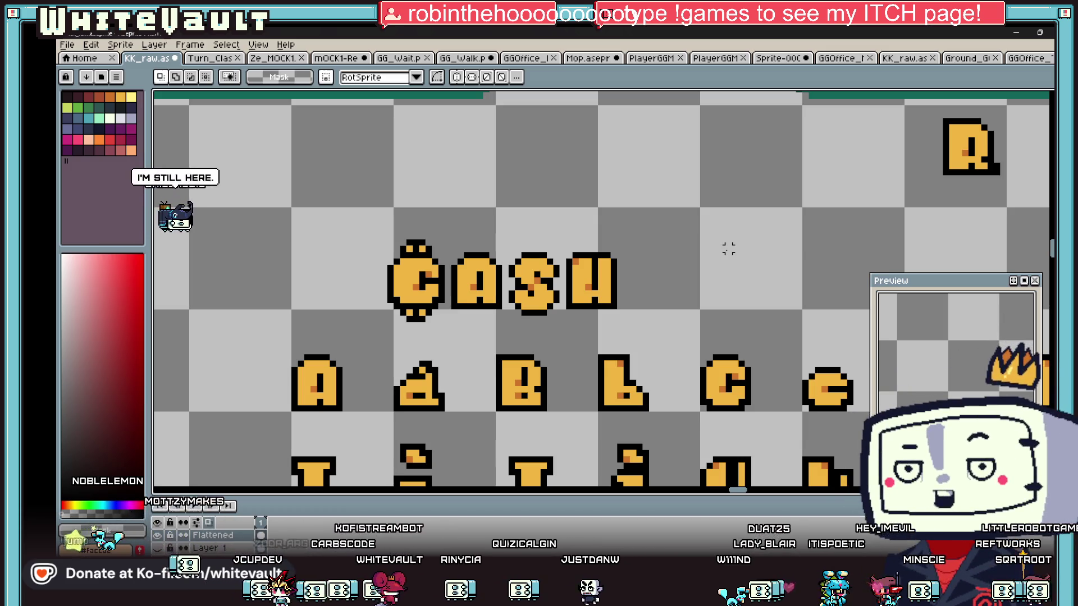
scroll(729, 249, "down", 2)
scroll(666, 313, "down", 1)
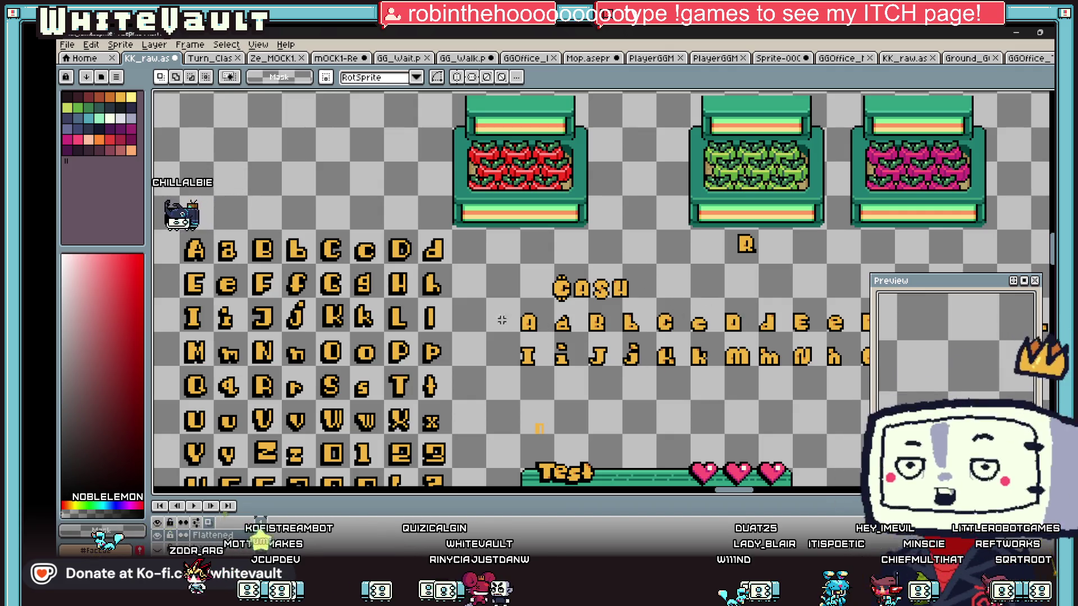
left_click_drag(746, 496, 744, 496)
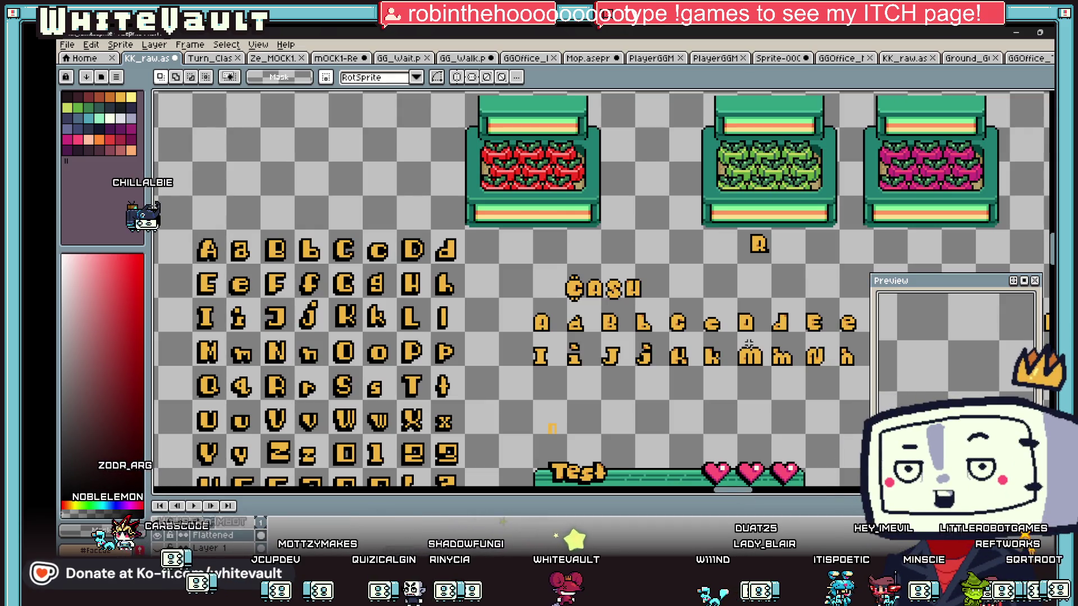
scroll(638, 292, "up", 3)
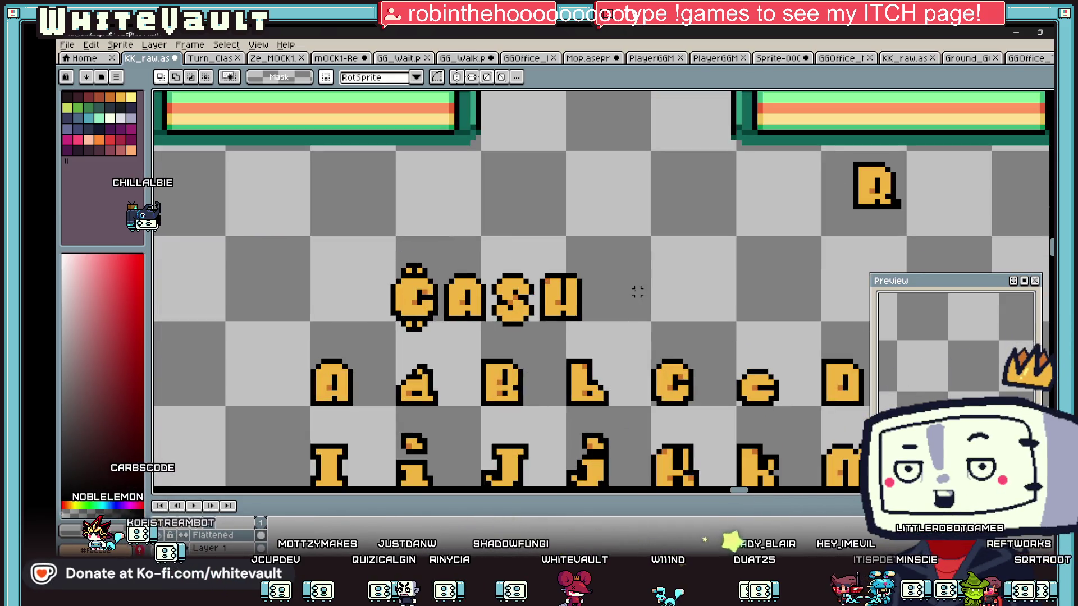
Draw a yellow lowercase i after the H, with stem, foot and top pixel
key("b")
scroll(623, 292, "up", 2)
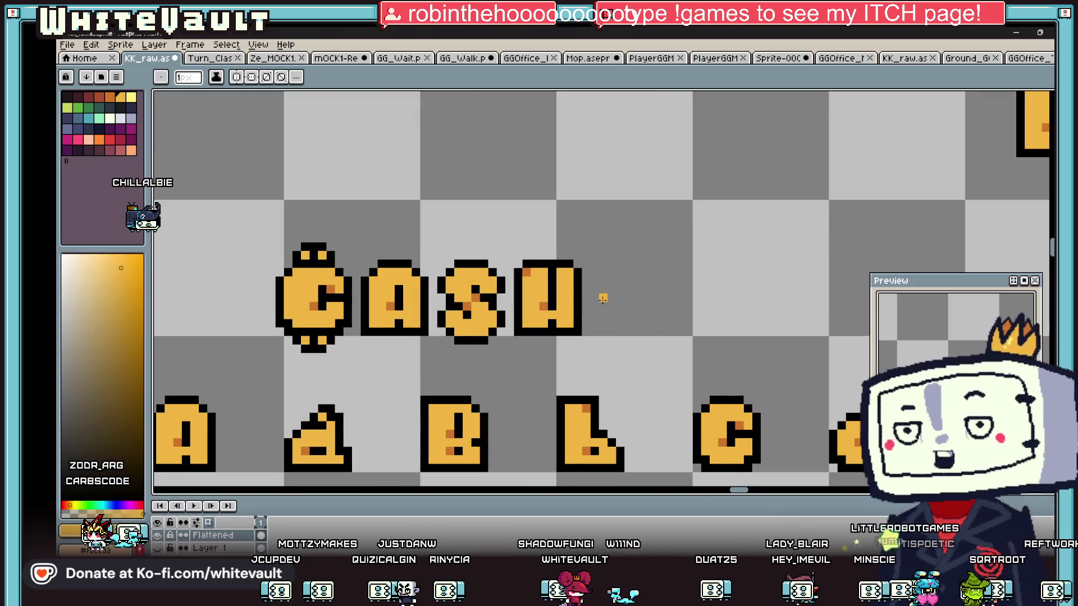
scroll(602, 291, "up", 3)
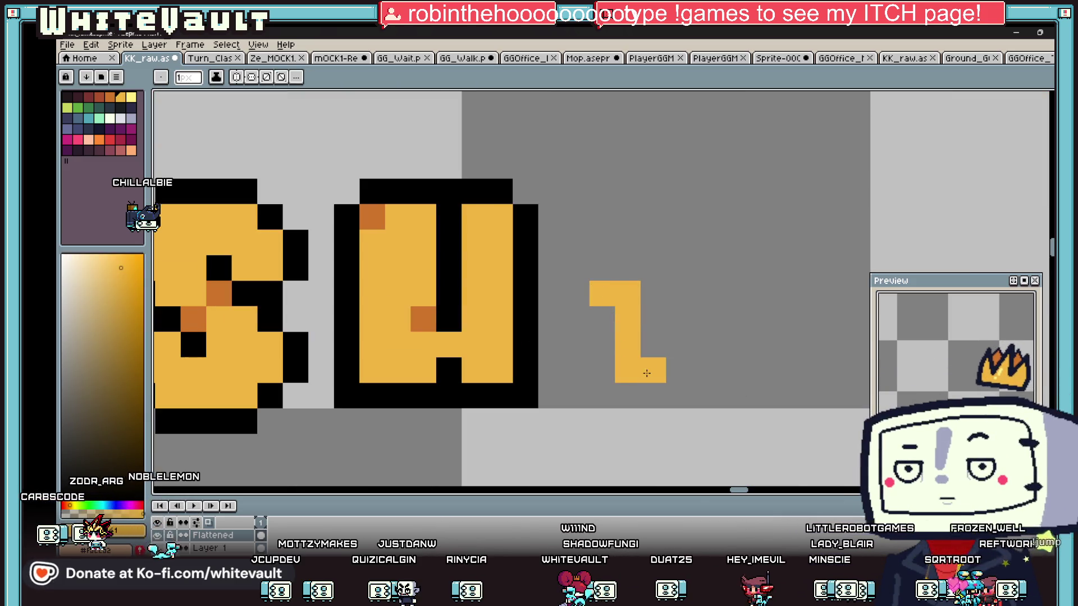
left_click_drag(647, 373, 652, 292)
left_click(679, 371)
key("i")
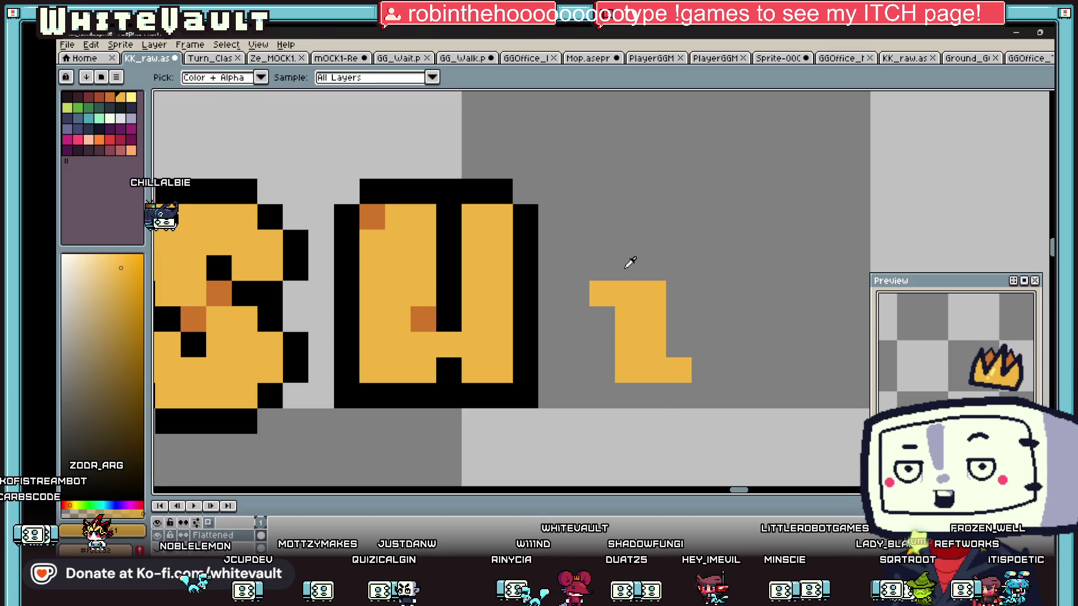
key("b")
left_click_drag(625, 240, 644, 214)
left_click(652, 191)
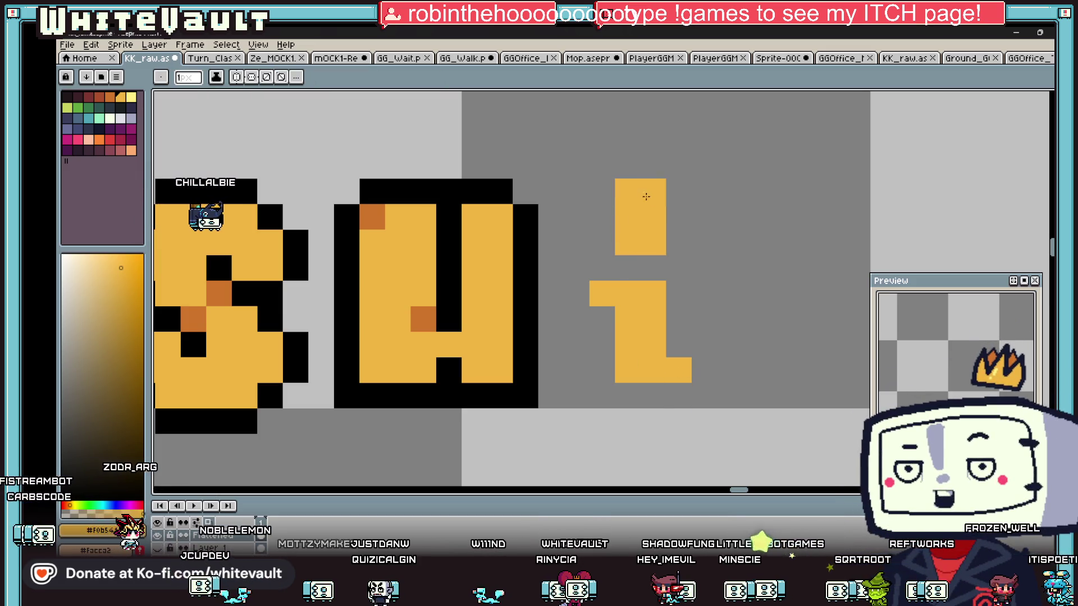
key("x")
left_click(628, 242)
Outline the new i in black sampled from an existing letter outline
key("i")
left_click(526, 210)
key("b")
left_click(586, 186)
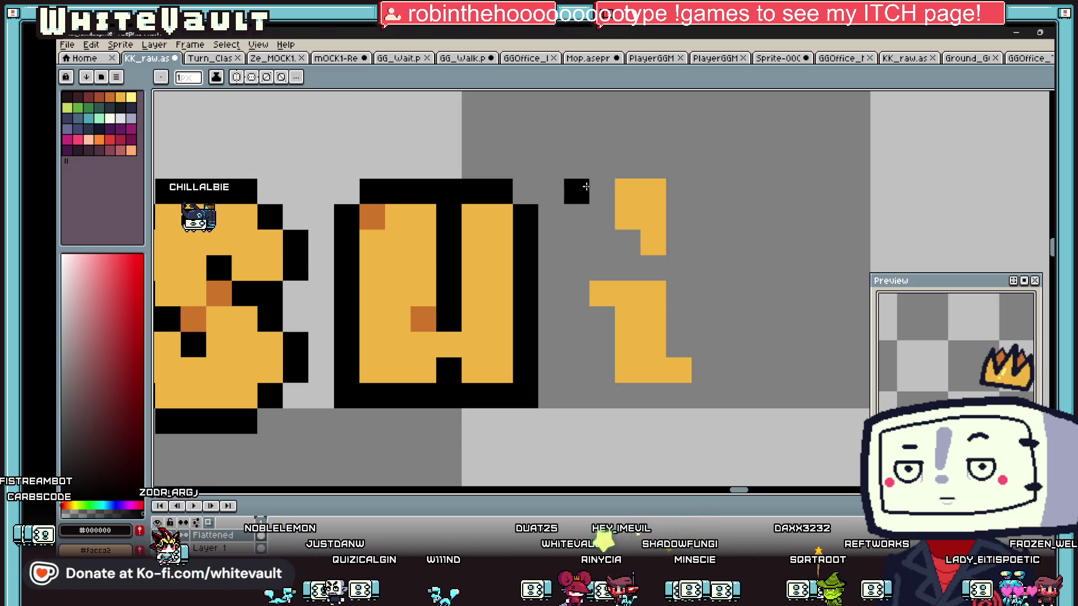
mouse_move(625, 238)
left_mouse_down()
mouse_move(645, 269)
mouse_move(578, 287)
mouse_move(602, 395)
mouse_move(693, 393)
mouse_move(679, 216)
left_mouse_up()
key("i")
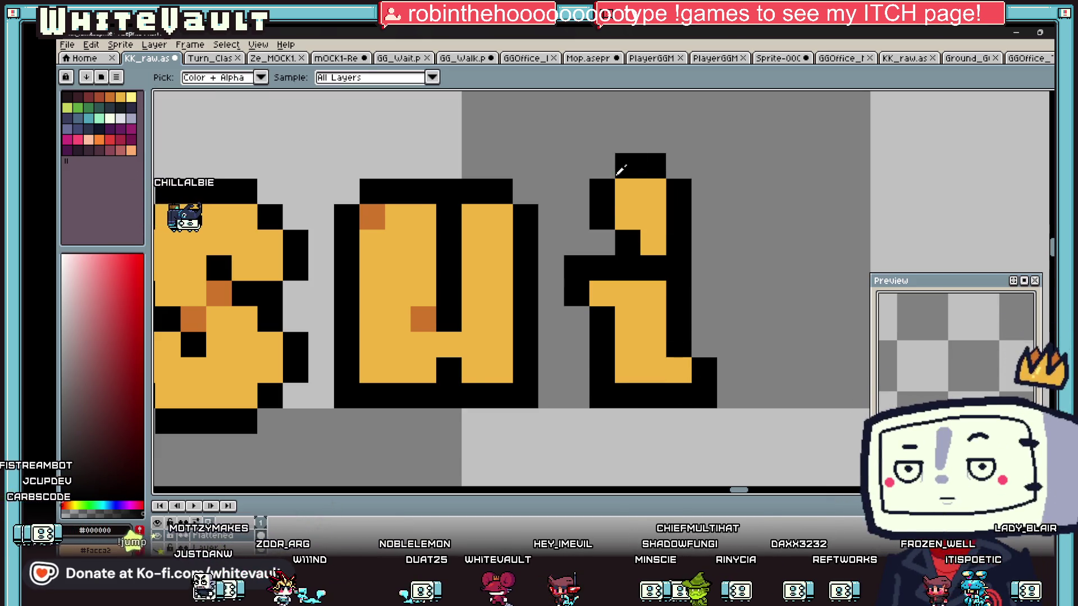
scroll(645, 178, "down", 4)
scroll(645, 177, "up", 4)
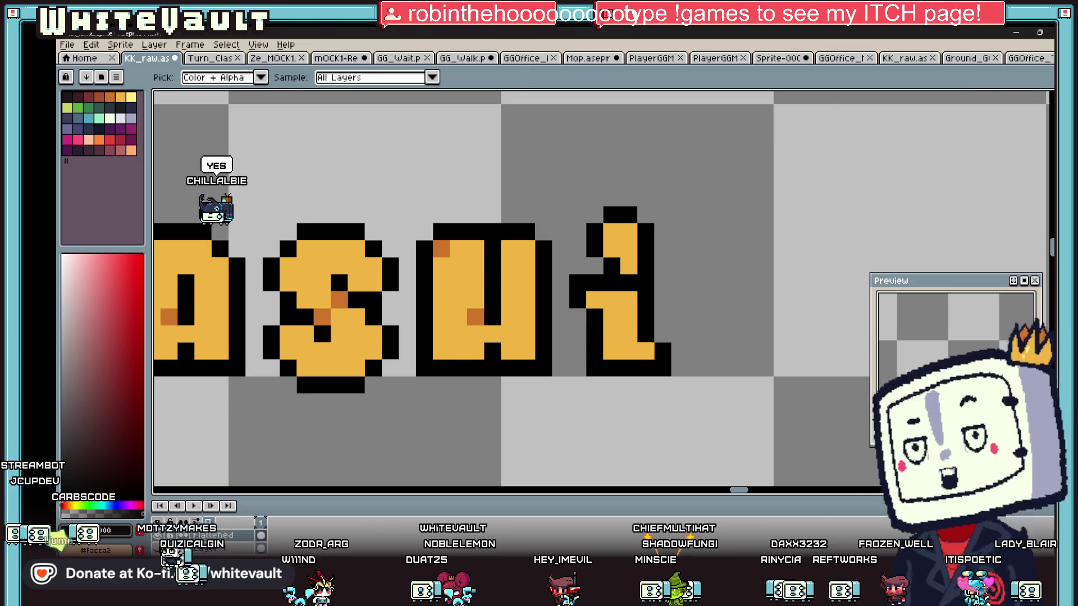
Move the i's dot up one pixel and blacken its bottom pixel
key("m")
mouse_move(570, 189)
left_mouse_down()
mouse_move(688, 274)
mouse_move(676, 252)
left_mouse_up()
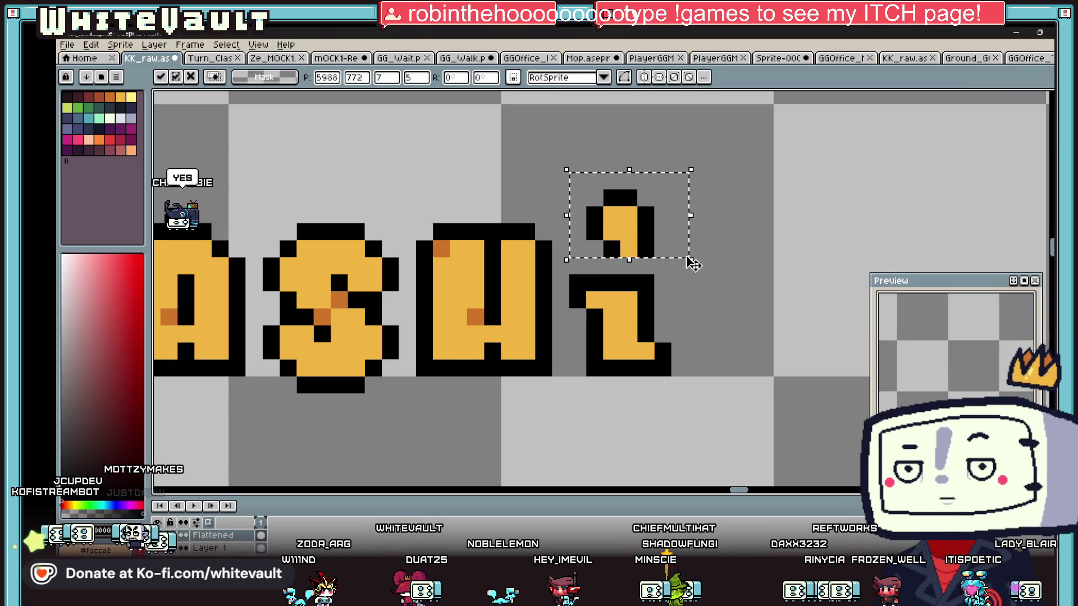
key("ctrl+d")
key("i")
left_click(640, 248)
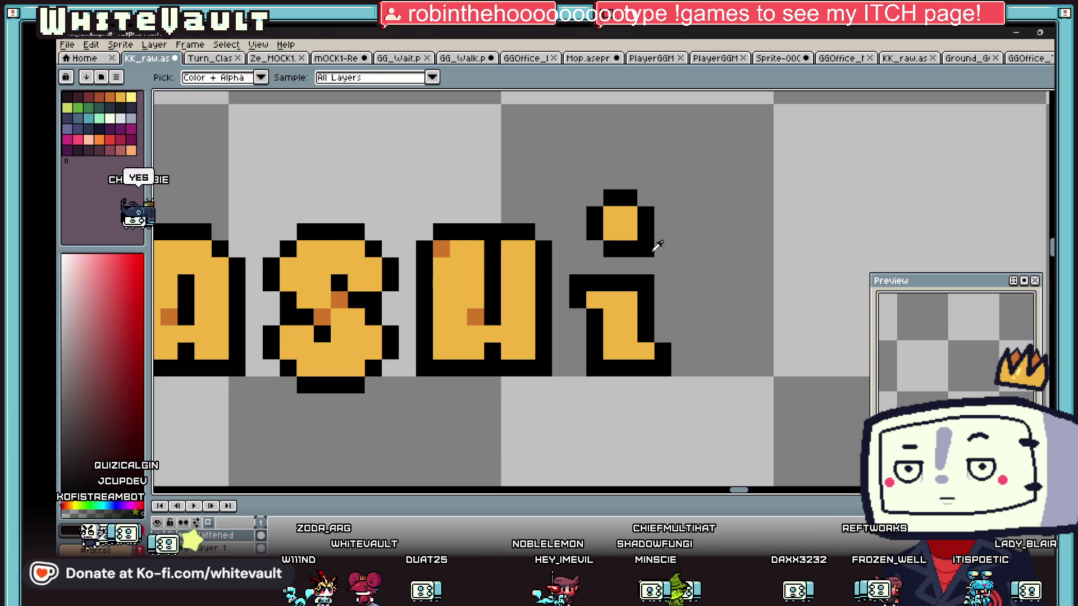
scroll(671, 247, "down", 8)
scroll(646, 270, "up", 3)
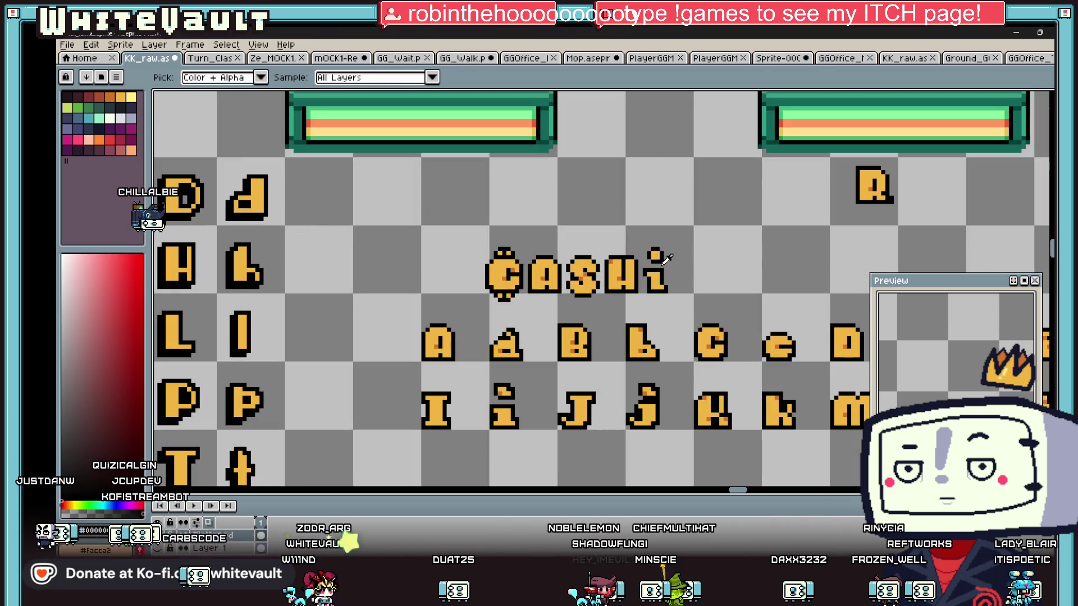
key("b")
scroll(648, 273, "up", 3)
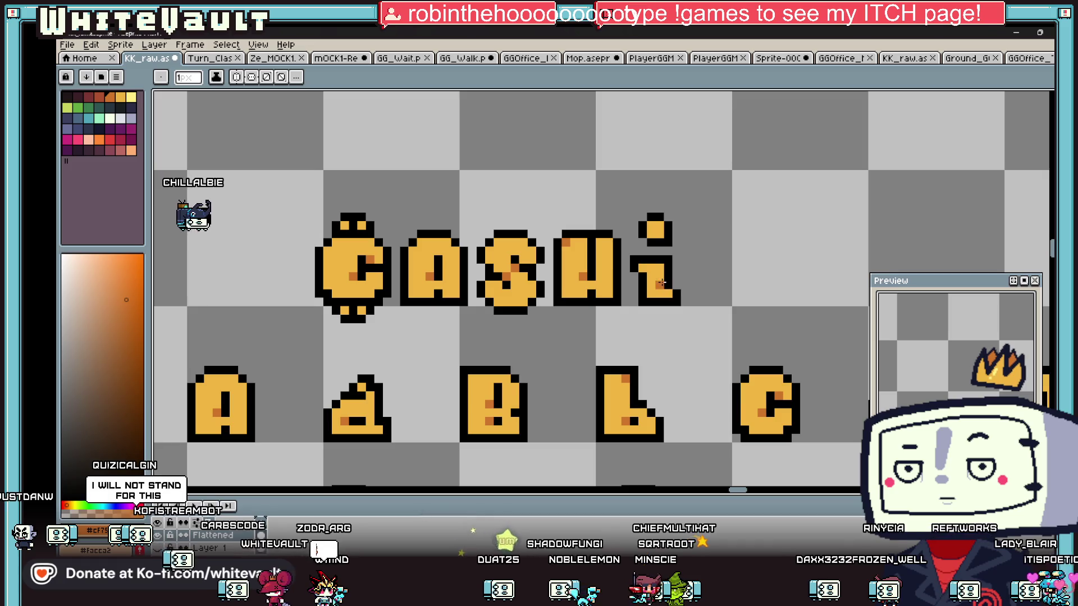
scroll(660, 220, "down", 3)
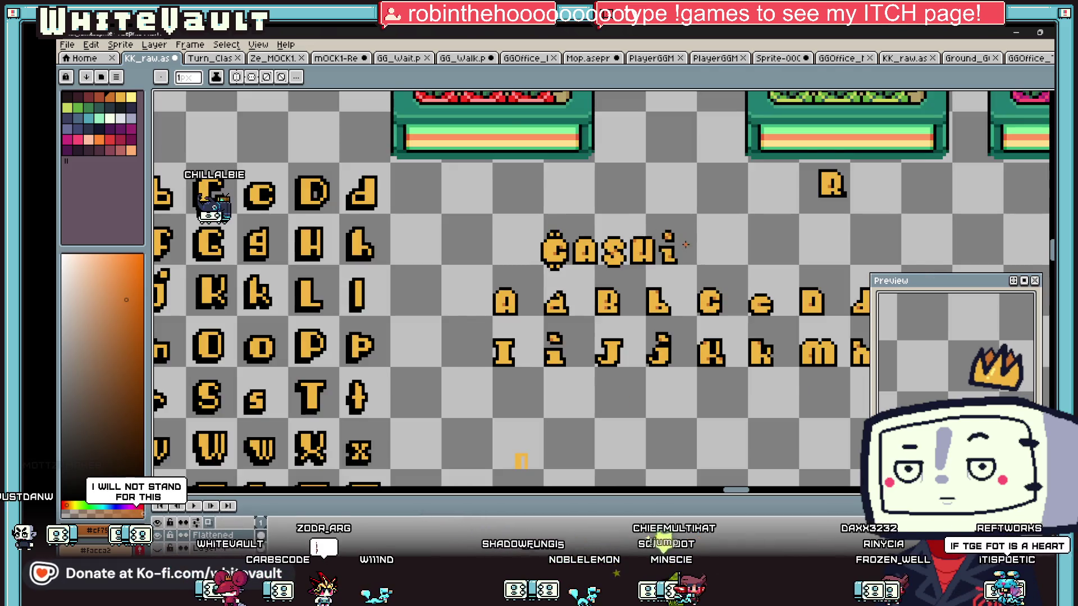
scroll(688, 241, "up", 2)
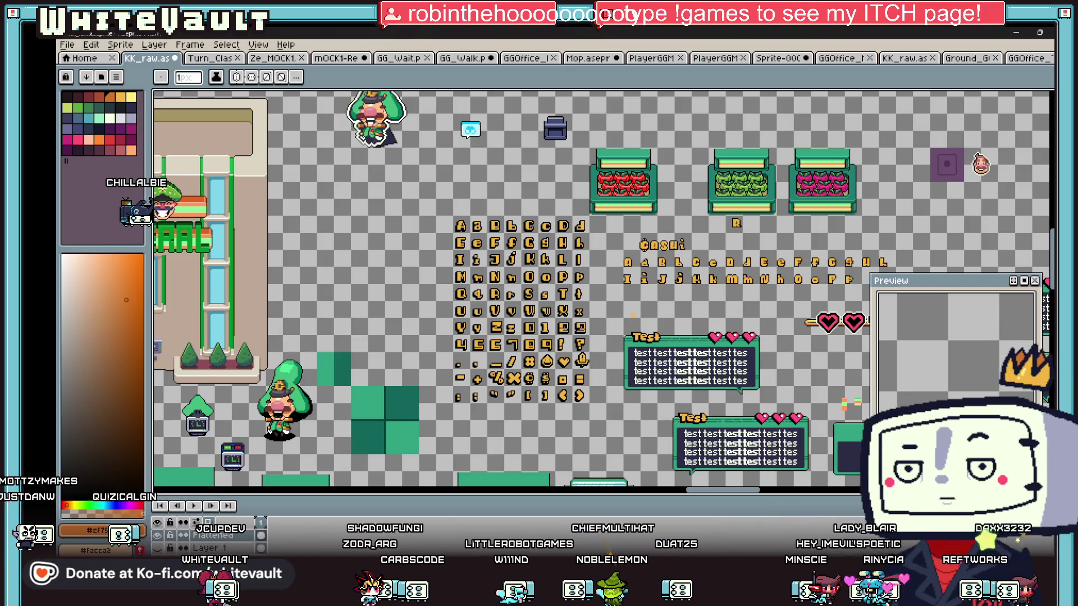
Replace the hand-drawn i with a copy of the alphabet's i after CASH
key("m")
scroll(691, 236, "up", 2)
left_click_drag(695, 229, 656, 276)
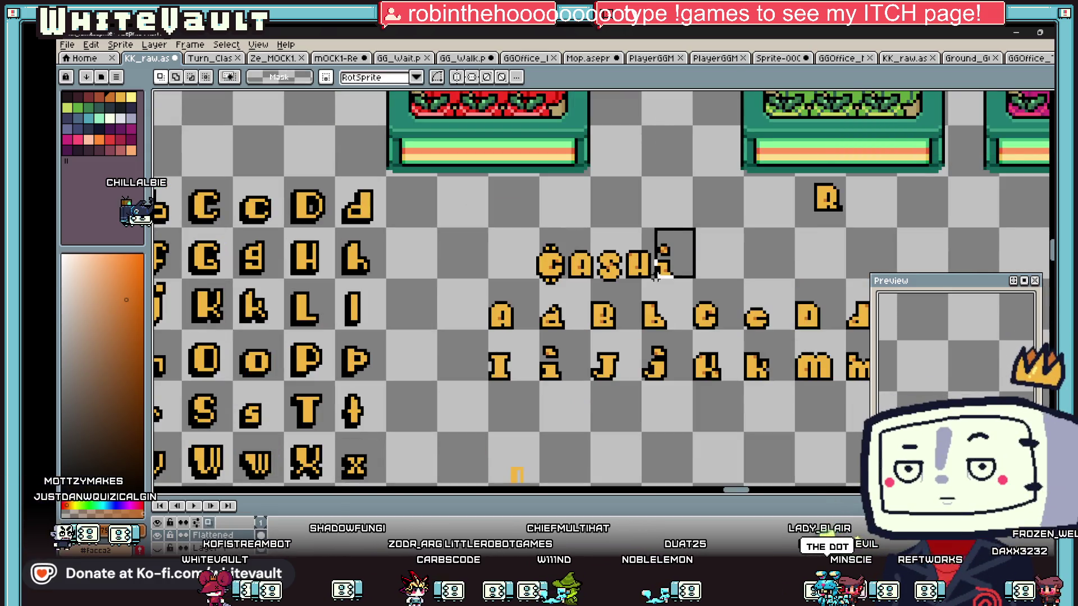
key("Delete")
scroll(656, 278, "down", 3)
scroll(342, 324, "up", 2)
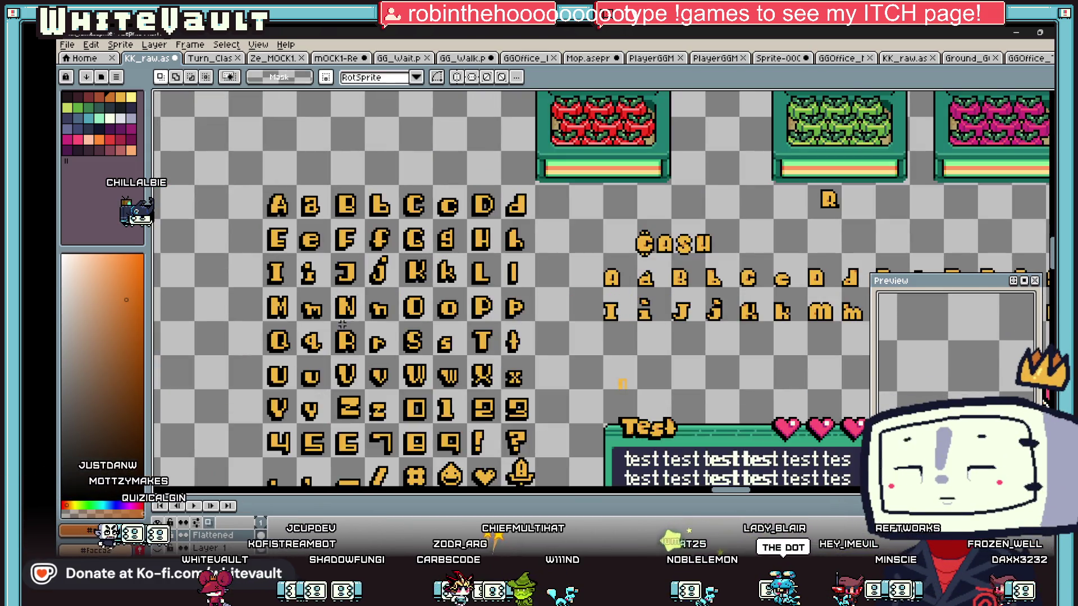
left_click_drag(322, 291, 618, 266)
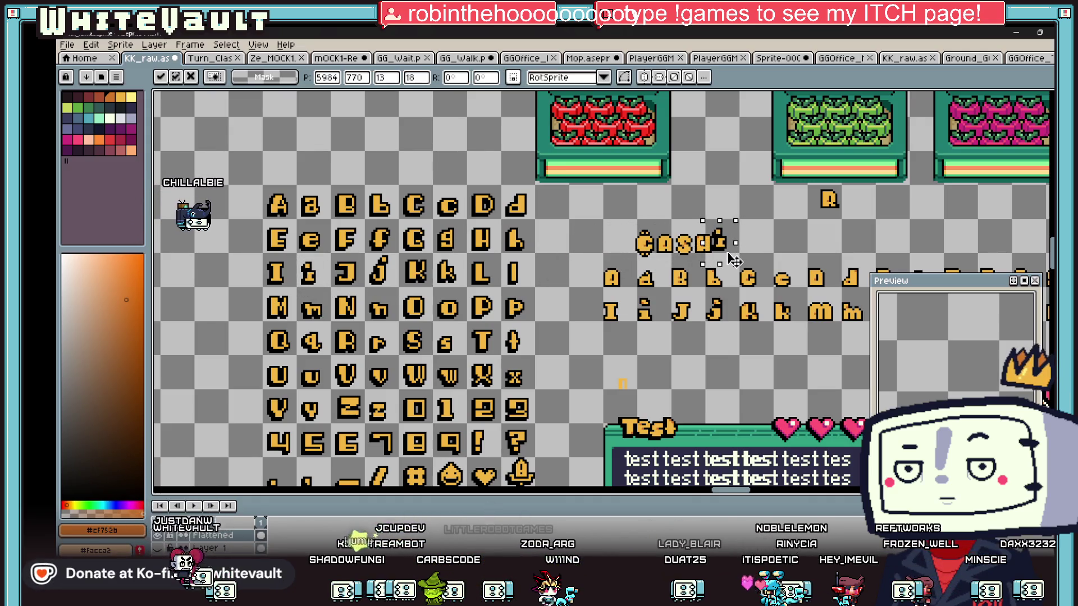
left_click(761, 256)
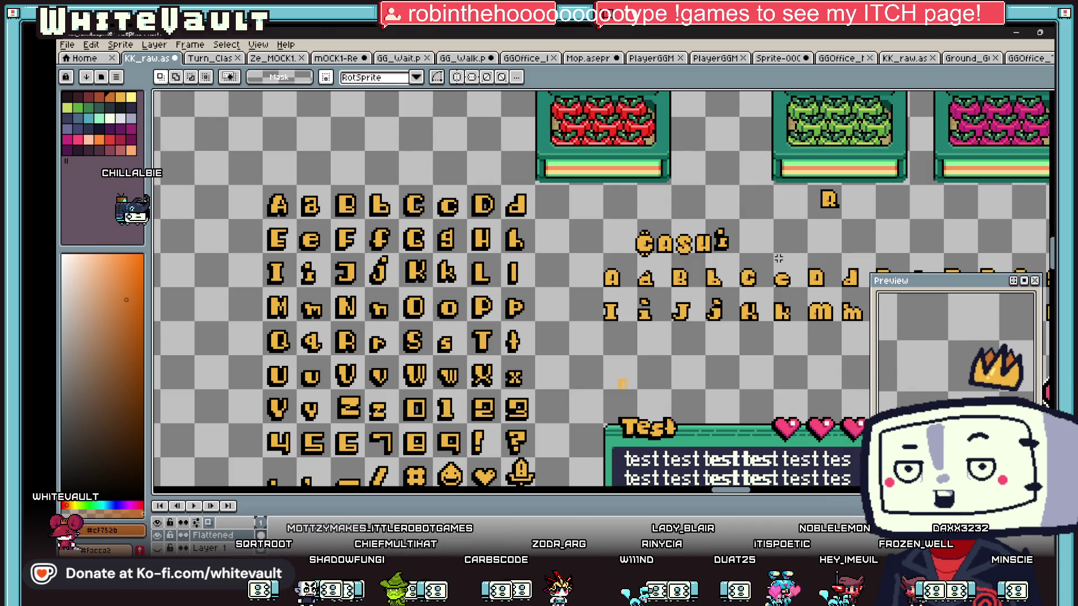
Erase the left and bottom outline rows of the new i
scroll(762, 256, "up", 3)
key("e")
left_click_drag(622, 222, 631, 265)
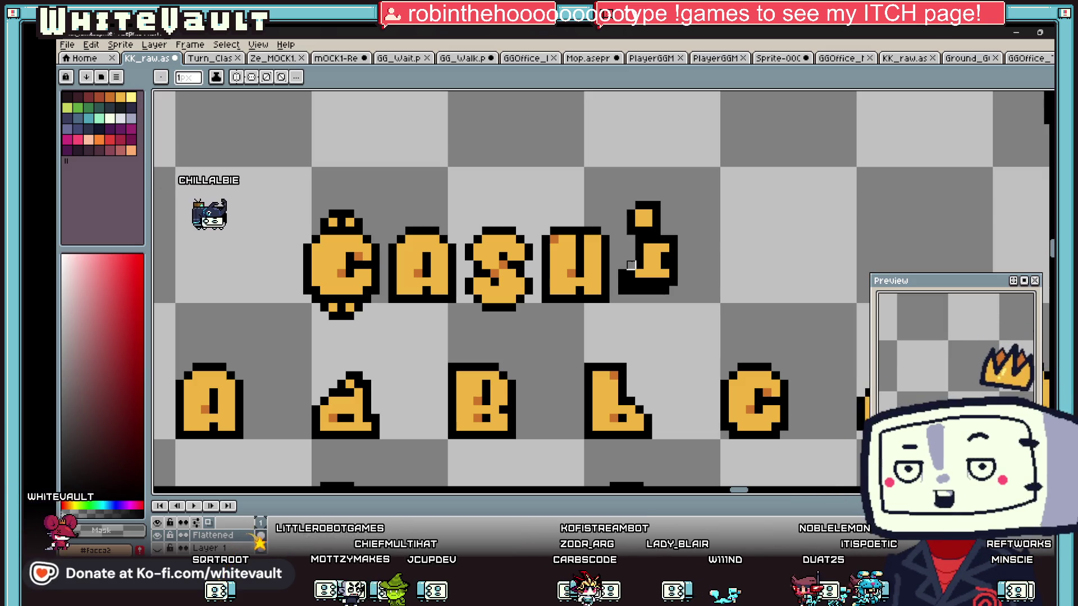
left_click_drag(637, 290, 669, 290)
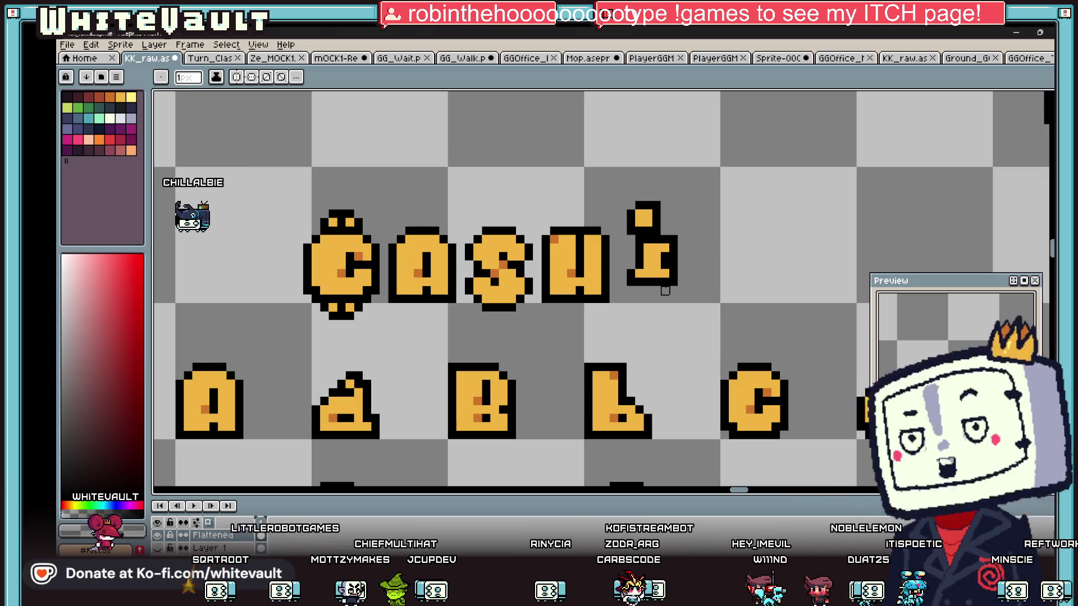
key("i")
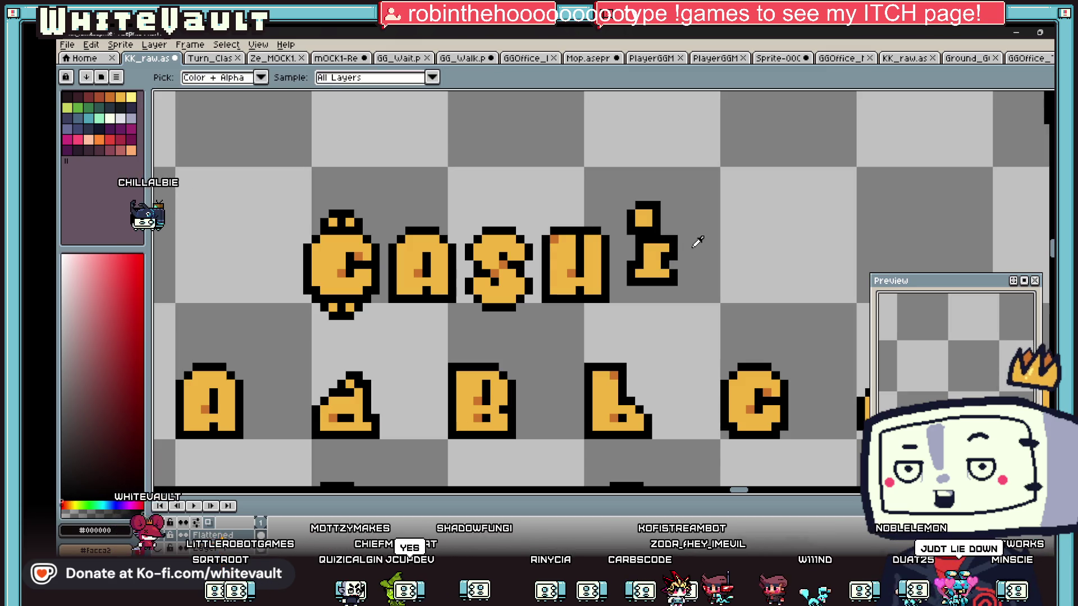
scroll(698, 240, "down", 2)
scroll(745, 233, "up", 2)
Nudge the i one pixel left and lift its dot up one pixel
key("m")
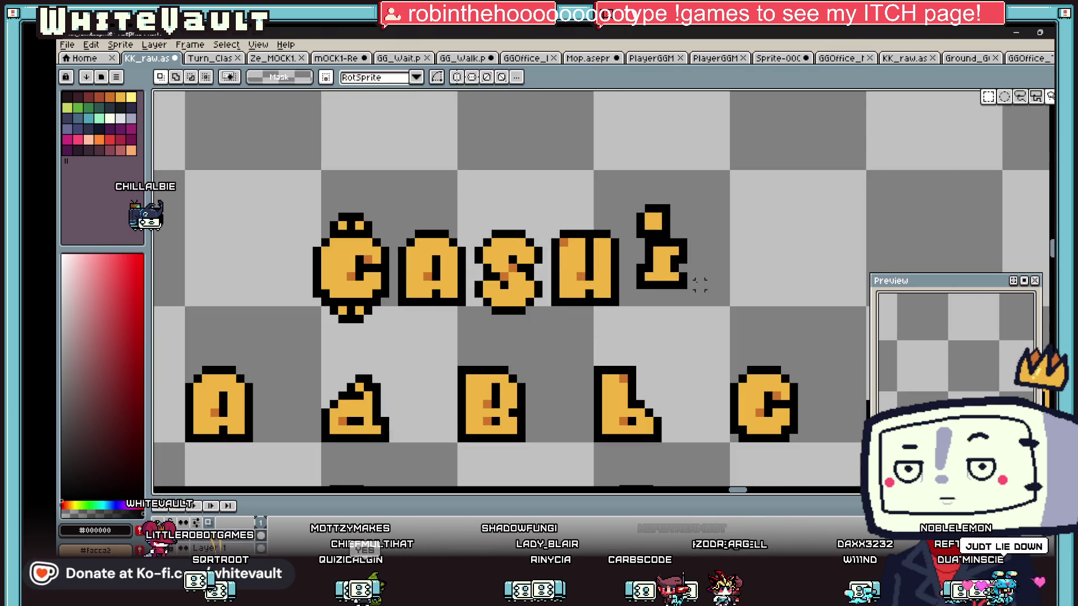
mouse_move(625, 193)
left_mouse_down()
mouse_move(706, 317)
mouse_move(695, 306)
left_mouse_up()
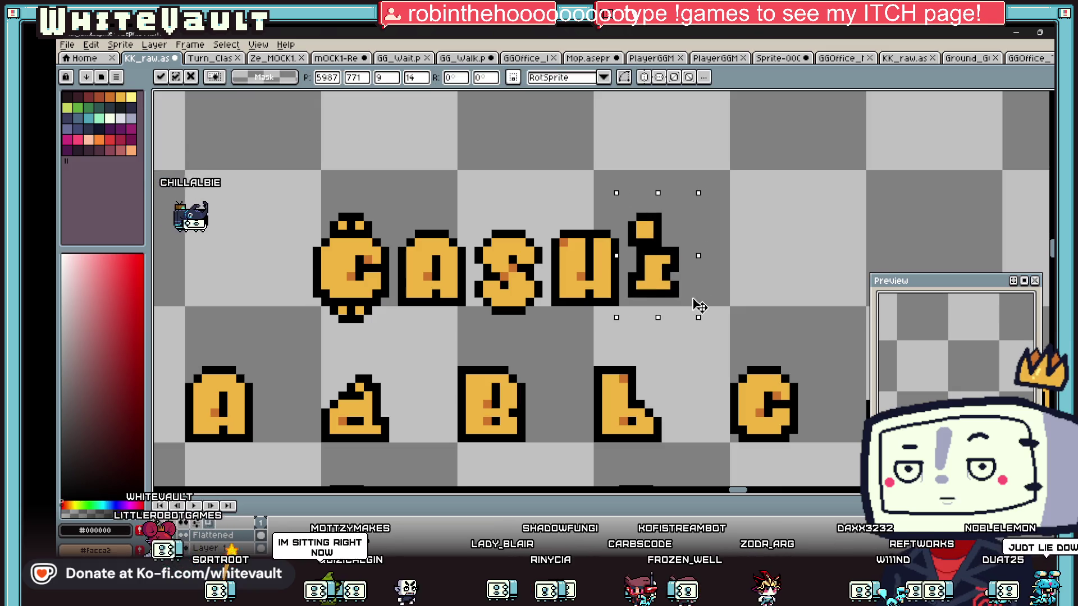
key("ctrl+d")
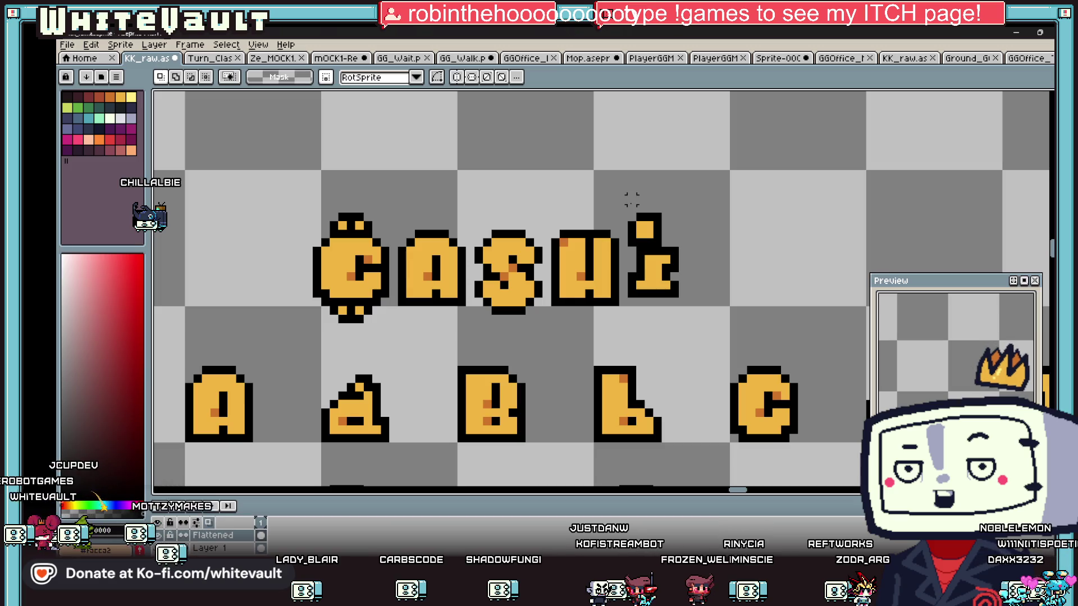
left_click_drag(628, 205, 627, 196)
key("ctrl+d")
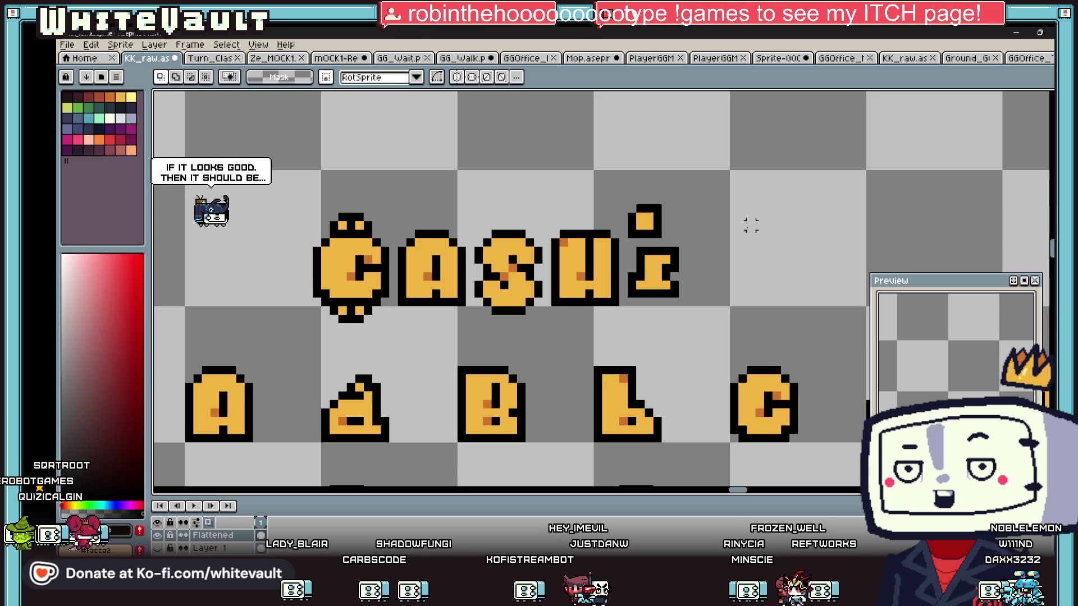
key("b")
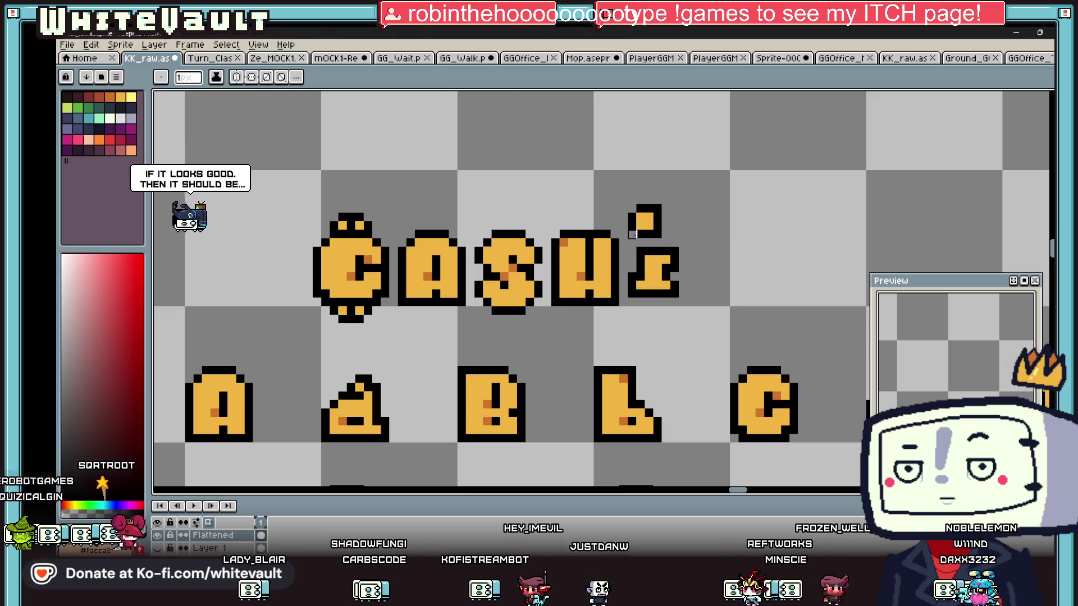
scroll(717, 230, "down", 3)
scroll(719, 228, "up", 2)
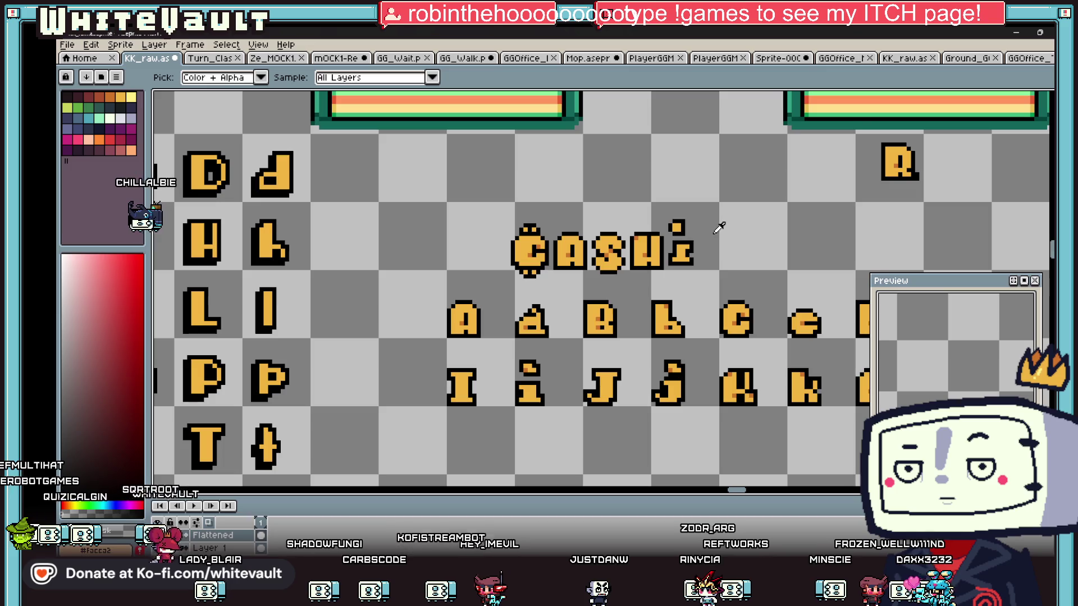
scroll(724, 230, "down", 3)
scroll(734, 234, "up", 2)
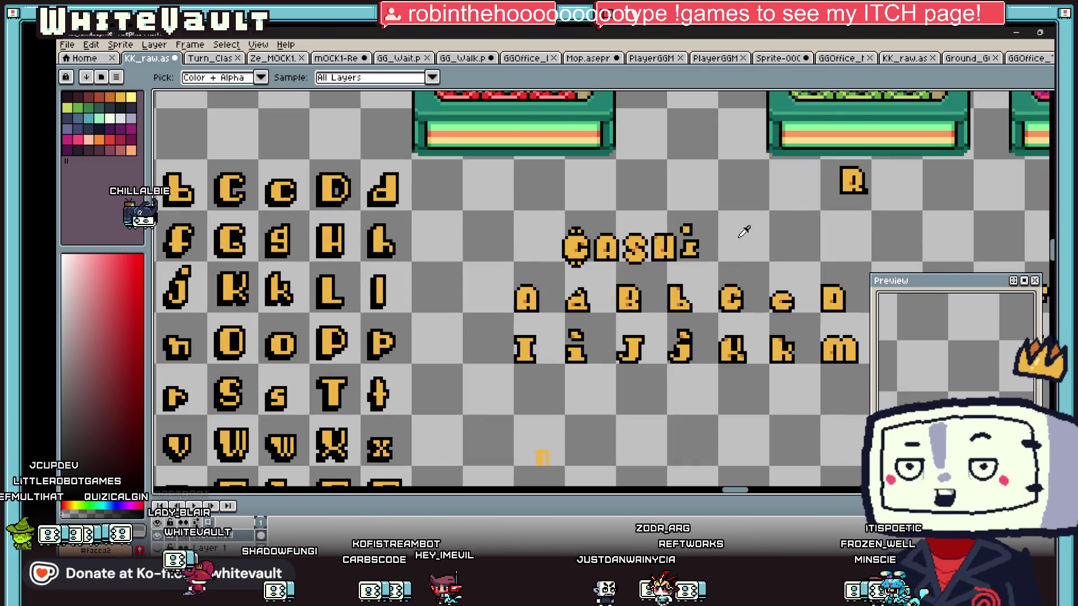
scroll(745, 231, "down", 1)
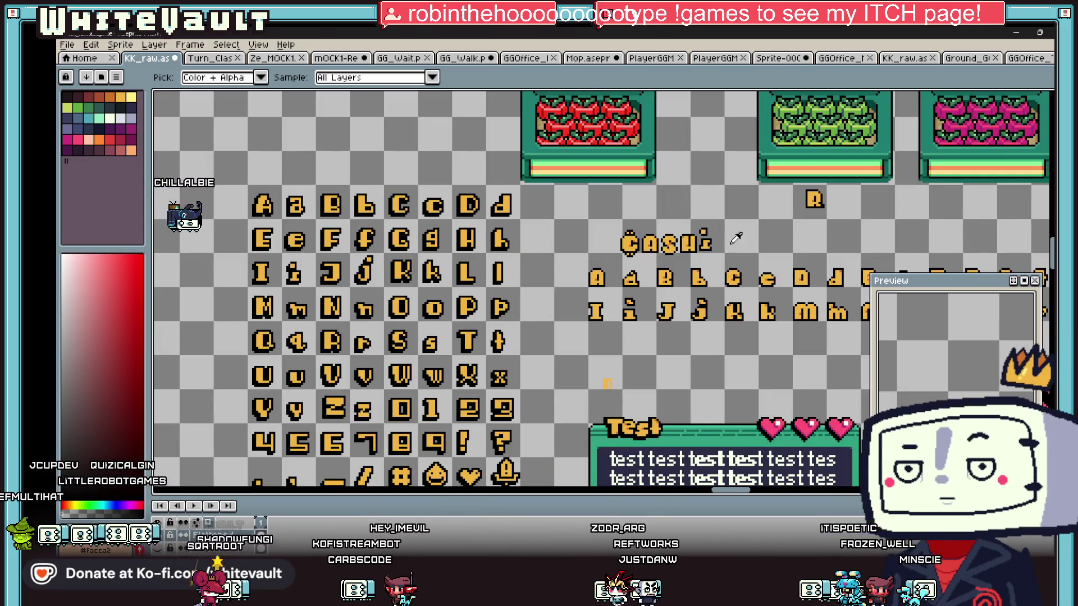
Move the e glyph so it follows CASHI
key("w")
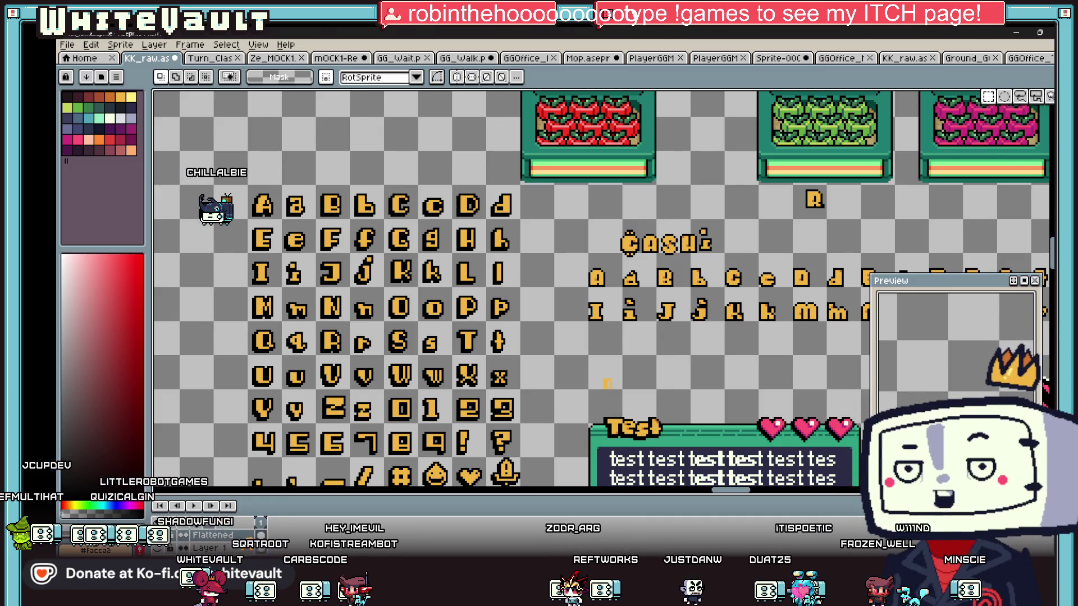
left_click_drag(737, 492, 750, 495)
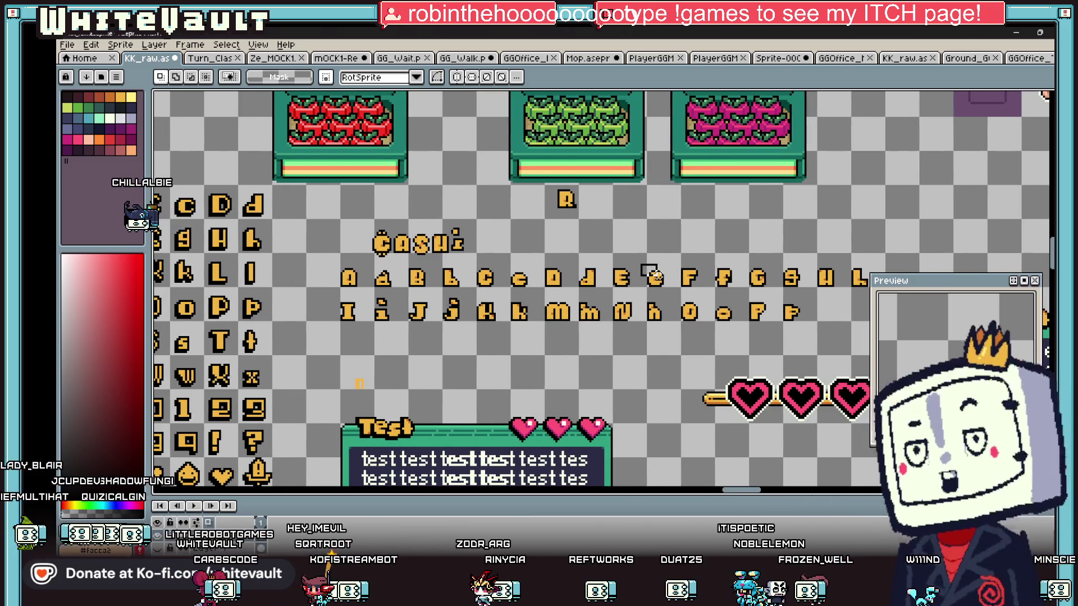
left_click(661, 286)
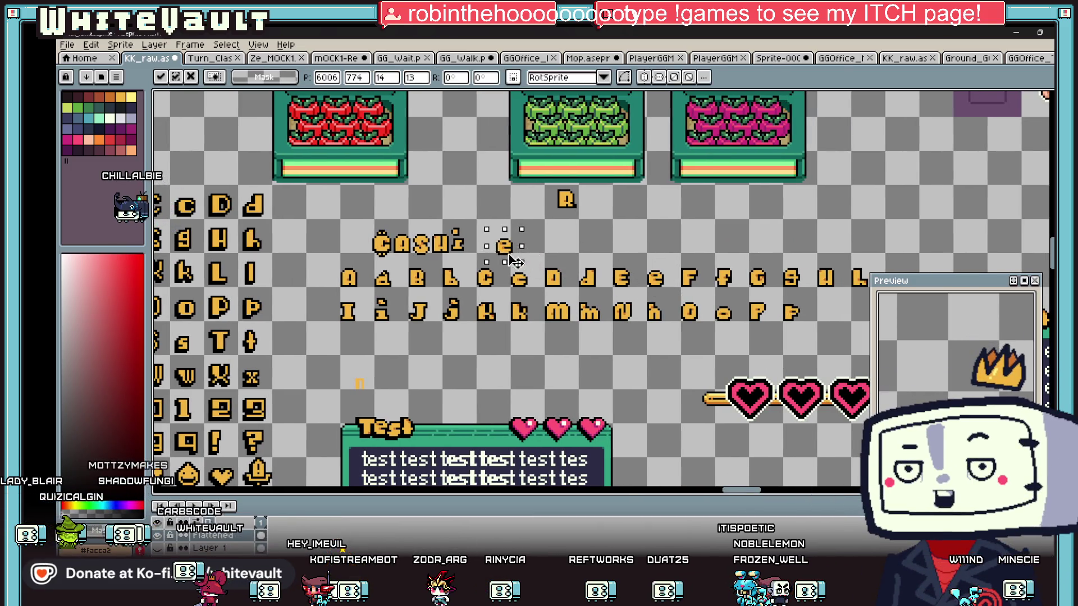
left_click_drag(520, 262, 490, 259)
left_click(499, 247)
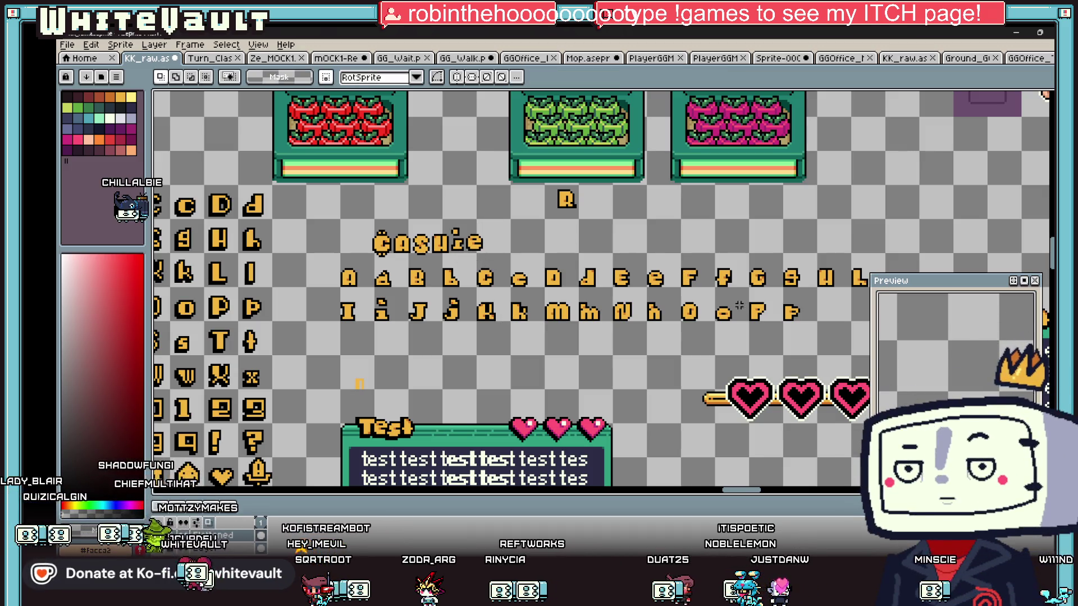
Copy the P after the e and add gold pixels to start an R leg
mouse_move(744, 299)
left_mouse_down()
mouse_move(776, 336)
mouse_move(508, 250)
mouse_move(505, 259)
left_mouse_up()
scroll(505, 259, "up", 2)
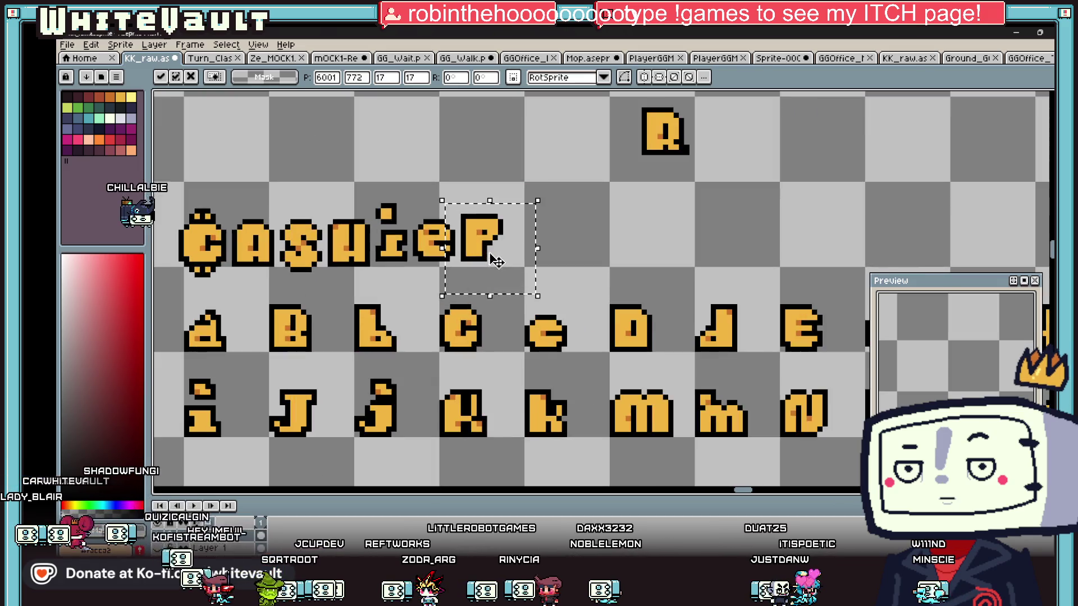
key("Return")
scroll(488, 235, "up", 2)
key("i")
left_click(484, 232, "alt")
scroll(488, 249, "up", 1)
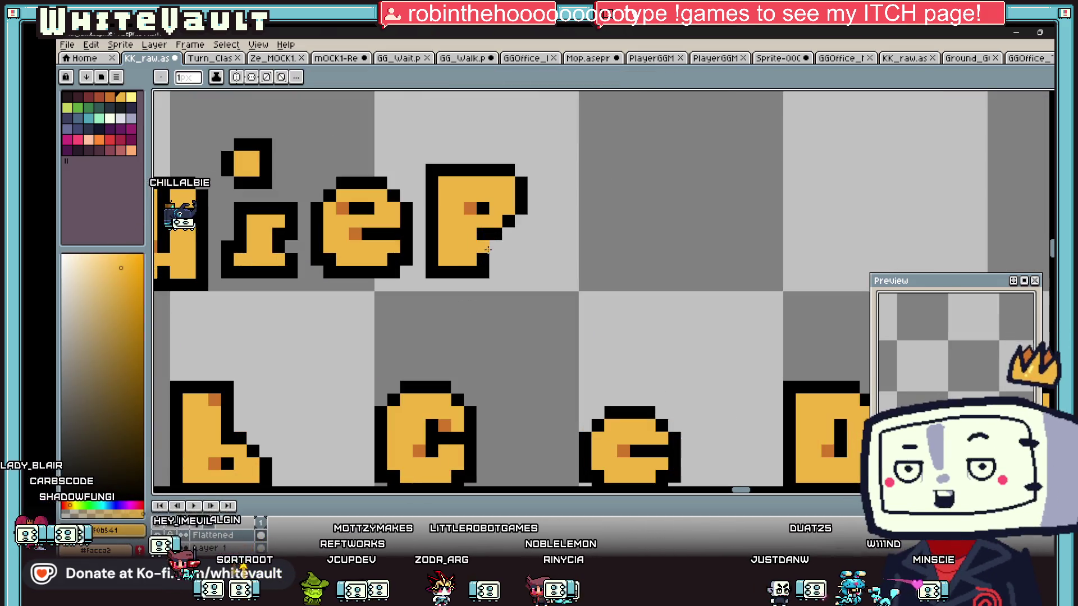
left_click_drag(497, 248, 496, 259)
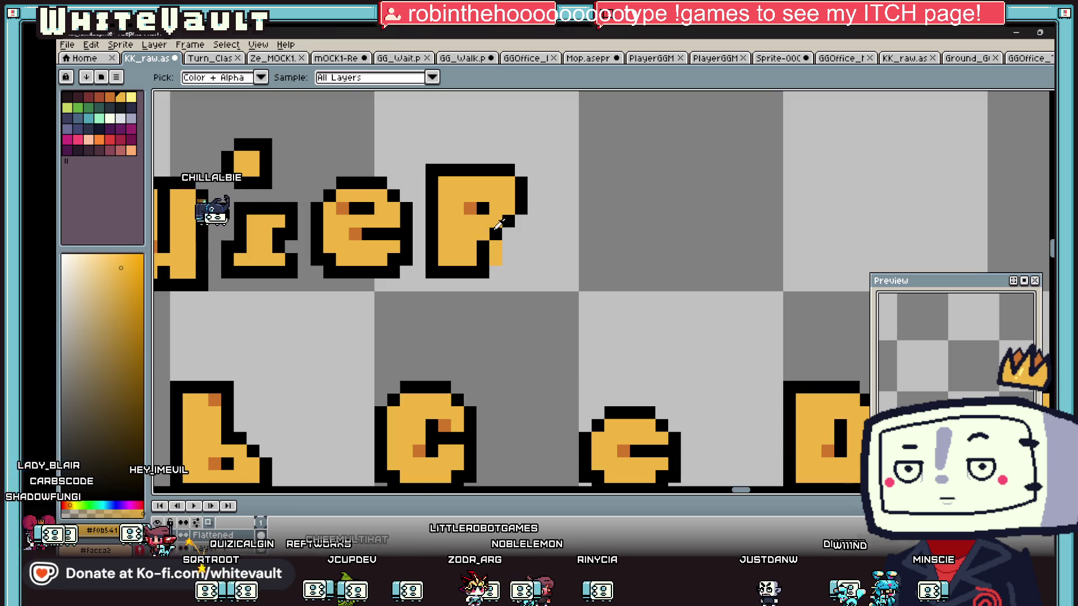
Paint outline and gold pixels on the R's leg and lower-right edge
left_click(514, 251, "alt")
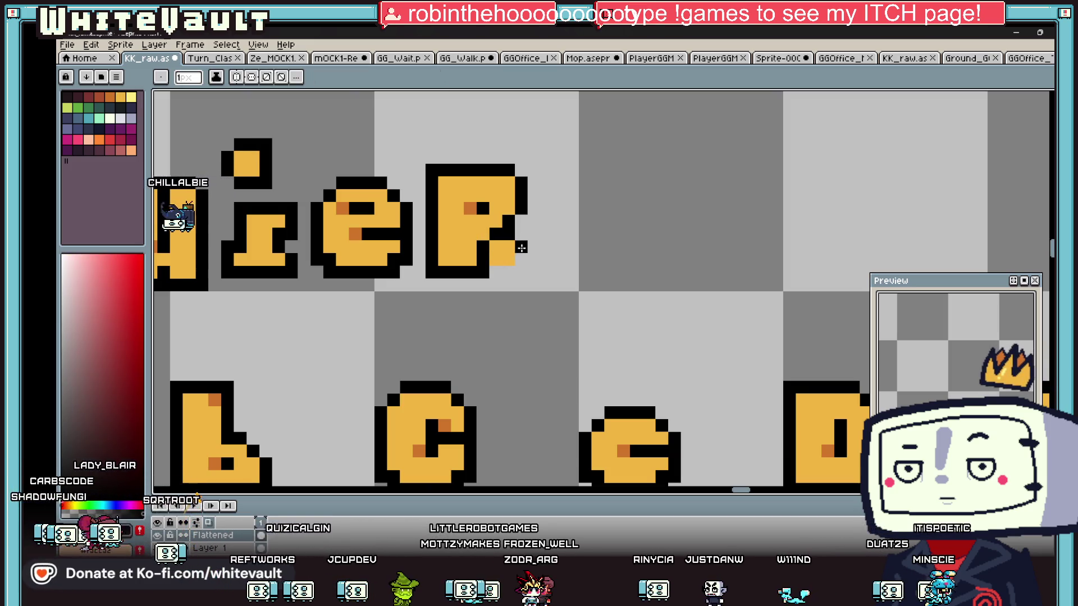
left_click(497, 255, "alt")
left_click(488, 238, "alt")
left_click(496, 253)
left_click(508, 252, "alt")
left_click(521, 253)
left_click(516, 220, "alt")
Sample the gold, dark outline and orange shading colours from the letters
left_click(506, 211, "alt")
left_click(492, 208, "alt")
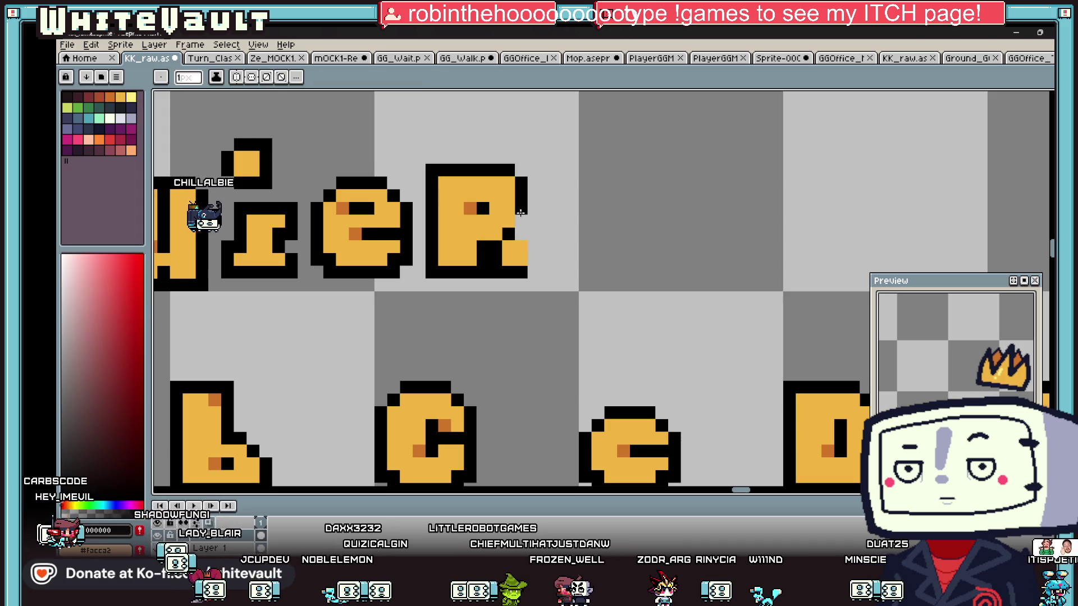
scroll(492, 208, "down", 5)
scroll(561, 245, "up", 5)
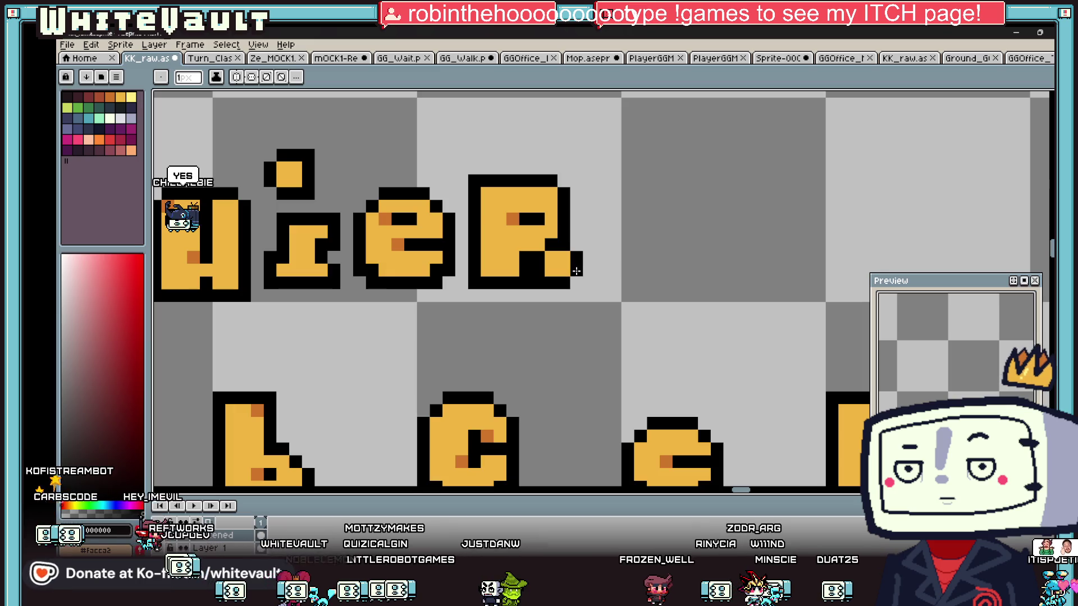
left_click(538, 257, "alt")
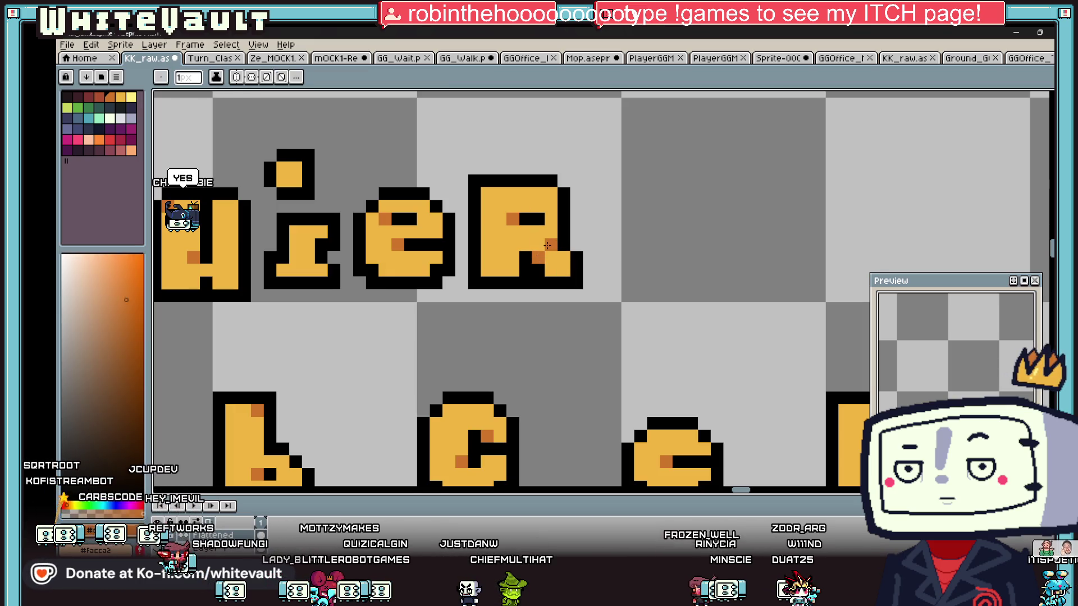
scroll(619, 275, "down", 5)
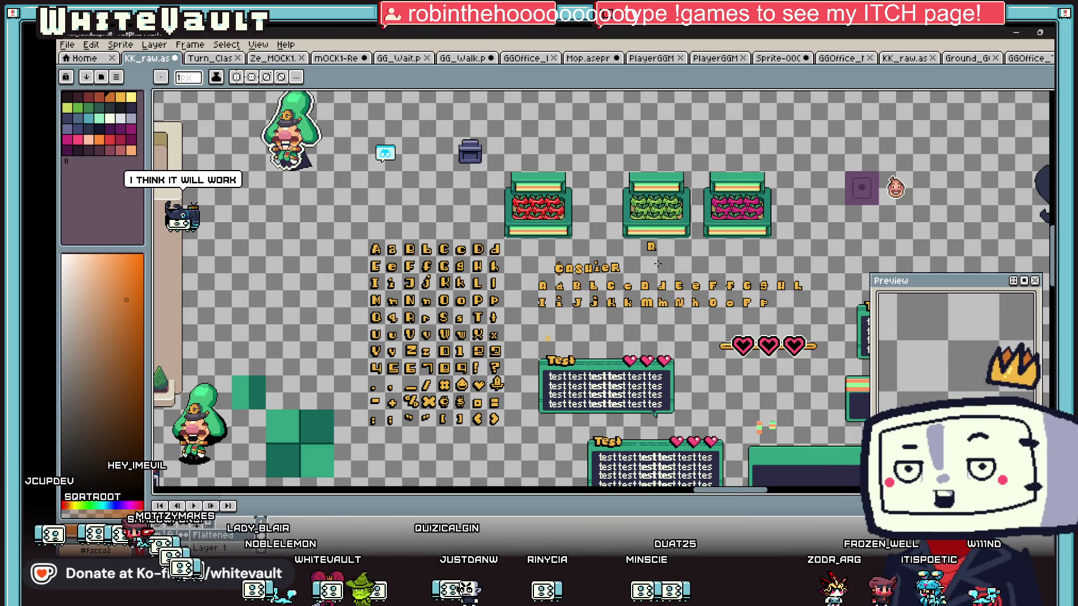
scroll(636, 275, "up", 1)
scroll(662, 274, "down", 1)
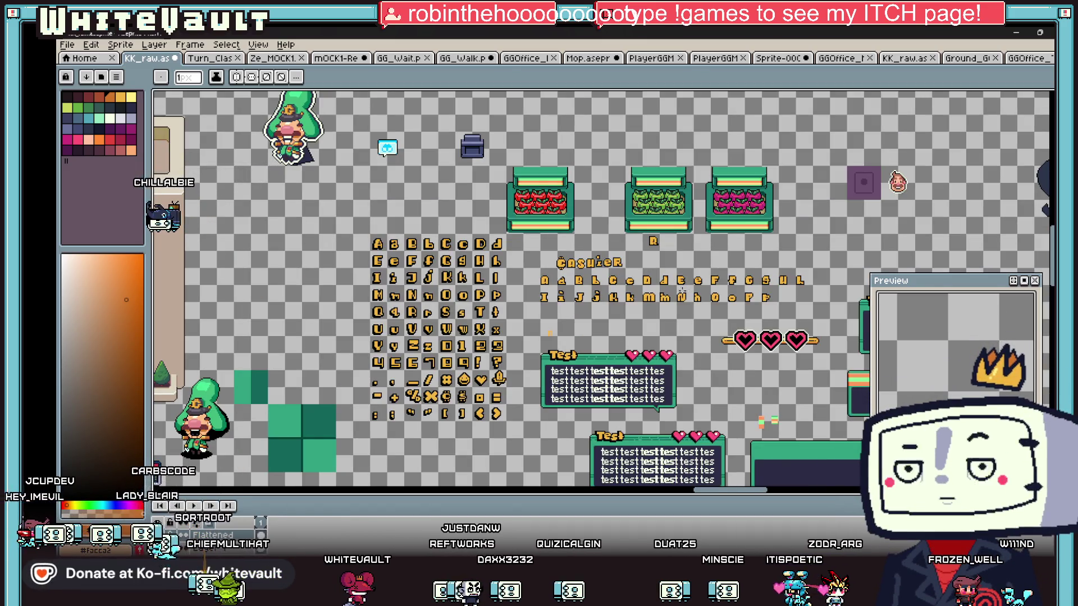
scroll(687, 289, "up", 5)
Select the e and R, then select the whole CASHIER word
key("m")
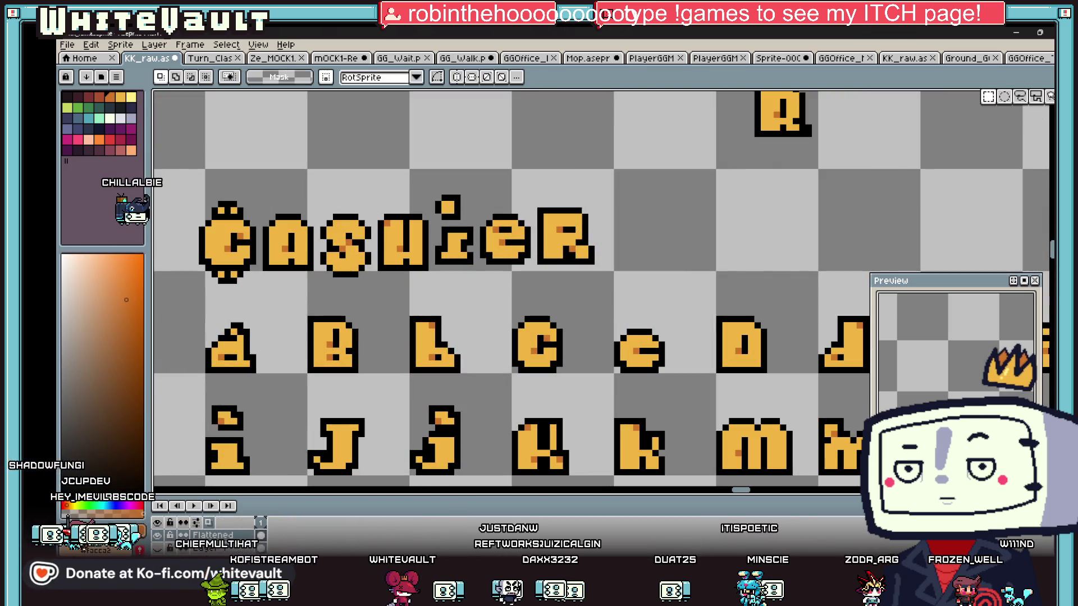
mouse_move(728, 164)
left_mouse_down()
mouse_move(469, 255)
mouse_move(502, 275)
mouse_move(475, 287)
left_mouse_up()
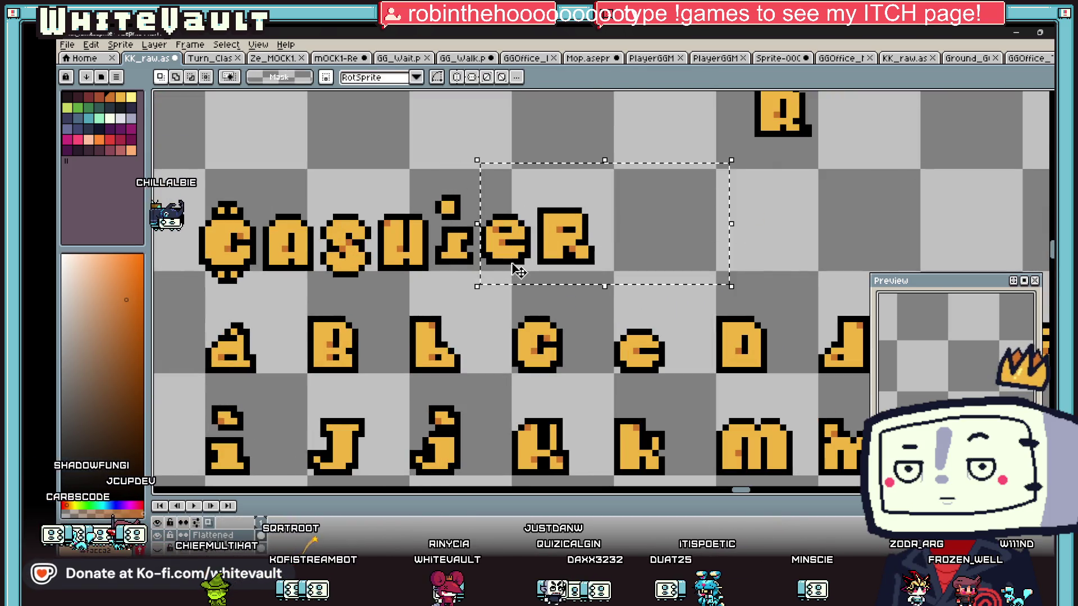
left_click(718, 221)
scroll(583, 258, "down", 3)
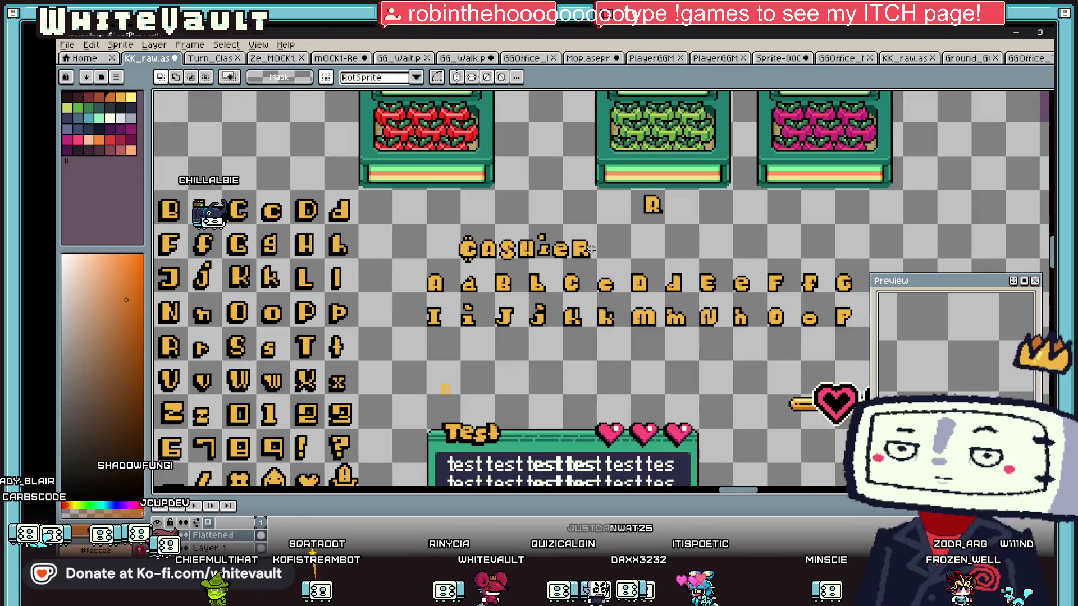
scroll(593, 248, "up", 1)
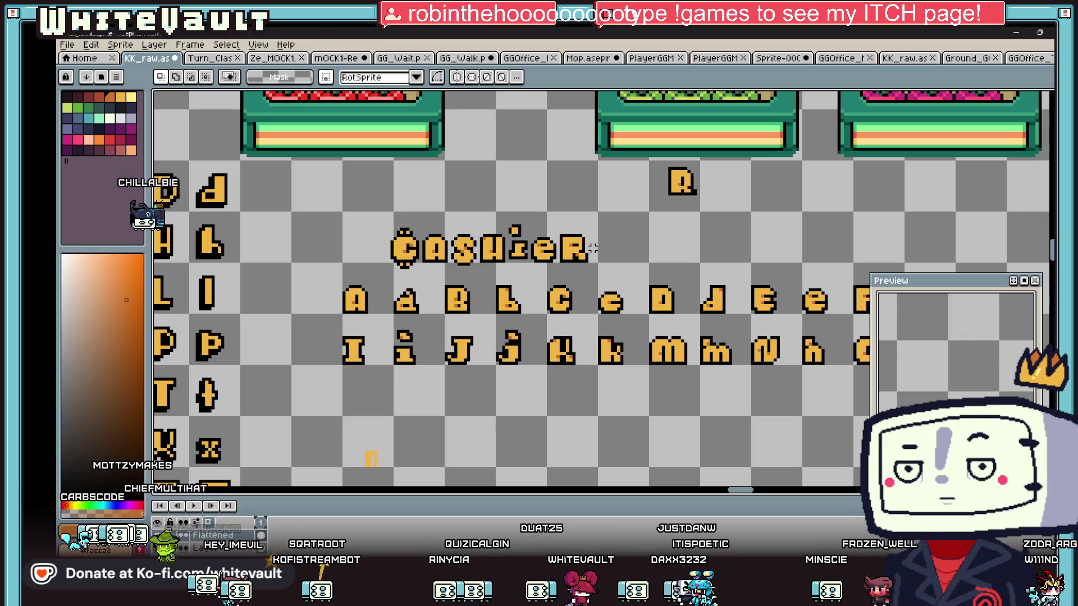
key("i")
scroll(584, 247, "up", 1)
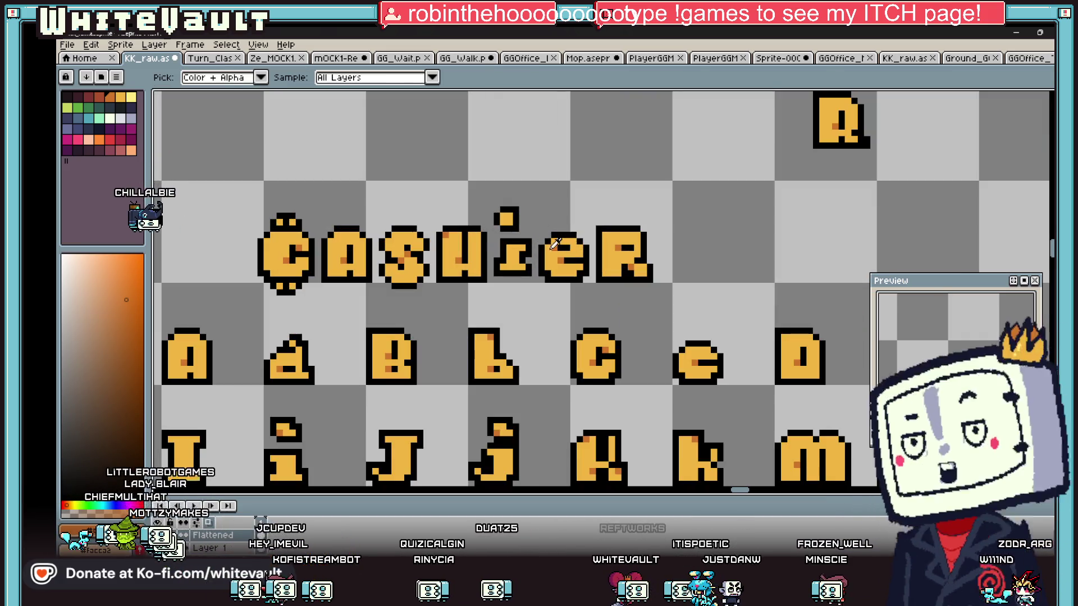
key("b")
scroll(584, 241, "down", 4)
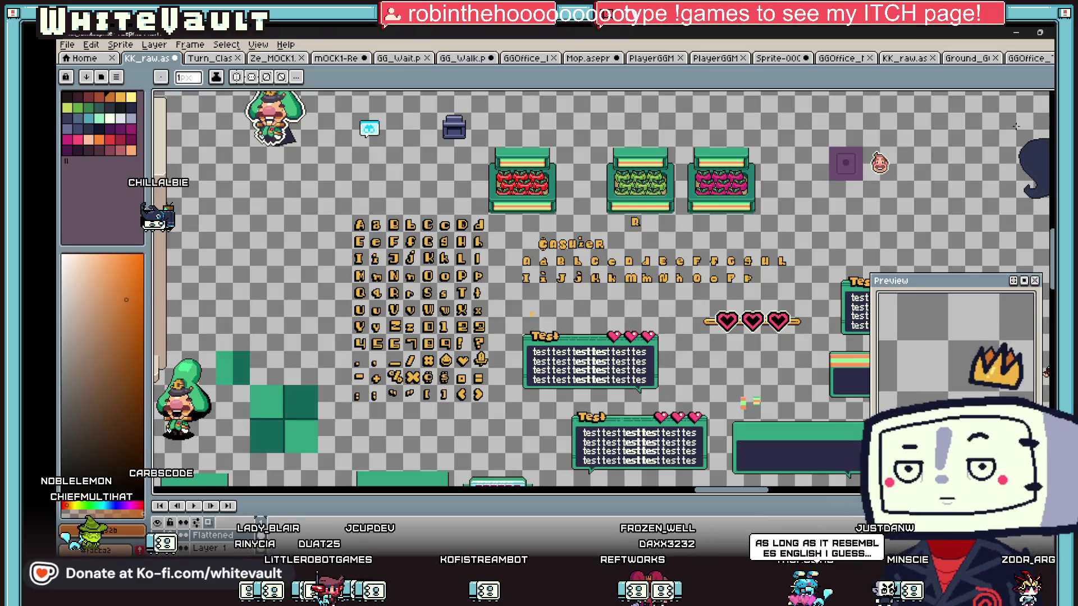
key("m")
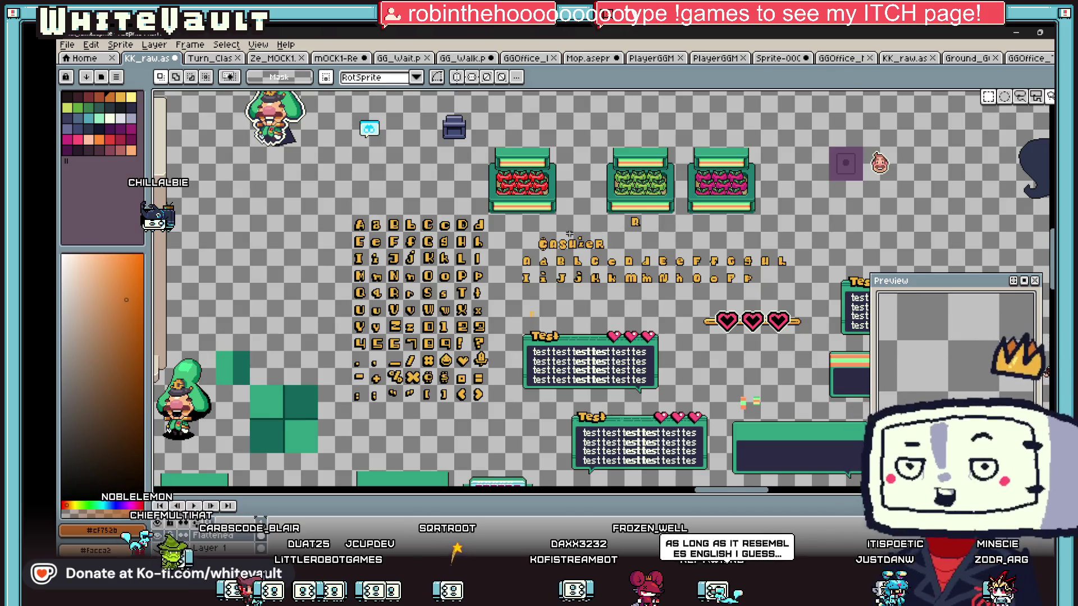
scroll(563, 236, "up", 3)
mouse_move(465, 242)
left_mouse_down()
mouse_move(661, 271)
mouse_move(705, 292)
left_mouse_up()
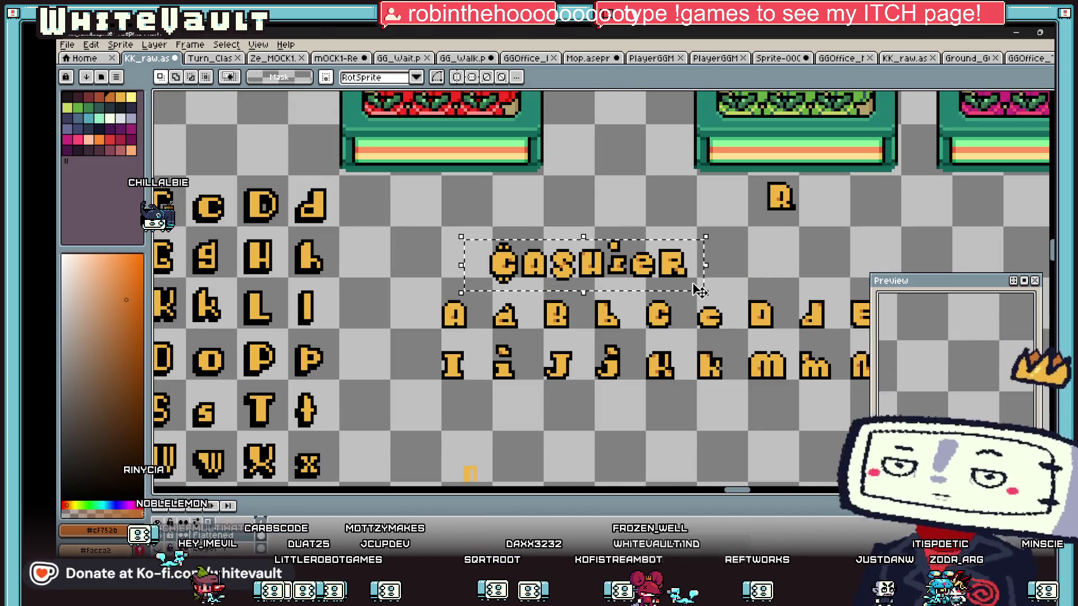
Paste the CASHIER lettering onto a new layer in the booth sprite, placed on the awning
scroll(733, 231, "down", 5)
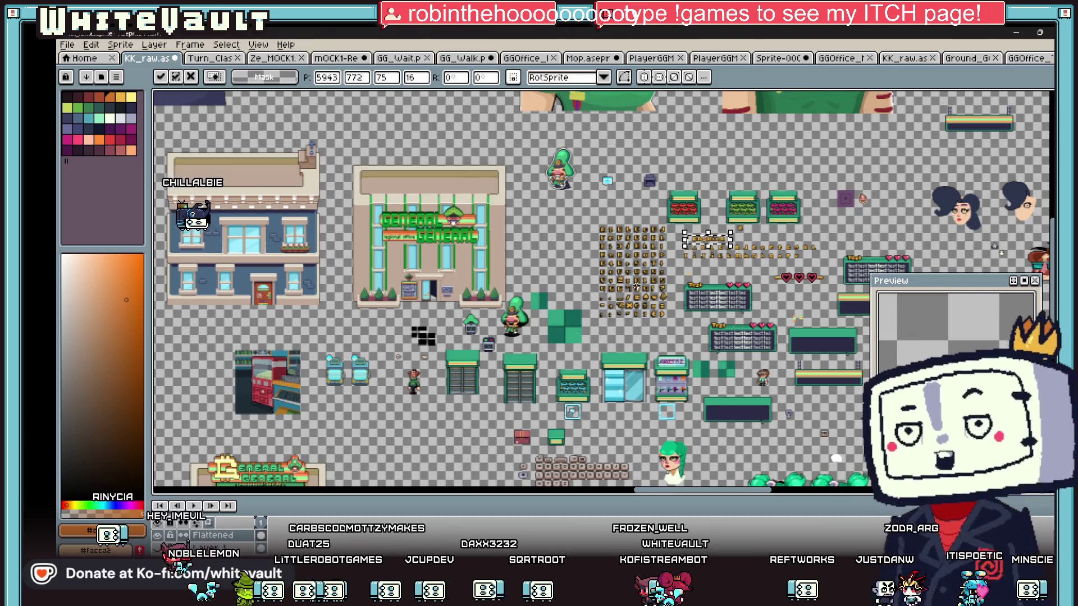
scroll(612, 274, "up", 2)
scroll(398, 201, "down", 2)
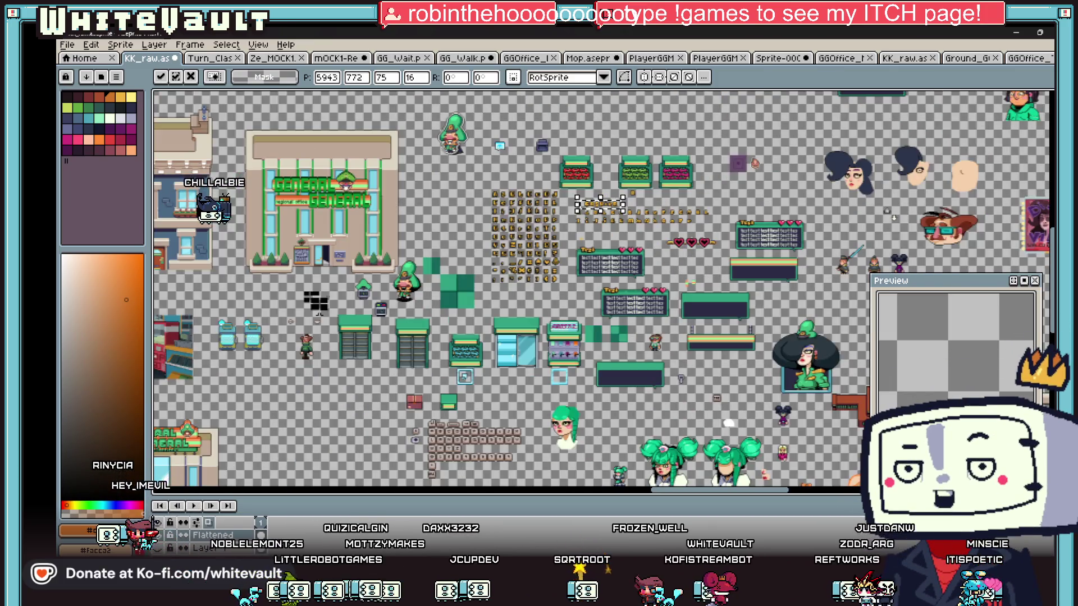
scroll(544, 391, "up", 2)
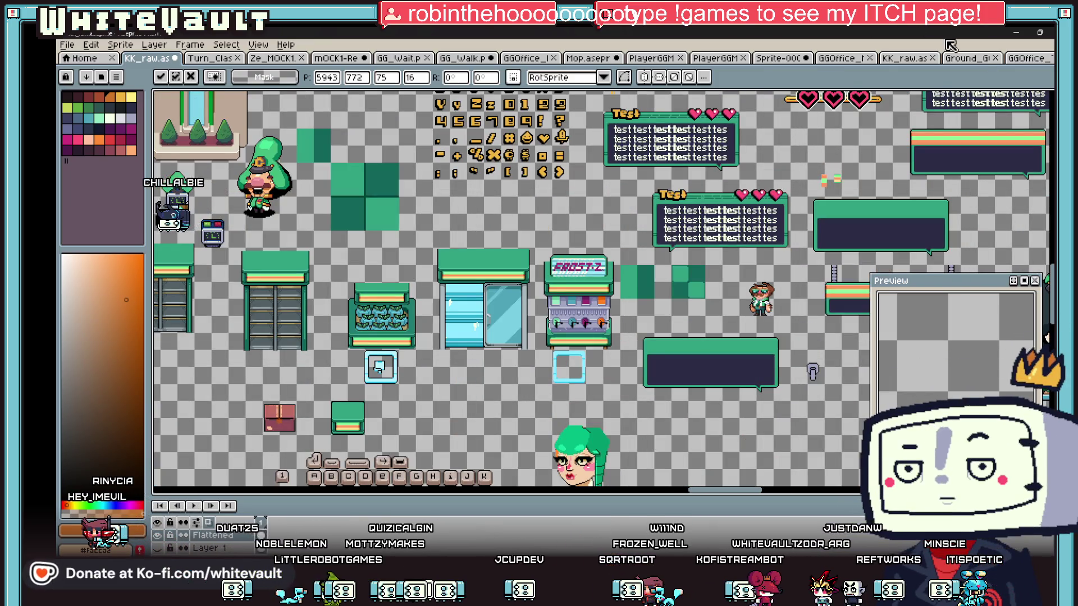
left_click(1032, 59)
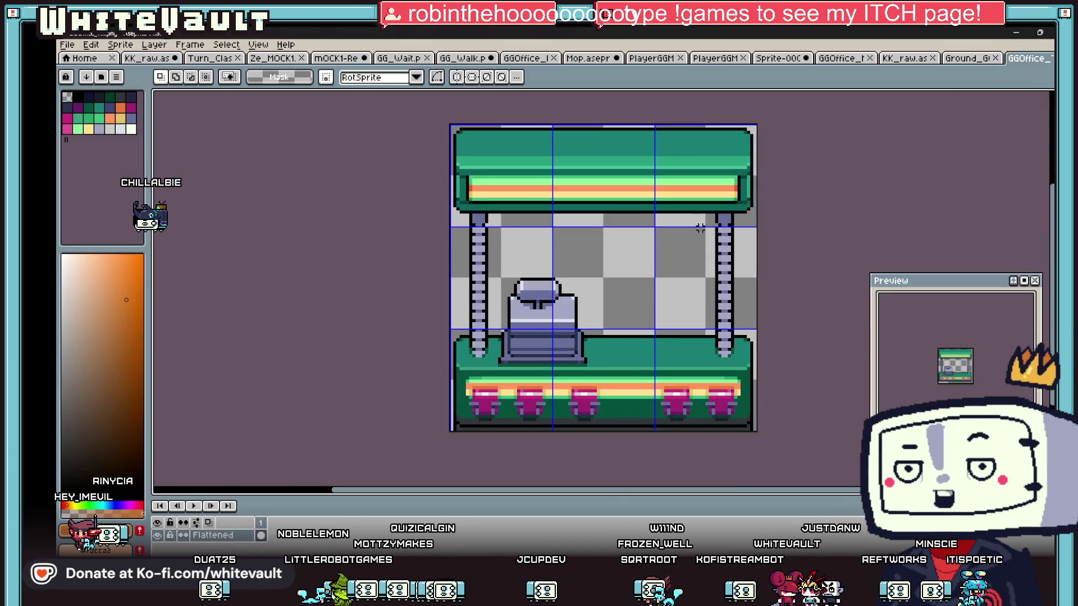
right_click(235, 538)
mouse_move(278, 492)
left_click(370, 491)
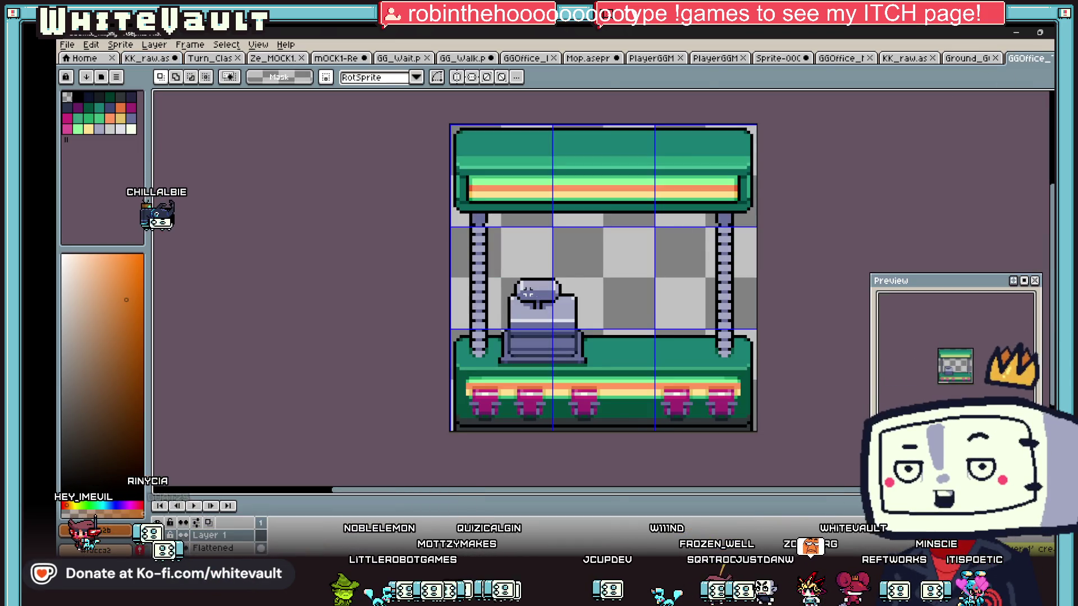
key("ctrl+v")
left_click_drag(607, 275, 617, 207)
scroll(617, 207, "up", 2)
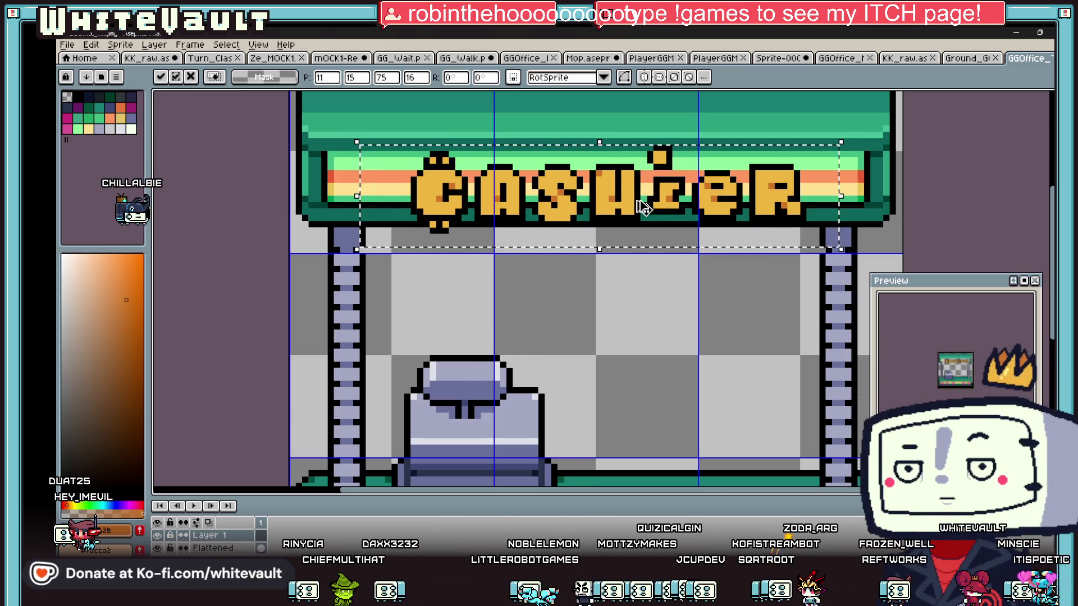
scroll(448, 221, "up", 2)
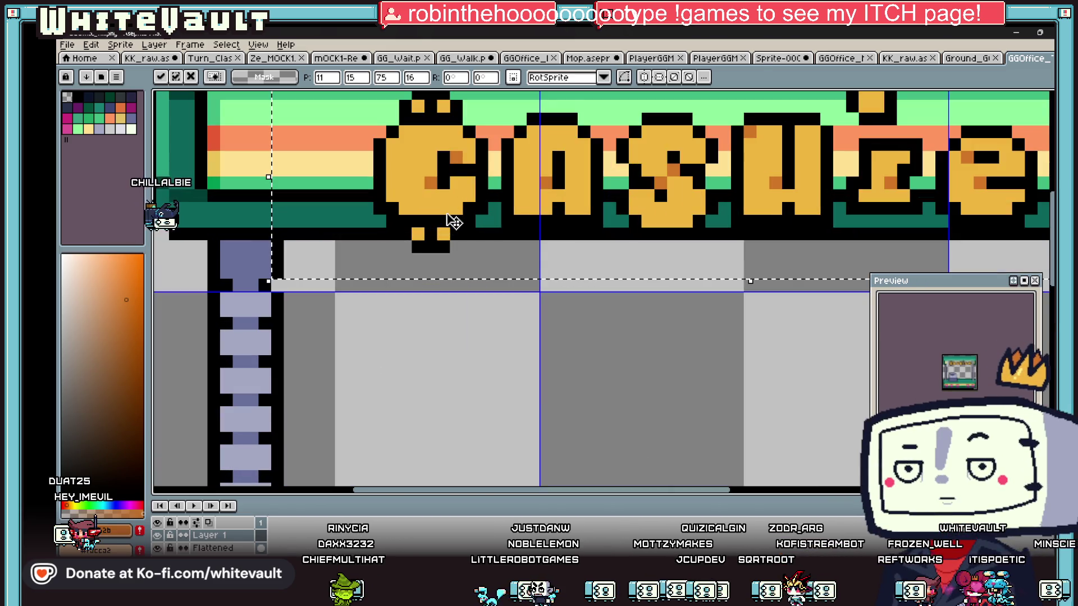
Trial-fill the letters dark orange with Contiguous off, then undo the fill
left_click(455, 154, "alt")
key("g")
left_click(455, 154)
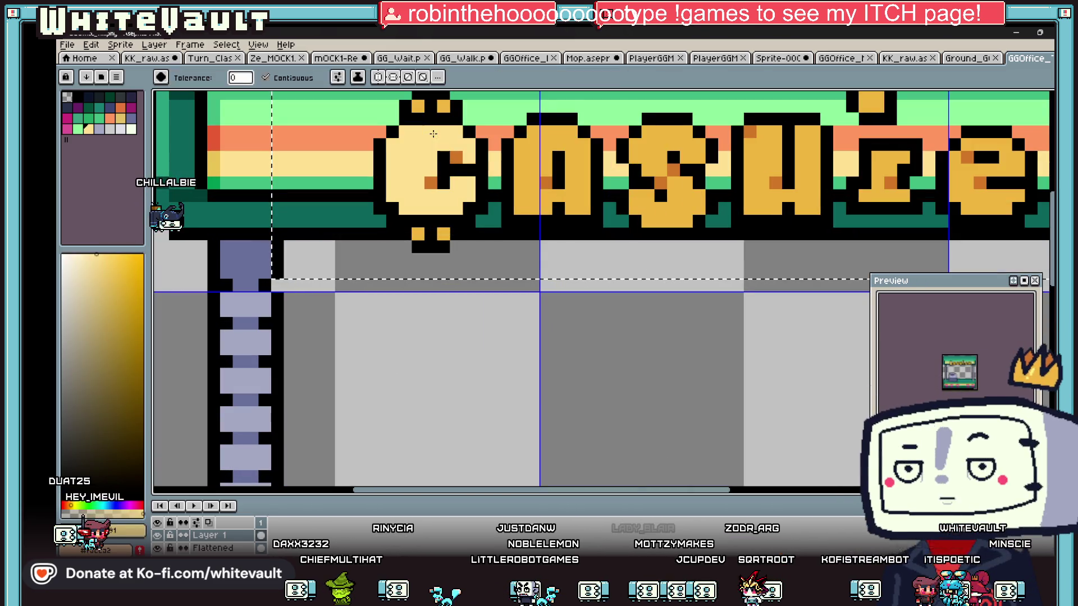
scroll(450, 151, "down", 2)
left_click(265, 78)
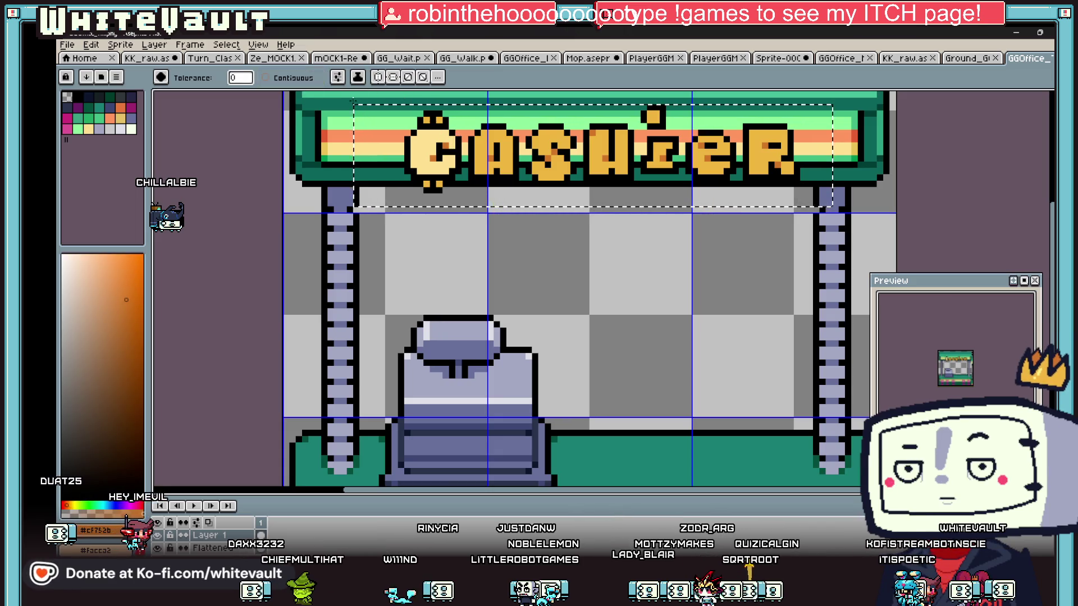
left_click(440, 135)
left_click(440, 135)
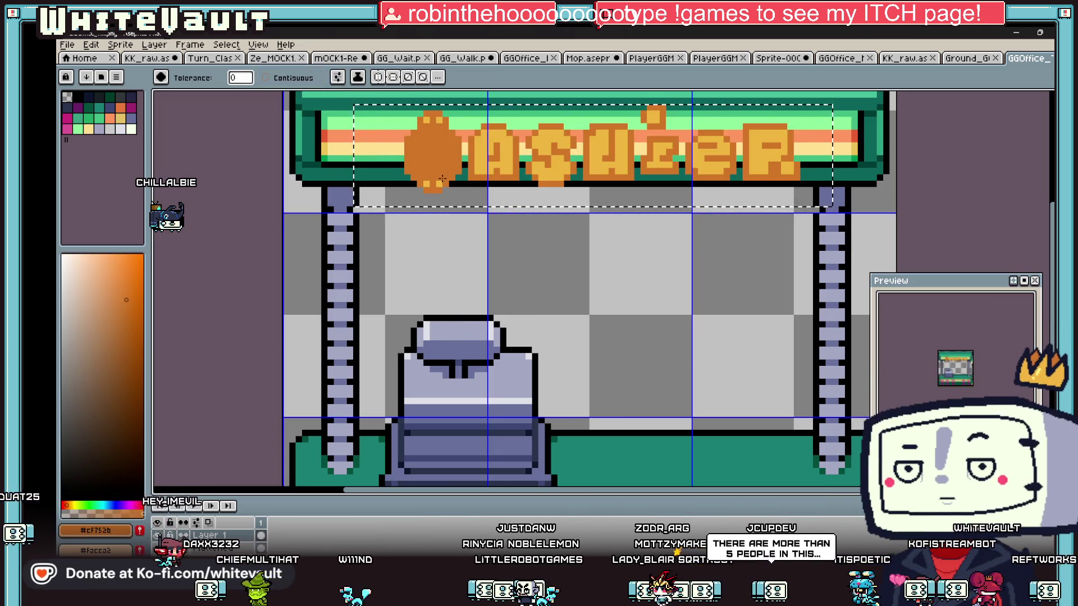
left_click(505, 146)
scroll(510, 146, "down", 1)
scroll(509, 147, "up", 1)
key("ctrl+z")
key("ctrl+z")
key("ctrl+z")
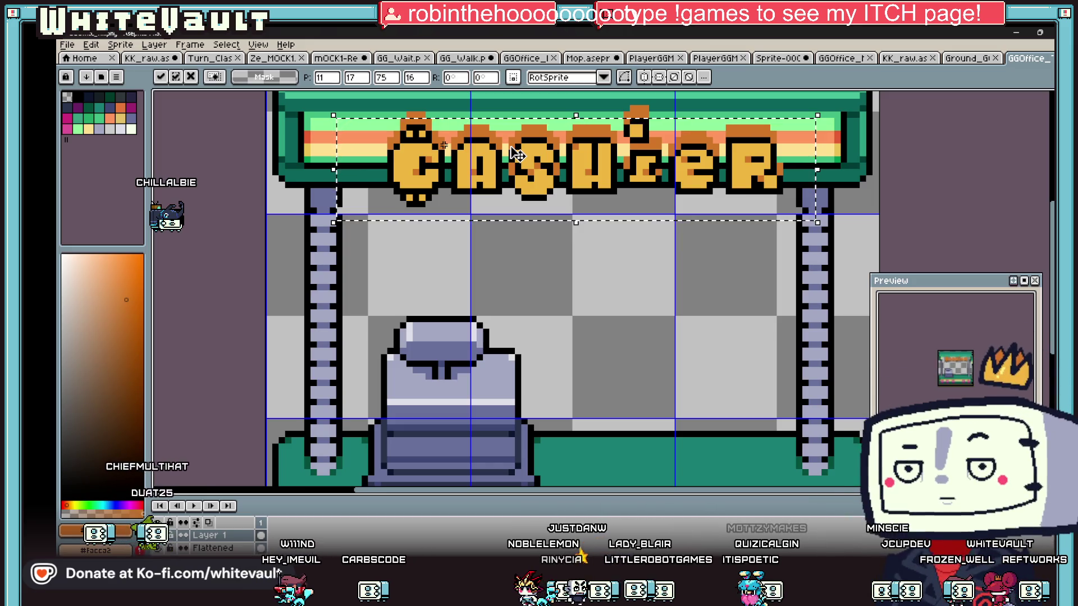
Drop the floating sign, eyedrop black from the letter outlines, and step toward the tile sheet tab
scroll(561, 216, "down", 3)
scroll(623, 199, "up", 3)
key("Return")
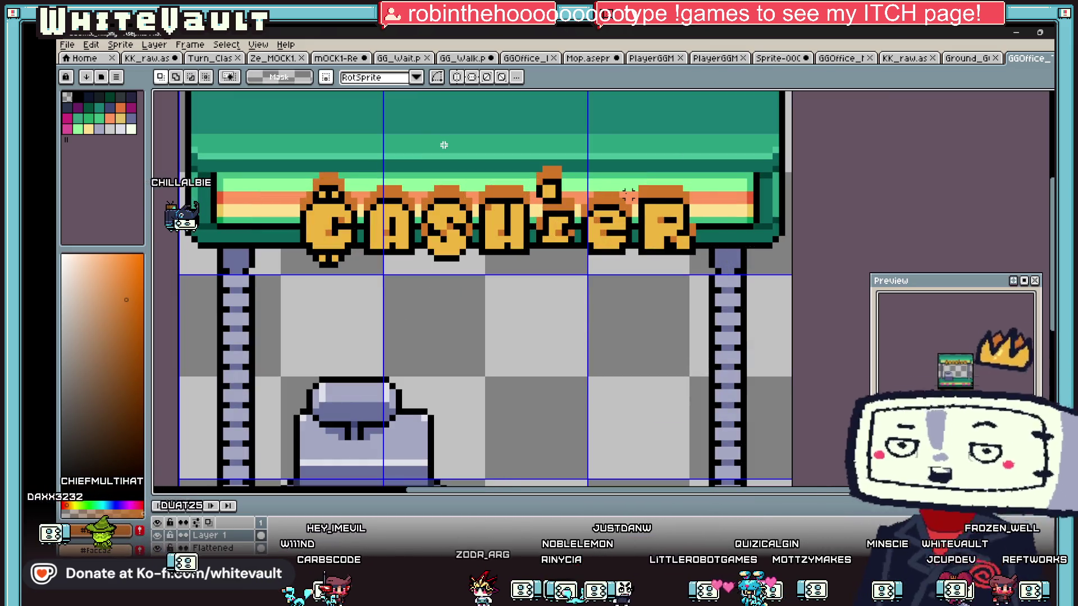
key("i")
scroll(306, 205, "up", 1)
scroll(306, 205, "up", 1)
left_click(435, 183)
key("b")
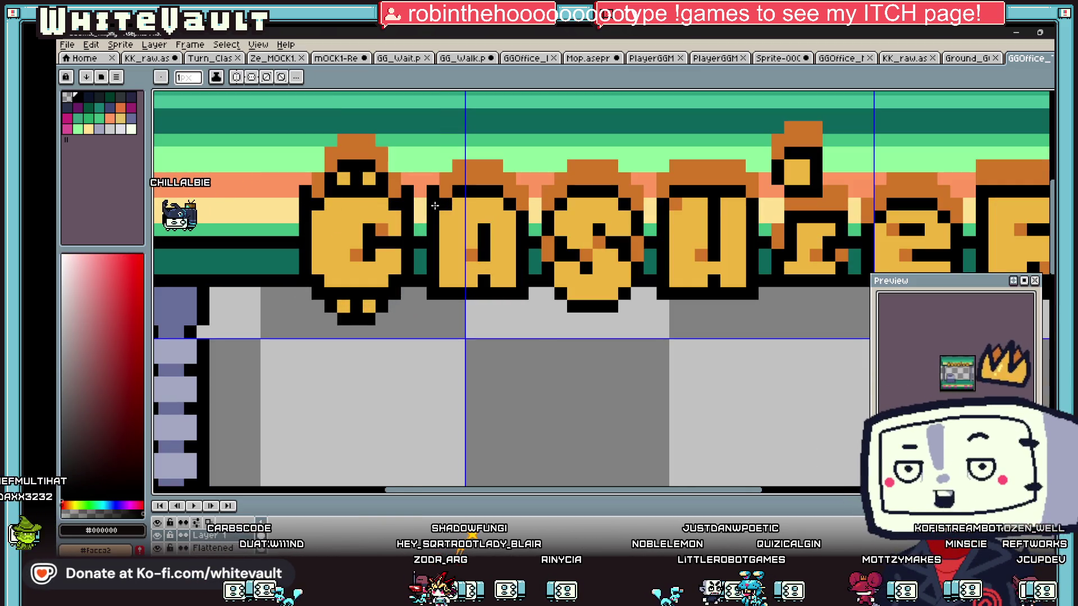
scroll(549, 203, "down", 5)
scroll(607, 288, "up", 1)
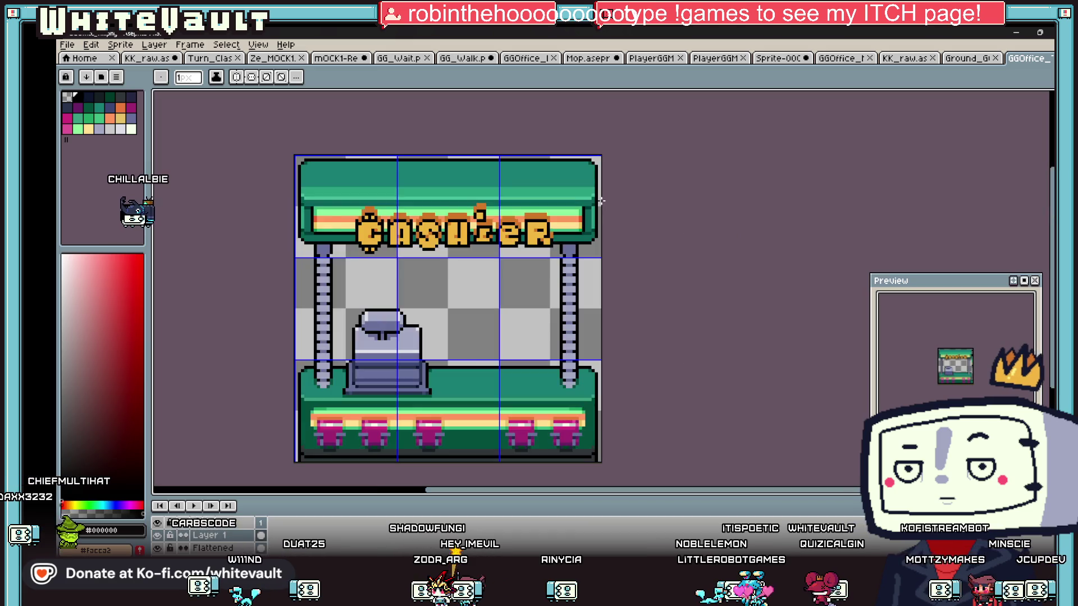
key("v")
key("b")
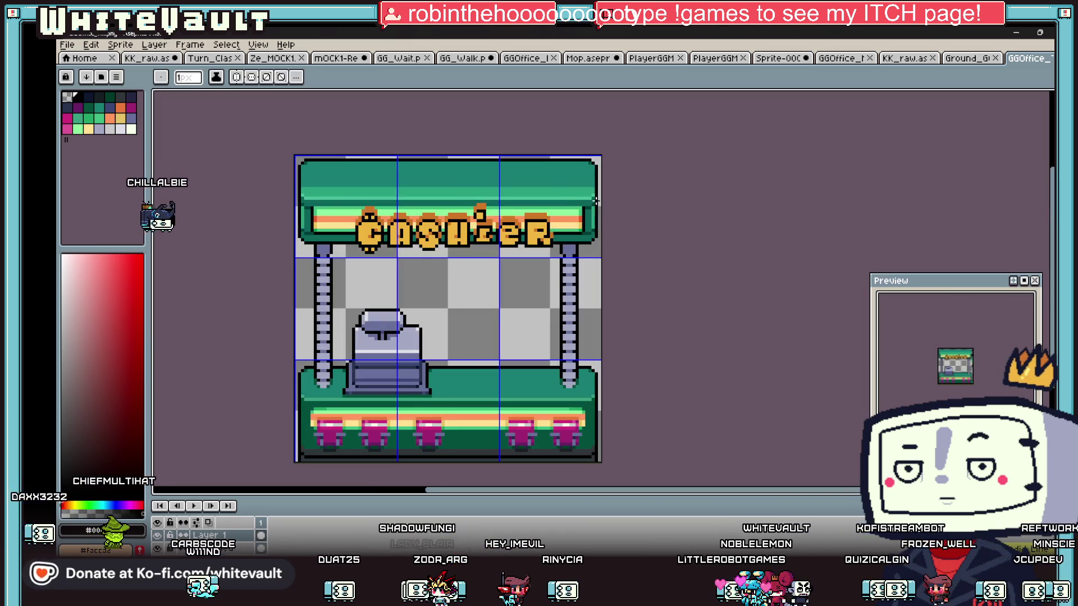
scroll(583, 226, "down", 2)
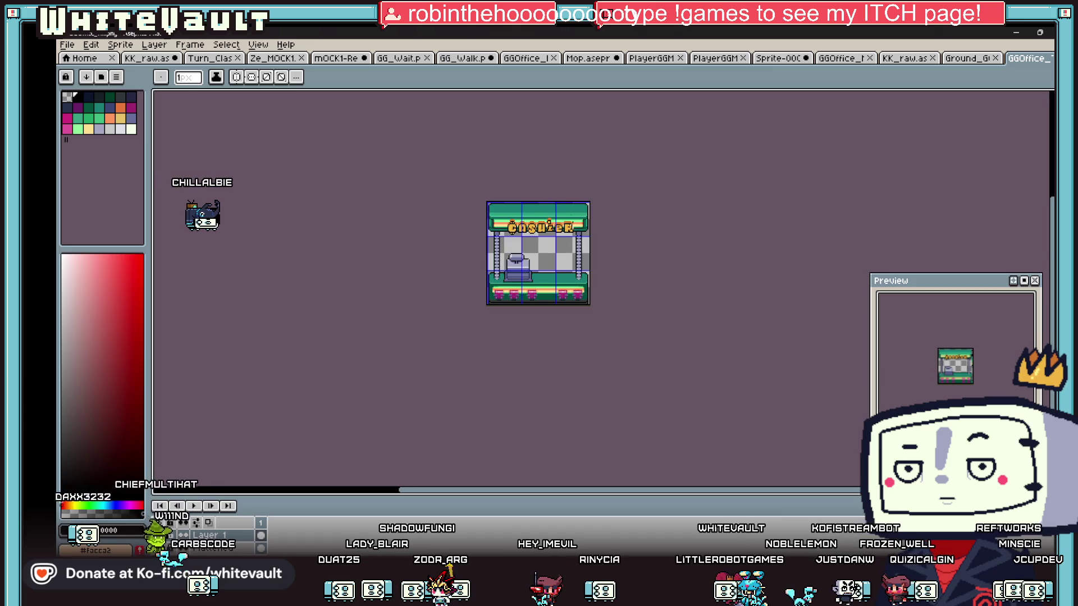
scroll(587, 227, "up", 3)
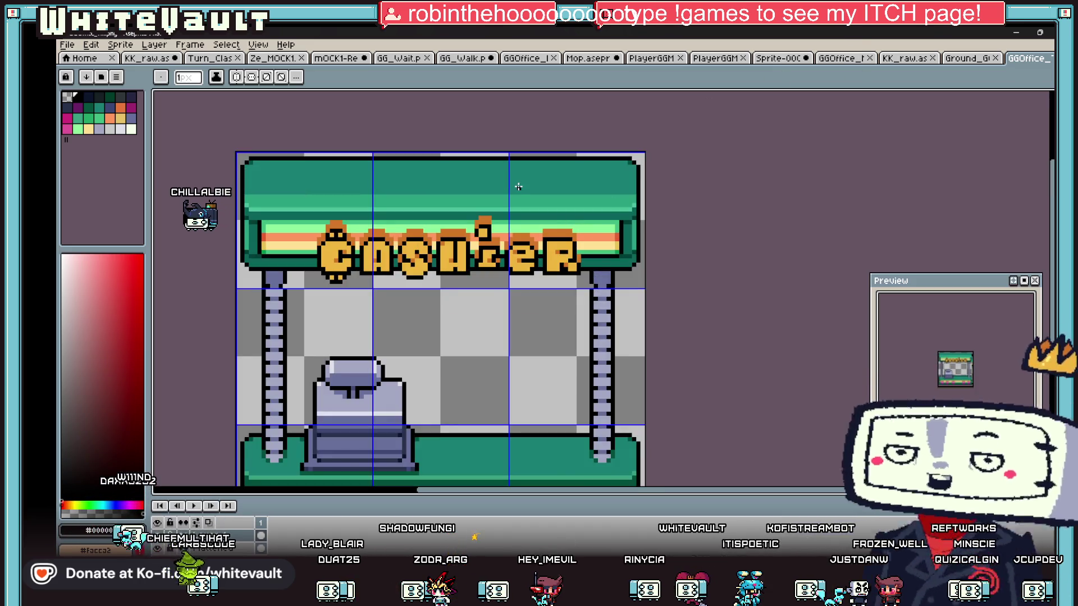
scroll(454, 229, "up", 2)
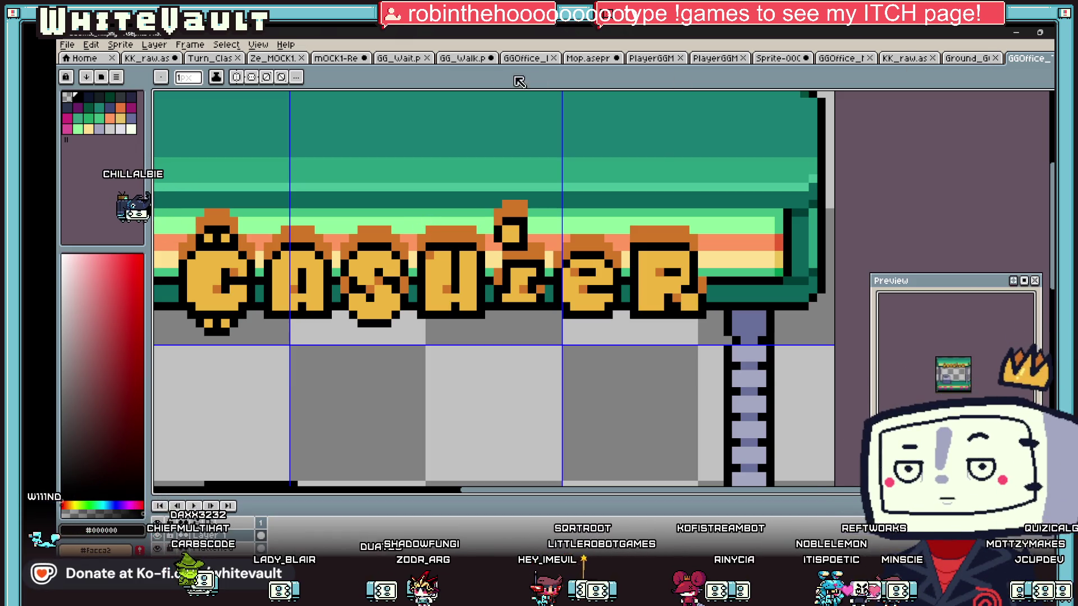
left_click(251, 59)
left_click(210, 58)
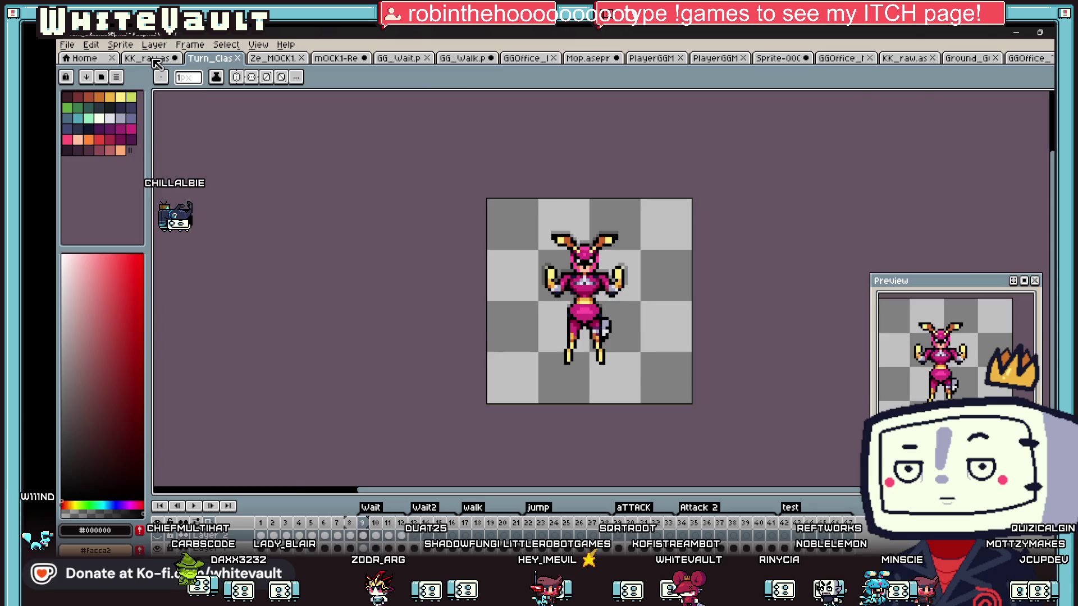
Browse KK_raw's GENERAL sign and POCKETS lettering, then return to the GGOffice booth sprite
left_click(147, 58)
scroll(511, 249, "down", 2)
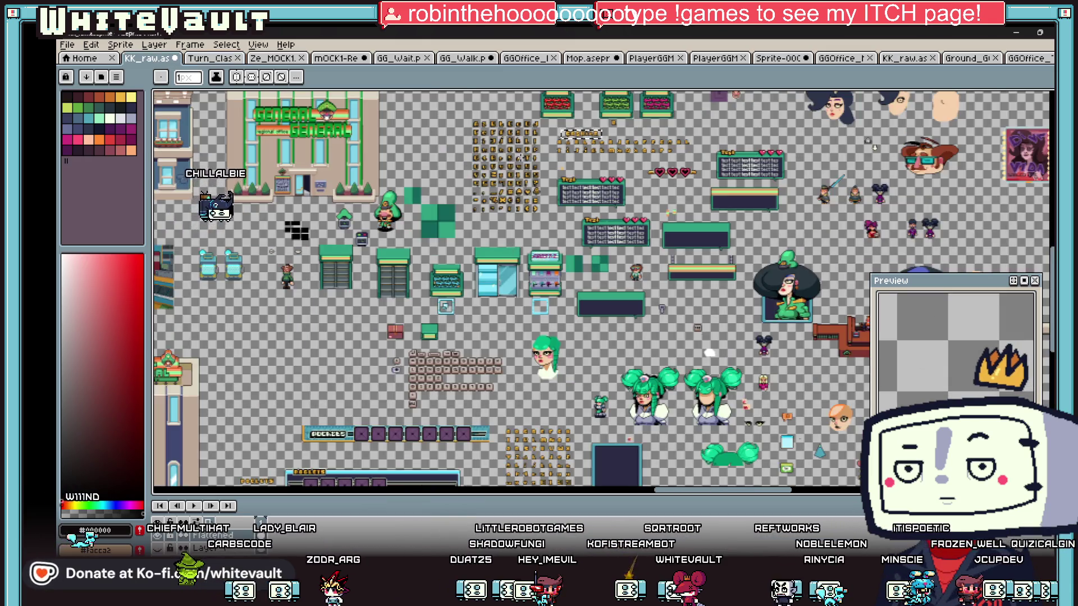
scroll(291, 115, "up", 5)
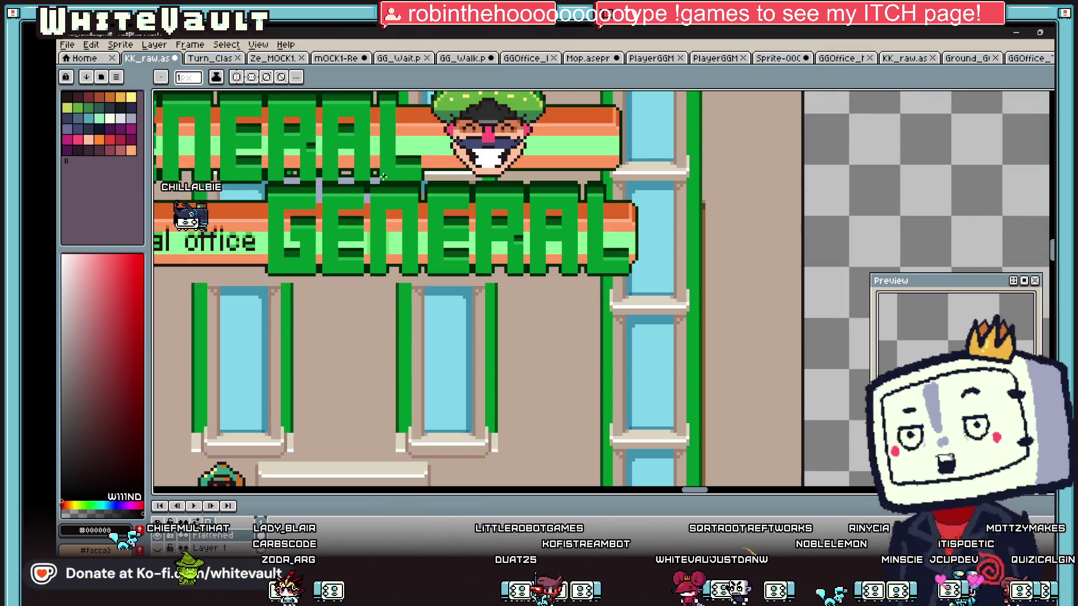
scroll(291, 115, "down", 5)
scroll(601, 312, "up", 5)
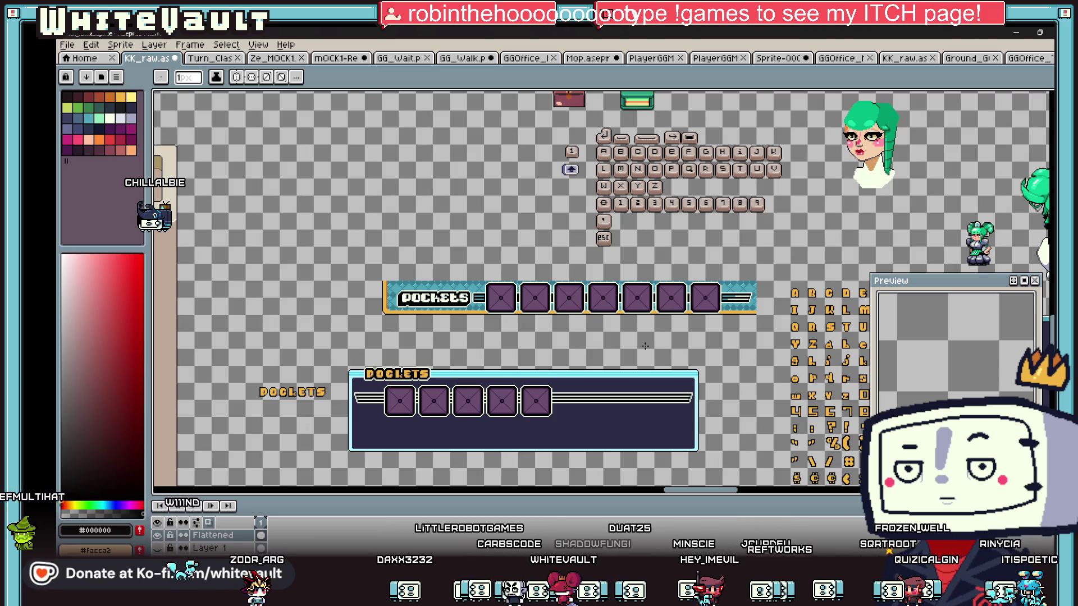
scroll(447, 354, "down", 3)
scroll(804, 371, "up", 3)
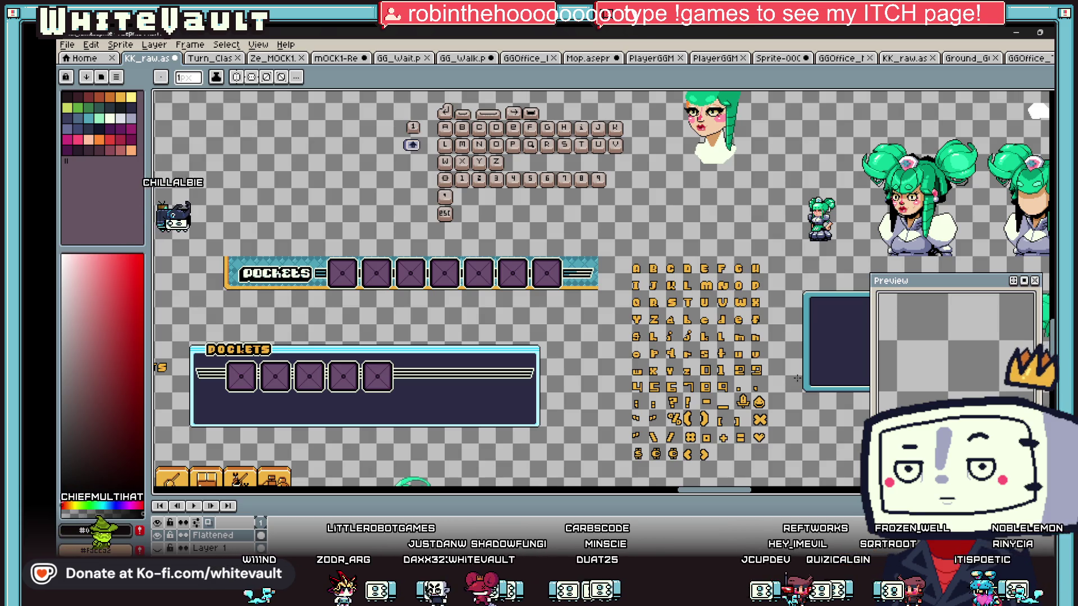
left_click_drag(751, 494, 756, 494)
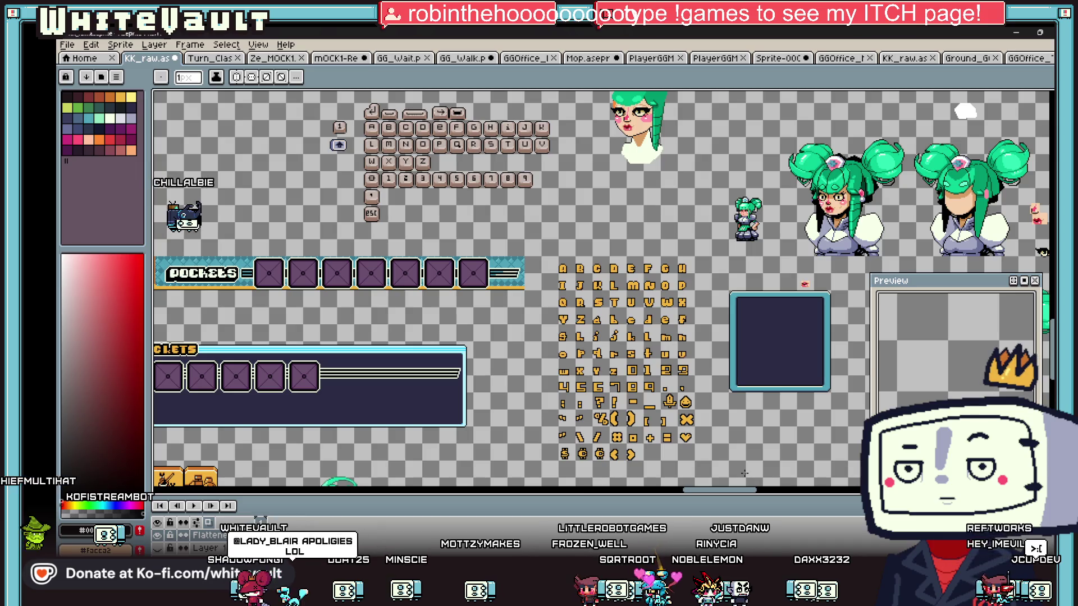
left_click(1027, 58)
scroll(724, 271, "down", 3)
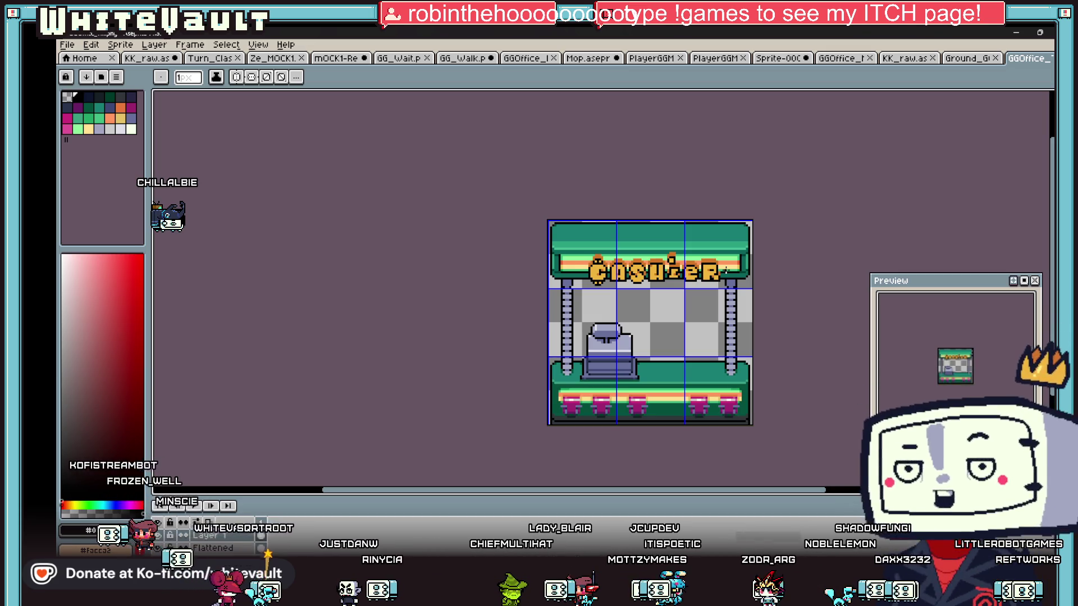
Zoom in and pencil the top-right pixel of the E a lighter yellow
scroll(725, 272, "up", 3)
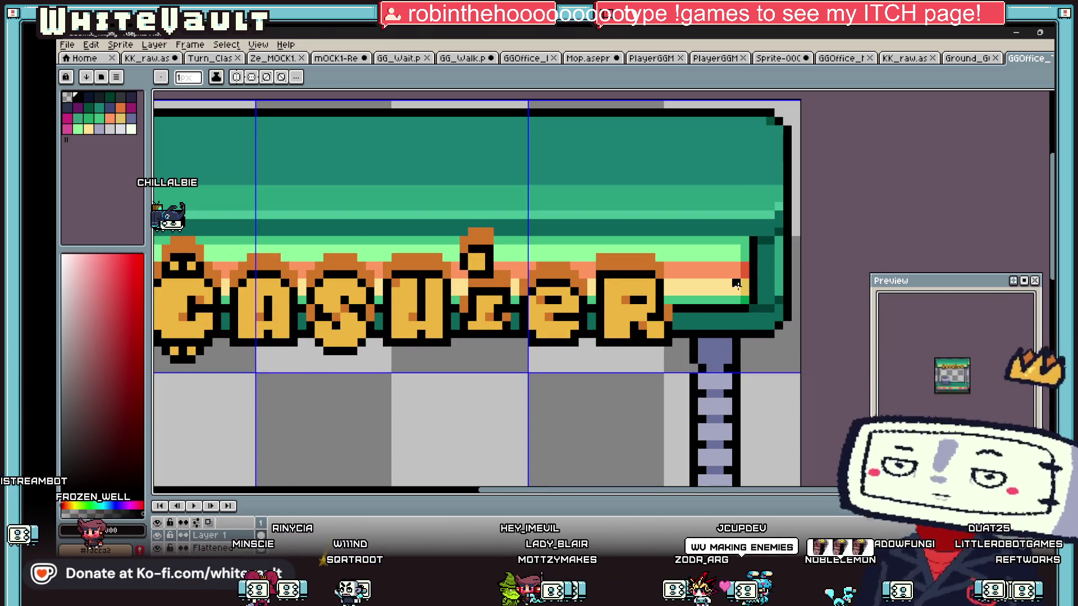
scroll(662, 260, "up", 2)
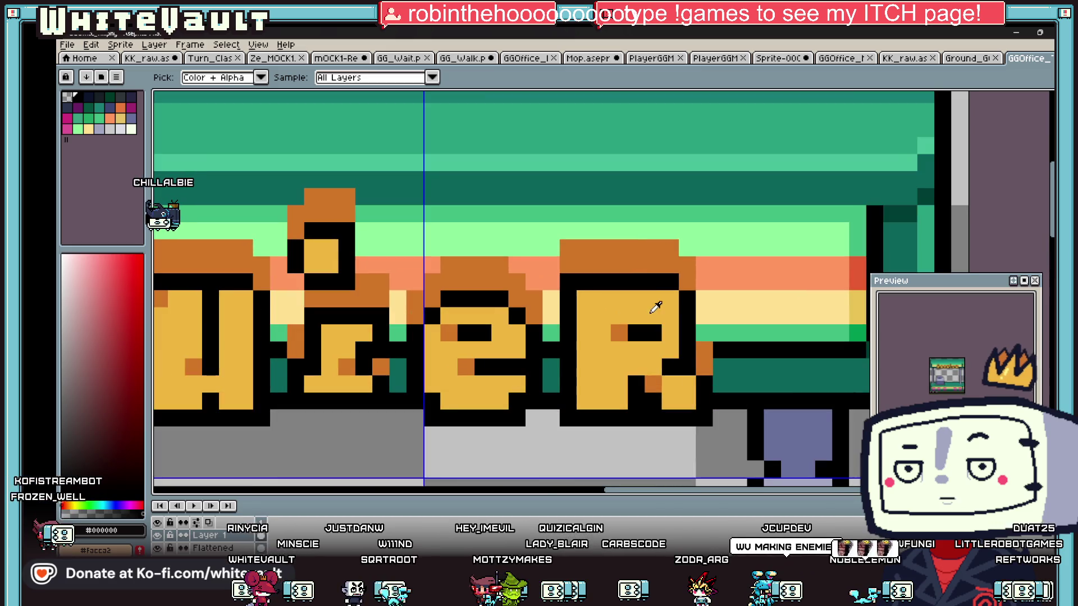
scroll(668, 259, "down", 5)
scroll(655, 288, "up", 2)
scroll(655, 287, "up", 3)
left_click(581, 297)
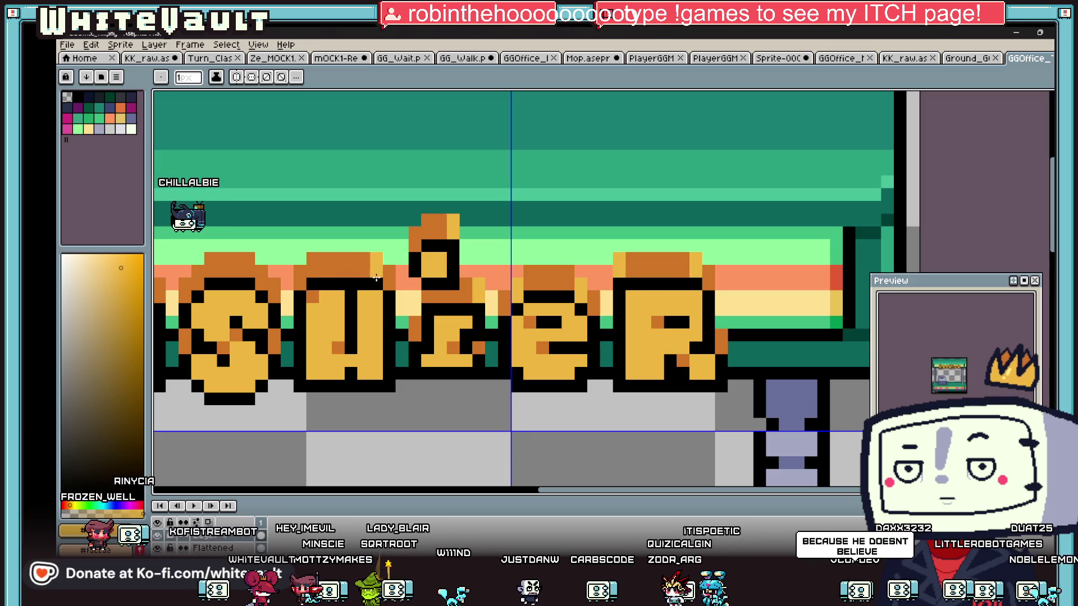
scroll(311, 271, "down", 4)
scroll(444, 286, "up", 3)
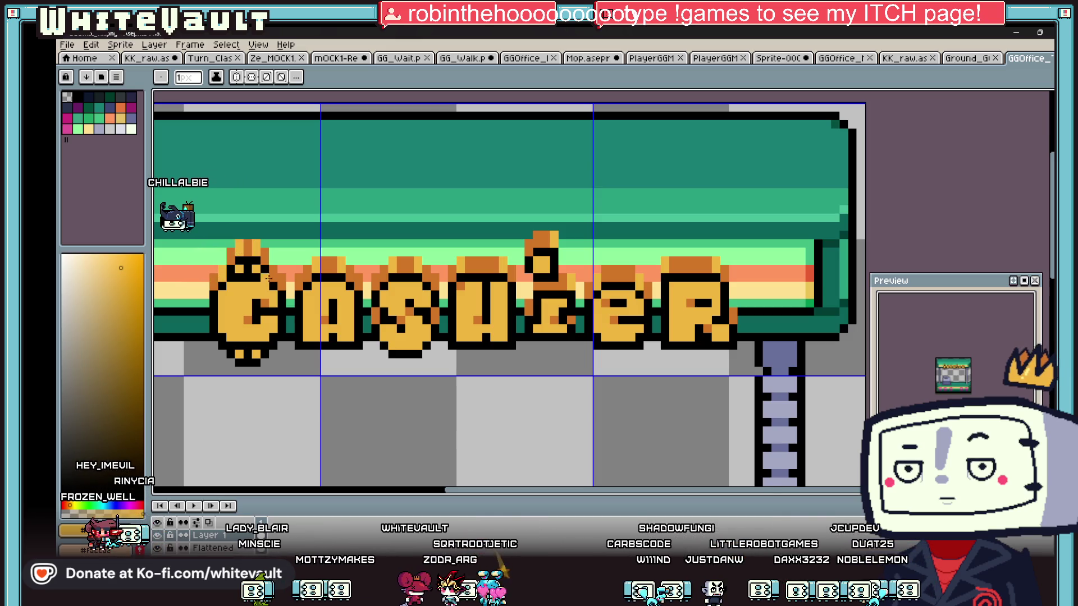
scroll(276, 276, "down", 4)
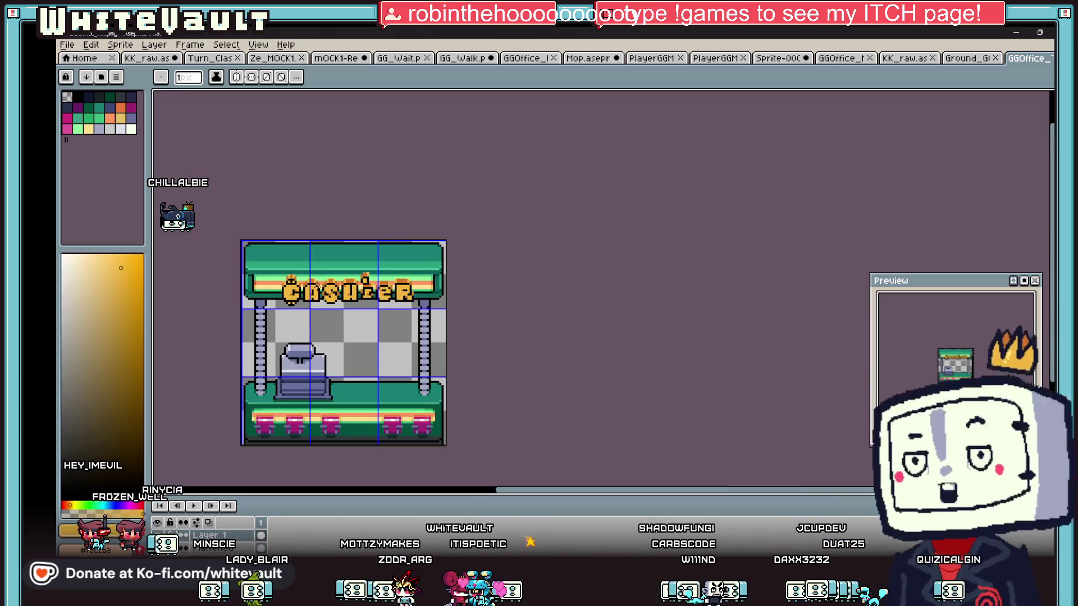
Hide the booth artwork layer so only the CASHIER lettering shows
key("Delete")
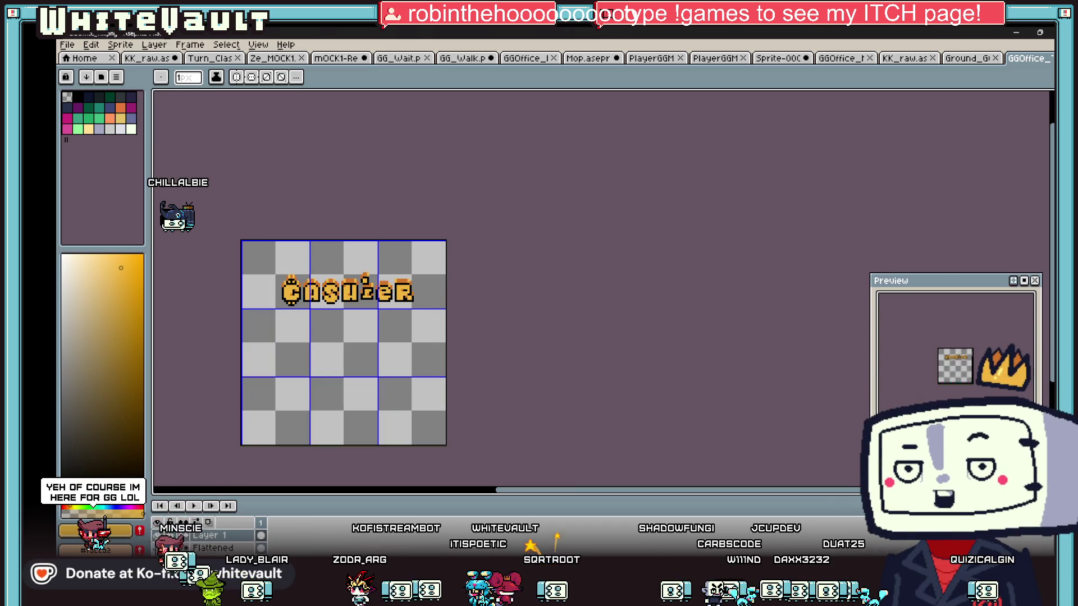
scroll(234, 343, "up", 3)
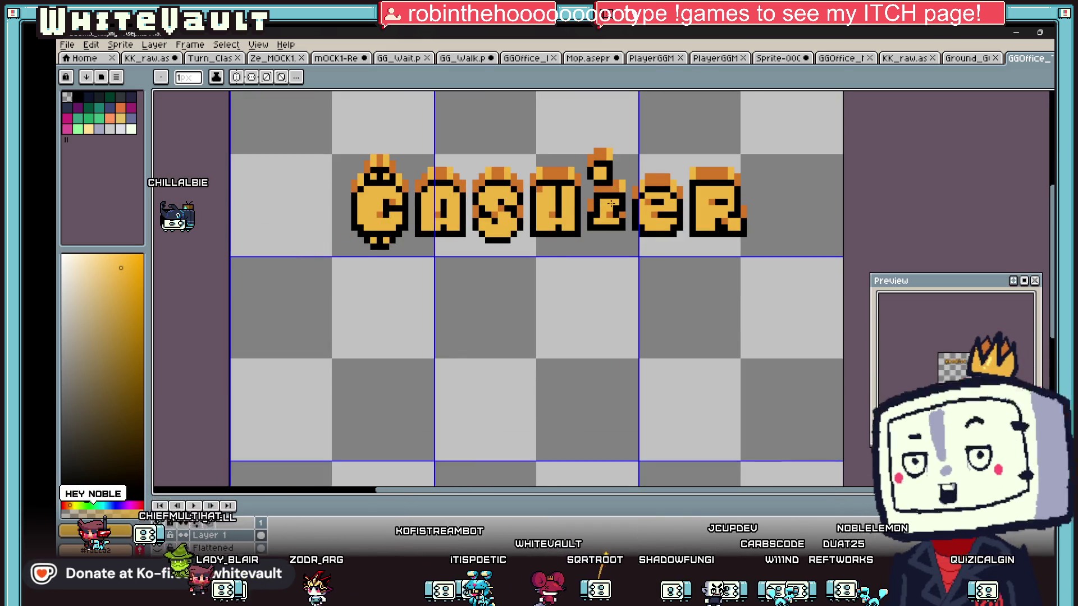
scroll(611, 203, "down", 2)
Marquee-select the CASHIER text and eyedrop the dark orange from a letter top
left_click(1064, 112)
left_click_drag(435, 142, 733, 268)
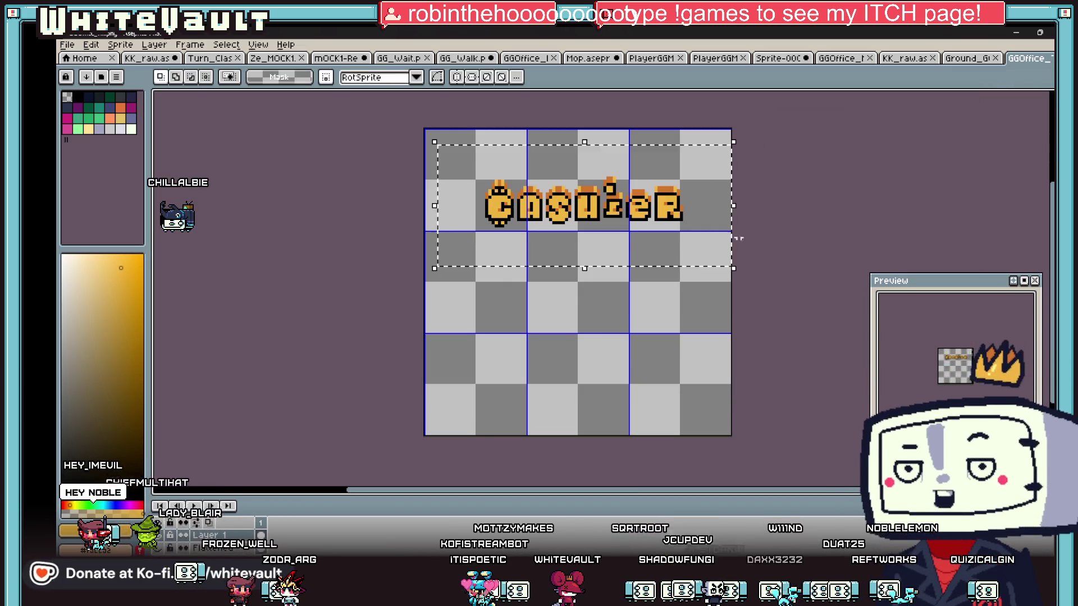
scroll(748, 247, "up", 2)
key("i")
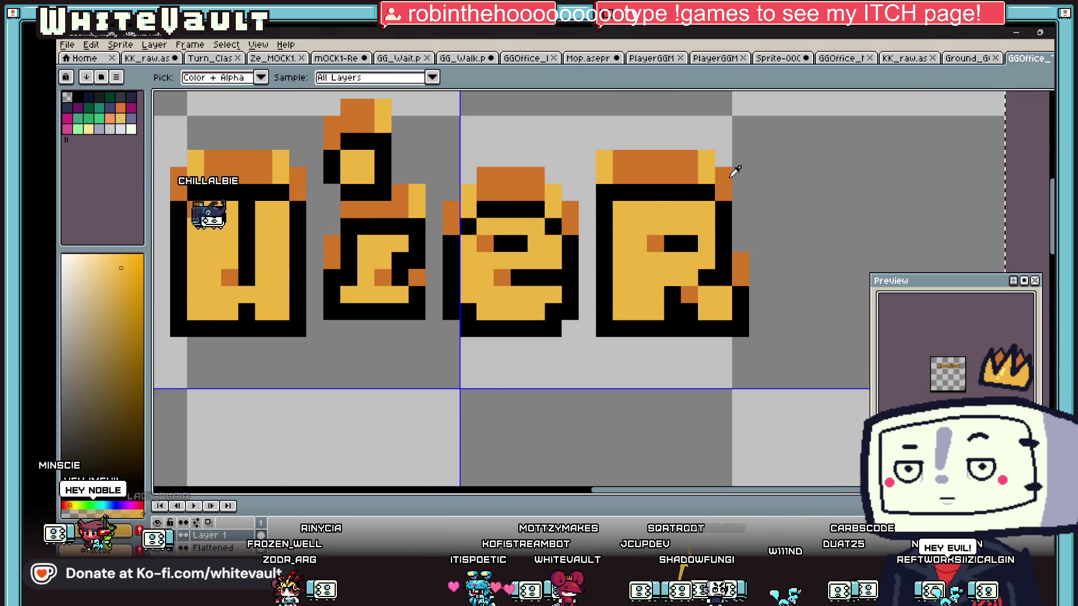
left_click(730, 176)
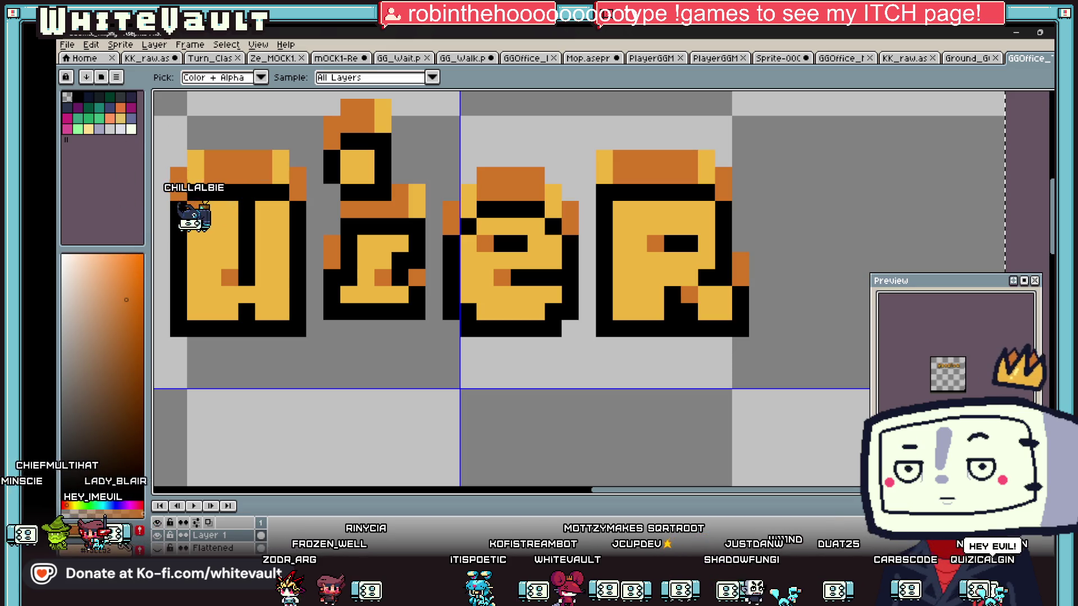
Load the default palette and bucket-fill the black letter outlines dark red
left_click(117, 78)
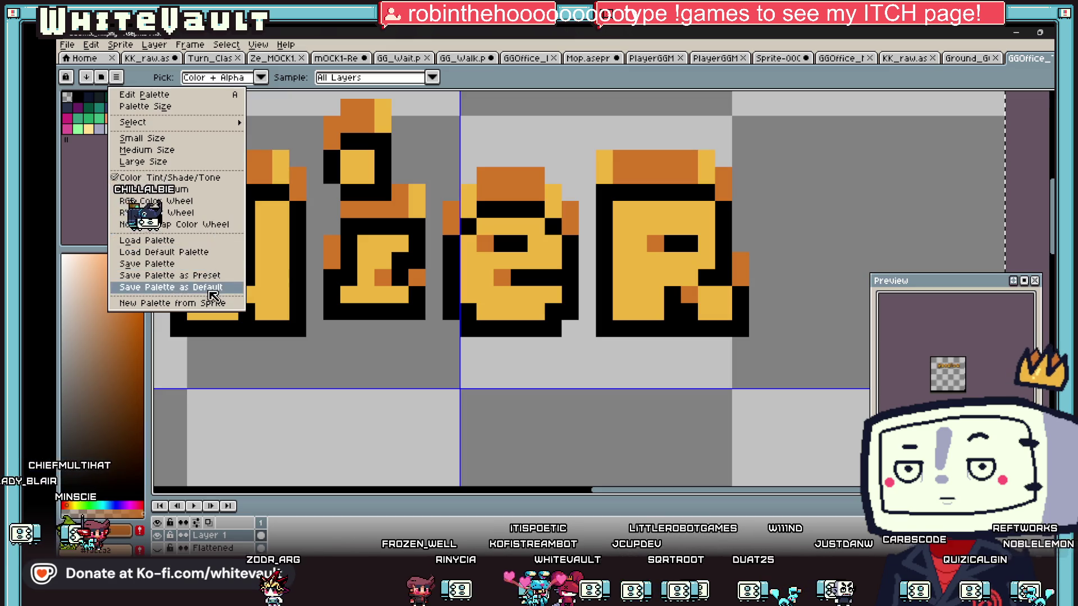
left_click(208, 252)
left_click(99, 97)
key("g")
left_click(300, 235)
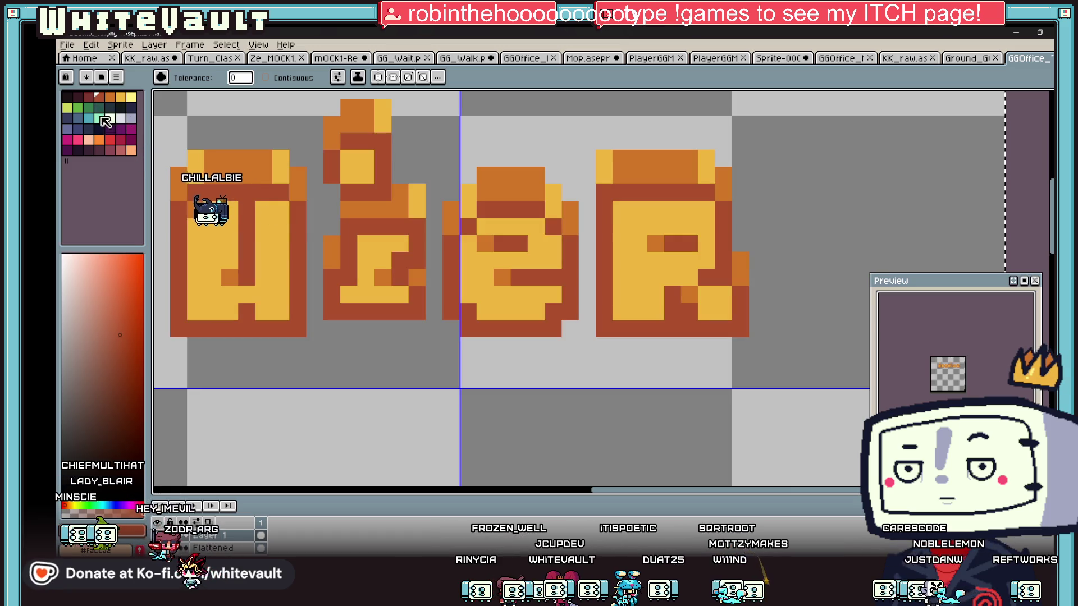
Pick a new palette colour and apply the Outline effect to the sign letters
left_click(66, 98)
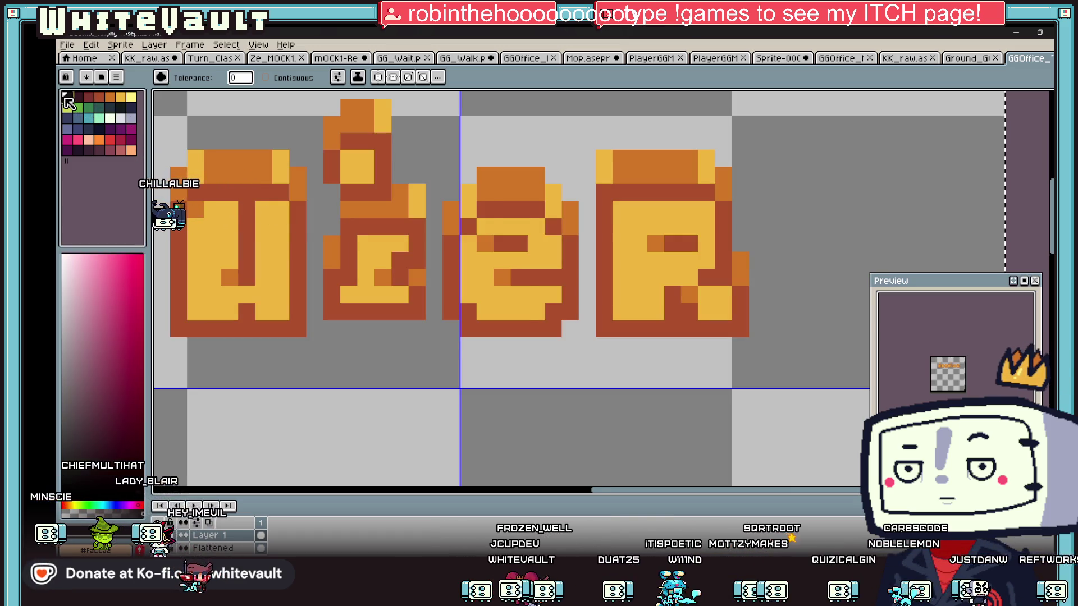
key("shift+o")
left_click(497, 172)
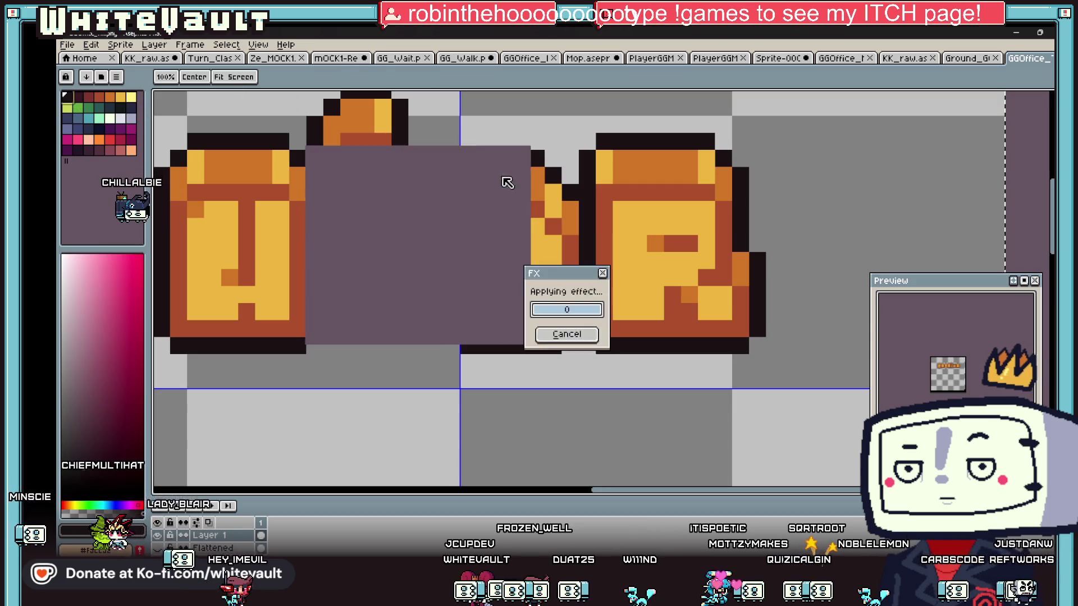
Inspect the newly outlined letters and shrink the pencil brush to 1px
scroll(413, 348, "down", 1)
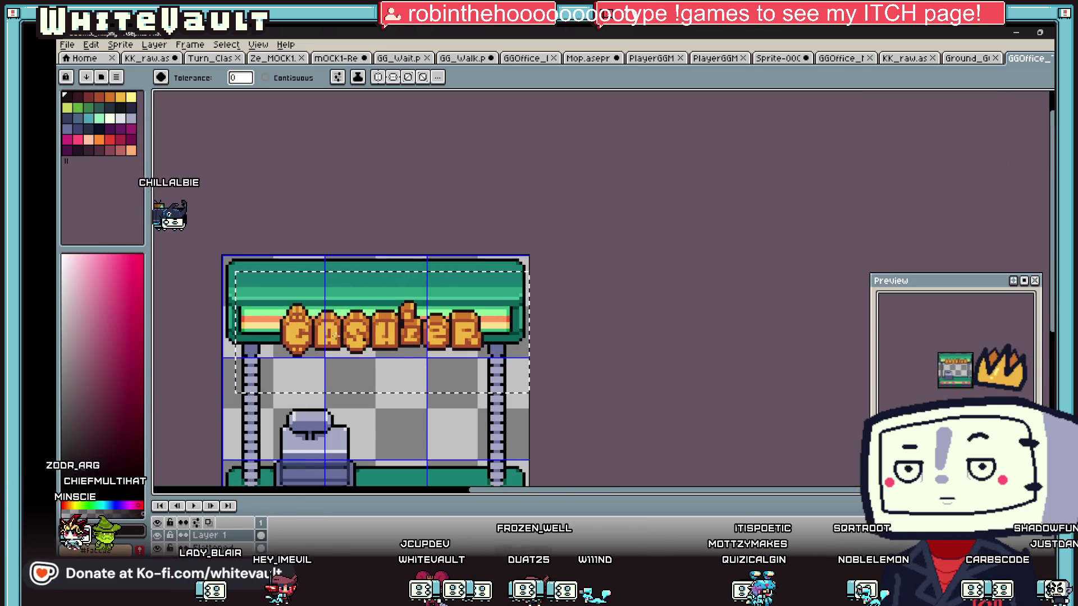
scroll(272, 332, "down", 1)
scroll(273, 332, "up", 1)
scroll(273, 332, "up", 2)
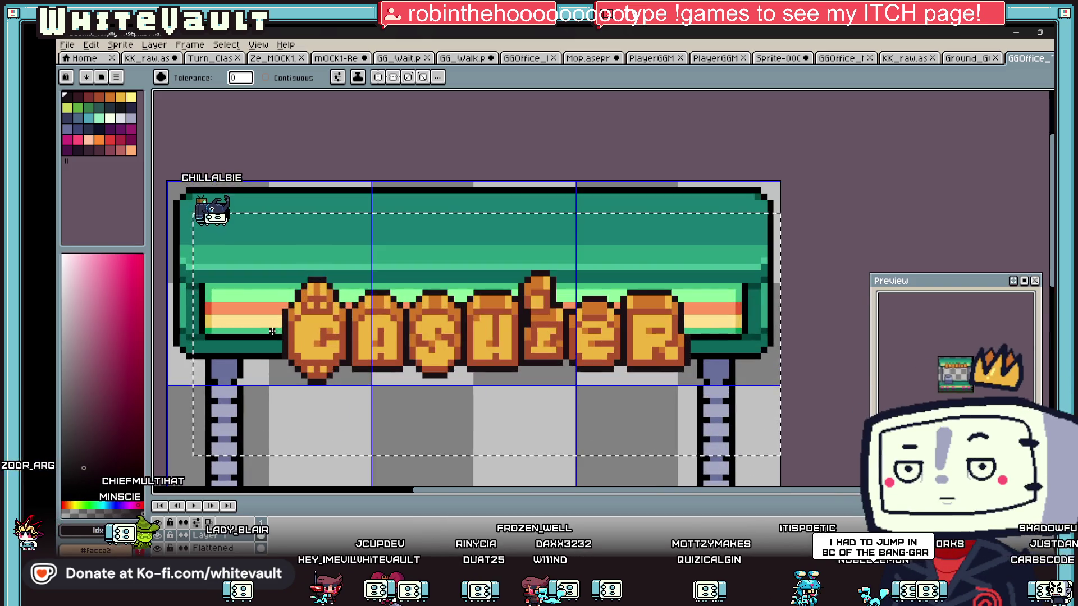
key("b")
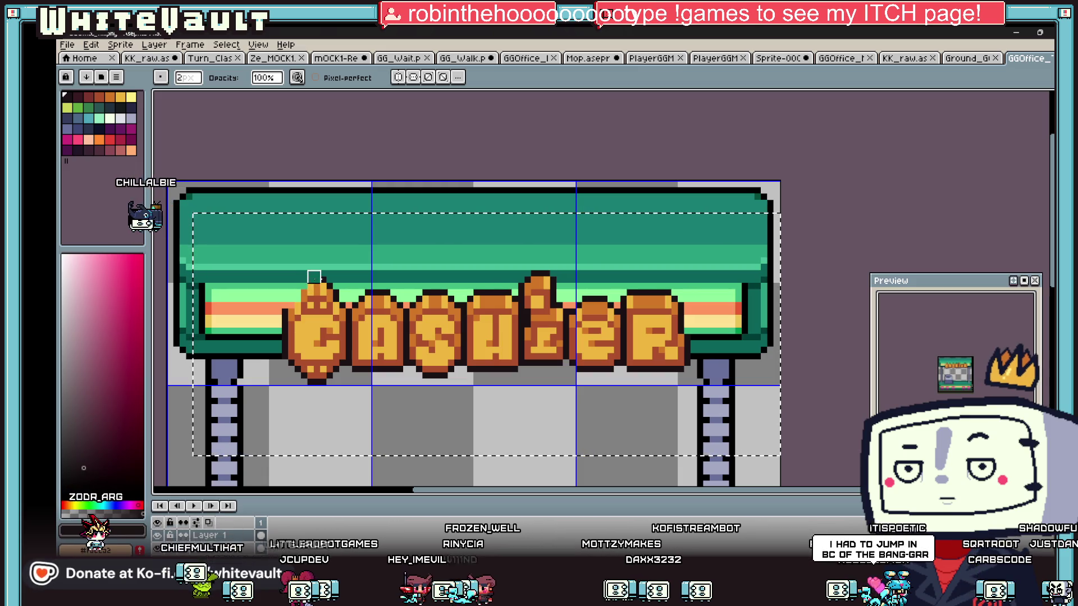
scroll(582, 270, "down", 3)
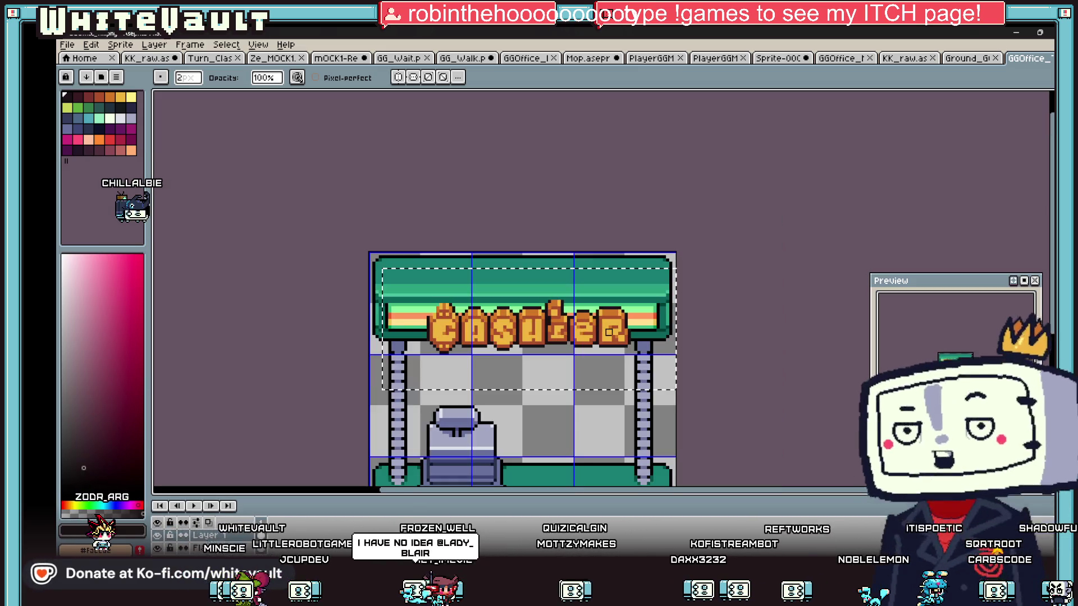
scroll(542, 302, "up", 4)
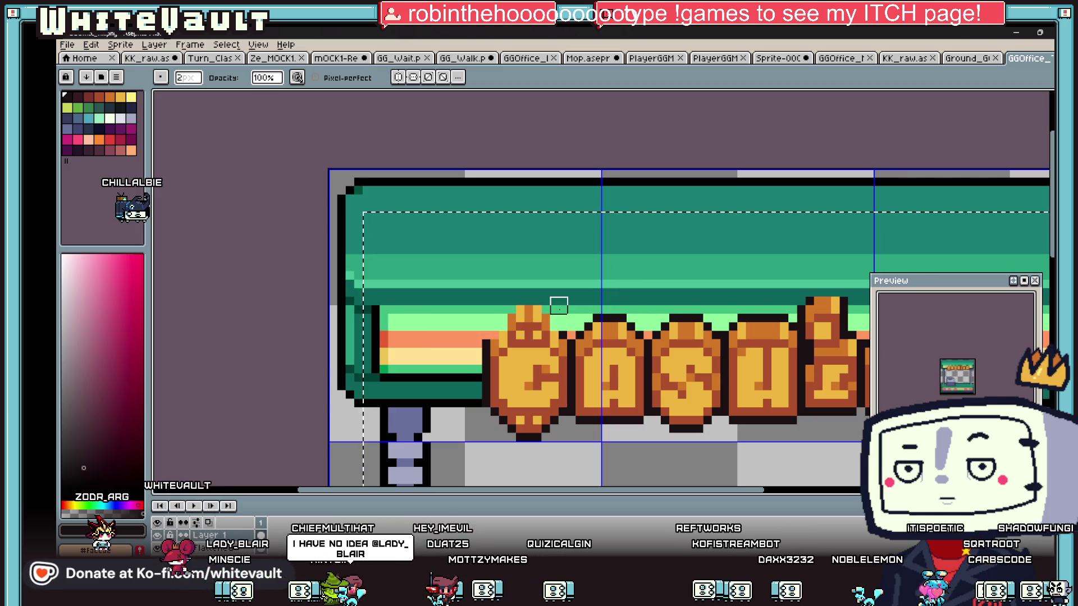
key("minus")
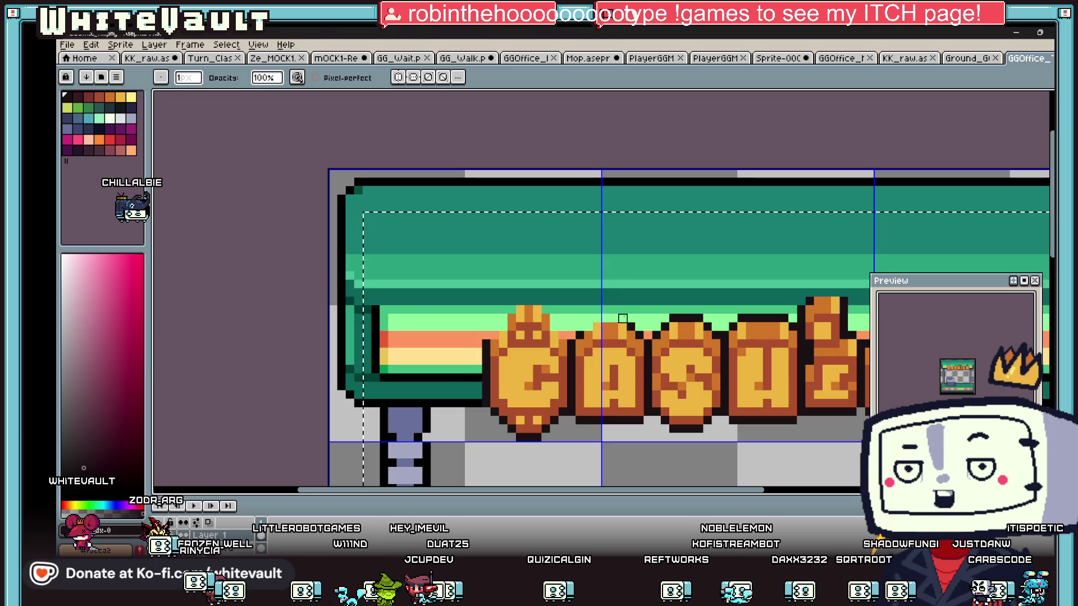
scroll(631, 327, "down", 3)
scroll(690, 352, "up", 3)
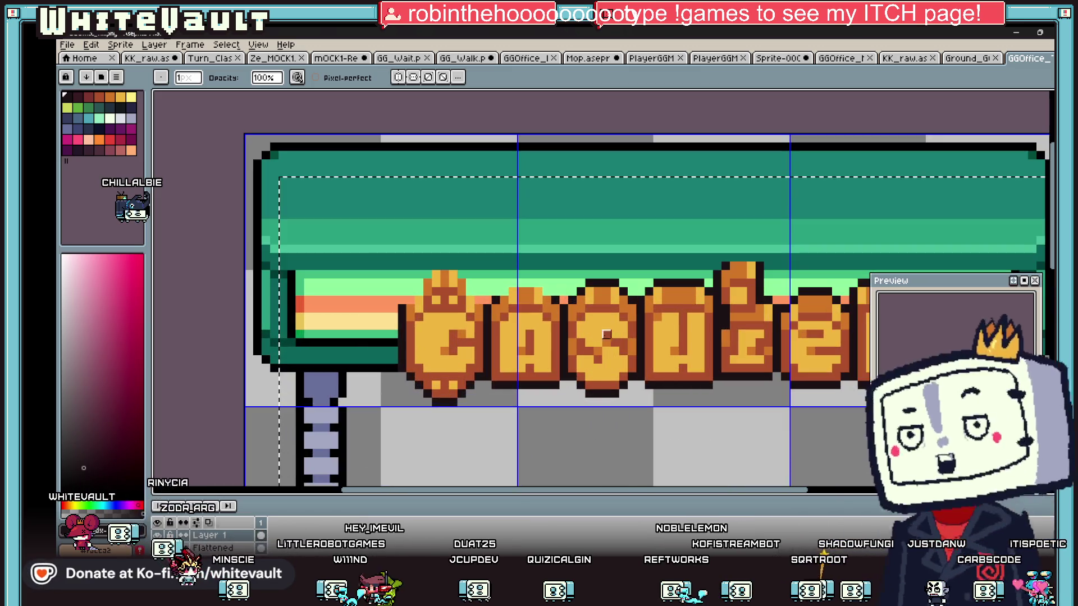
key("i")
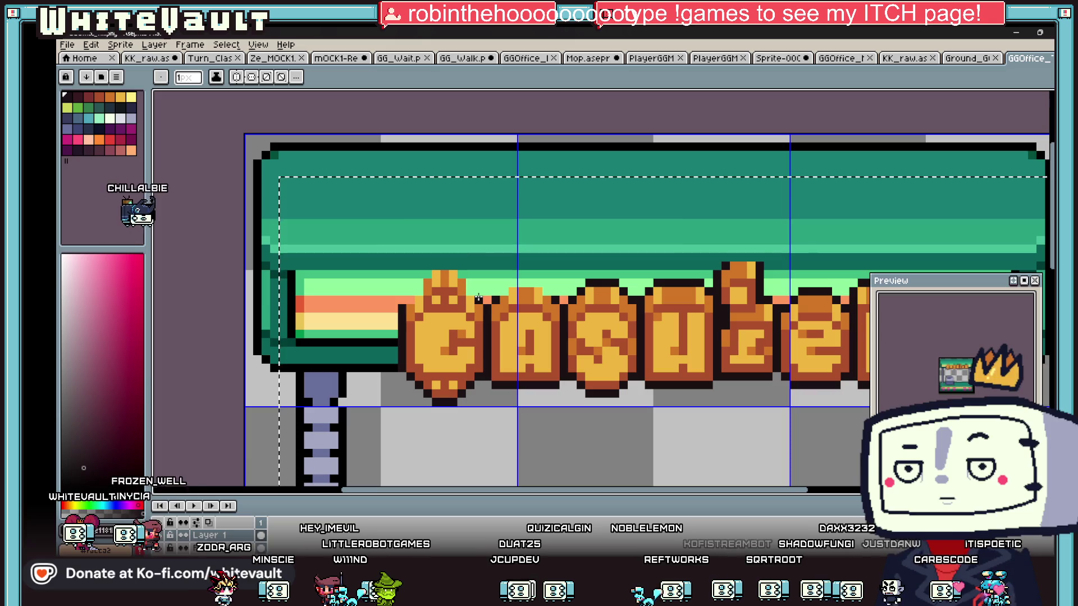
scroll(629, 332, "down", 3)
scroll(588, 294, "up", 2)
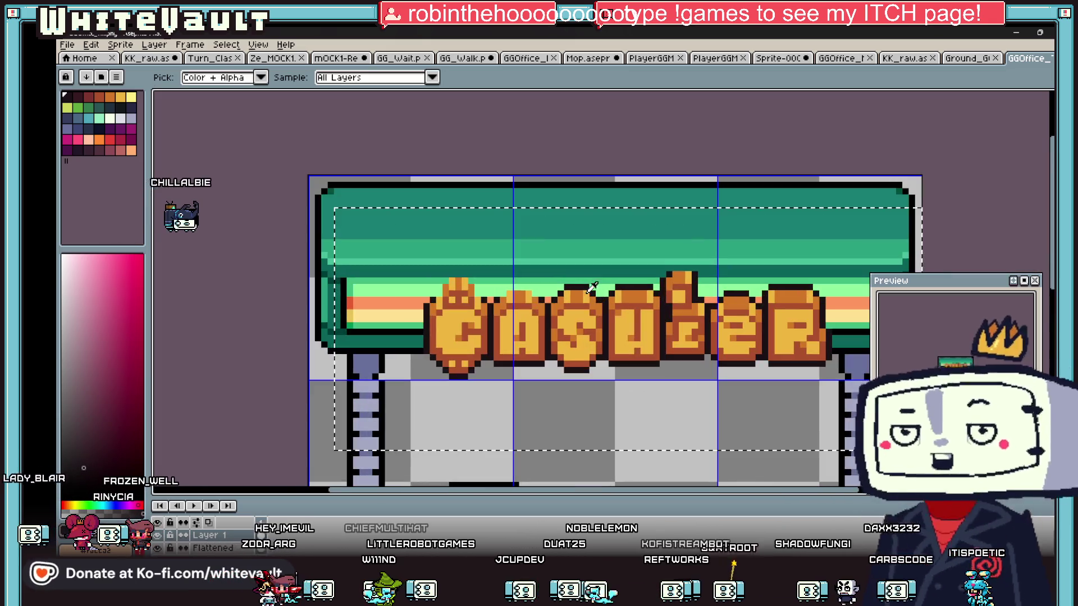
Zoom around the outlined sign and switch to the Paint Bucket tool
key("b")
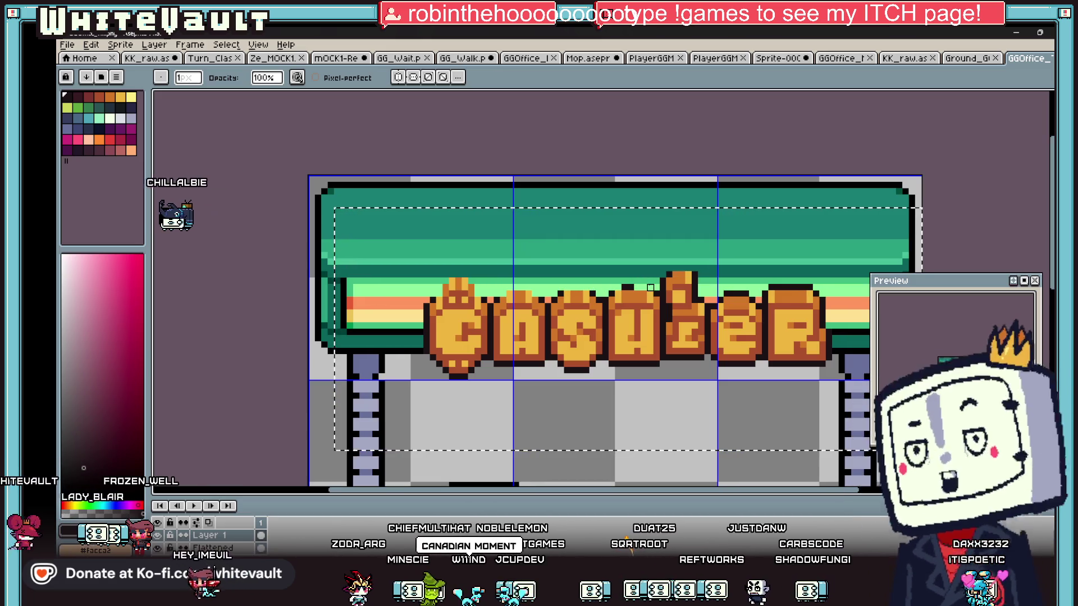
scroll(642, 306, "down", 1)
scroll(726, 277, "up", 1)
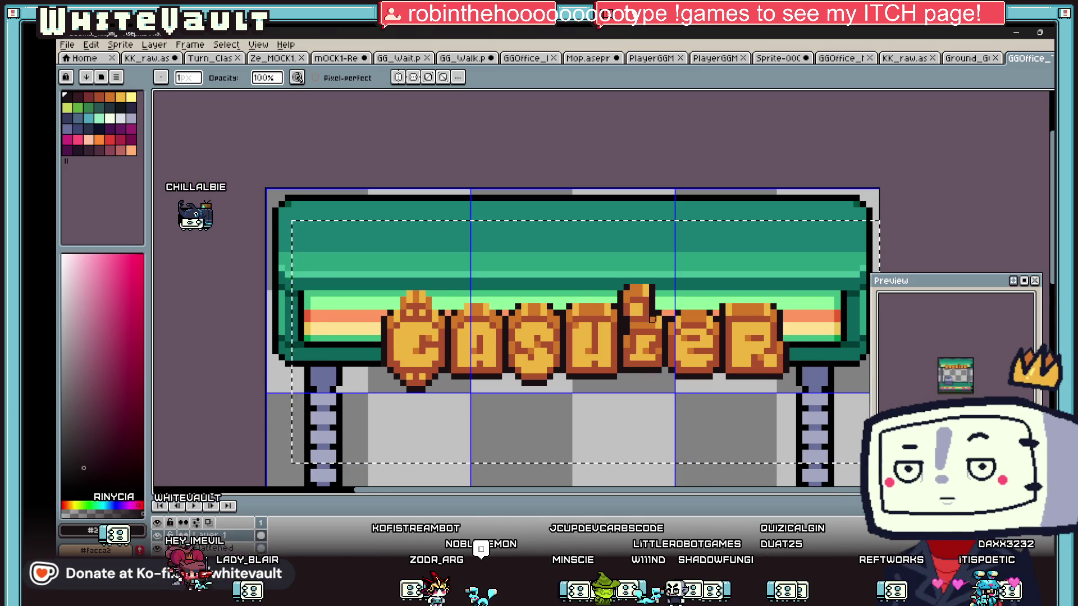
scroll(682, 298, "up", 1)
scroll(617, 264, "up", 1)
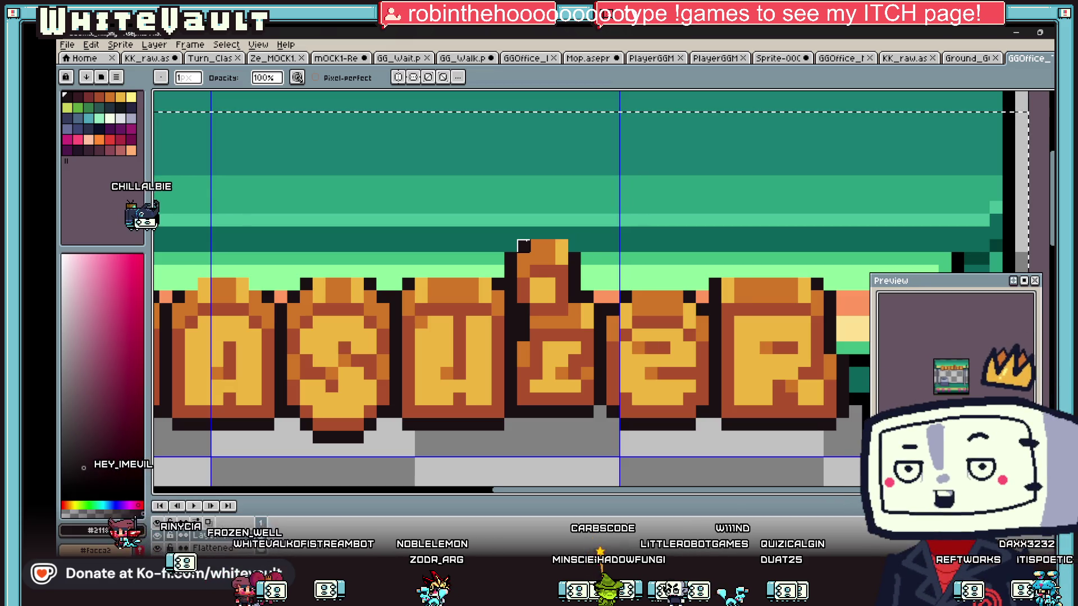
scroll(523, 247, "down", 4)
scroll(526, 320, "up", 2)
scroll(526, 320, "up", 2)
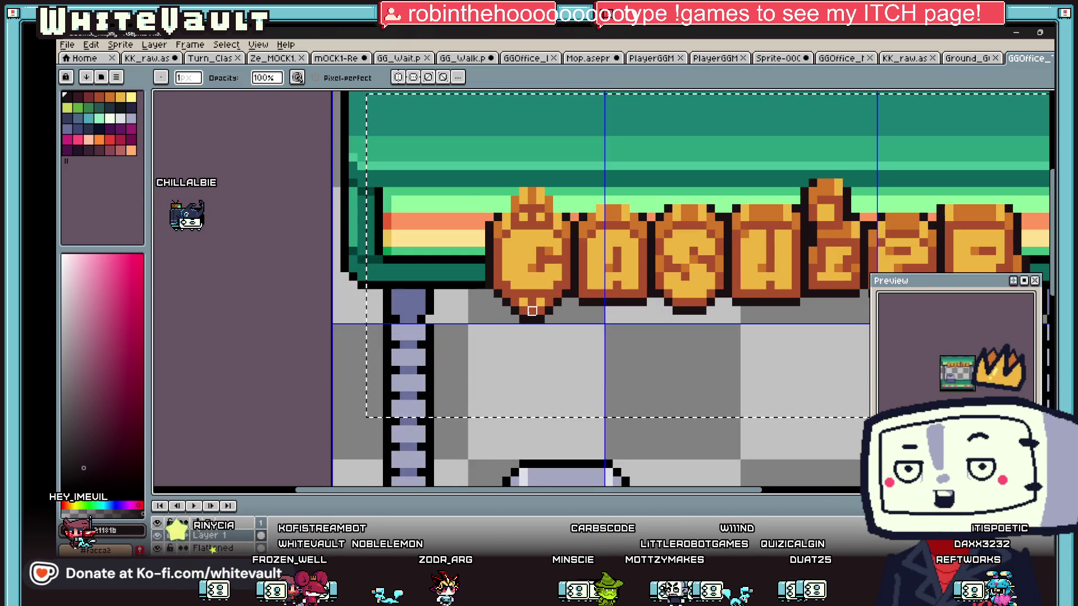
scroll(487, 289, "up", 2)
key("v")
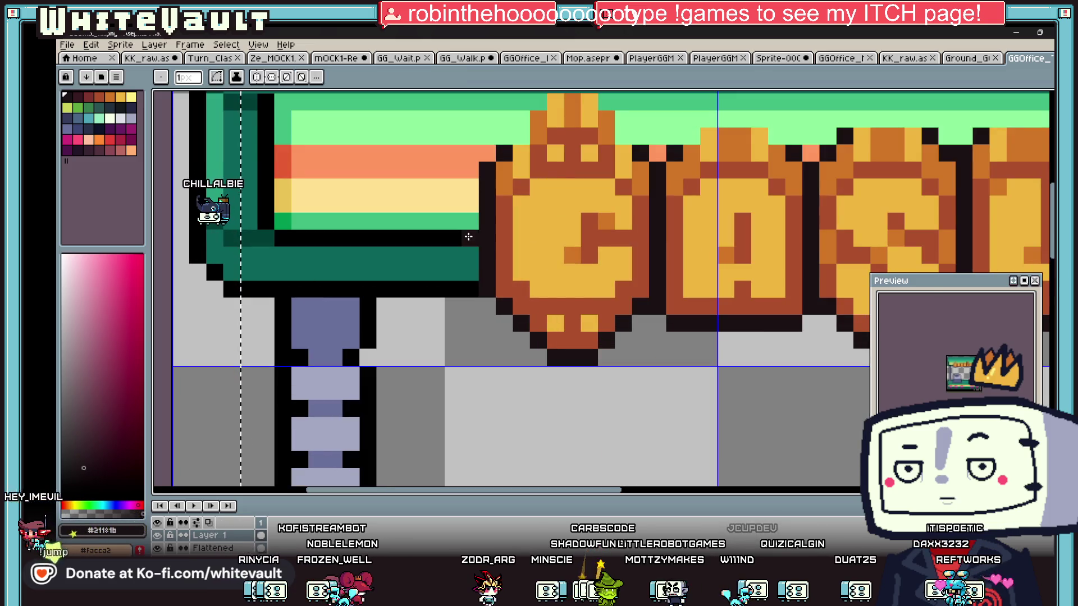
key("g")
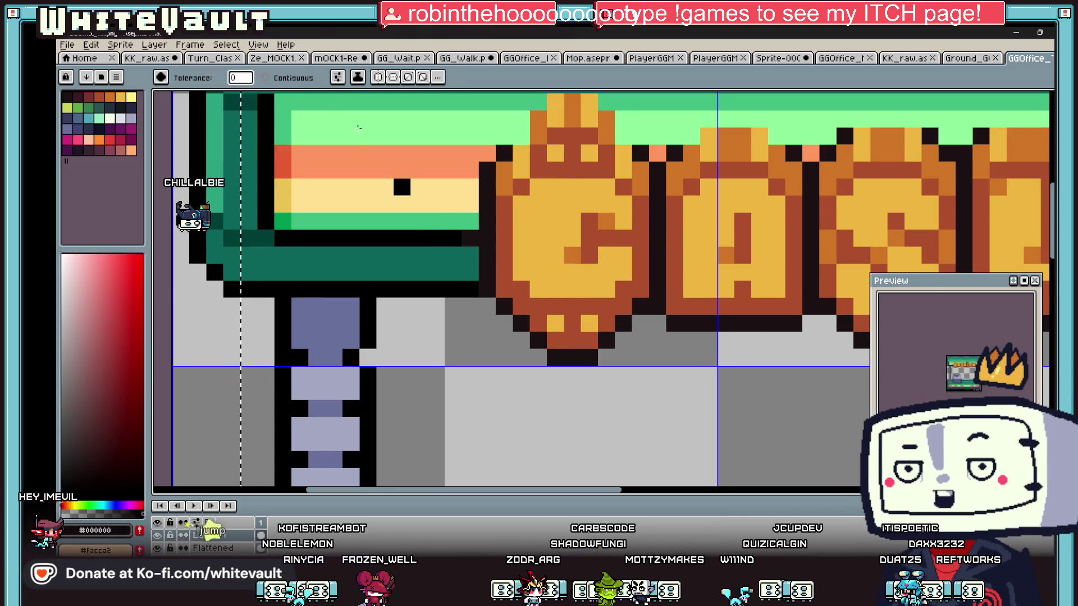
scroll(552, 232, "down", 4)
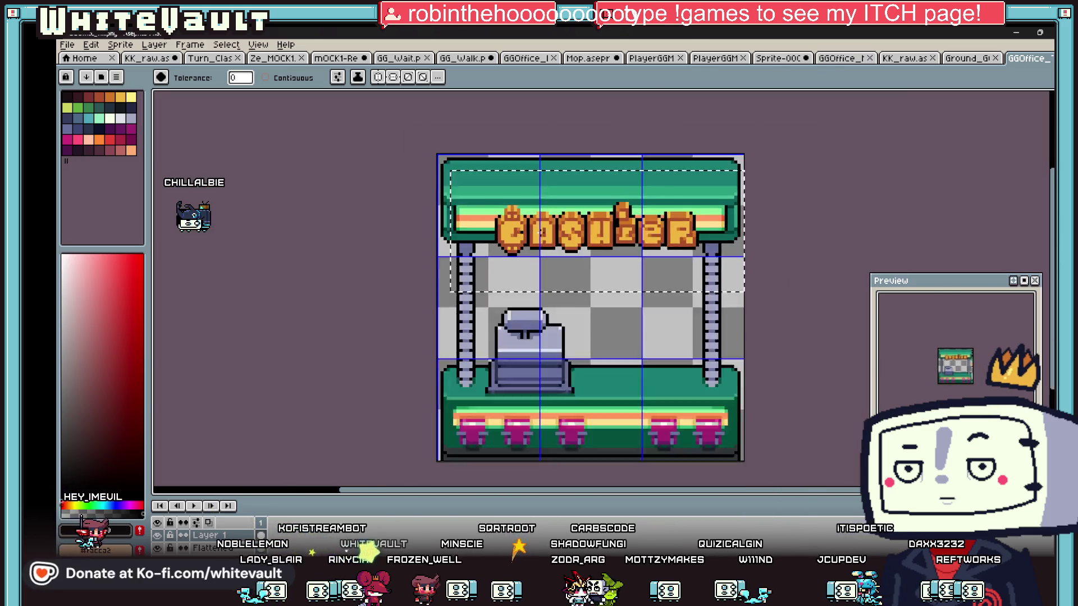
scroll(551, 233, "down", 1)
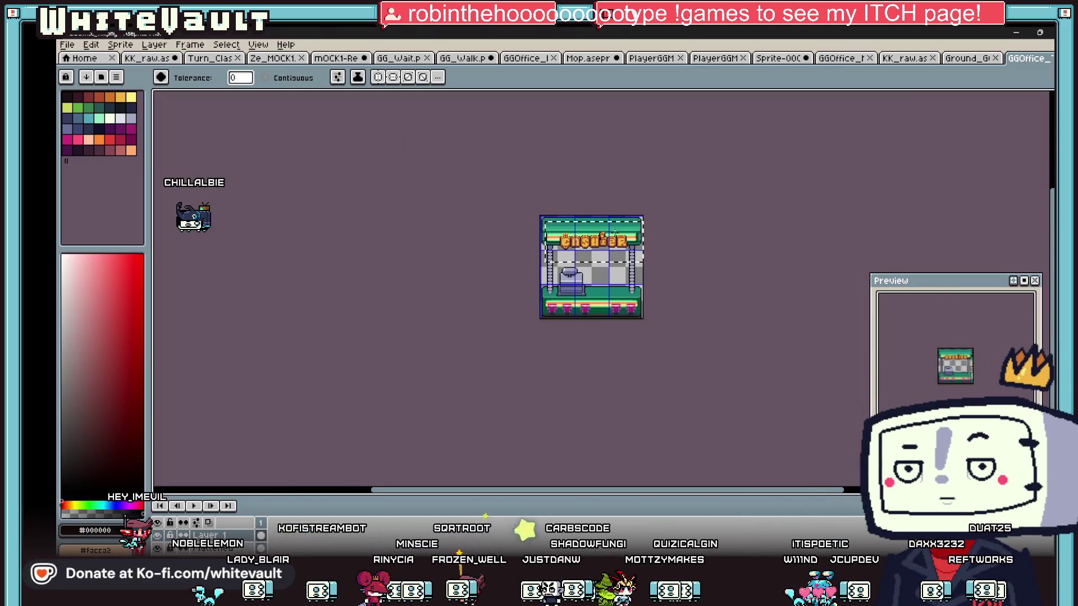
scroll(609, 236, "up", 1)
scroll(608, 235, "up", 1)
Try orange and yellow swatches, settling on a light palette colour for the fill
left_click(120, 97)
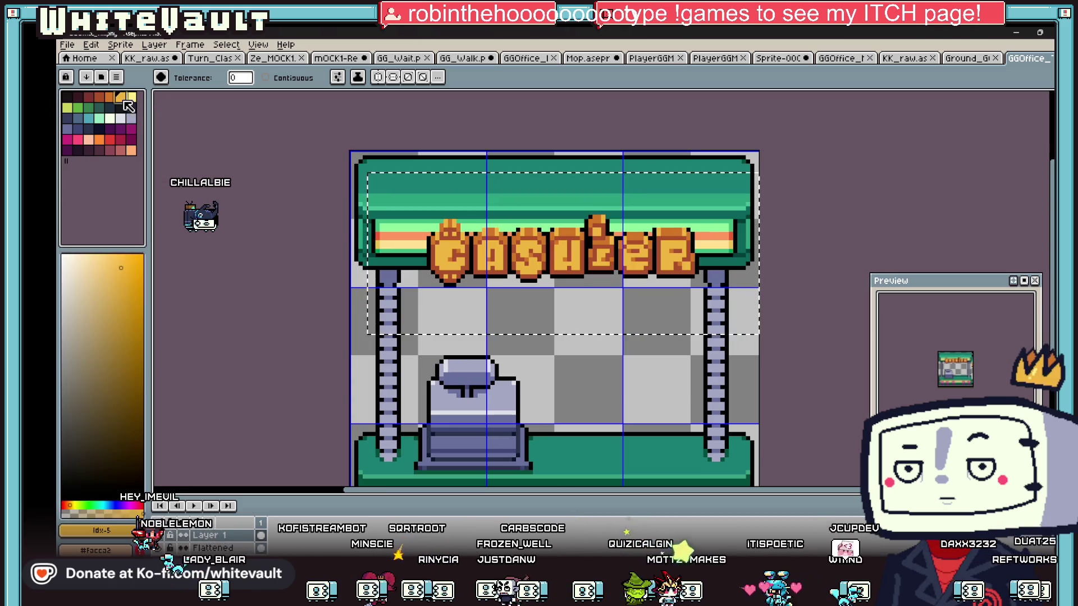
scroll(443, 247, "up", 1)
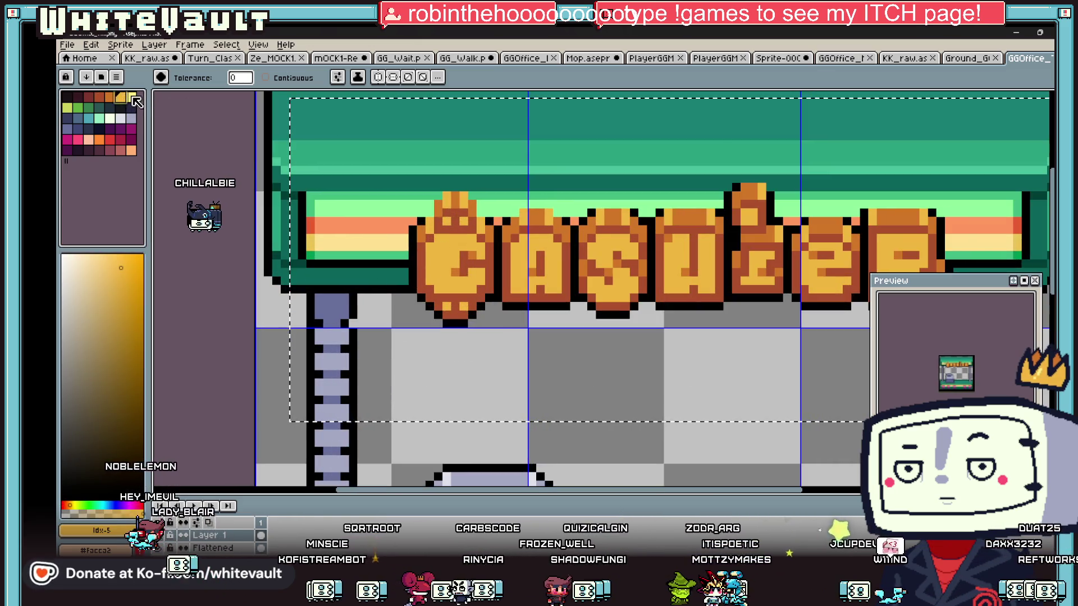
left_click(131, 97)
left_click(451, 251)
scroll(451, 251, "down", 2)
scroll(623, 292, "down", 3)
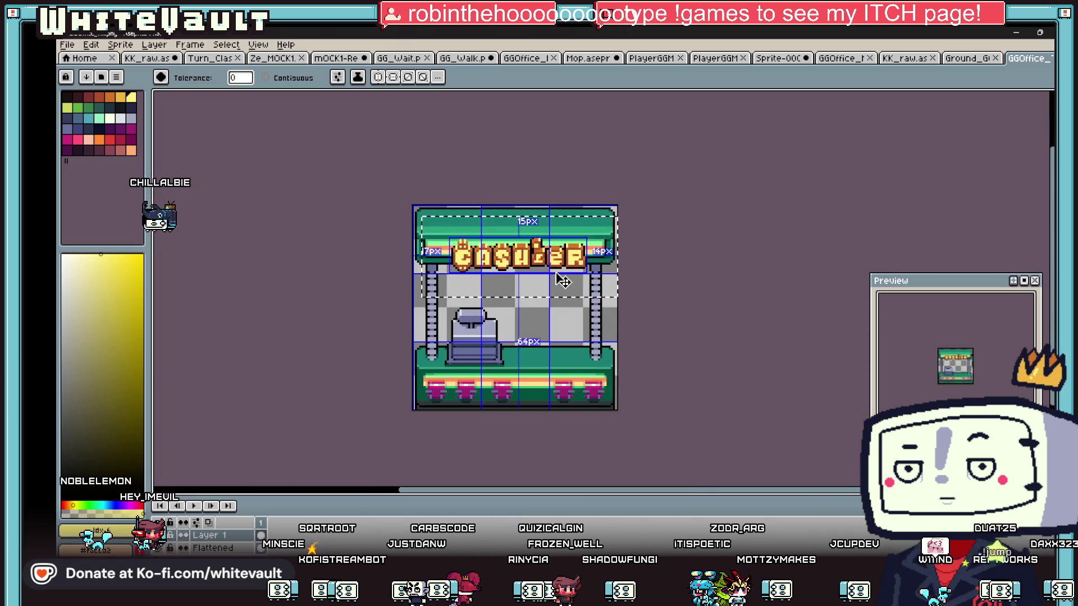
scroll(623, 292, "up", 3)
left_click(110, 118)
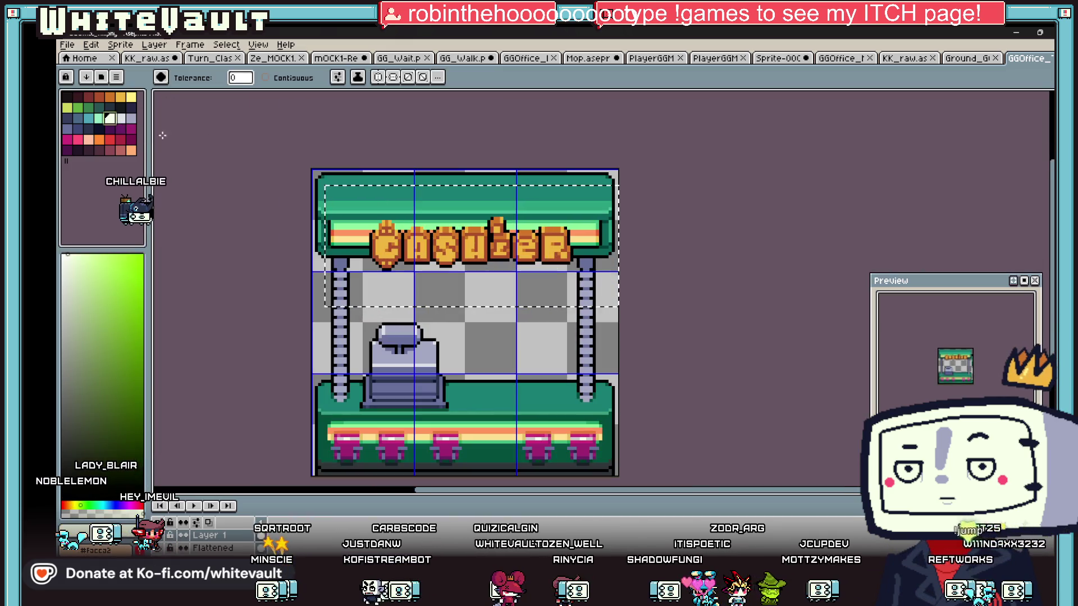
With Contiguous on, fill the C, A, H, I and E cream, fixing a leftover gold pixel
left_click(265, 78)
left_click(382, 242)
left_click(435, 247)
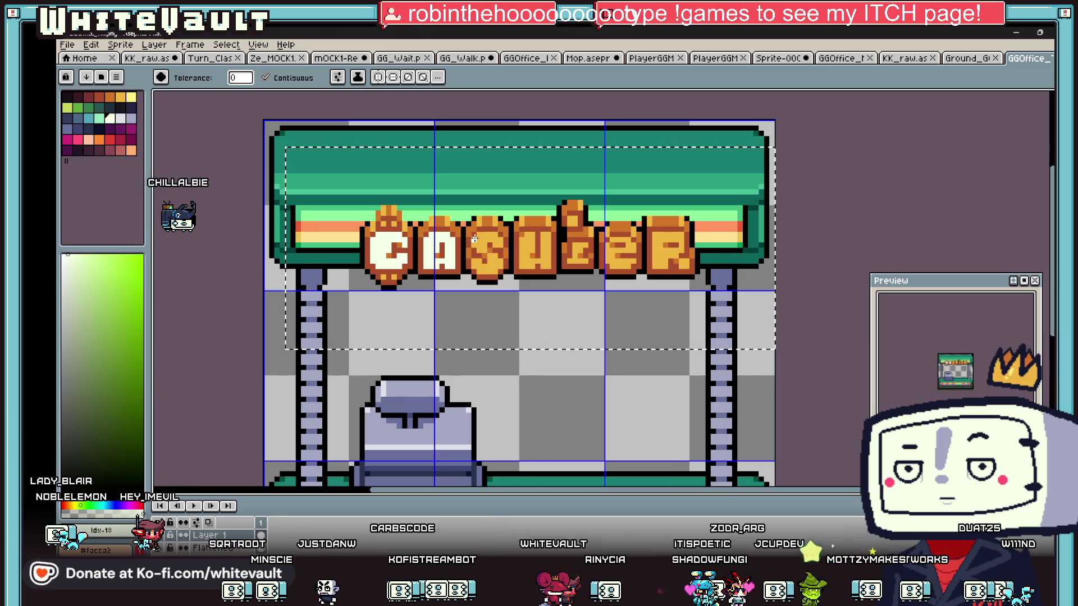
left_click(533, 250)
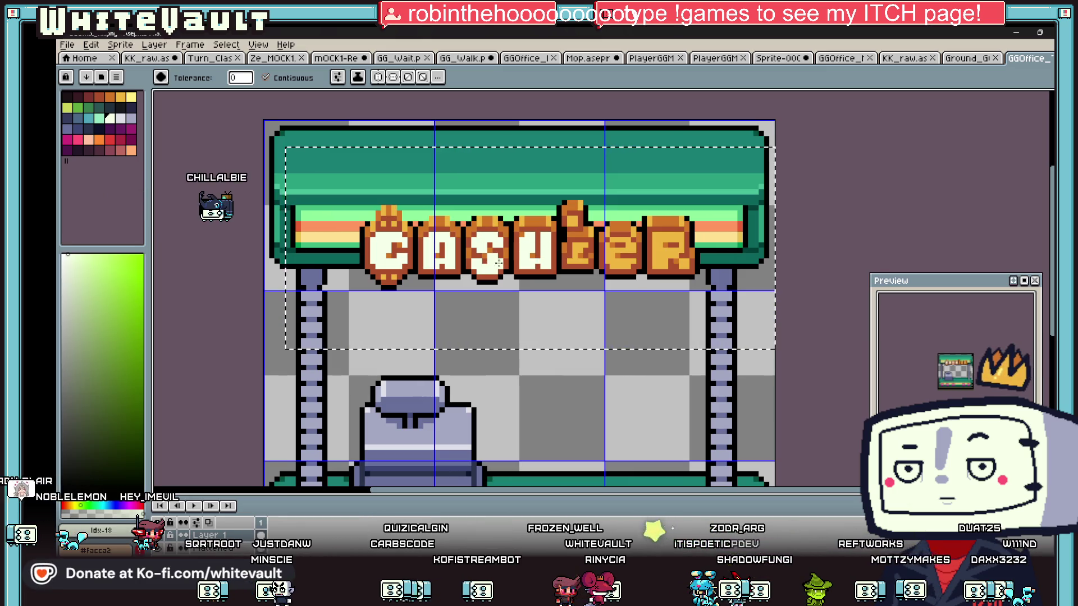
left_click(579, 247)
left_click(622, 250)
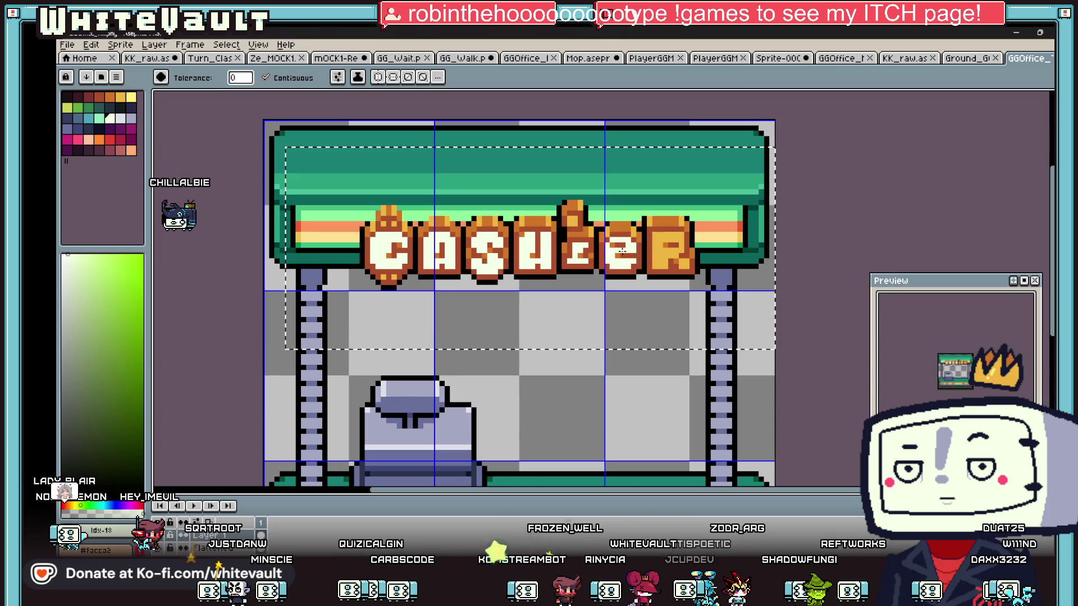
scroll(602, 261, "down", 4)
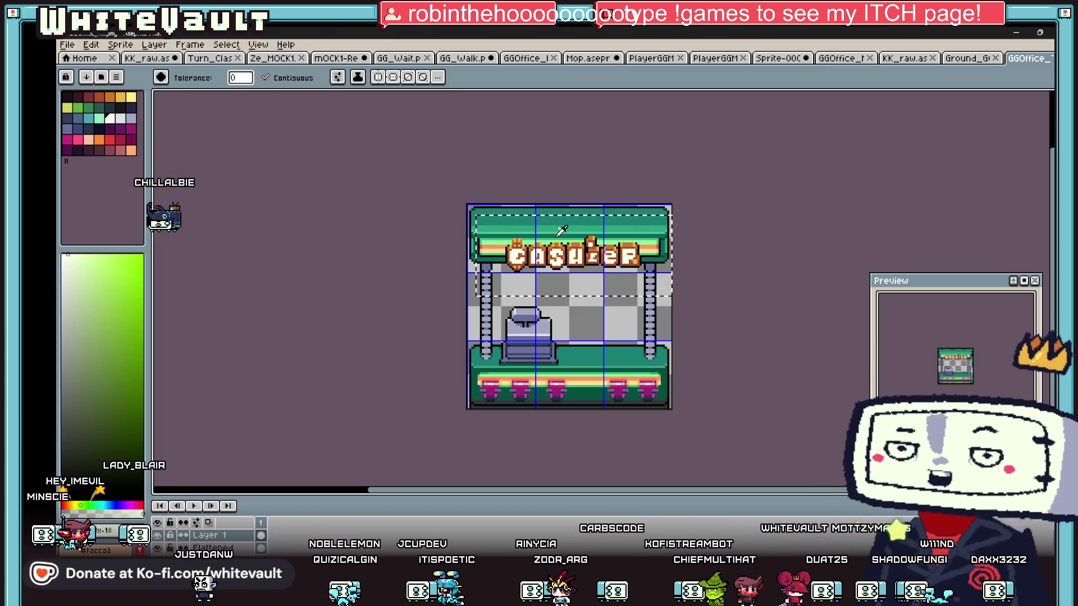
scroll(457, 234, "up", 4)
left_click(427, 229)
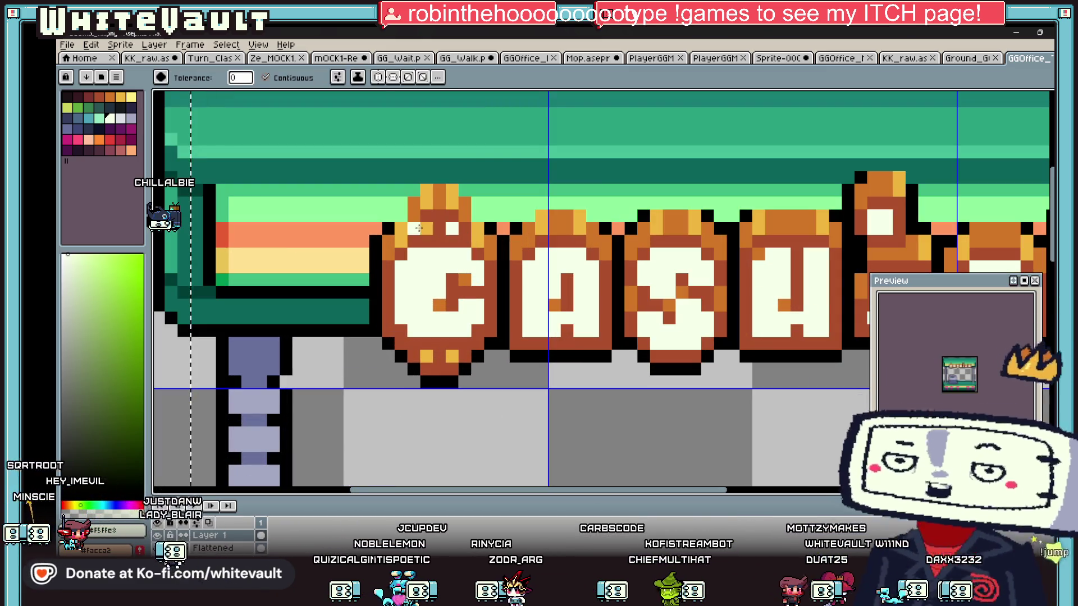
scroll(583, 279, "down", 4)
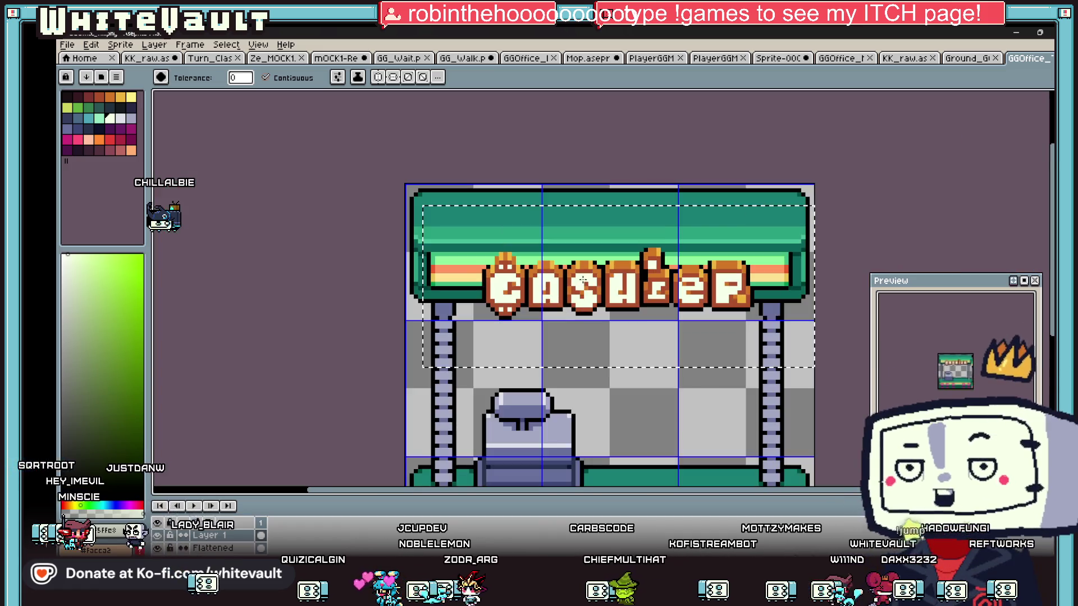
scroll(628, 275, "up", 1)
Add lavender highlight pixels to the S, H and R, then switch to the bucket
key("i")
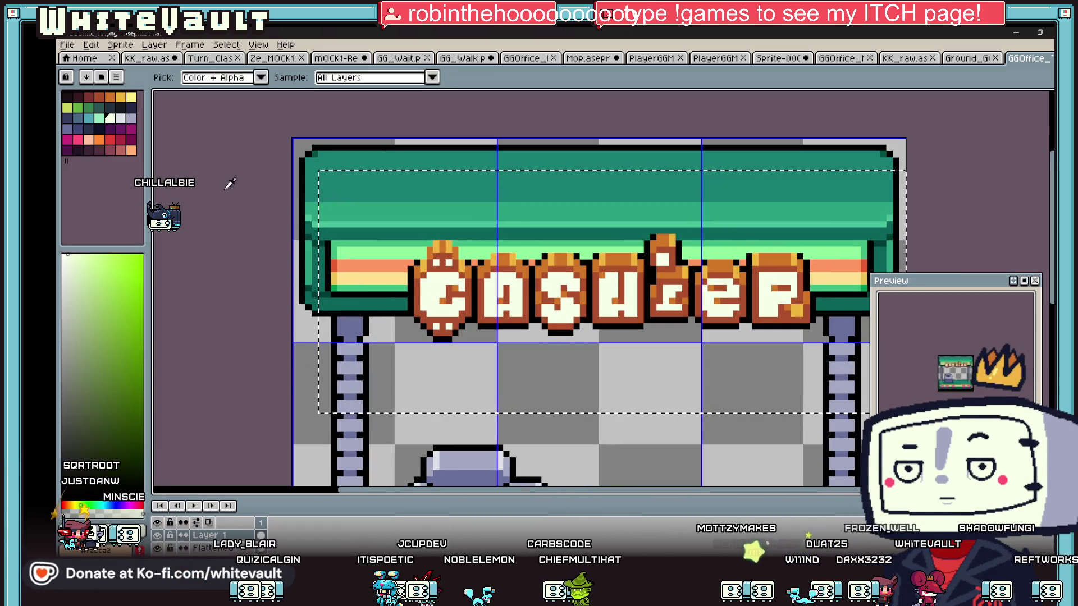
left_click(131, 118)
key("b")
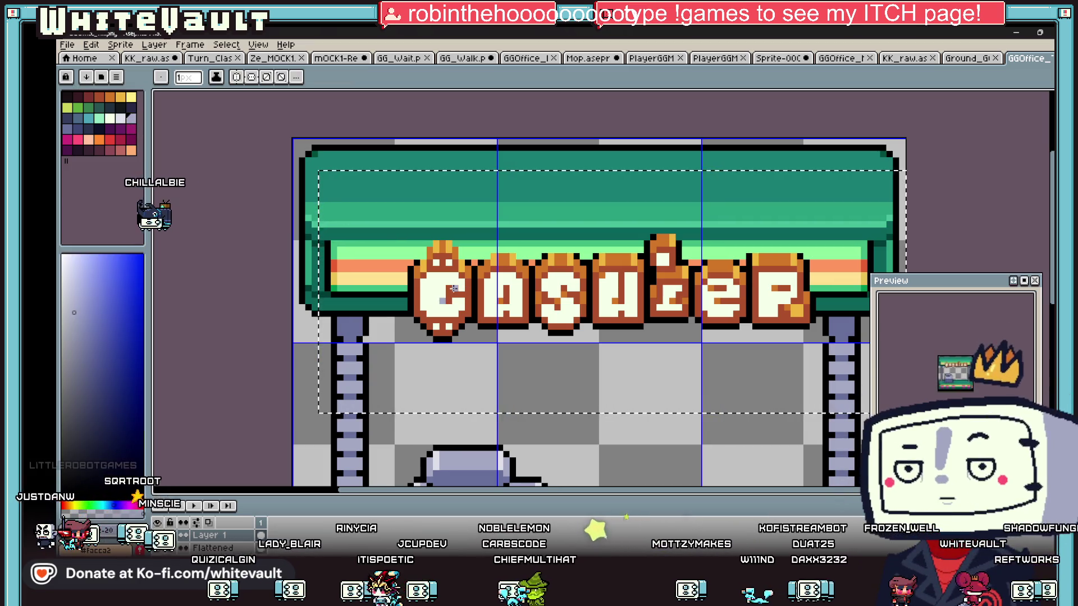
left_click(559, 302)
left_click(615, 306)
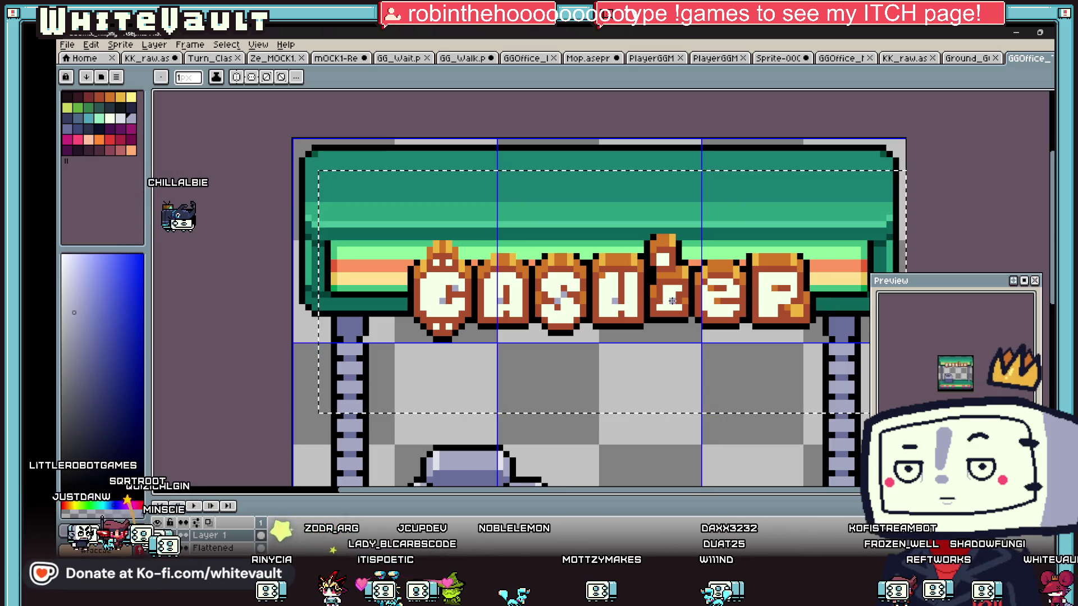
left_click(775, 288)
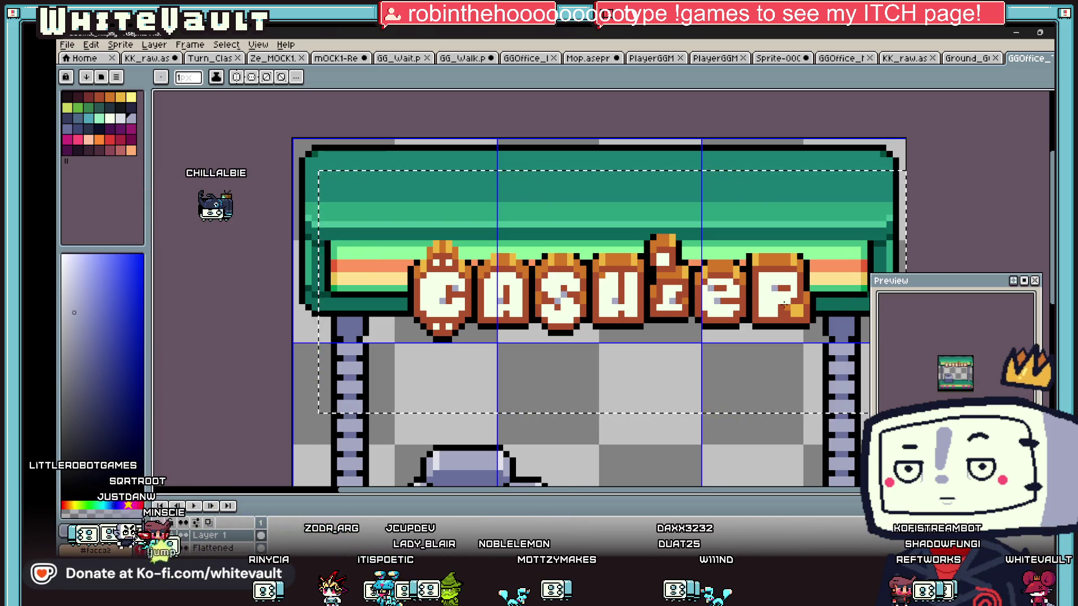
left_click(784, 307)
left_click(783, 299, "alt")
key("g")
scroll(848, 333, "down", 2)
scroll(848, 333, "up", 1)
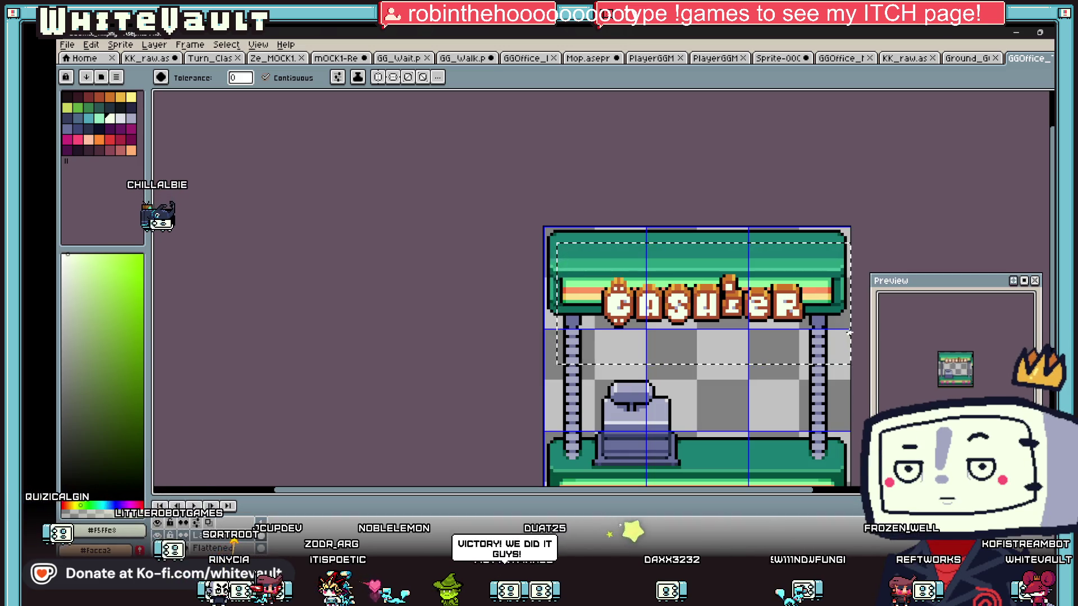
Save the gold-lettered cashier booth sprite, then bring up Bakin's resources window
scroll(849, 333, "down", 2)
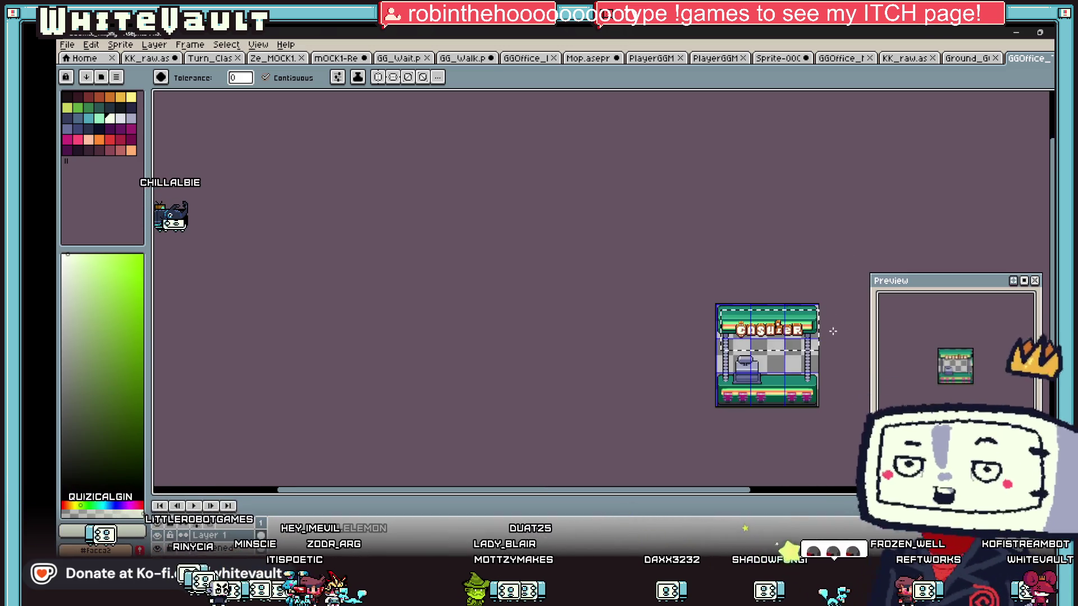
scroll(834, 339, "up", 2)
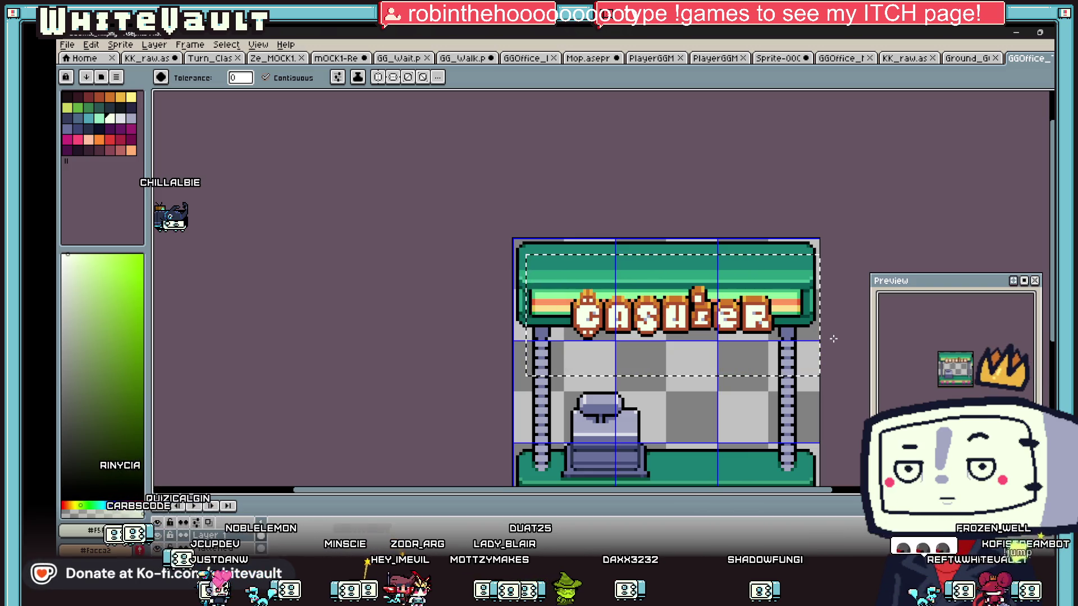
key("ctrl")
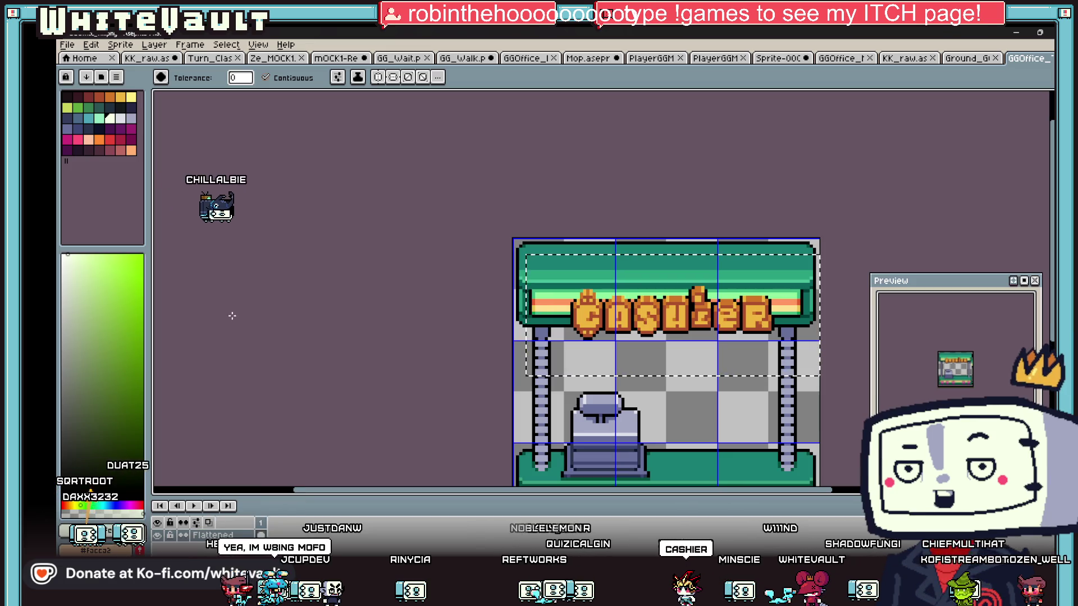
left_click(67, 45)
left_click(90, 98)
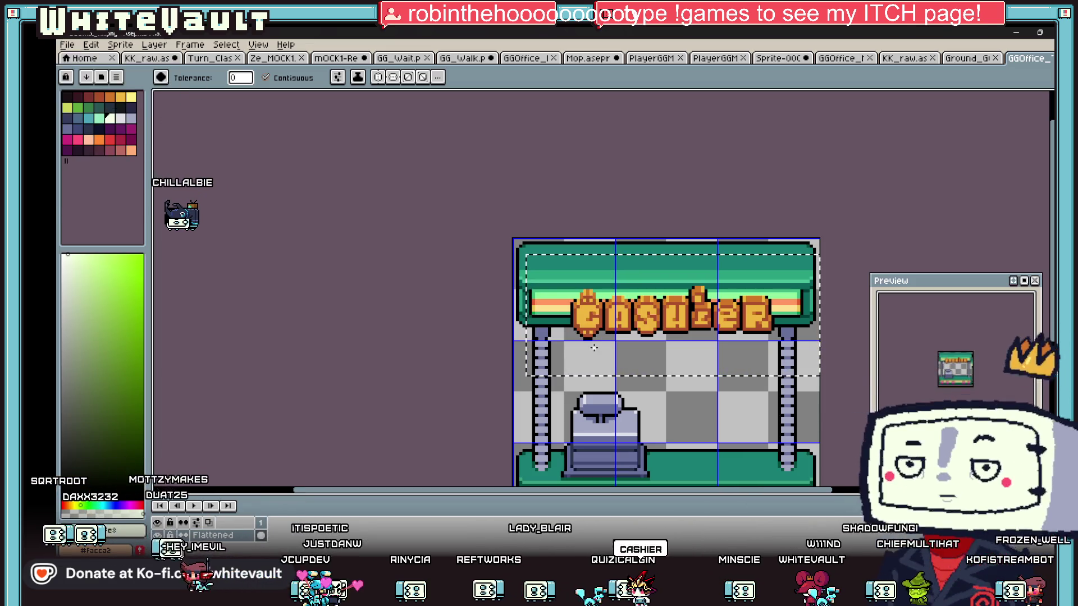
left_click(649, 500)
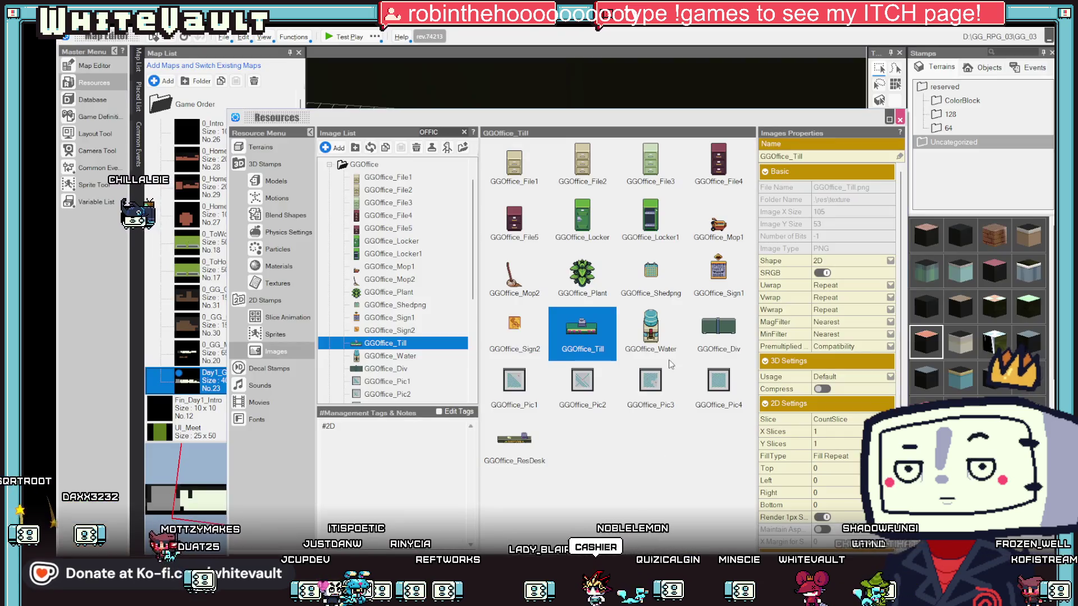
Re-import the saved 96×96 cashier booth file into GGOffice_Till, then close Resources
left_click(371, 148)
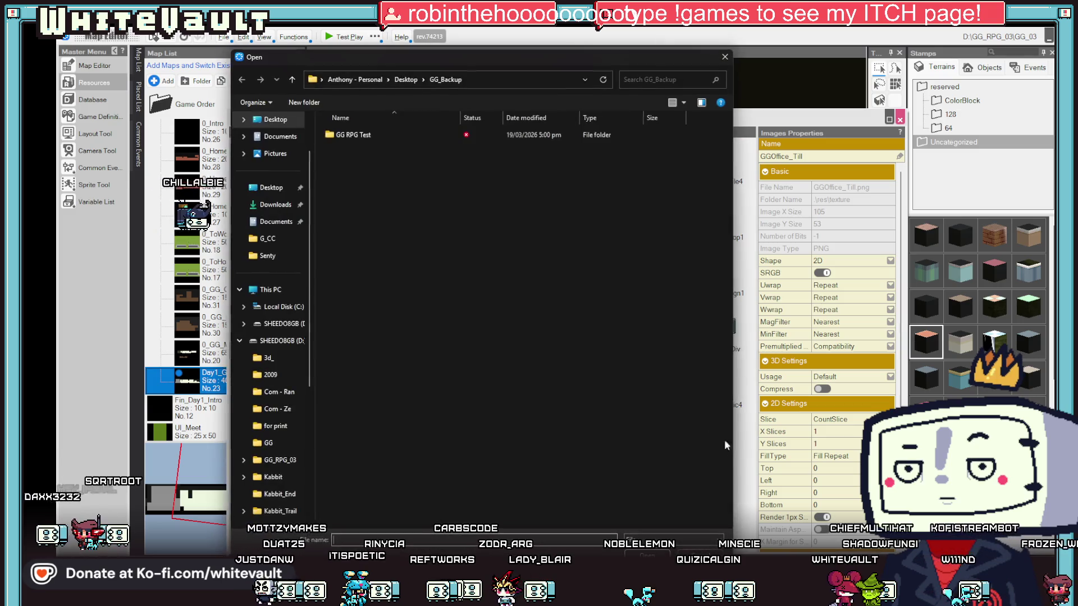
key("Escape")
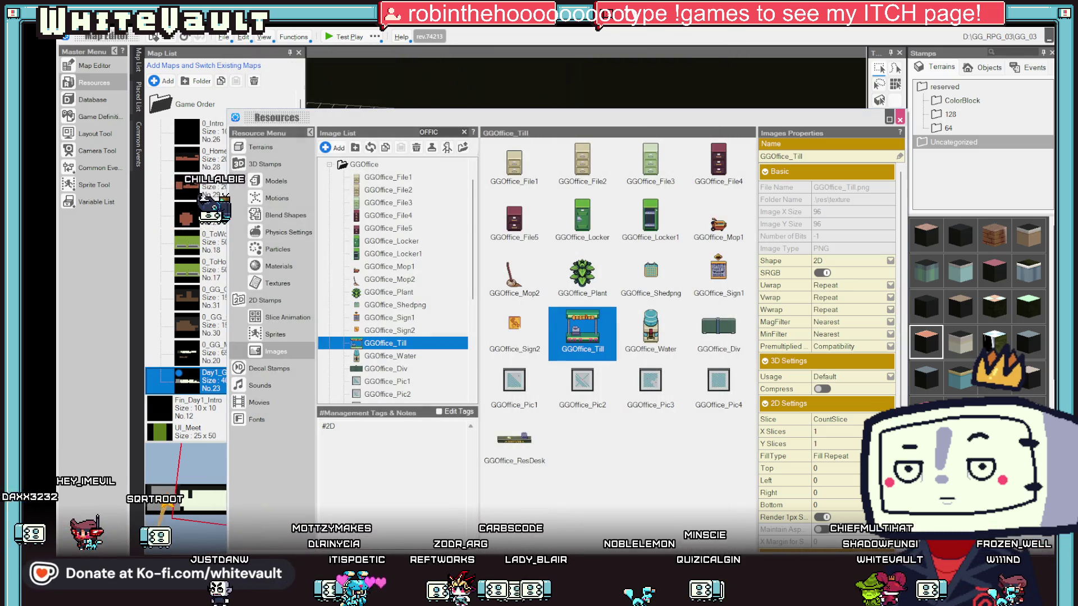
key("Escape")
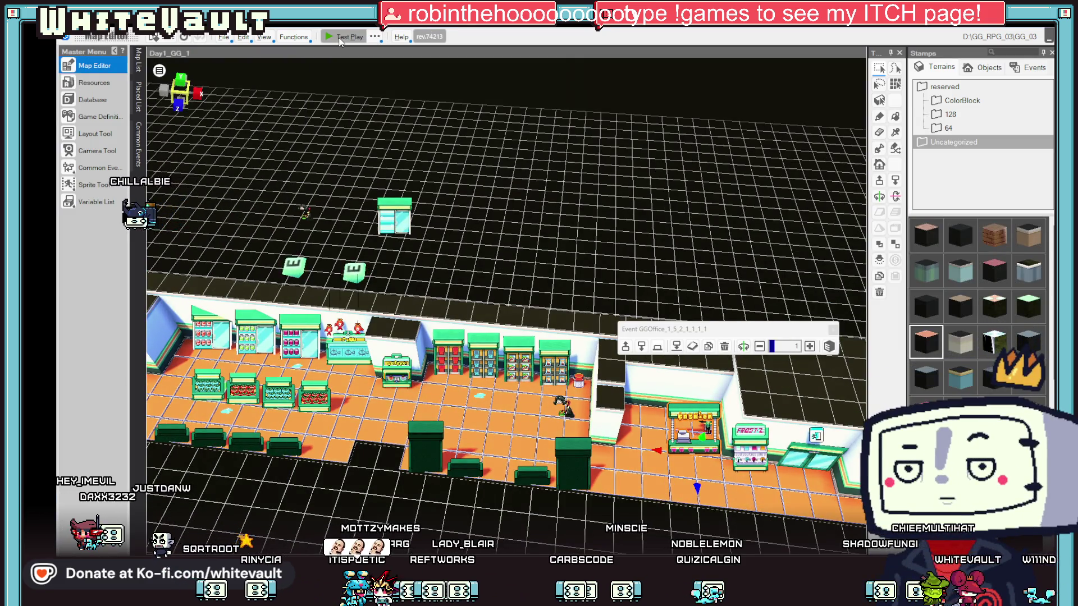
Start a test play and walk the character right through the shop until the cashier booth appears
left_click(340, 39)
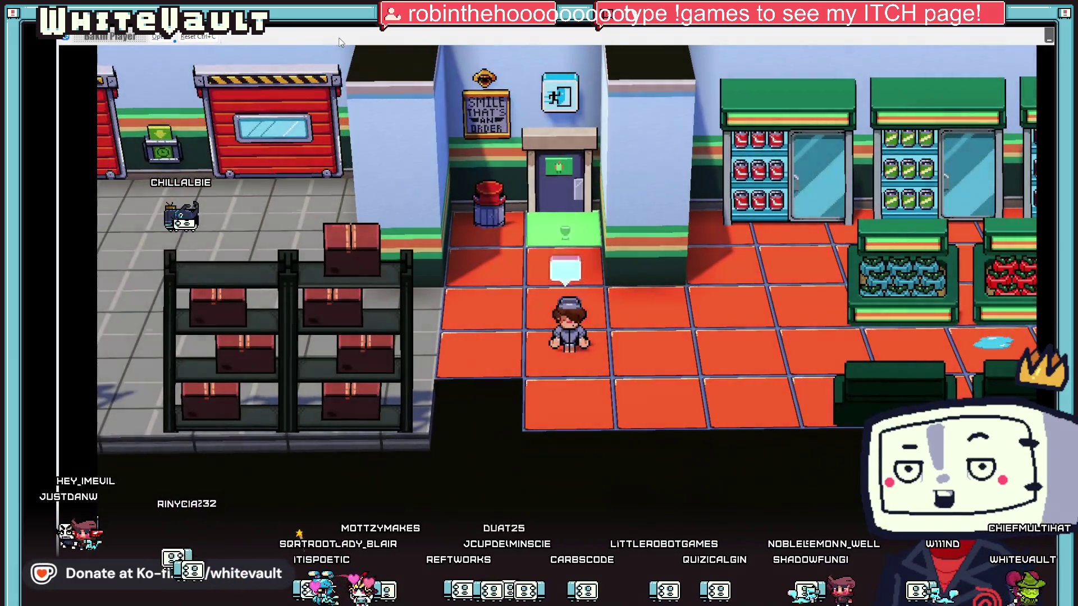
key("Right")
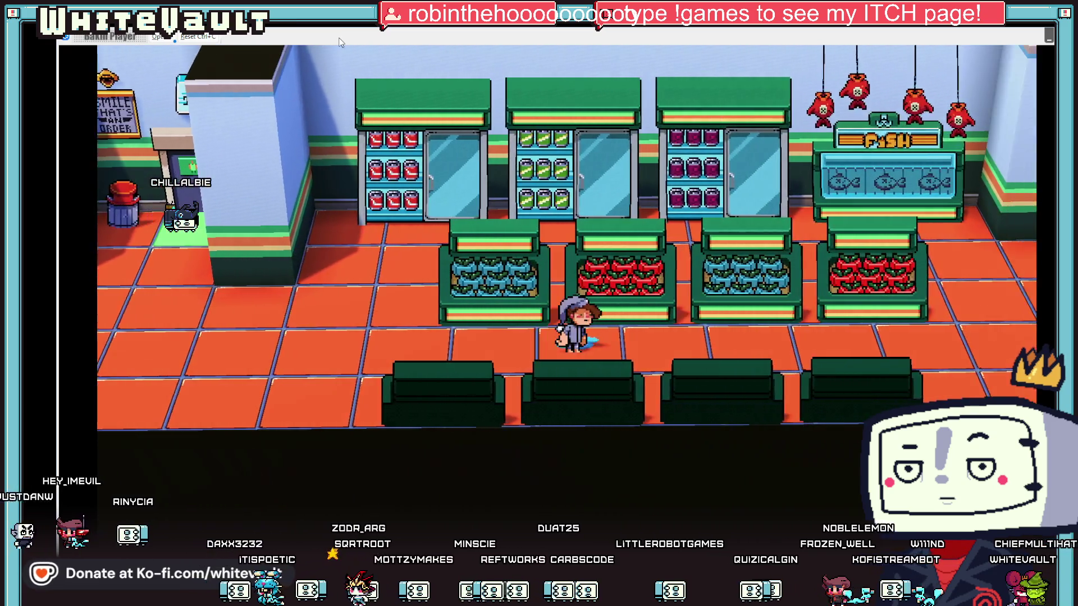
key("Right")
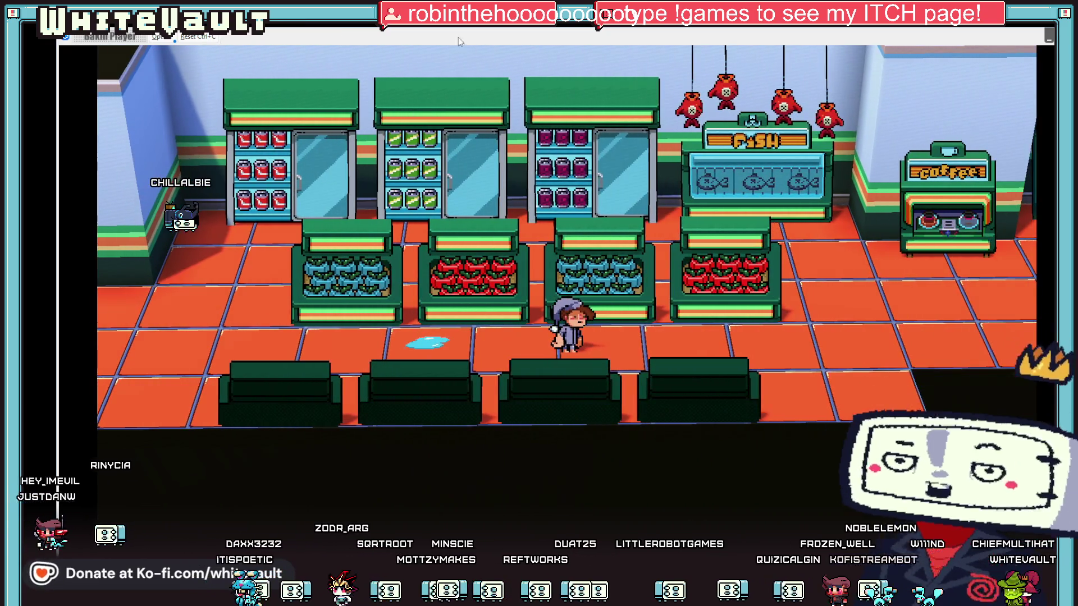
key("Right")
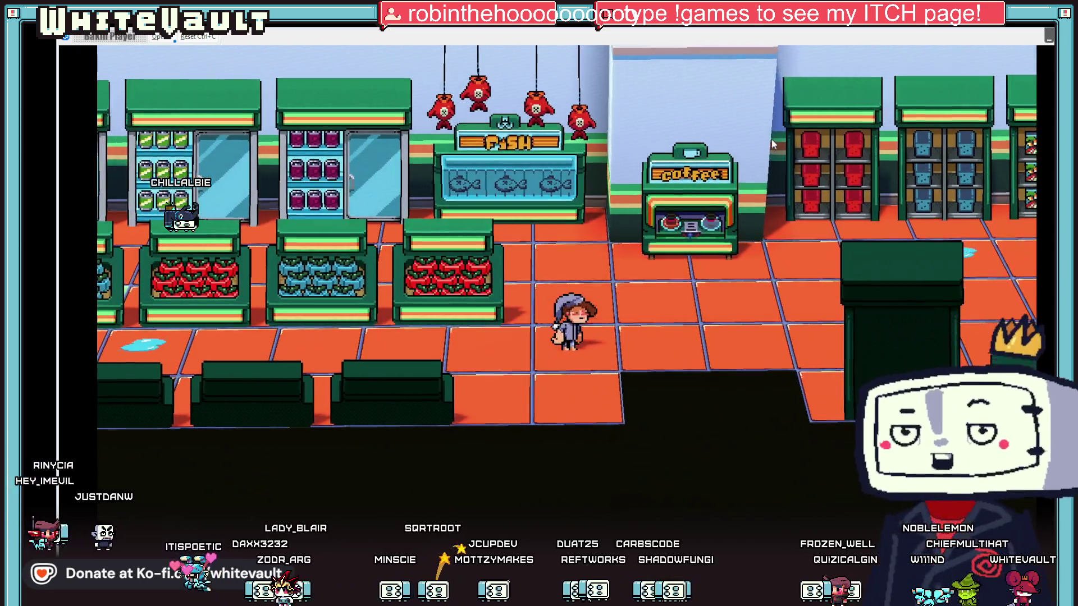
key("Up")
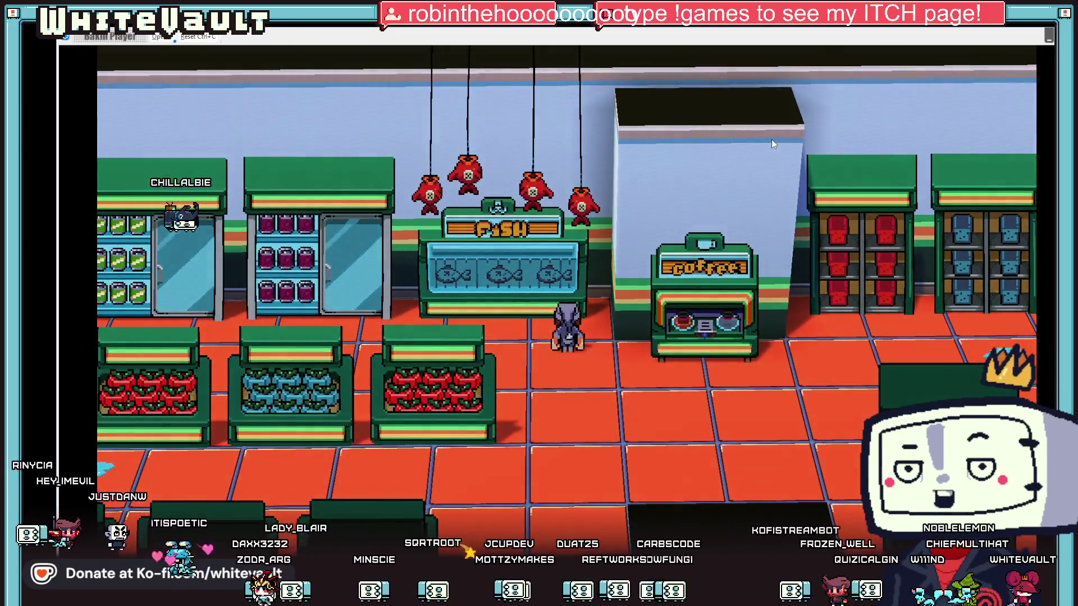
key("Right")
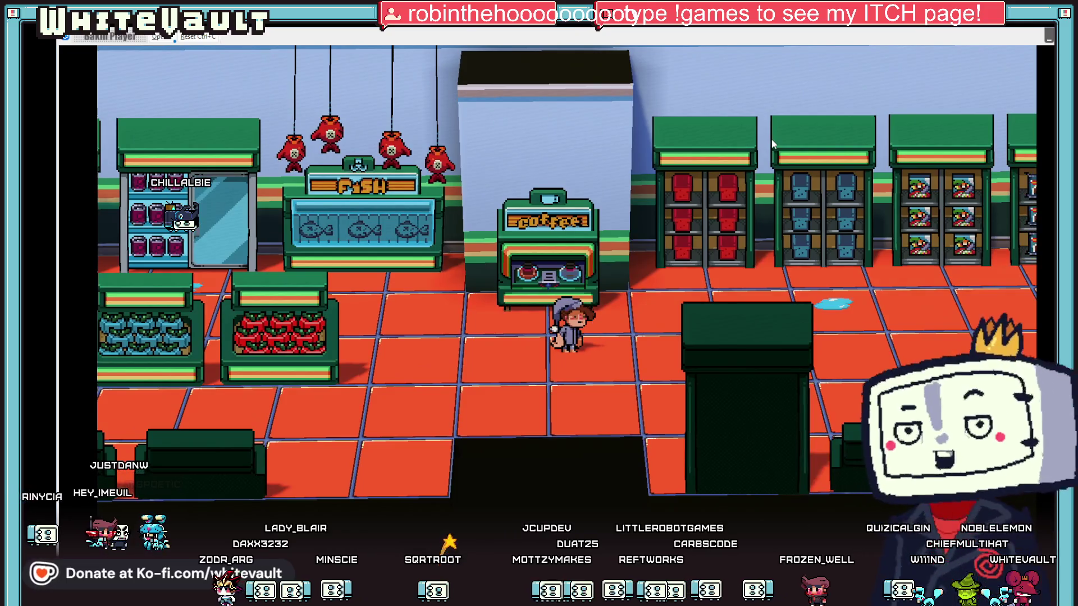
key("Right")
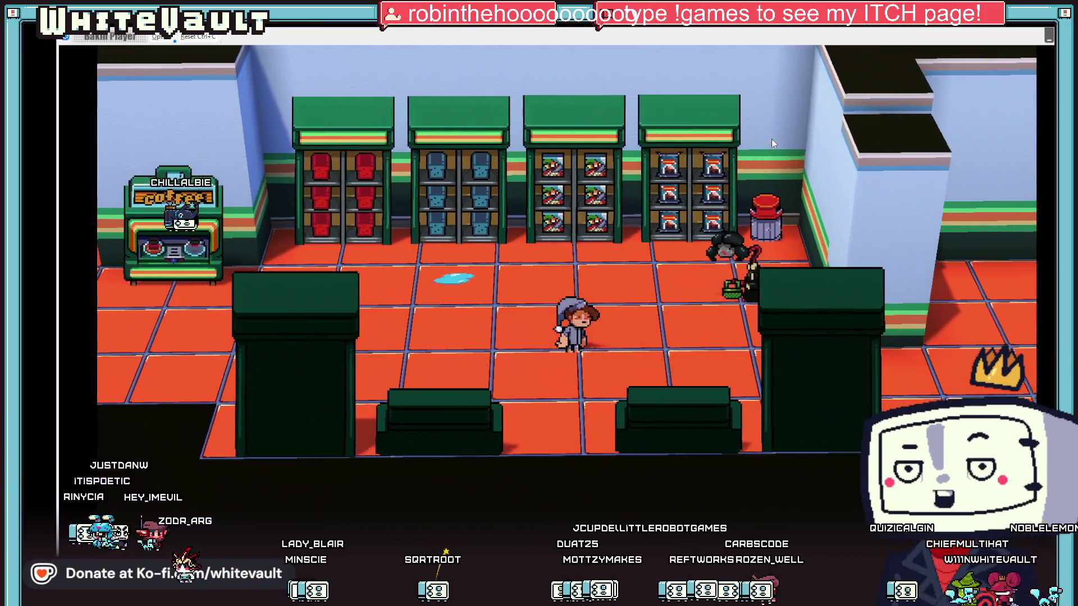
key("Right")
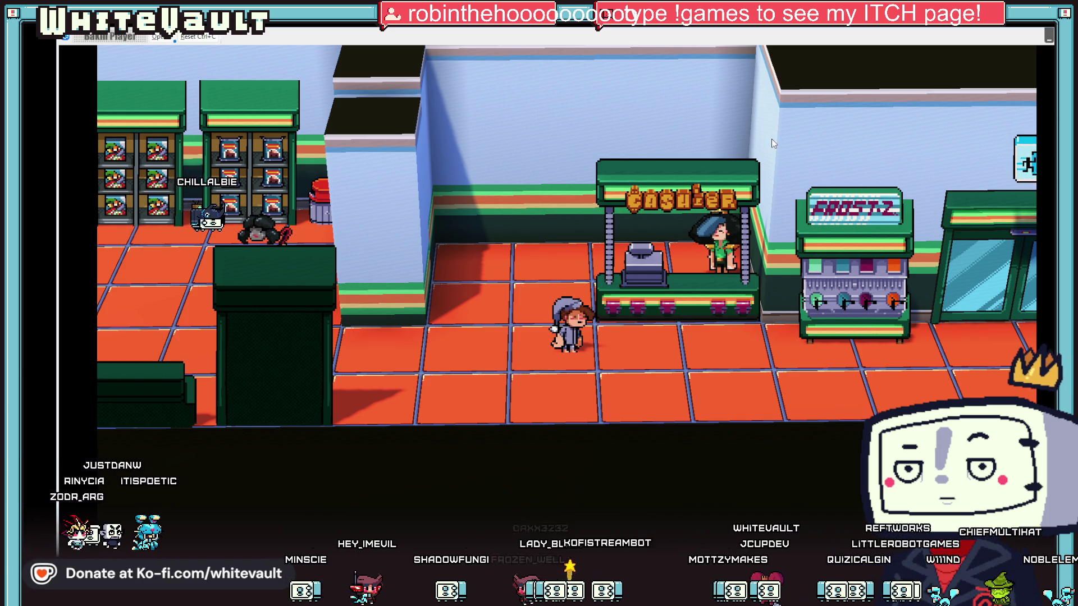
Step near the cashier booth, end the test play, and start a new one
key("Right")
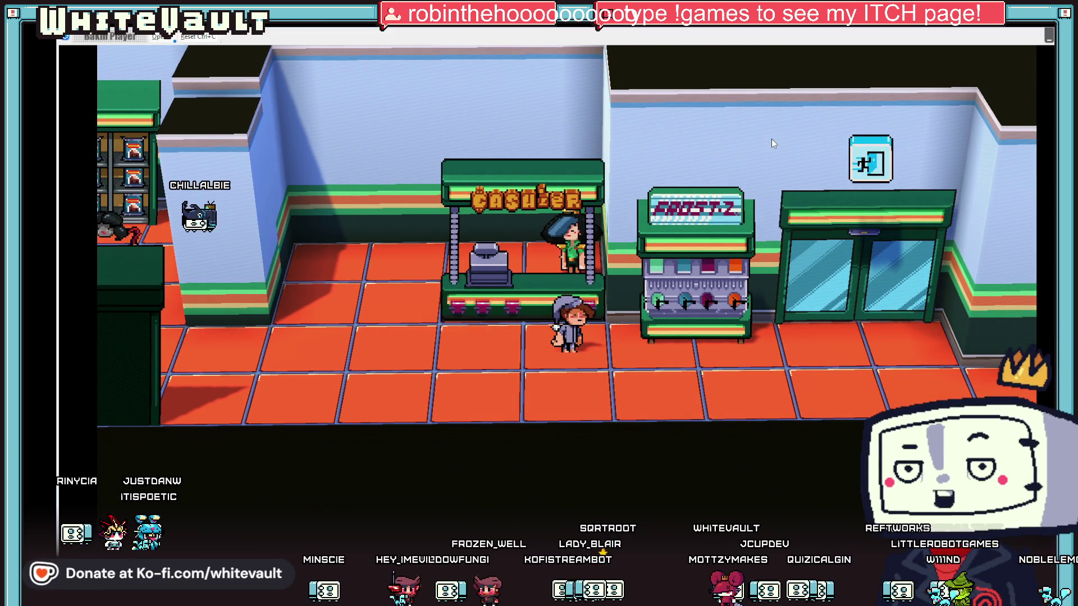
key("Left")
key("Left")
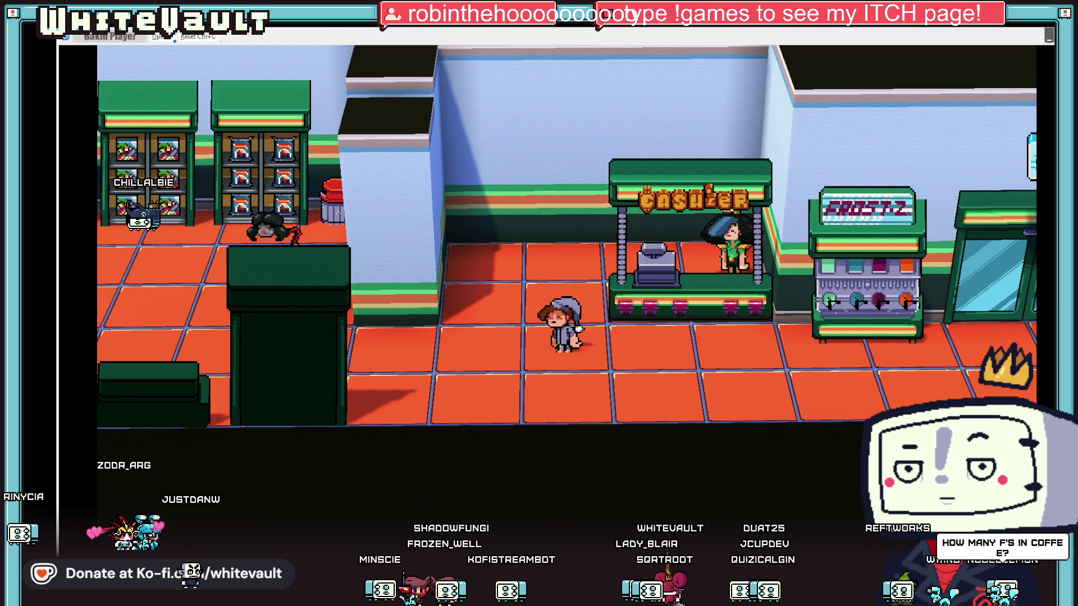
key("Escape")
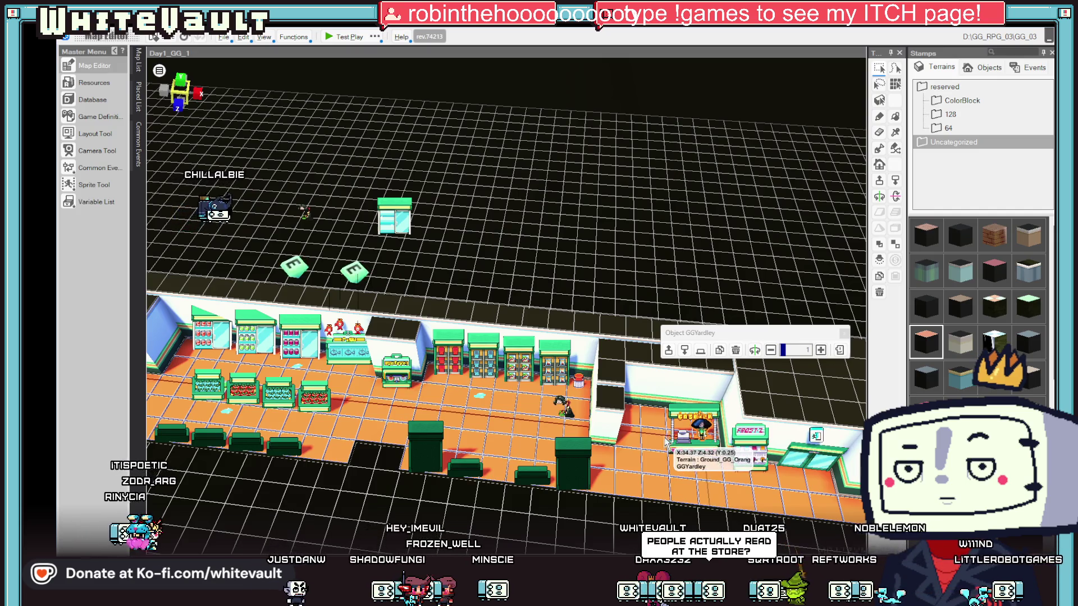
left_click(347, 38)
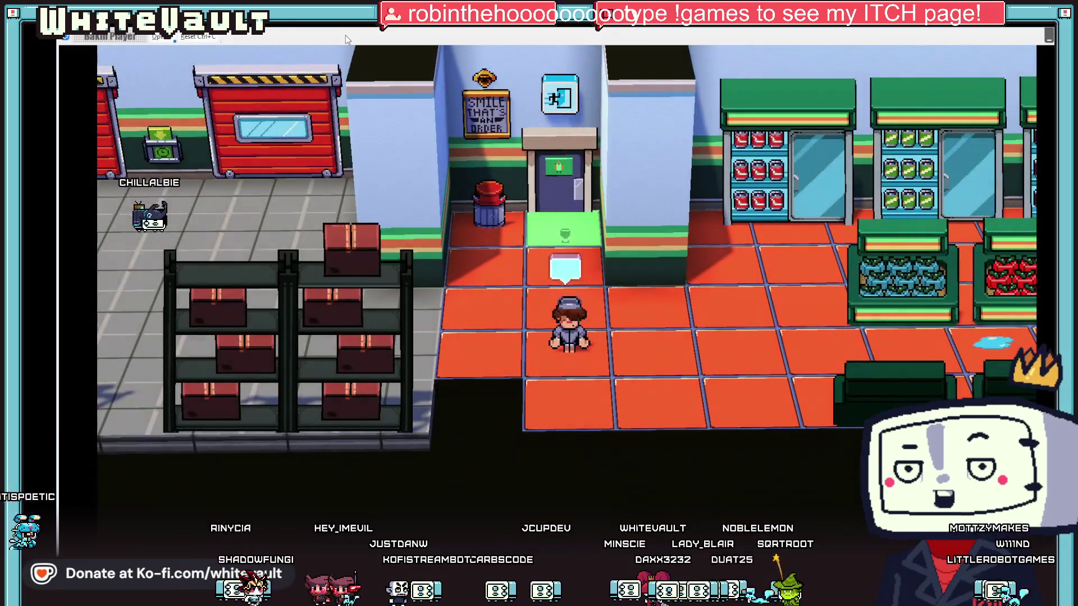
Walk the character right past the fish and coffee counters to the cashier booth
key("Right")
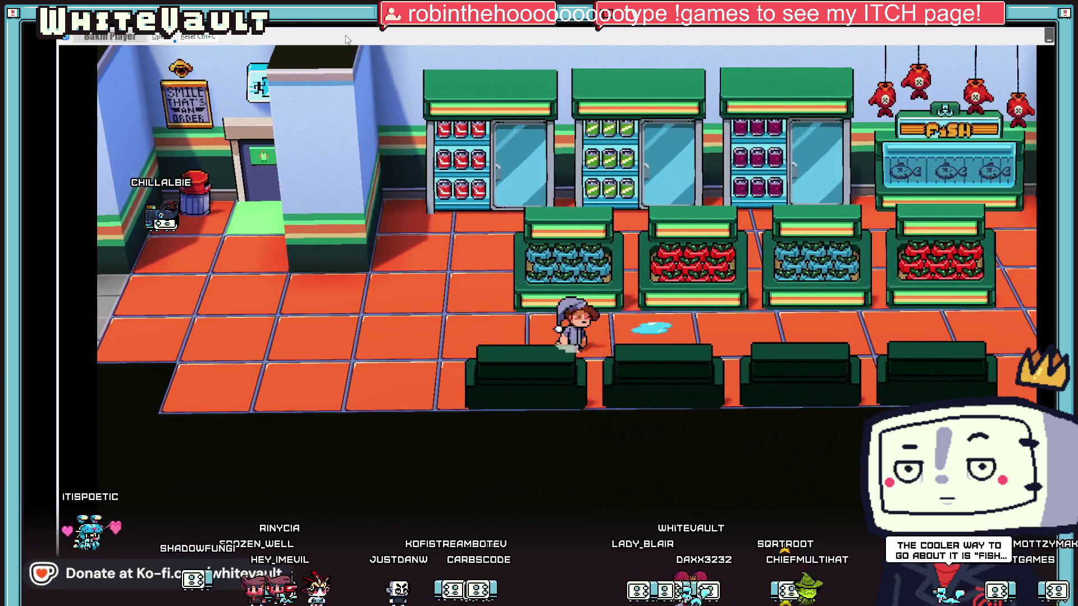
key("Right")
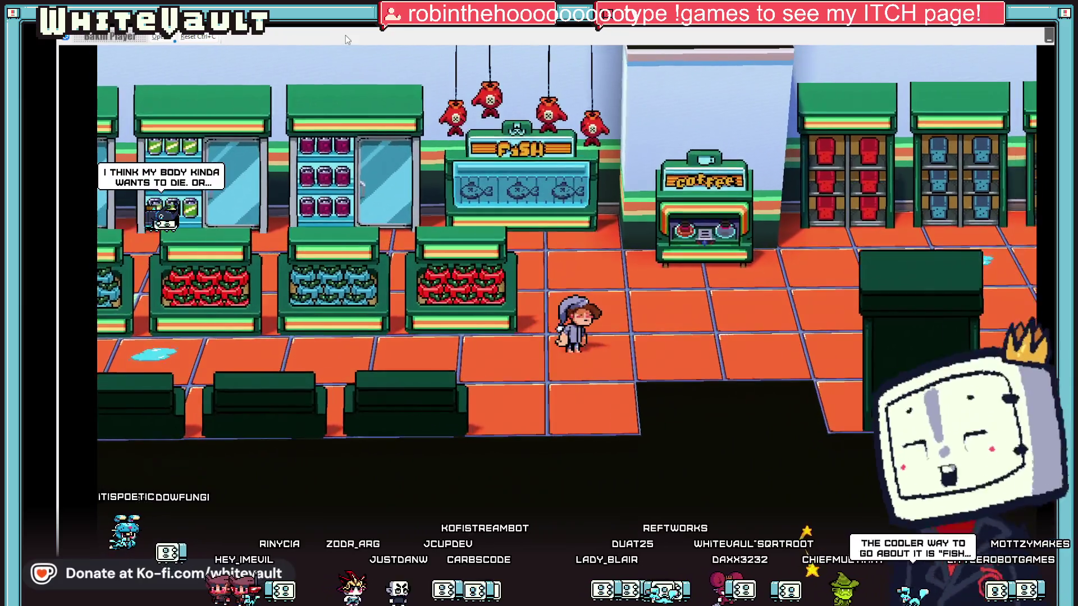
key("Right")
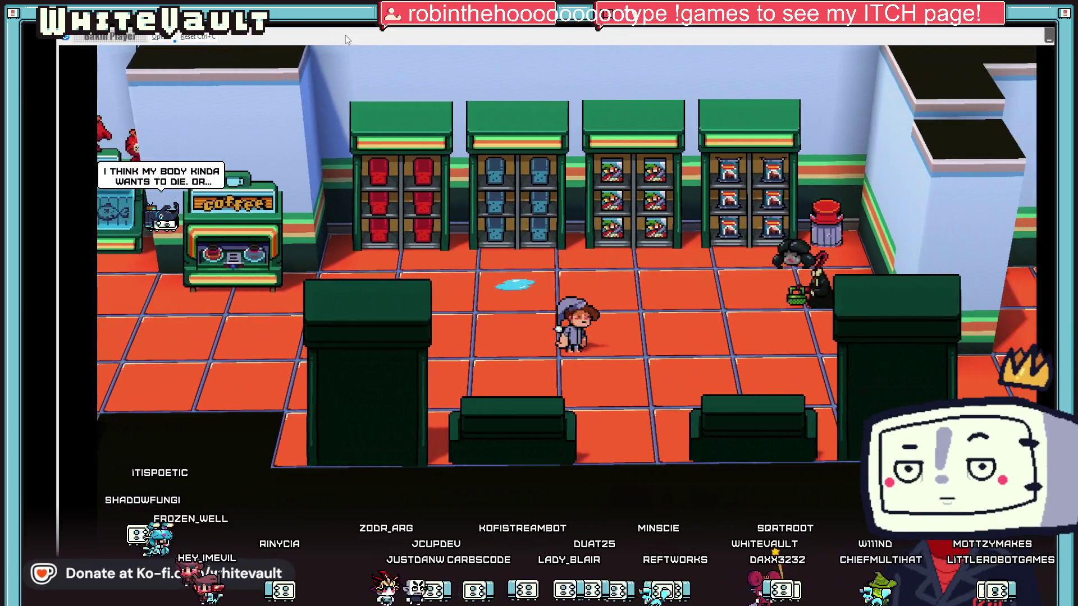
key("Right")
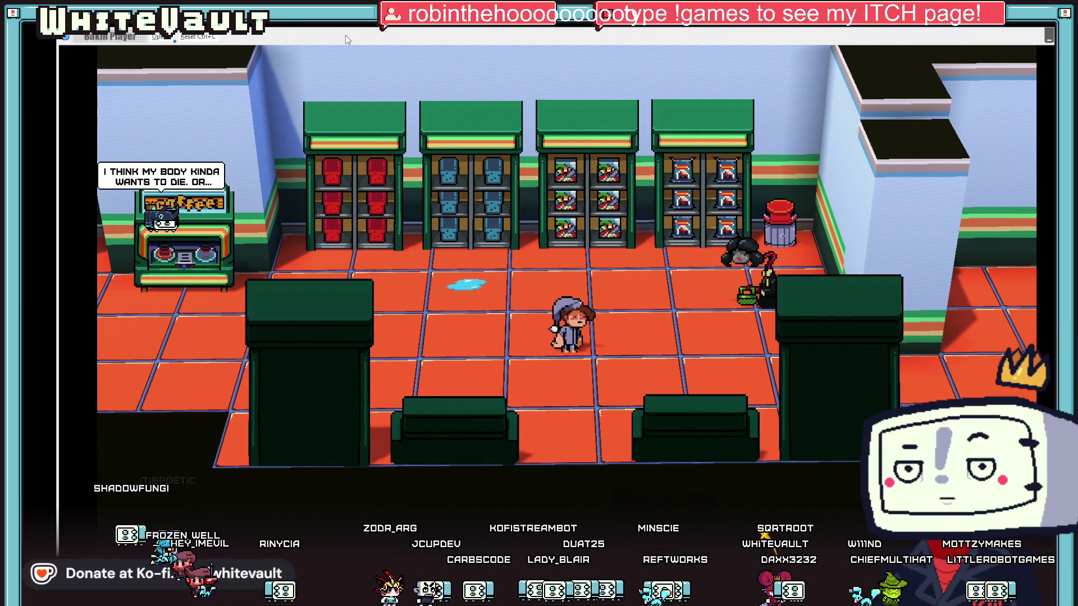
key("Right")
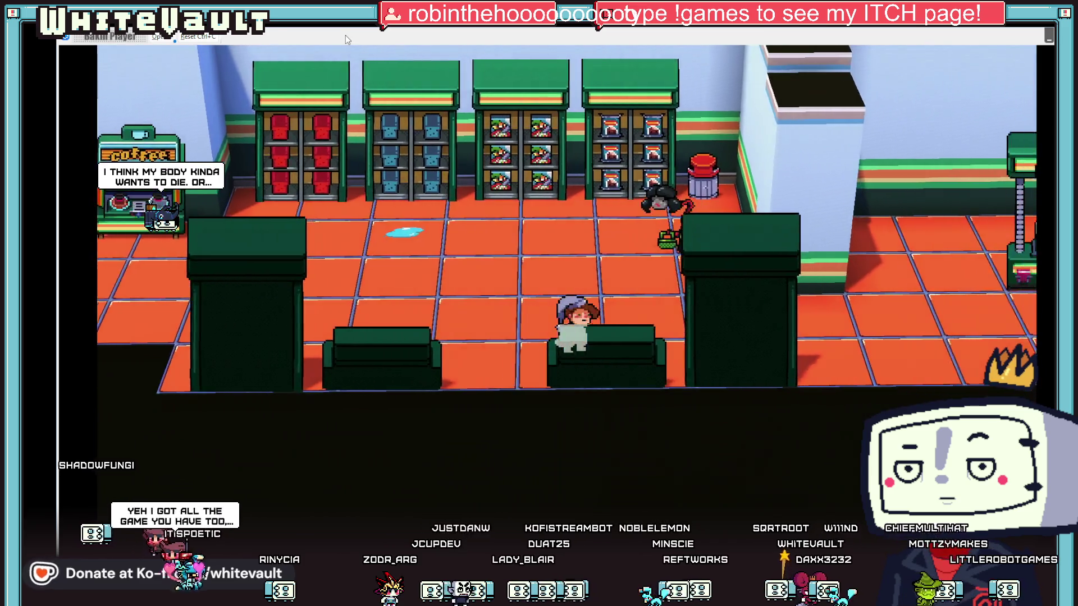
key("Right")
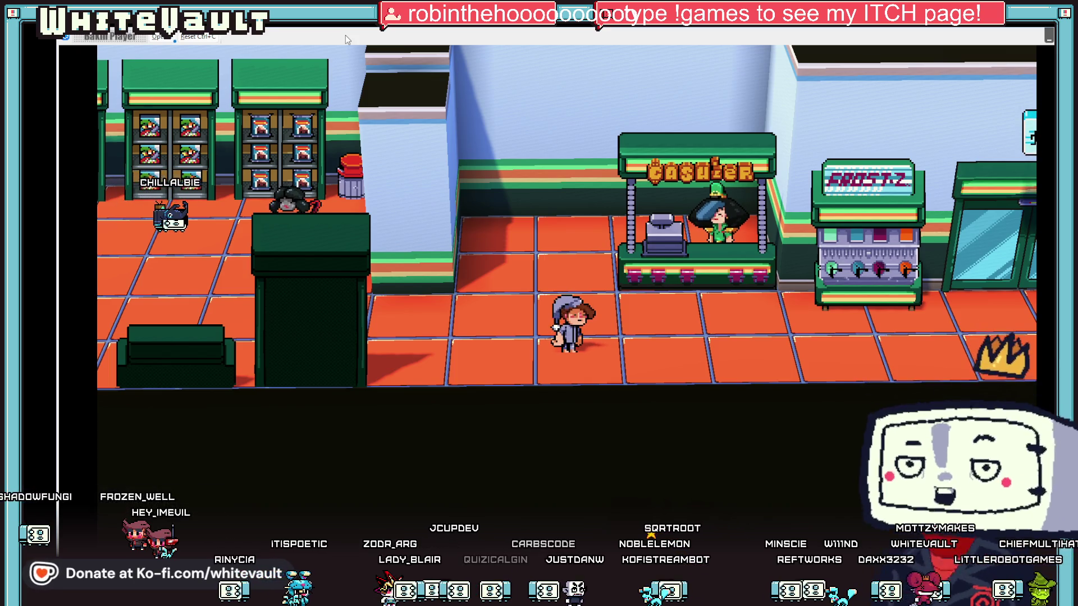
key("Up")
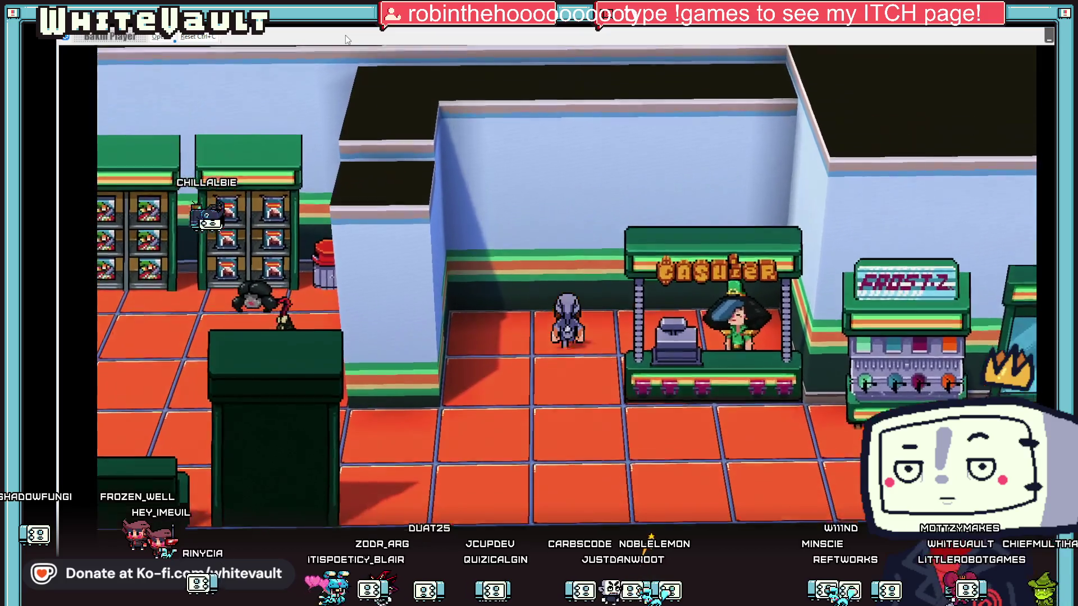
key("Left")
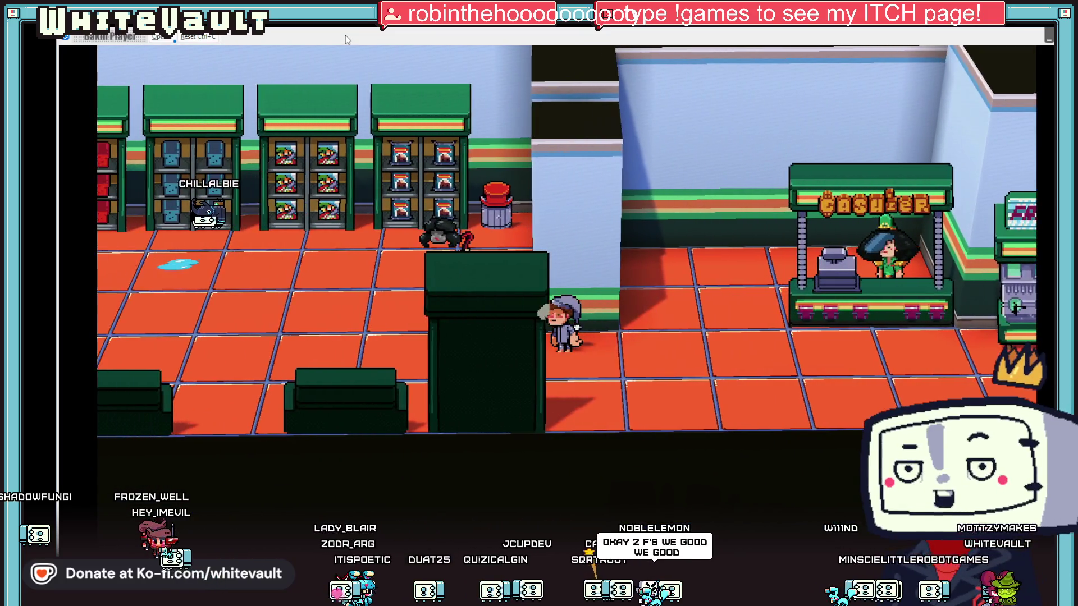
key("Right")
key("Right")
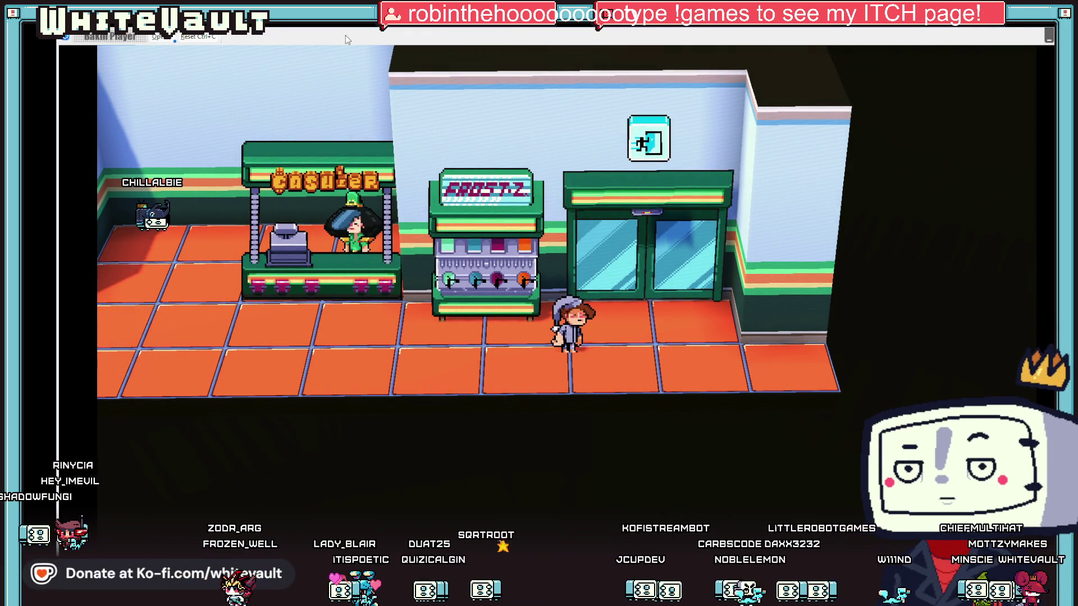
Walk back left through the aisles into the red-shuttered storage room
key("Left")
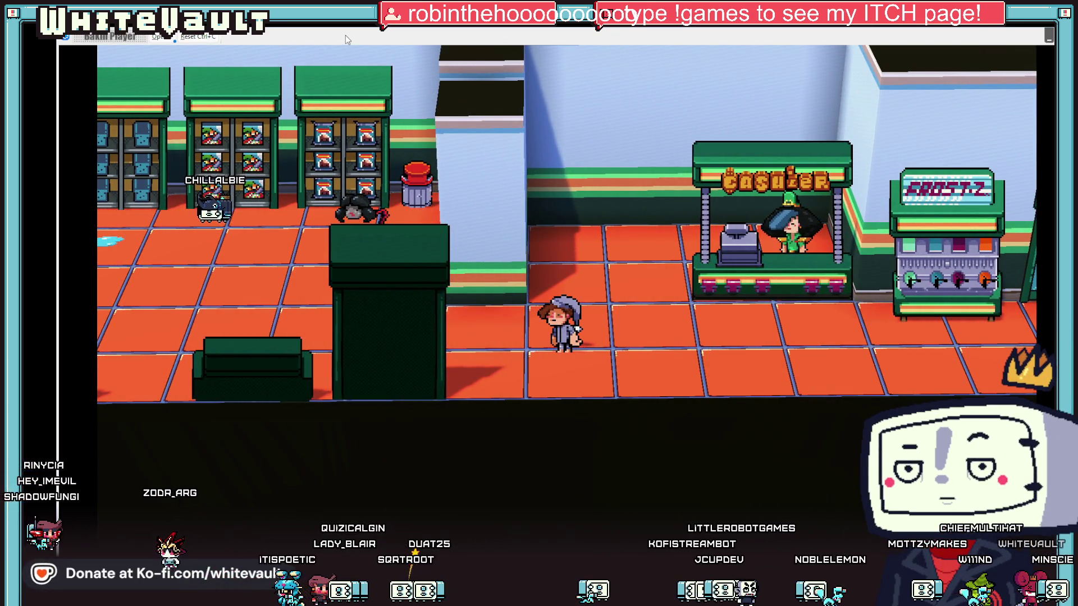
key("Left")
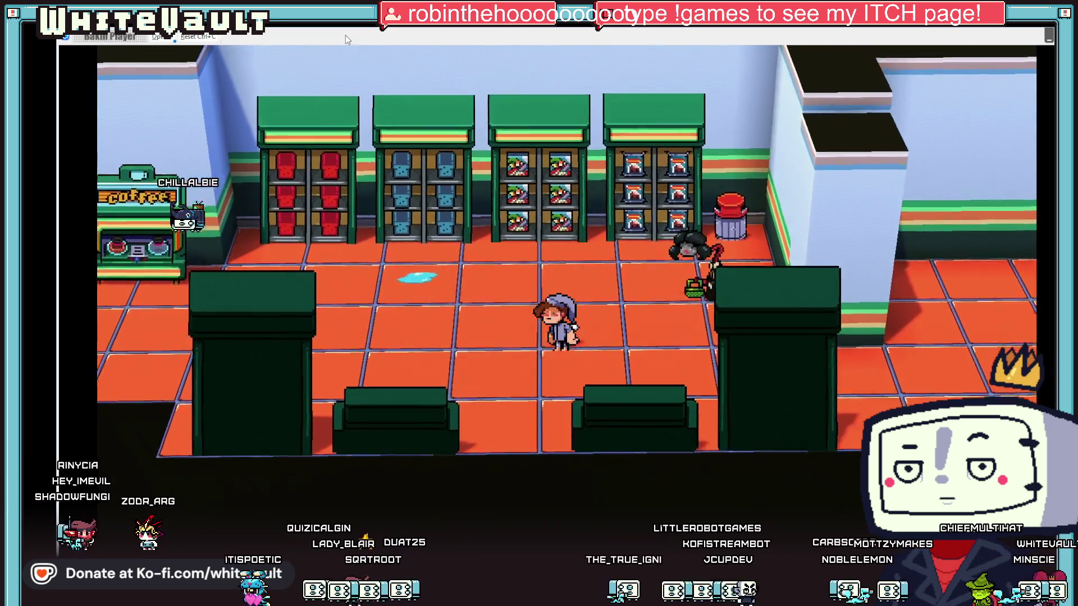
key("Left")
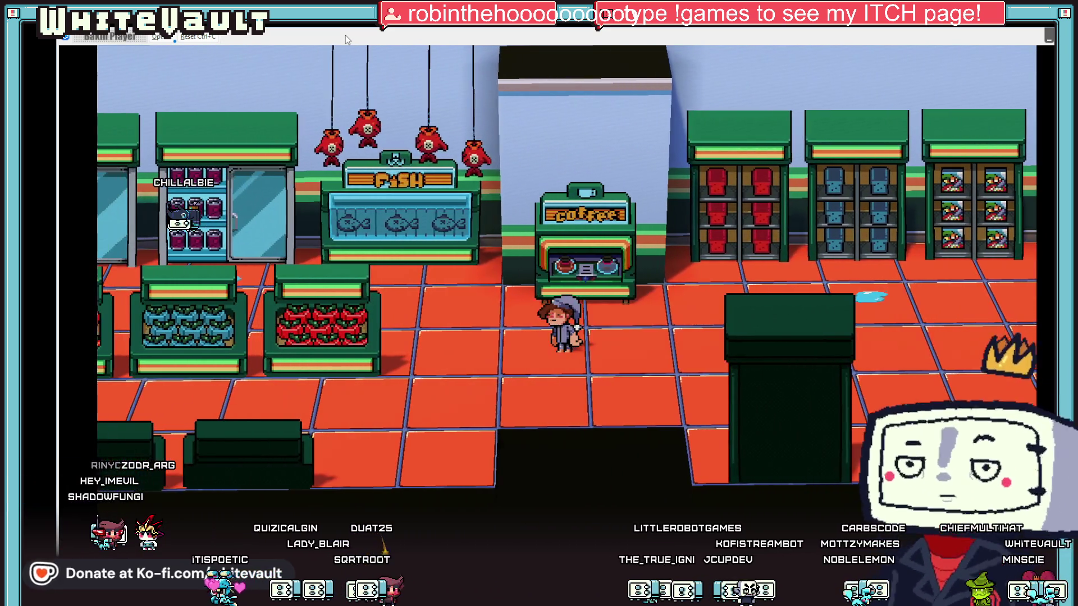
key("Down")
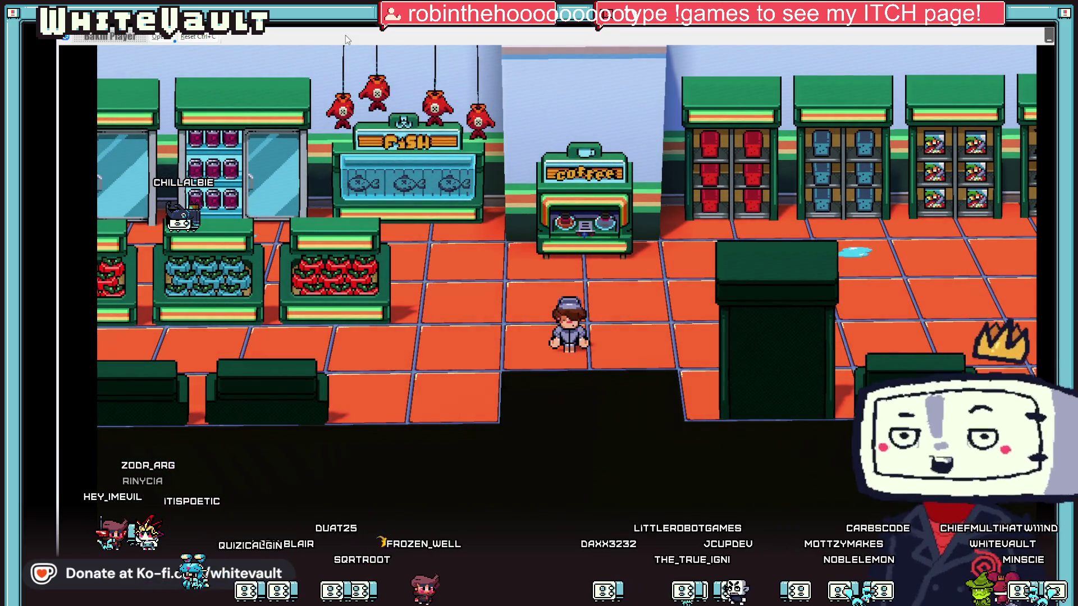
key("Left")
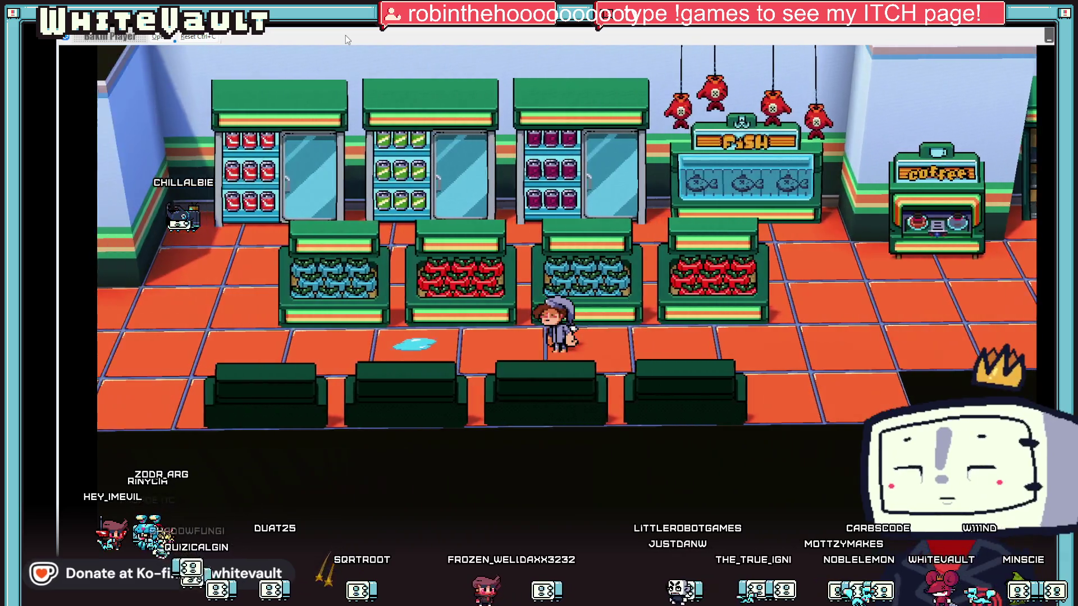
key("Left")
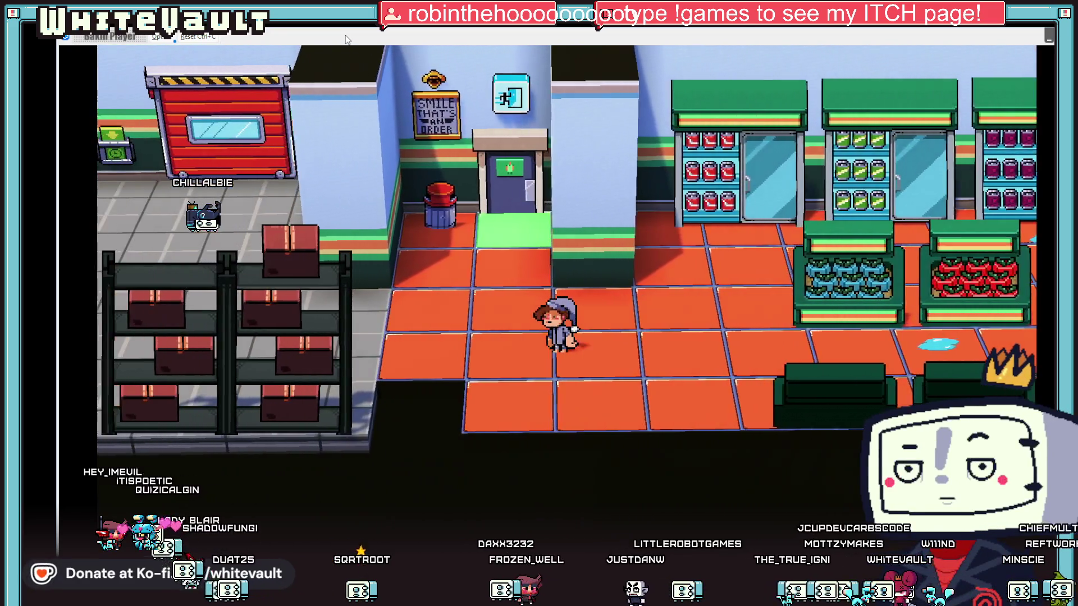
key("Left")
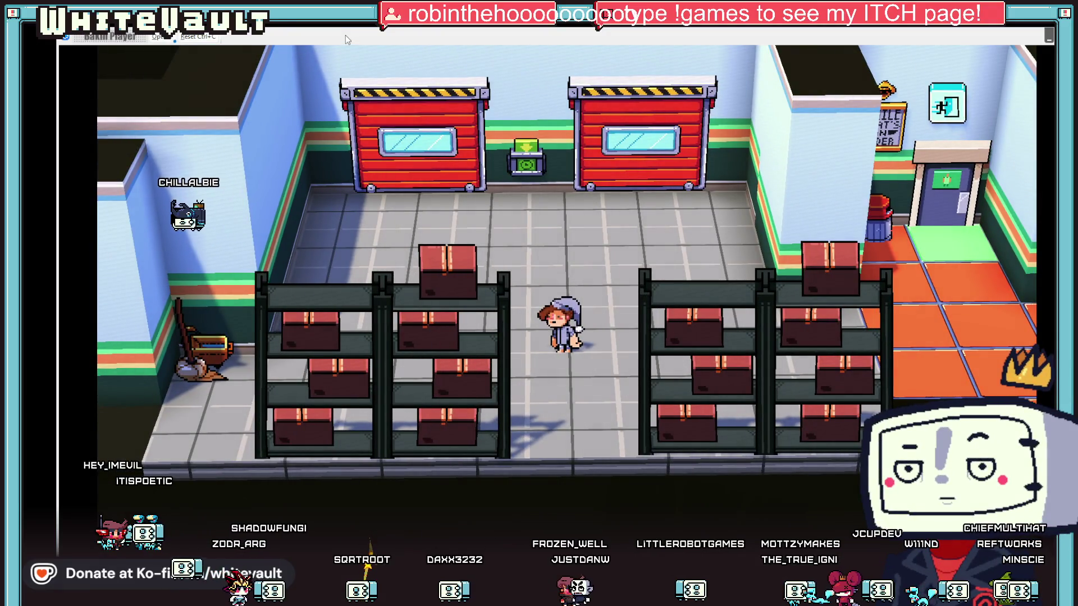
Walk right out of the storage room past the fish counter and coffee machine
key("Right")
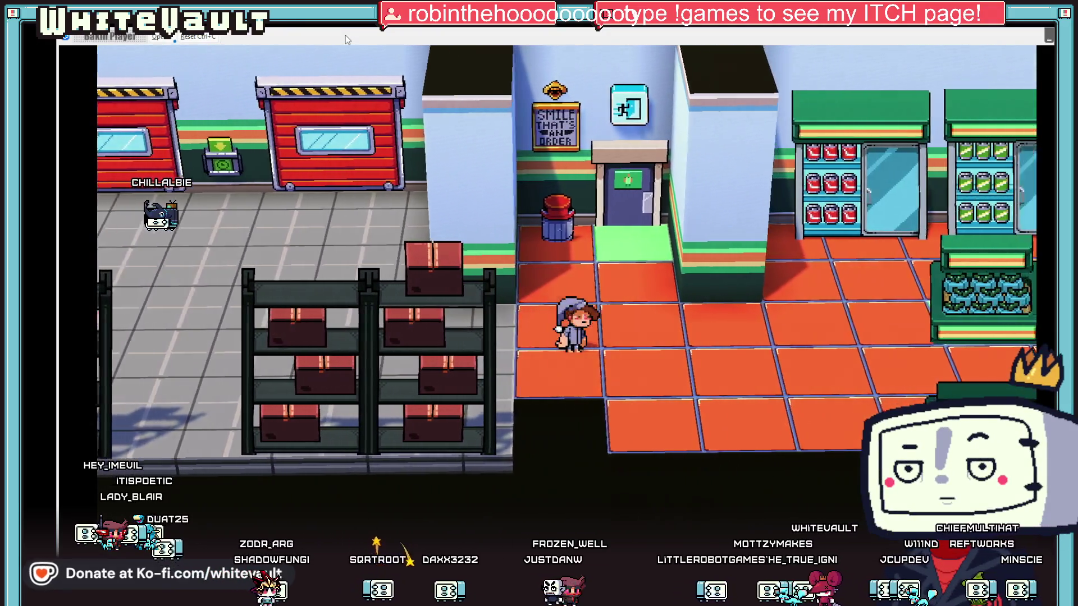
key("Right")
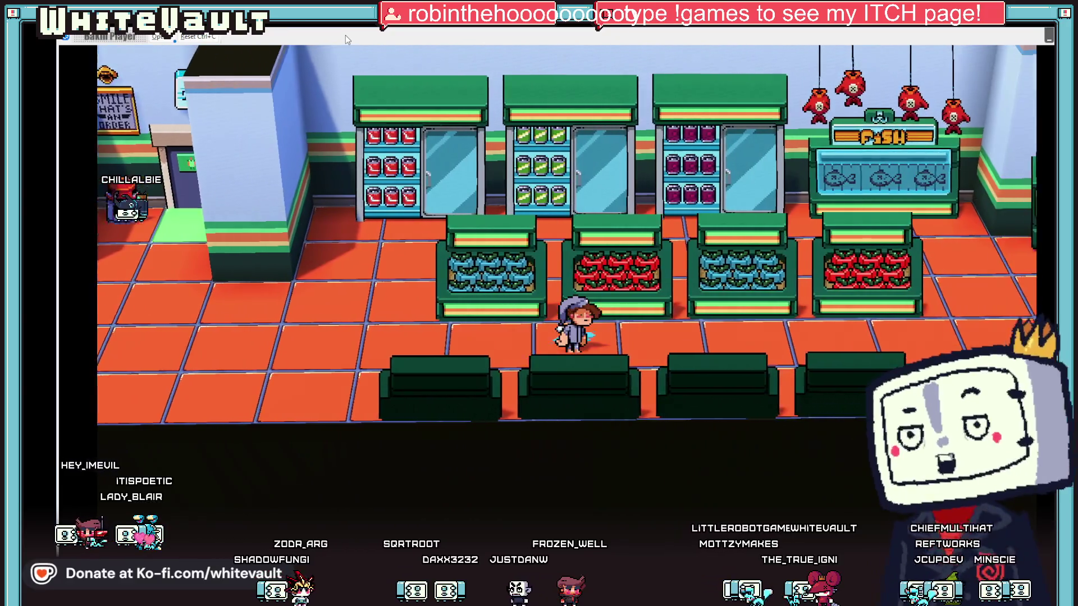
key("Right")
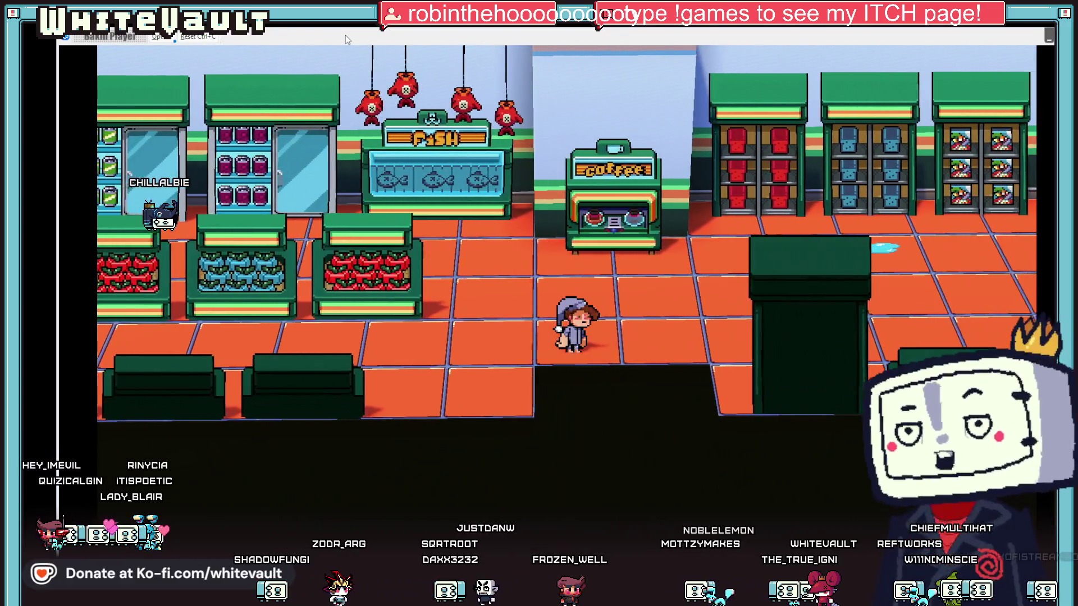
key("Right")
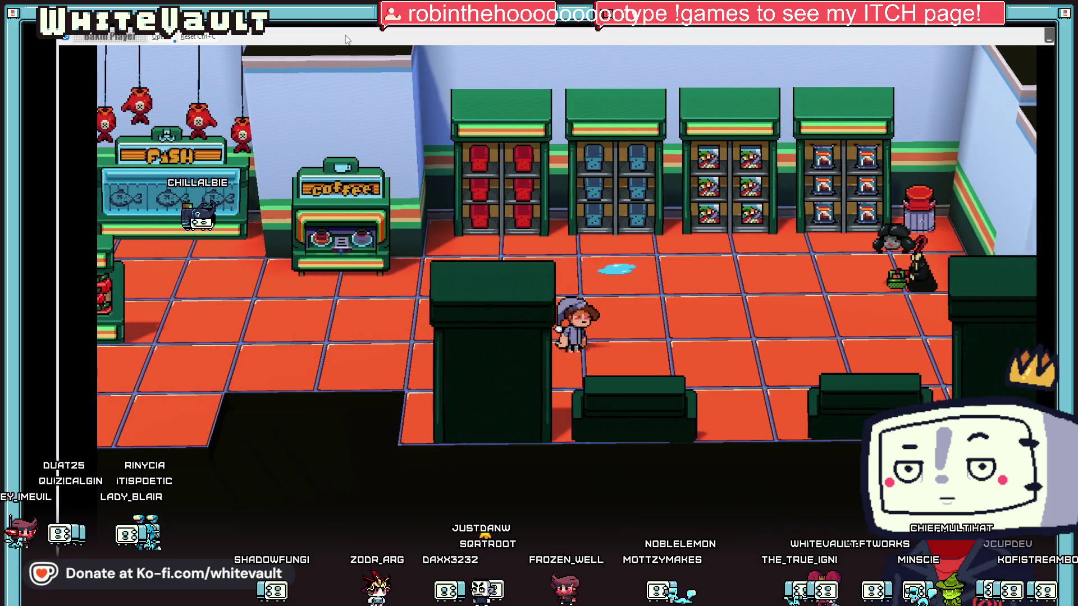
key("Right")
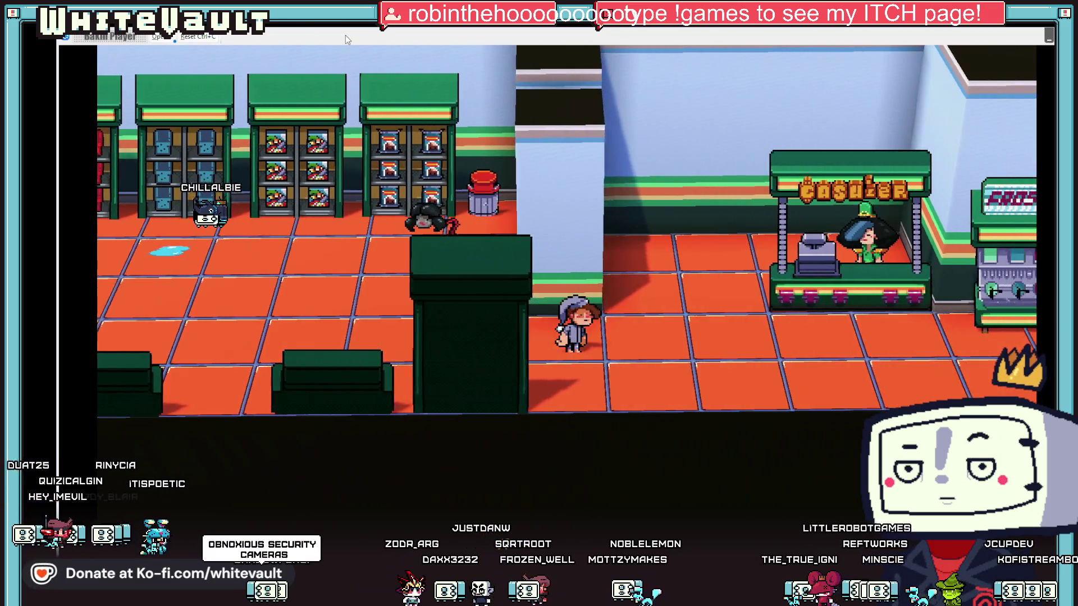
key("Right")
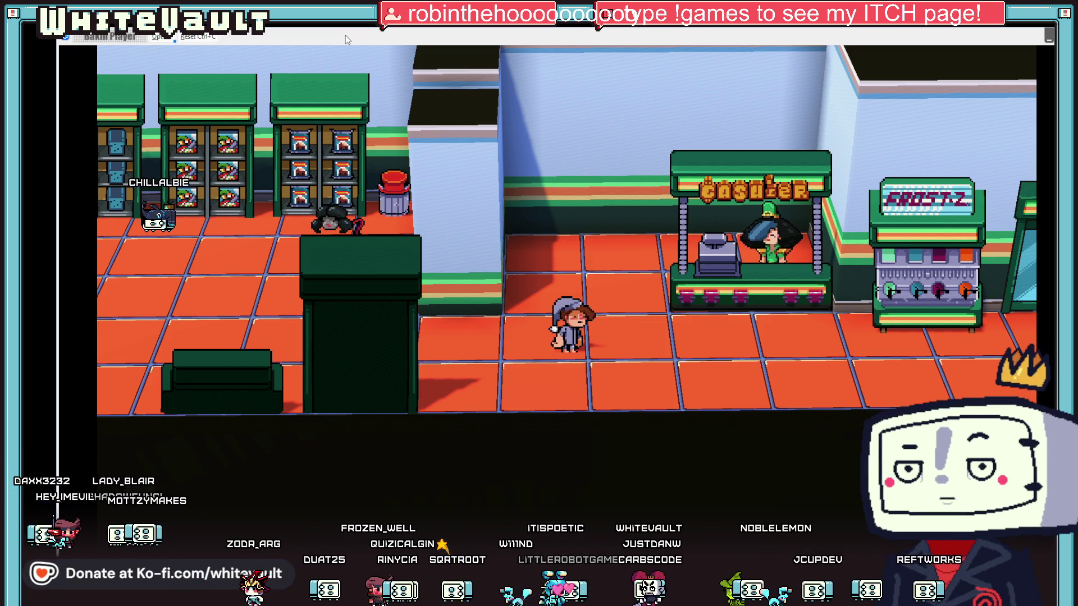
Walk past the fish counter and coffee machine, then right to stand before the coin-lettered CASHIER booth
key("Left")
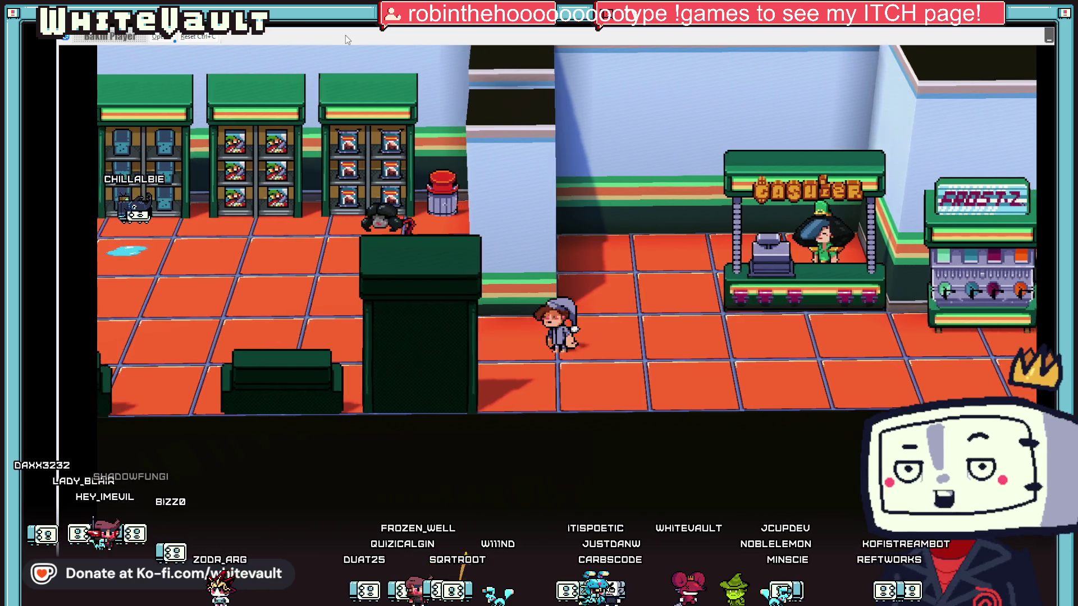
key("Left")
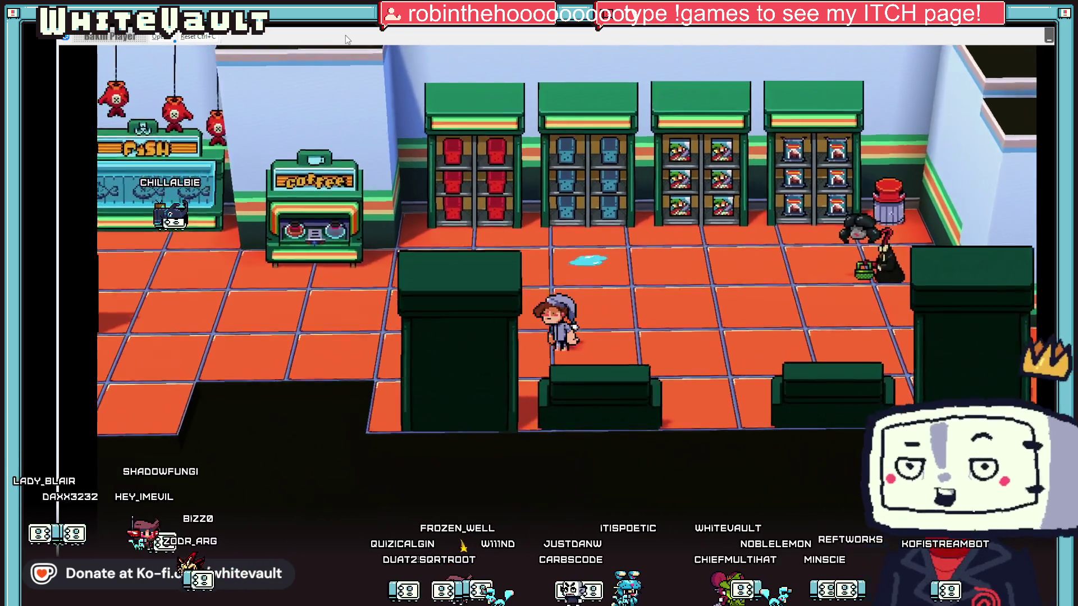
key("Left")
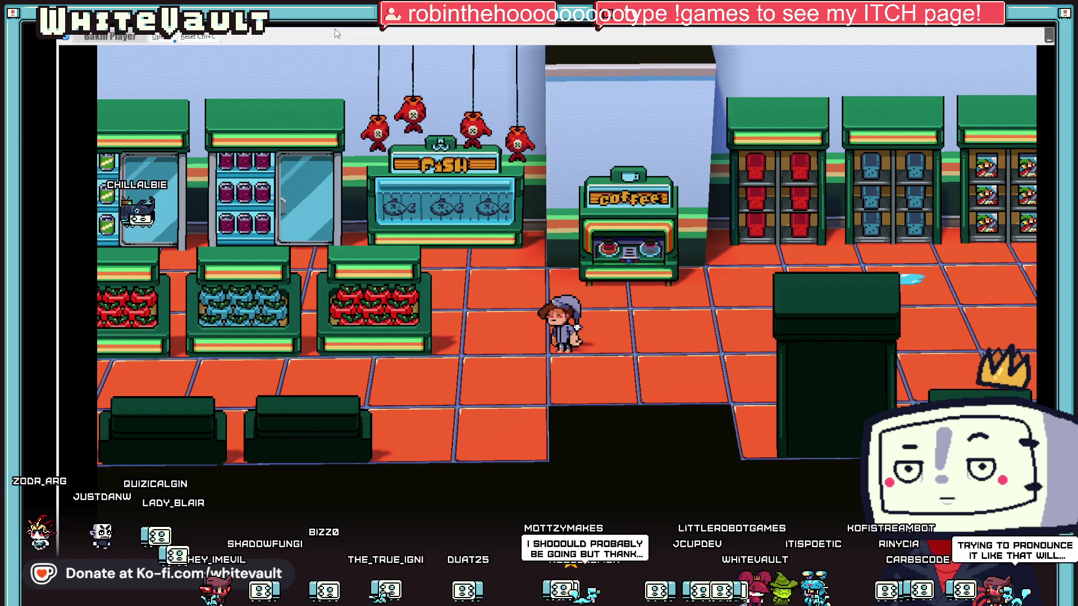
key("Right")
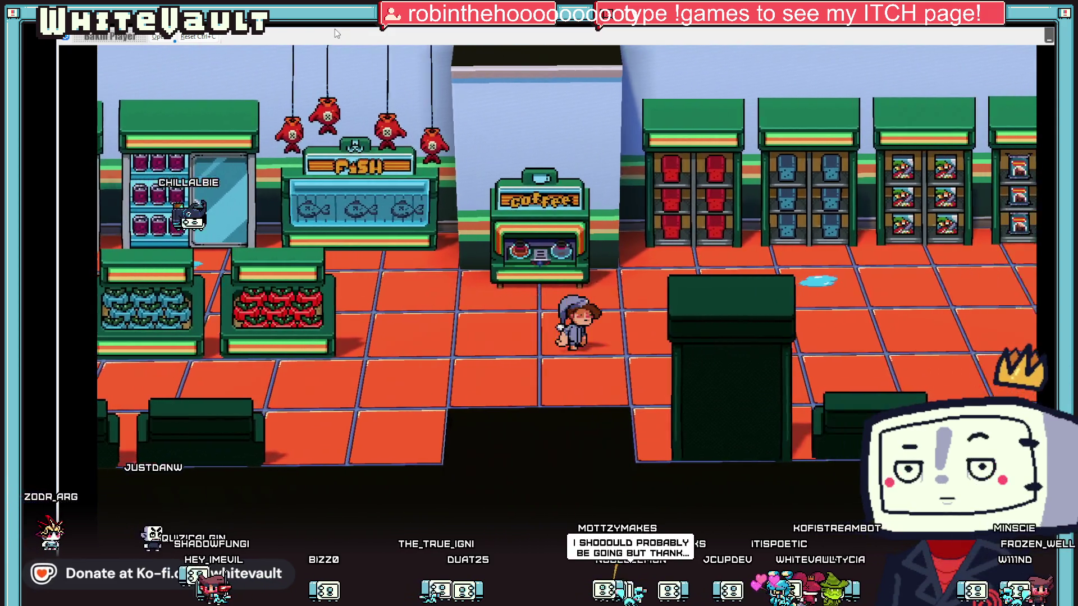
key("Right")
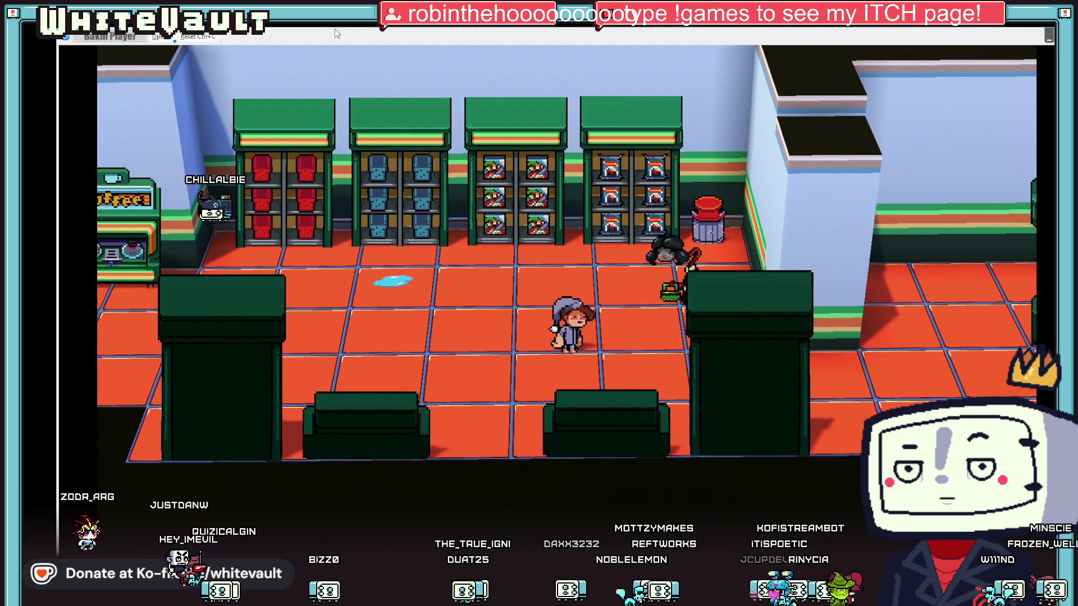
key("Left")
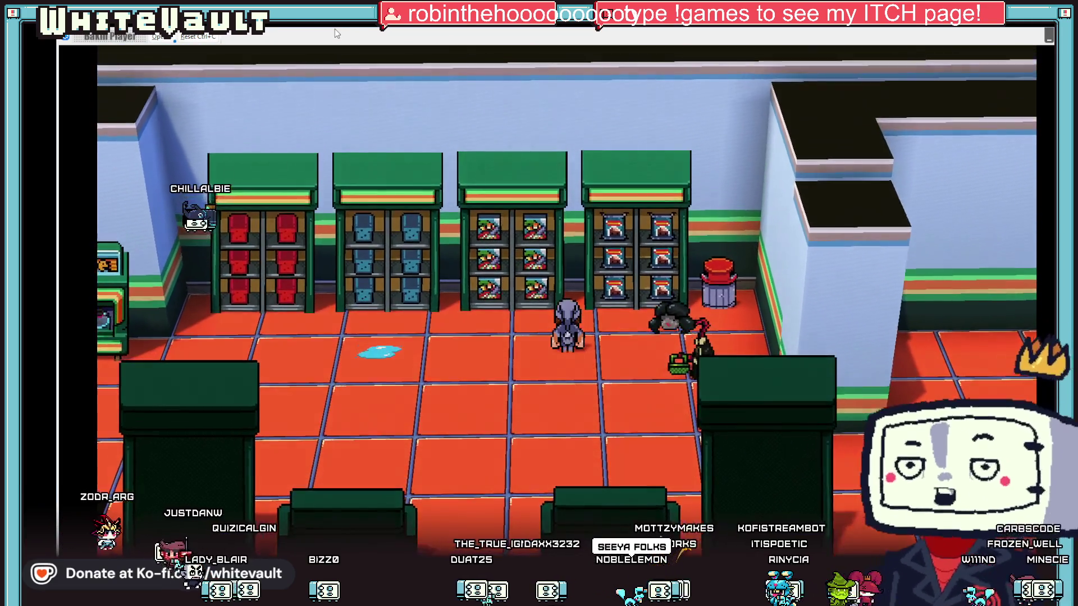
key("Left")
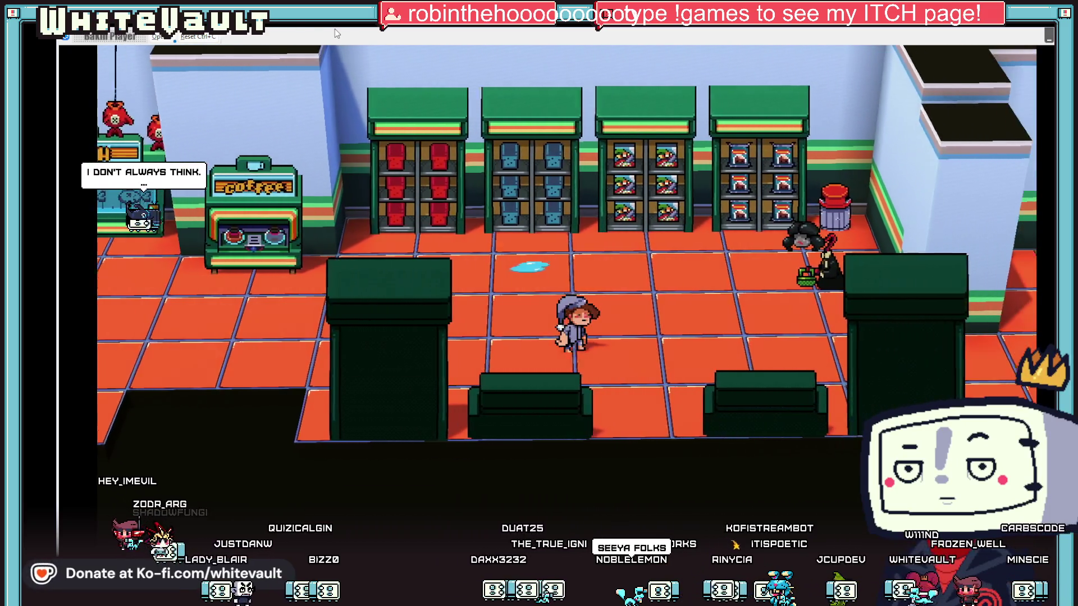
key("Right")
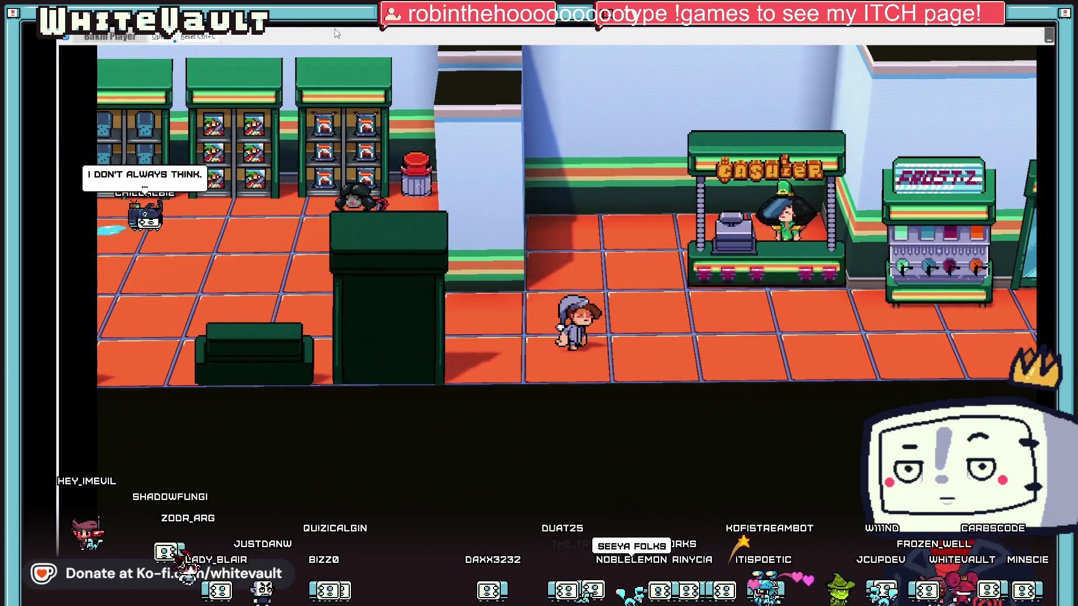
key("Right")
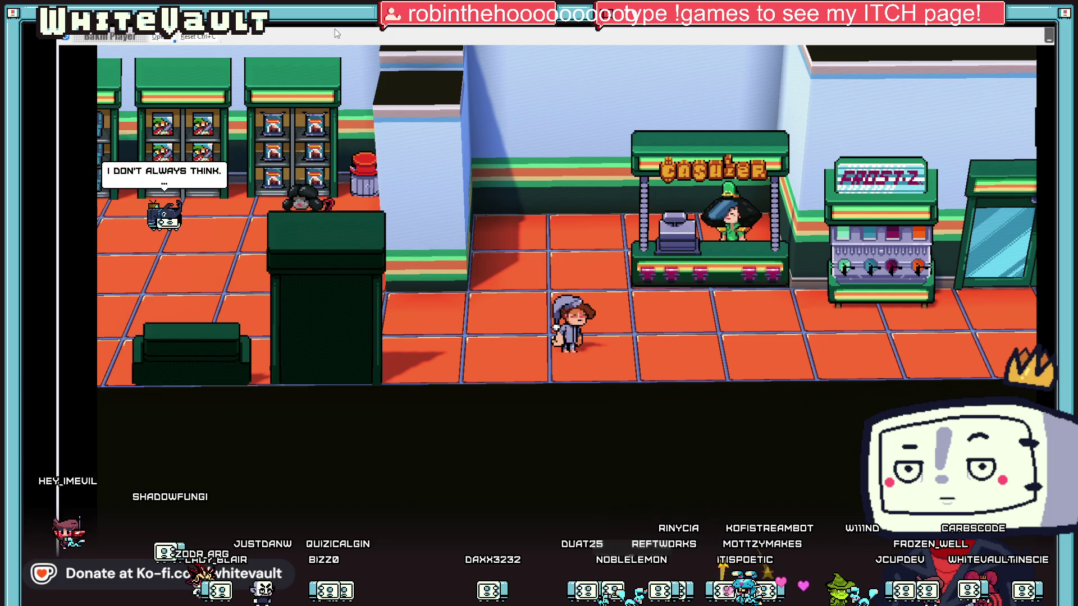
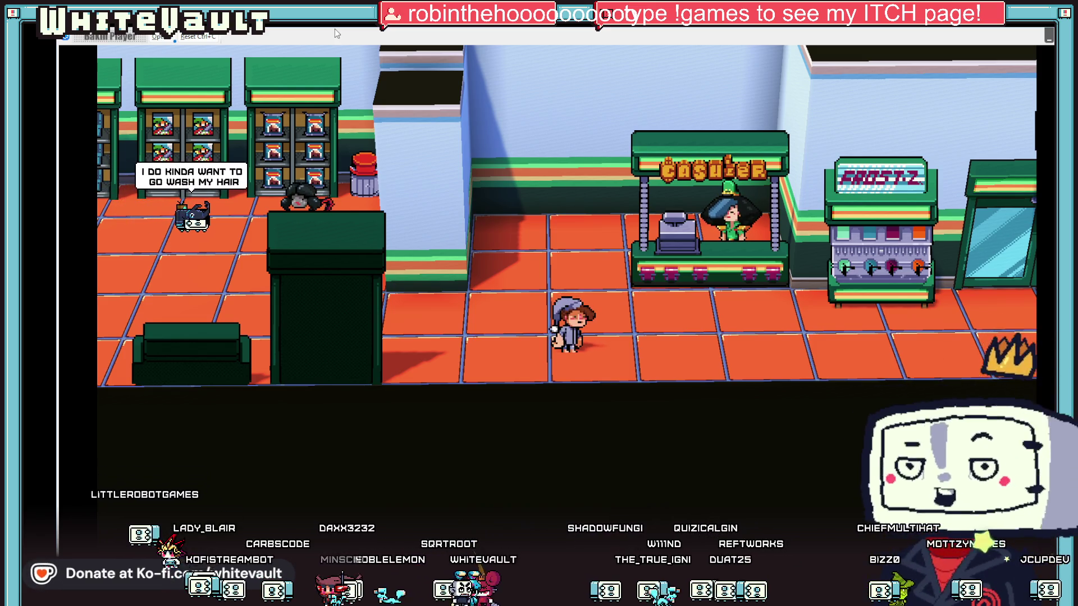
Walk the player left through the store, then quit the test play and return to the editor
key("Left")
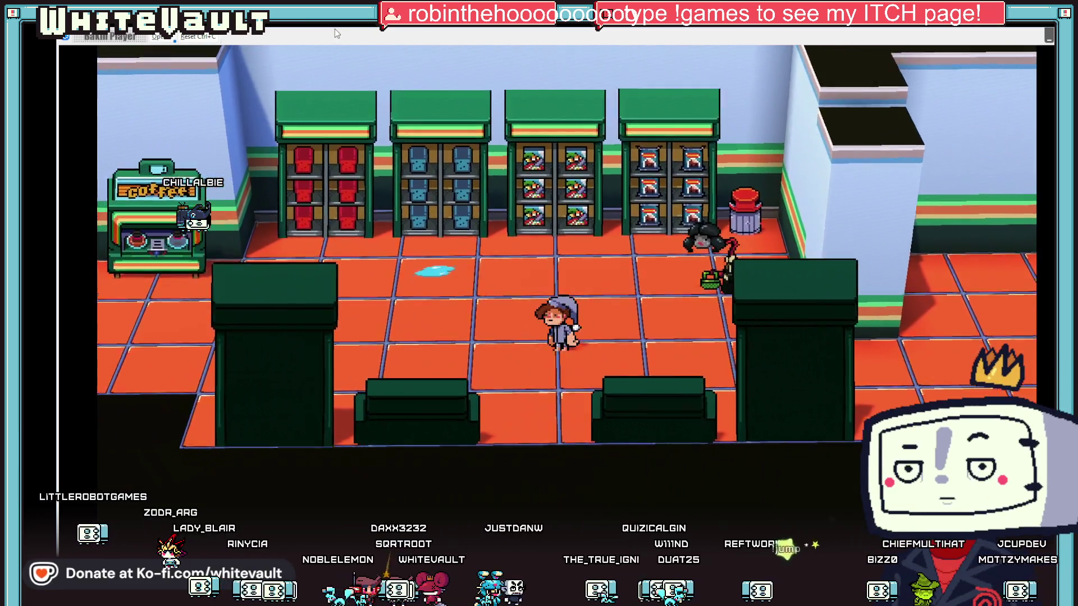
key("Left")
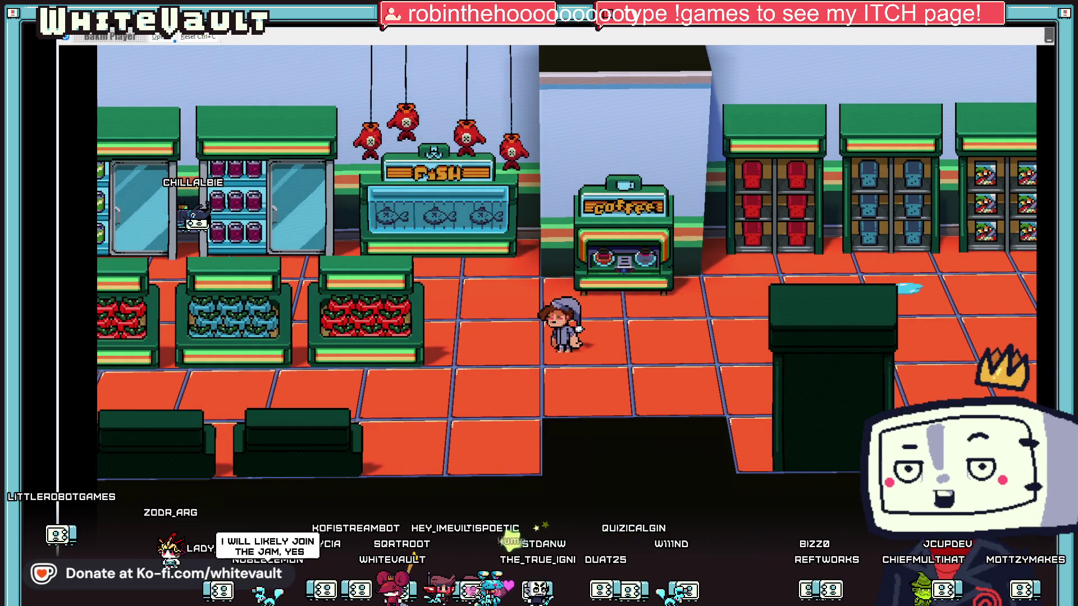
key("alt+F4")
key("alt+Tab")
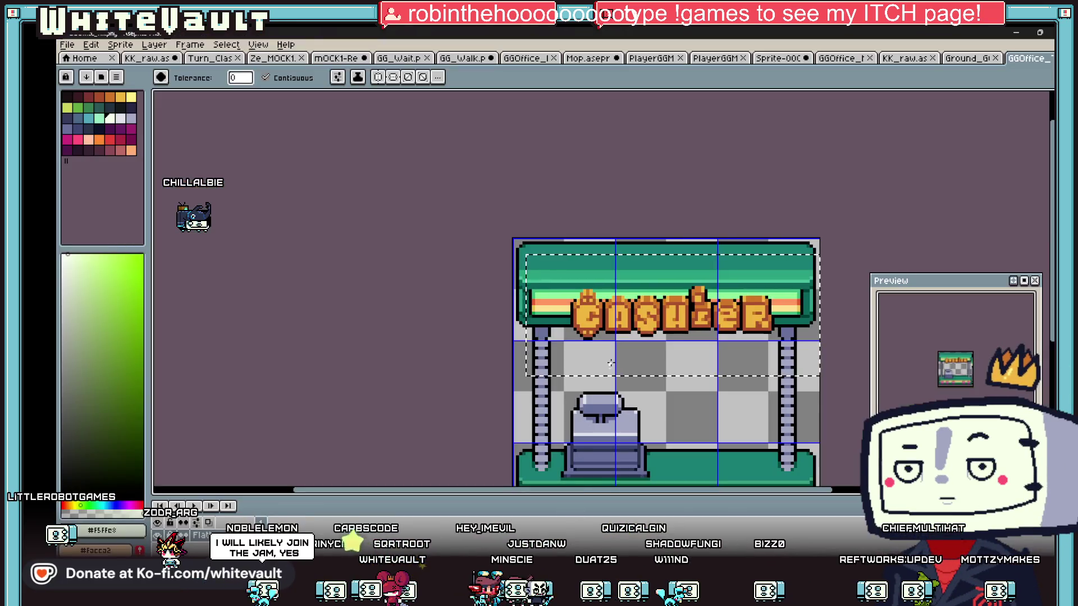
Open the KK_raw character and UI sprite sheet in Aseprite and browse over to the UI mockups
key("ctrl+Tab")
left_click(128, 58)
scroll(668, 224, "down", 2)
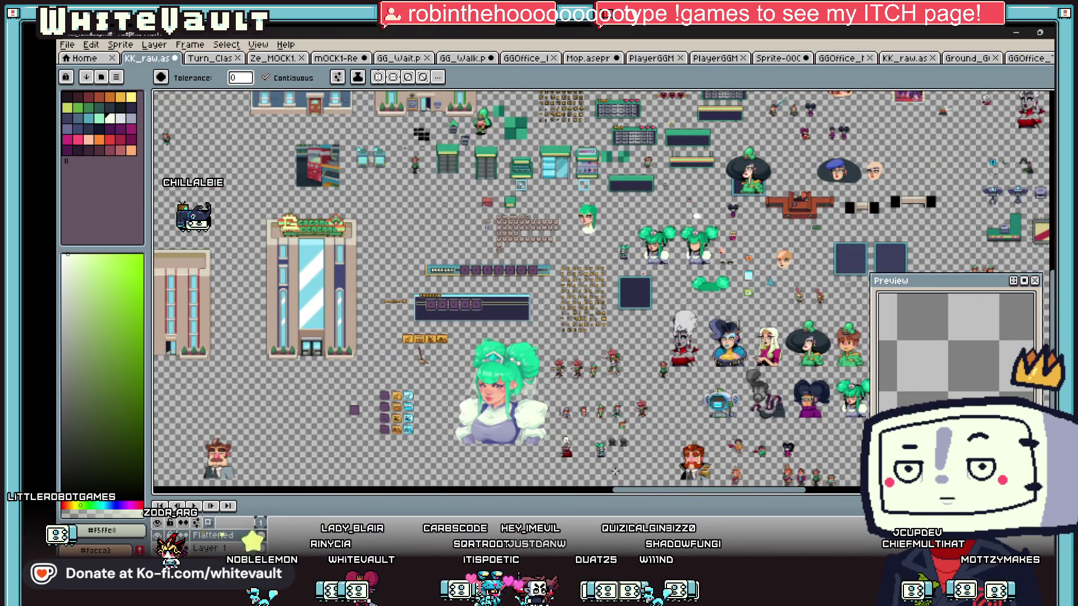
mouse_move(636, 494)
left_mouse_down()
mouse_move(736, 492)
mouse_move(660, 398)
left_mouse_up()
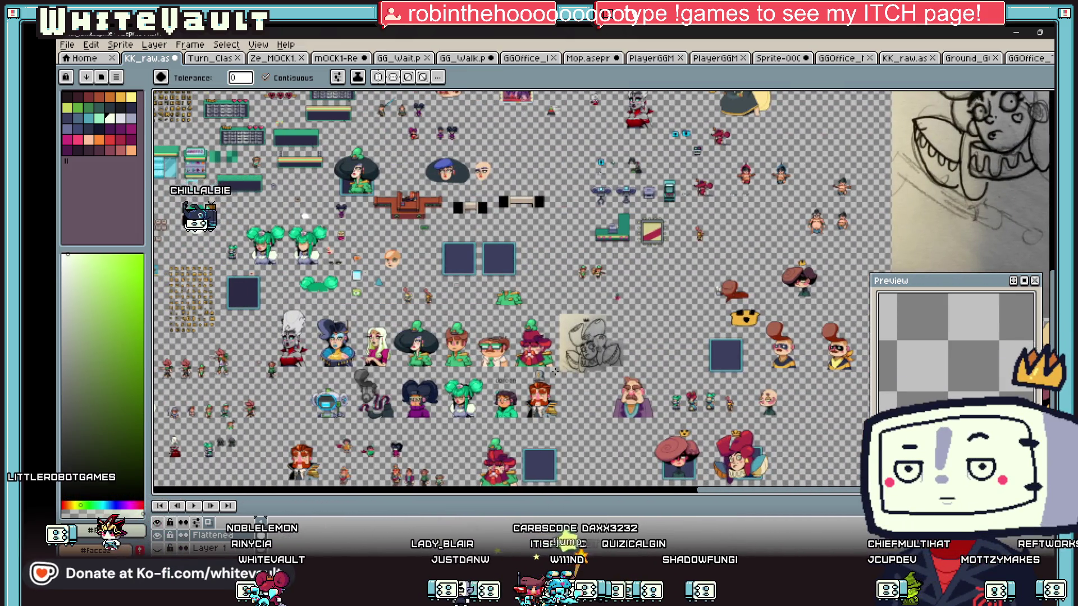
scroll(321, 343, "down", 1)
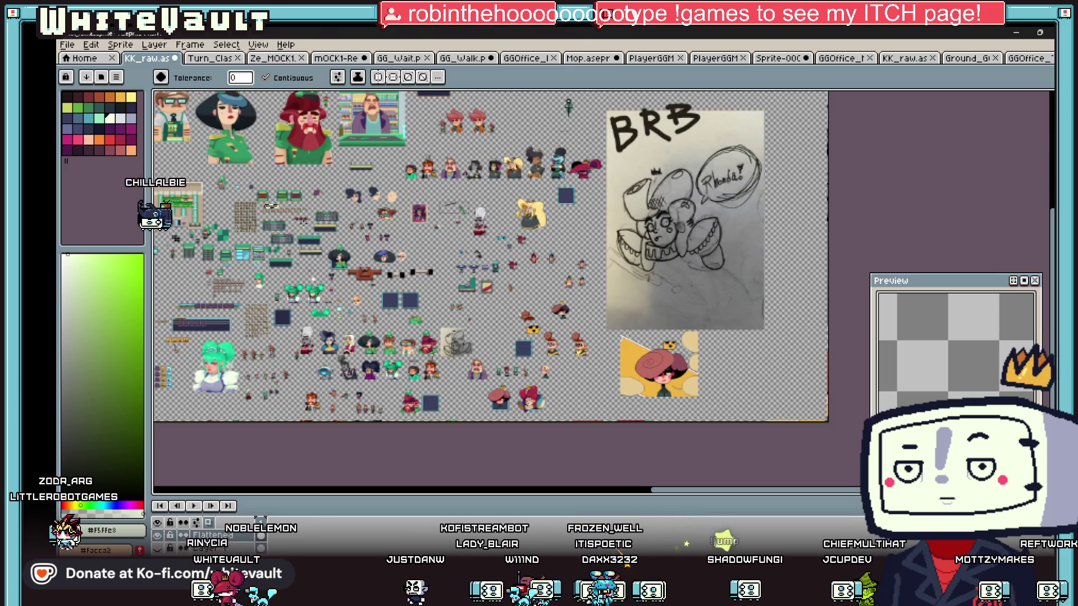
scroll(182, 182, "up", 3)
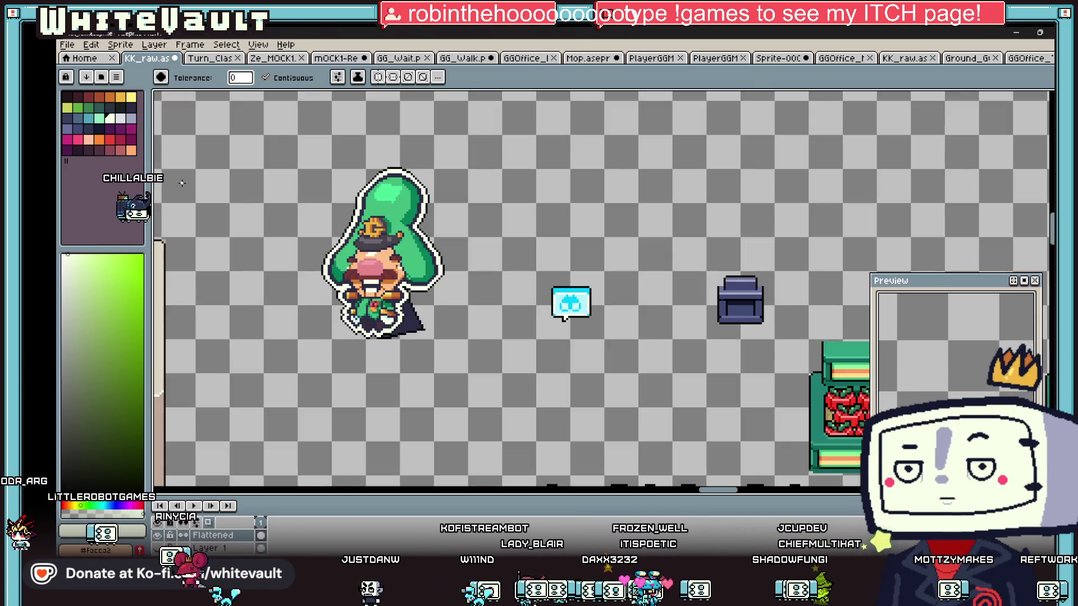
scroll(352, 259, "up", 1)
scroll(490, 292, "down", 1)
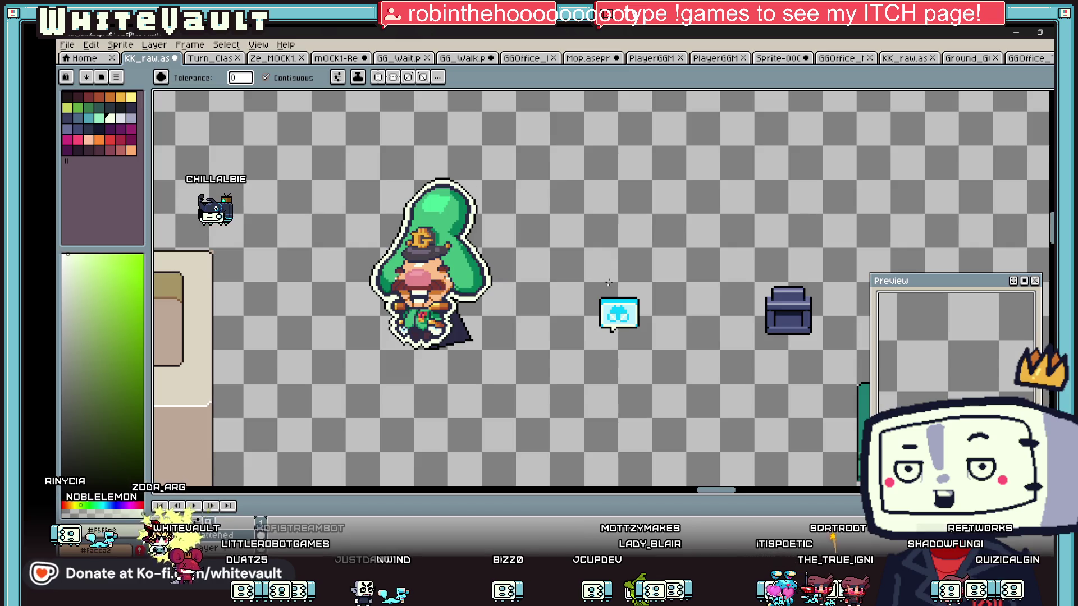
scroll(613, 293, "down", 4)
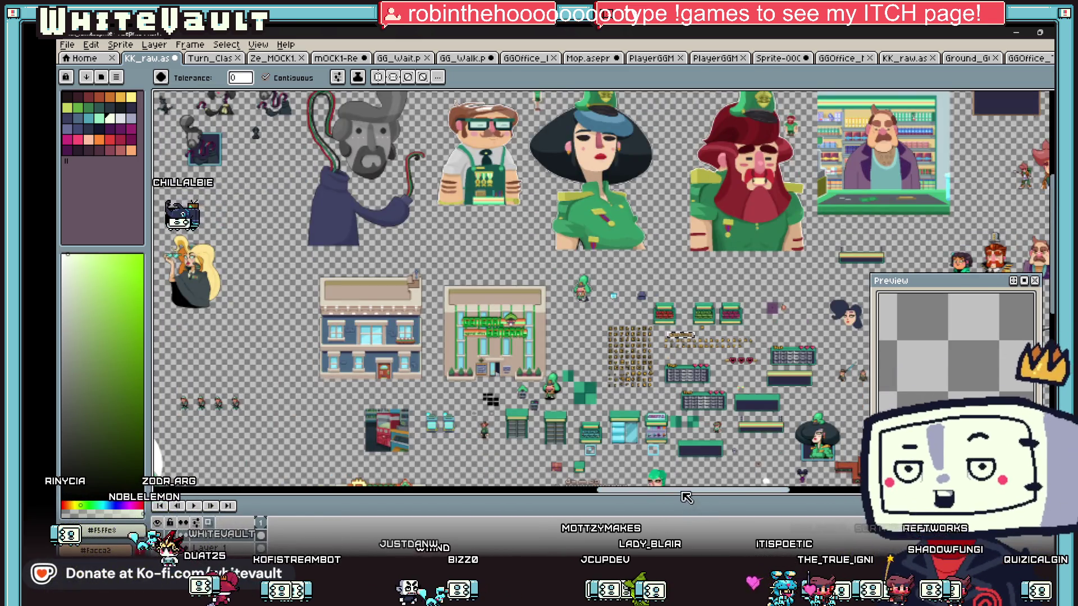
left_click_drag(684, 494, 730, 494)
scroll(621, 449, "up", 2)
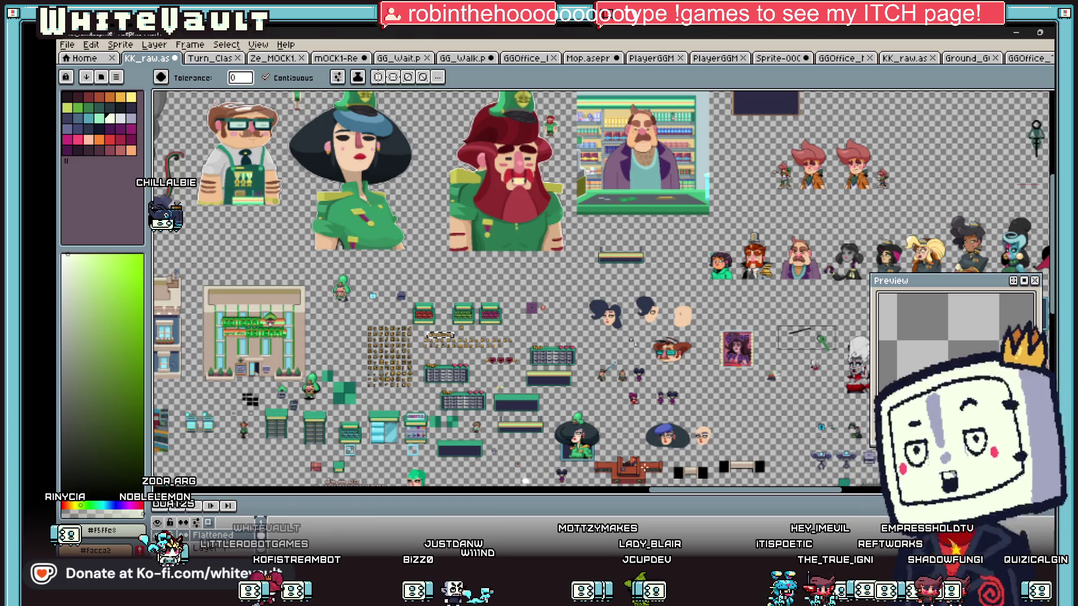
scroll(622, 449, "up", 2)
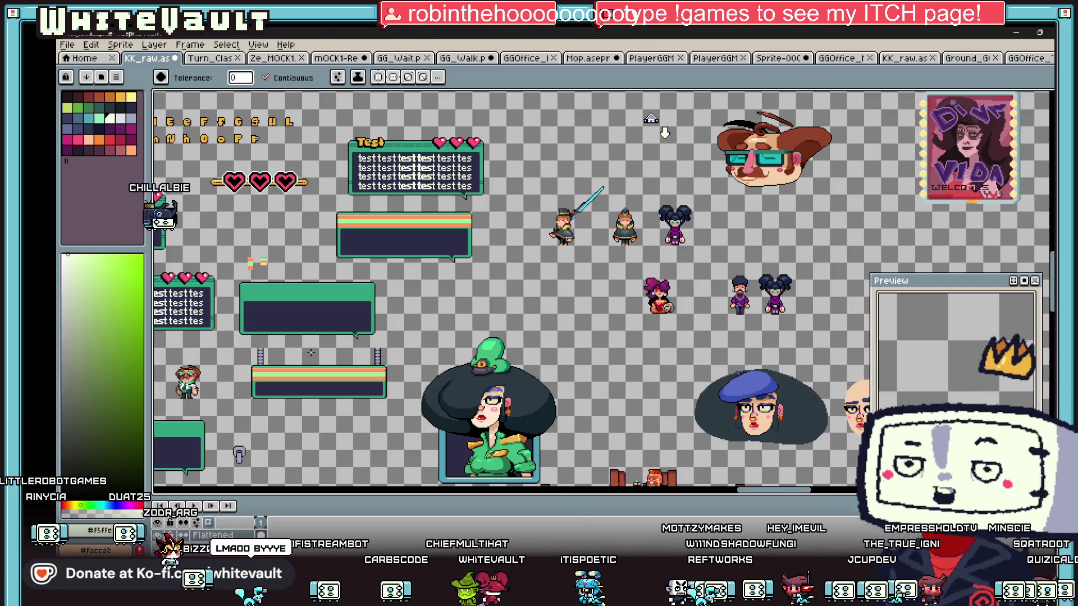
scroll(242, 414, "up", 1)
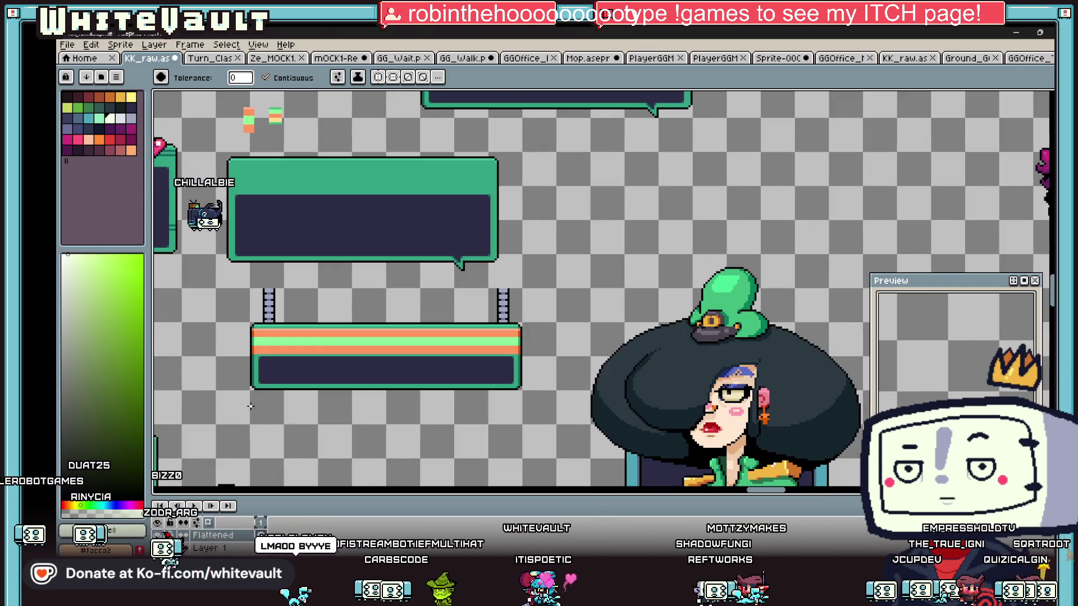
Select the Magic Wand tool, then bring the 3D map editor back up
key("w")
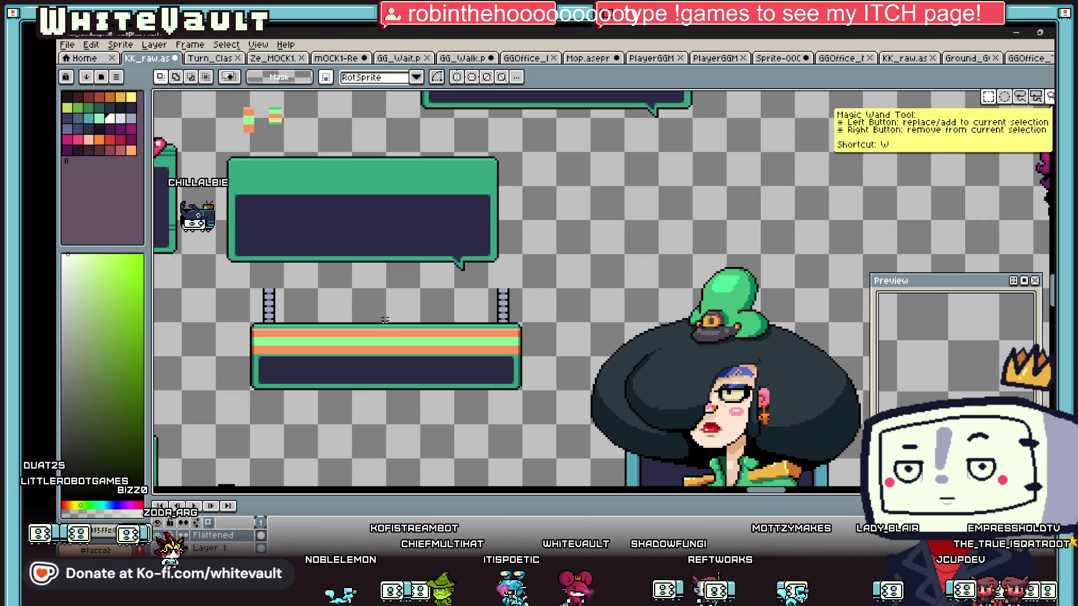
scroll(365, 286, "down", 1)
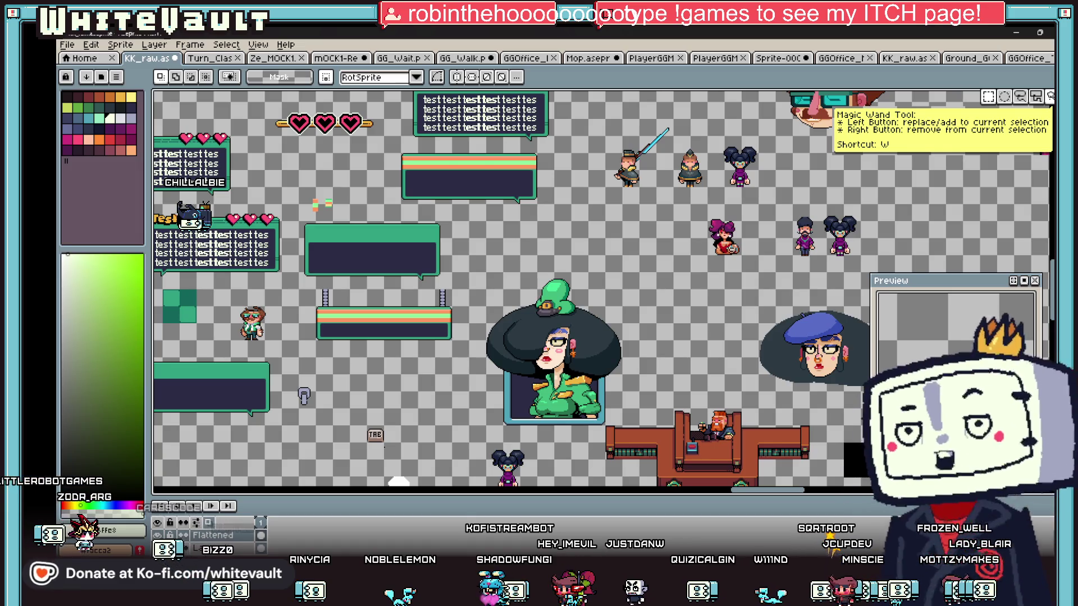
mouse_move(673, 565)
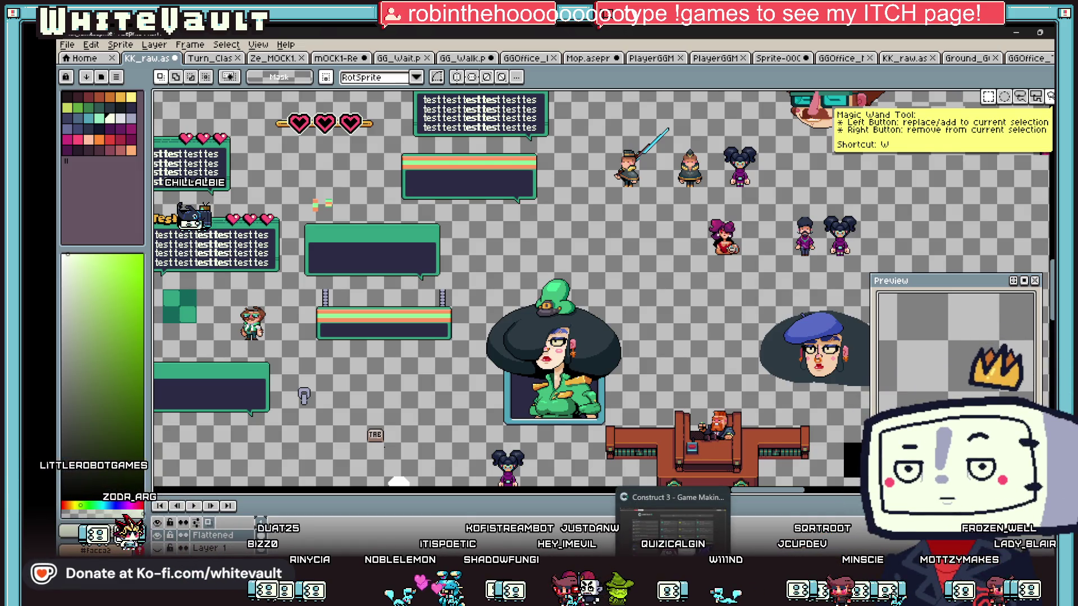
mouse_move(579, 595)
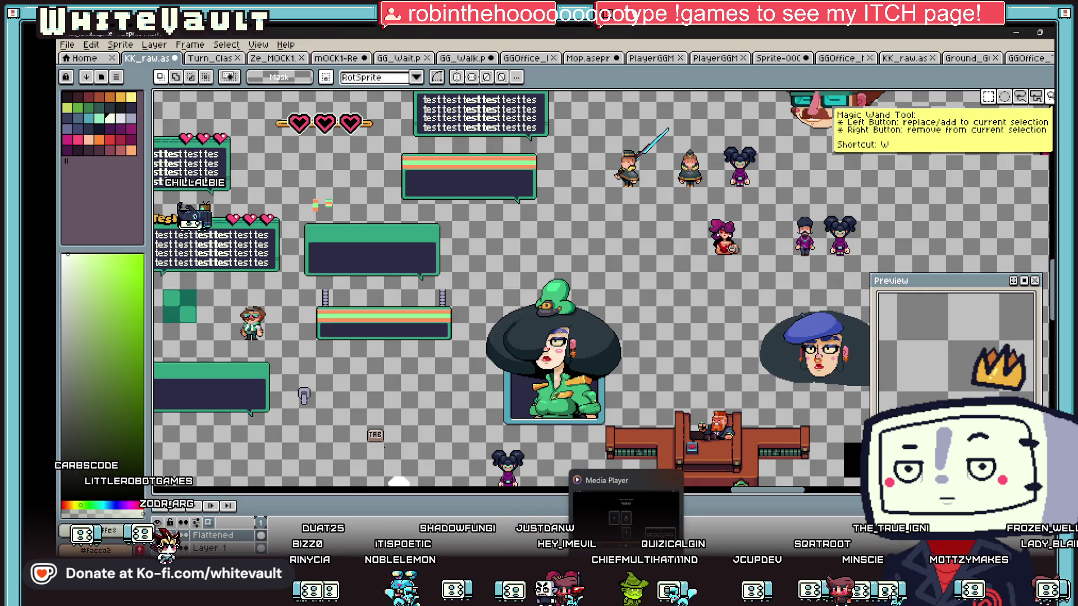
left_click(646, 497)
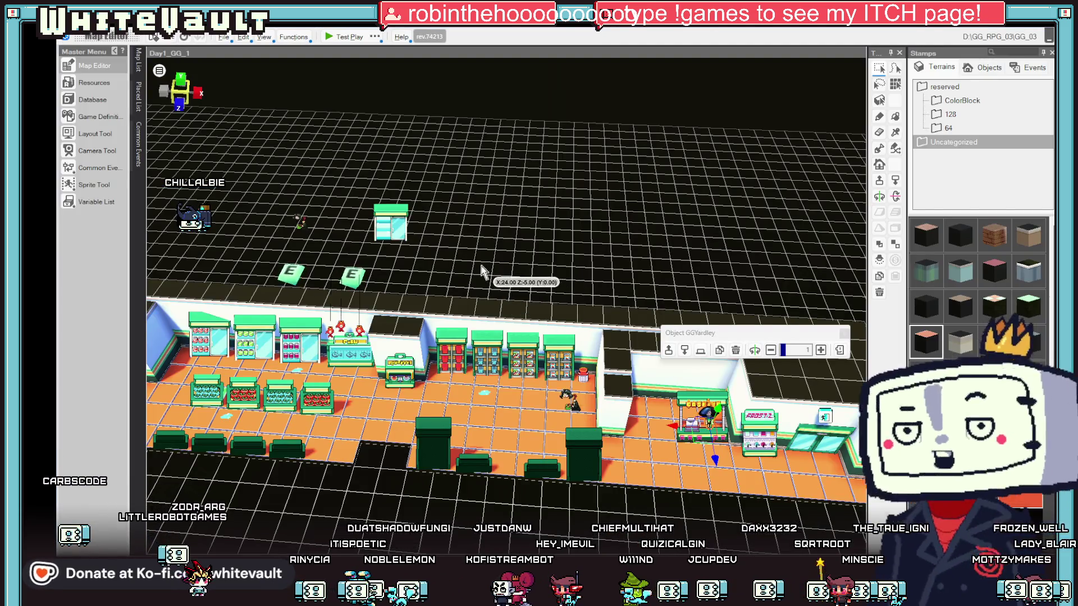
Test-play the store, walking left into the storage area and turning right, then exit
scroll(503, 310, "up", 2)
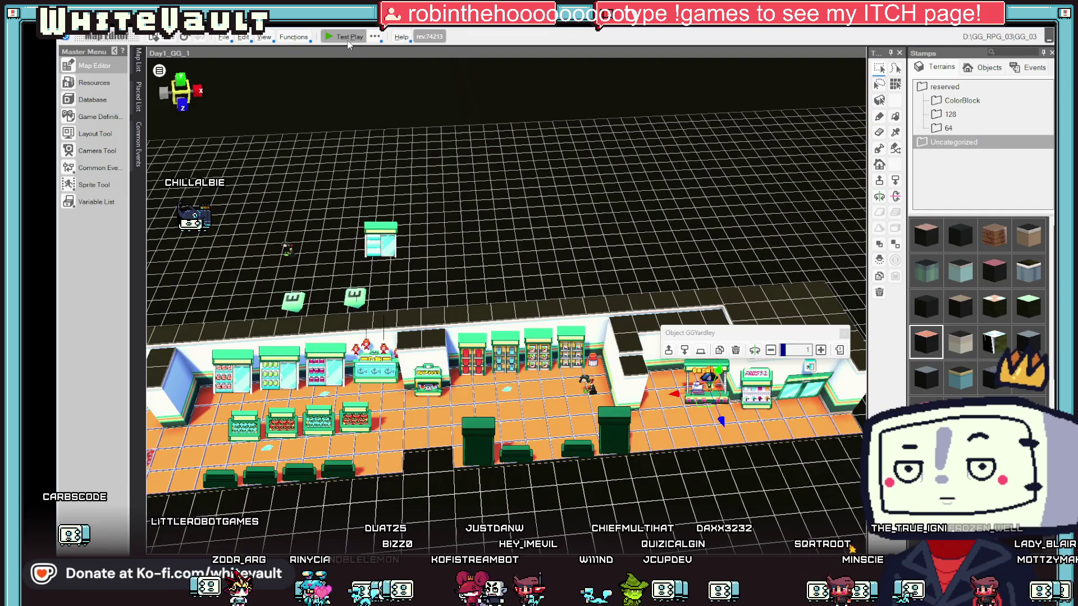
left_click(349, 41)
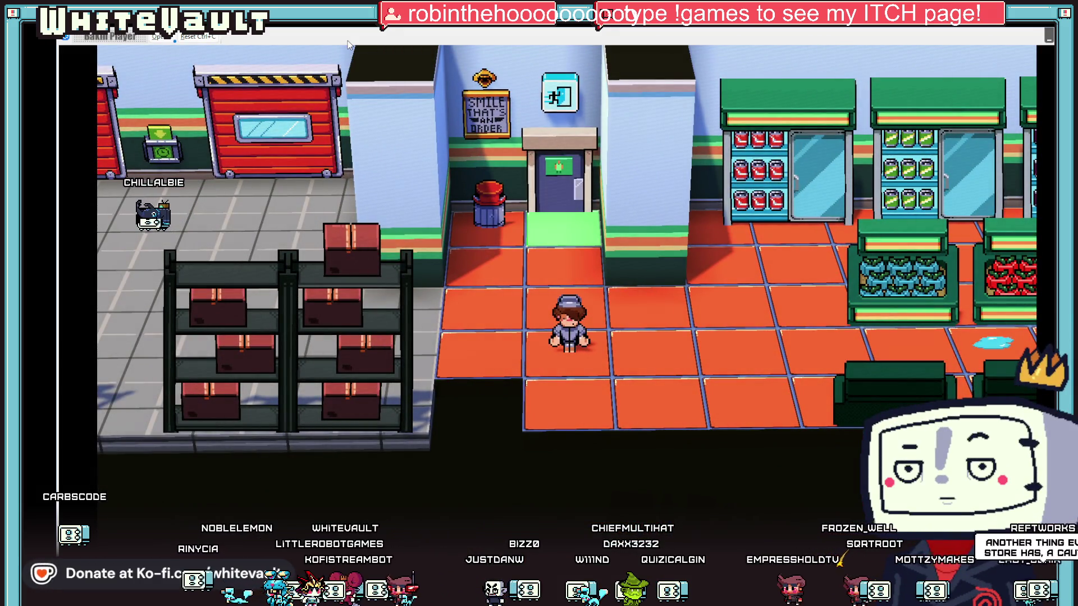
key("Left")
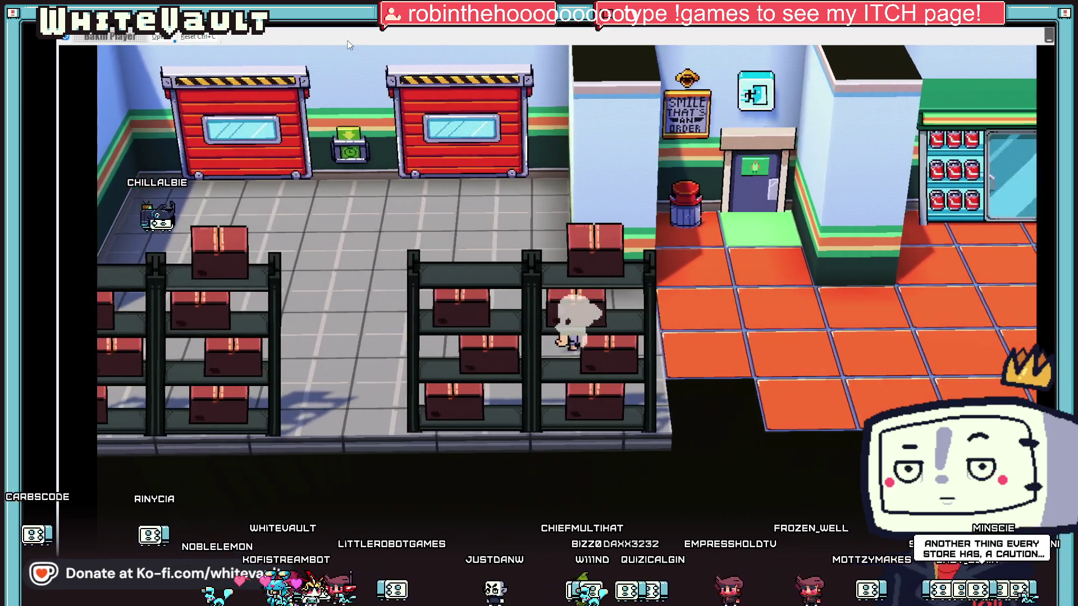
key("Right")
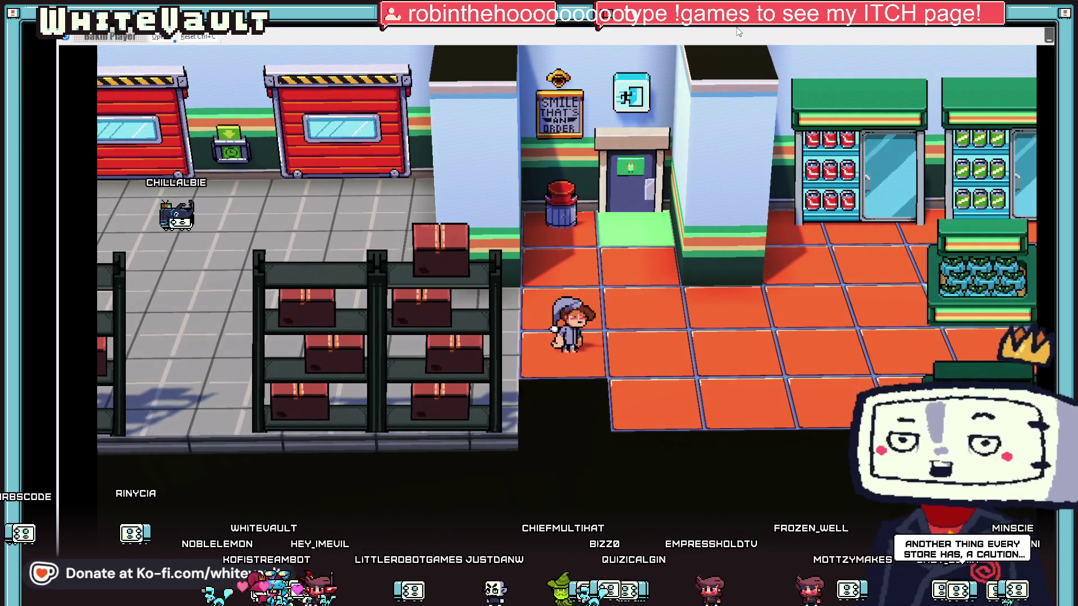
key("Escape")
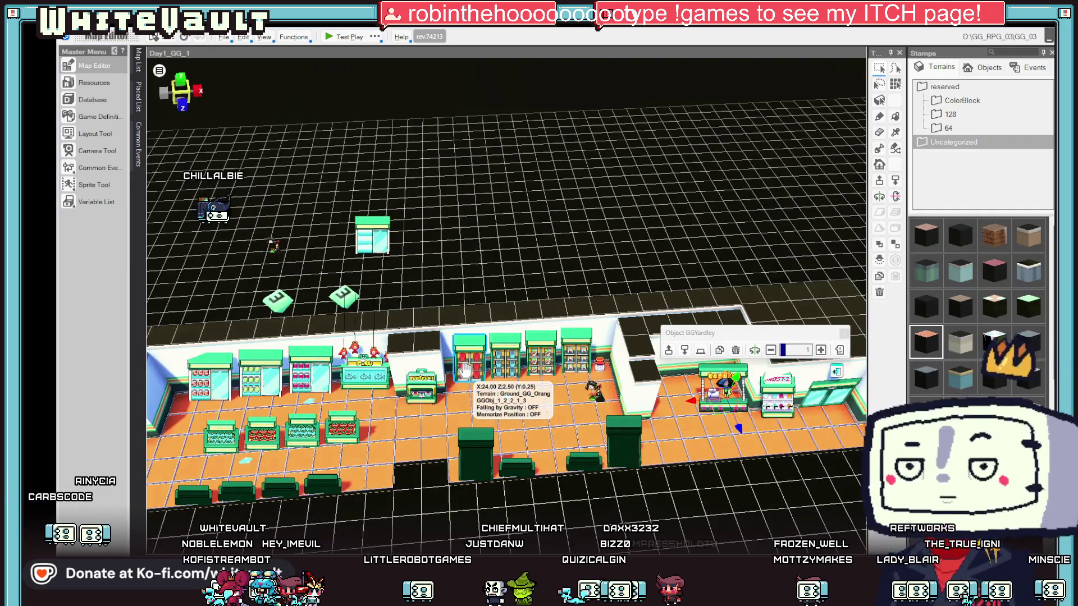
Pan to the back storage room and inspect the door event's settings and teleport destination
key("Left")
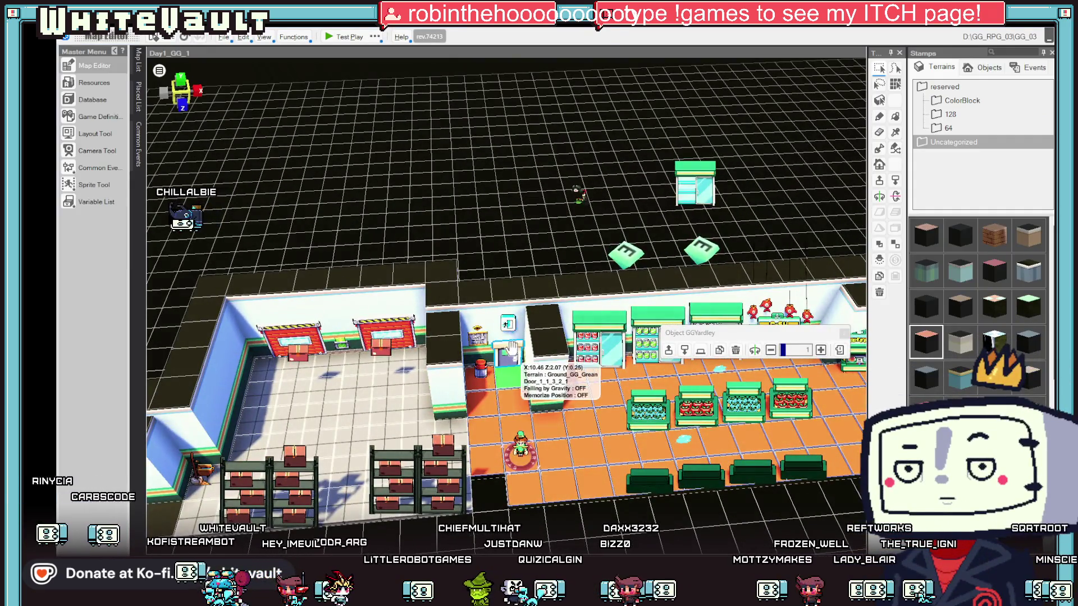
left_click(509, 323)
double_click(509, 323)
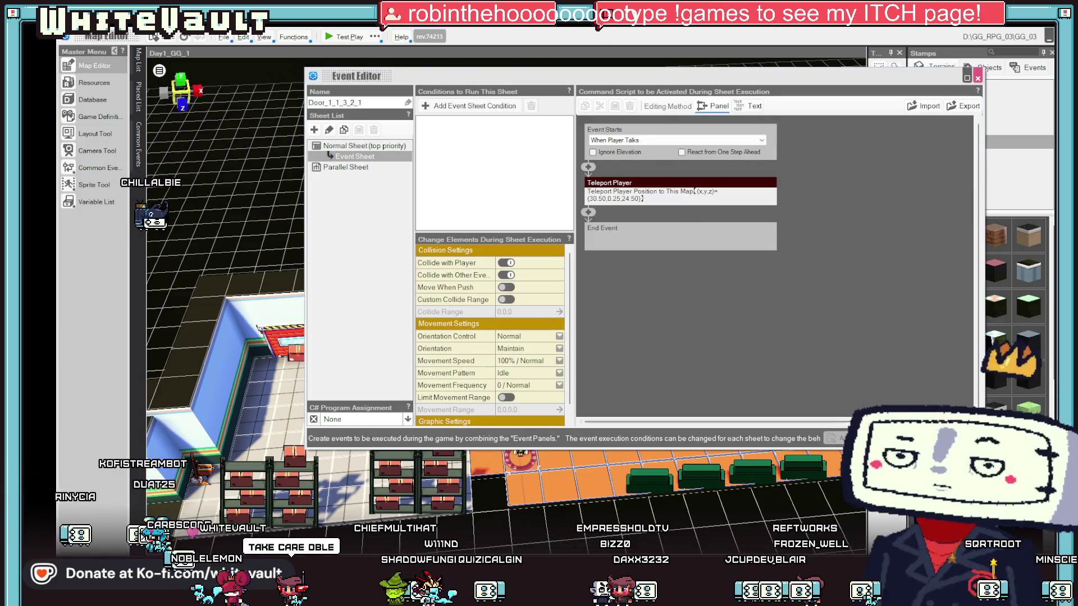
key("Escape")
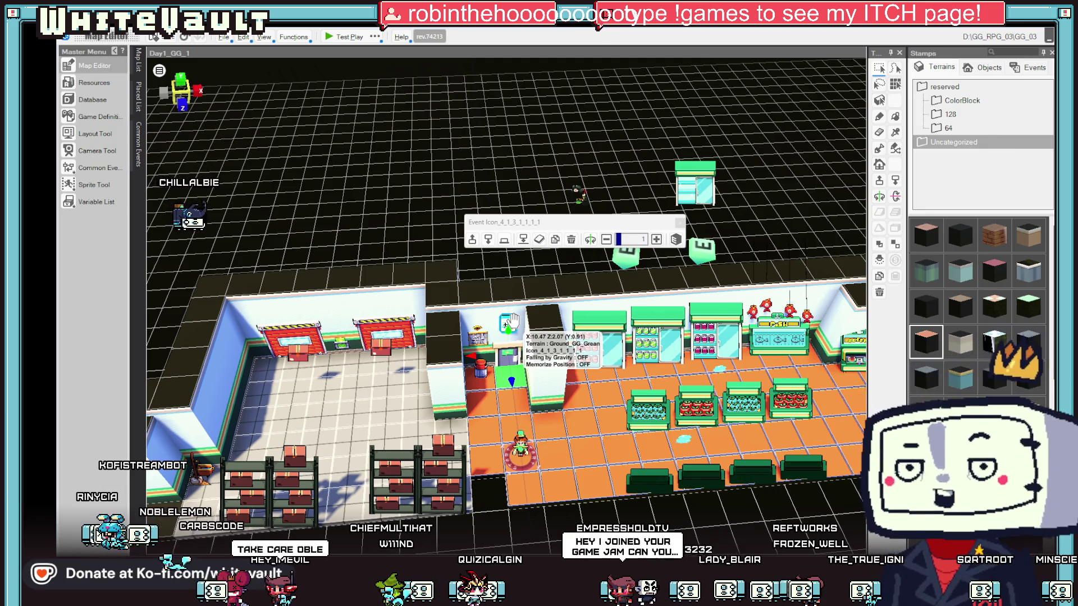
double_click(513, 321)
key("Escape")
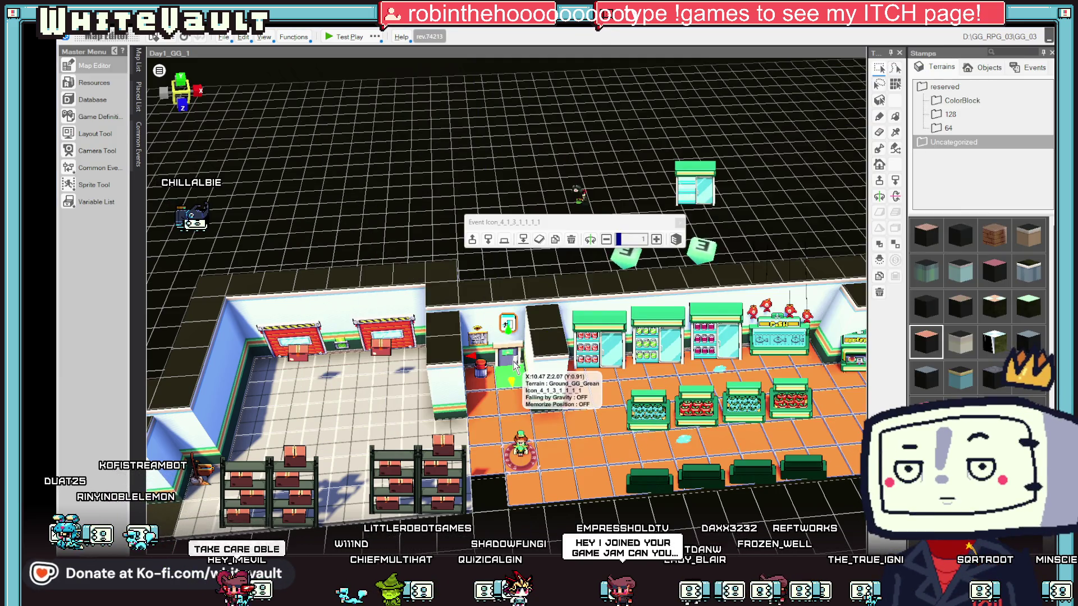
scroll(514, 371, "up", 2)
double_click(515, 371)
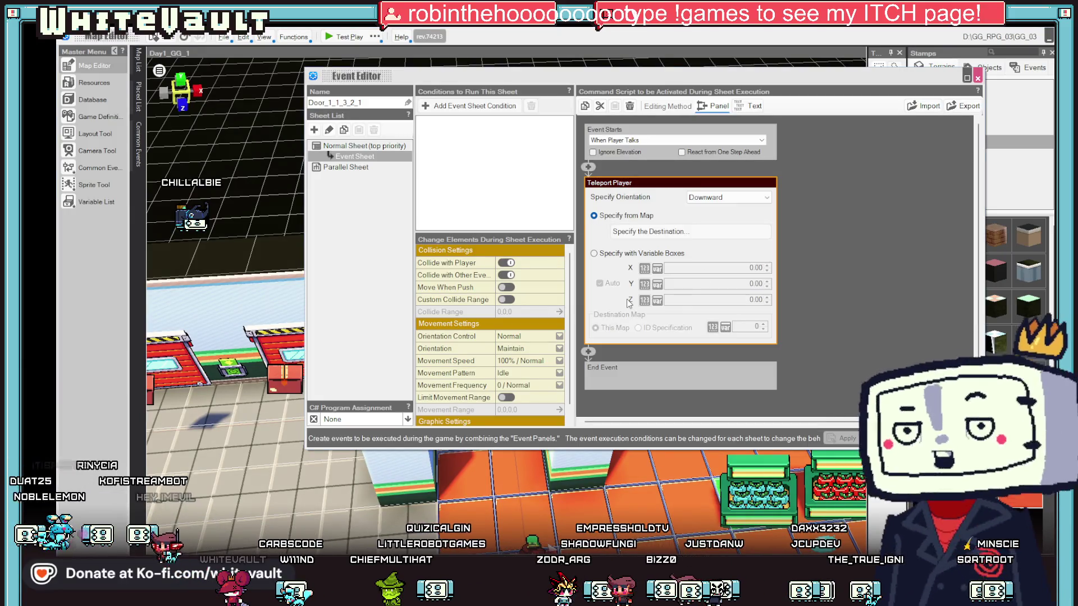
left_click(665, 233)
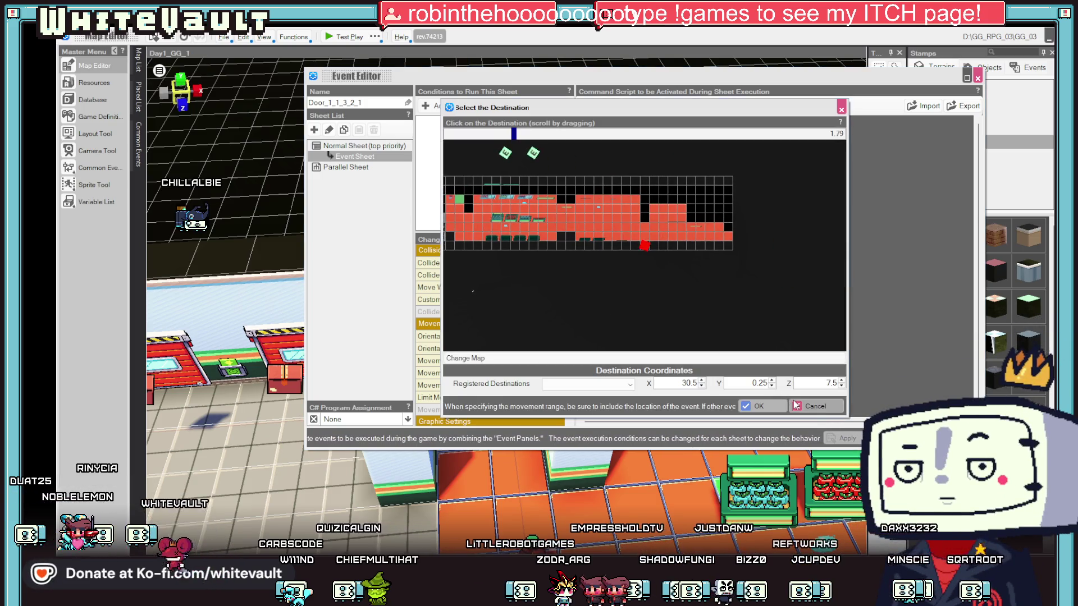
left_click(791, 404)
key("Escape")
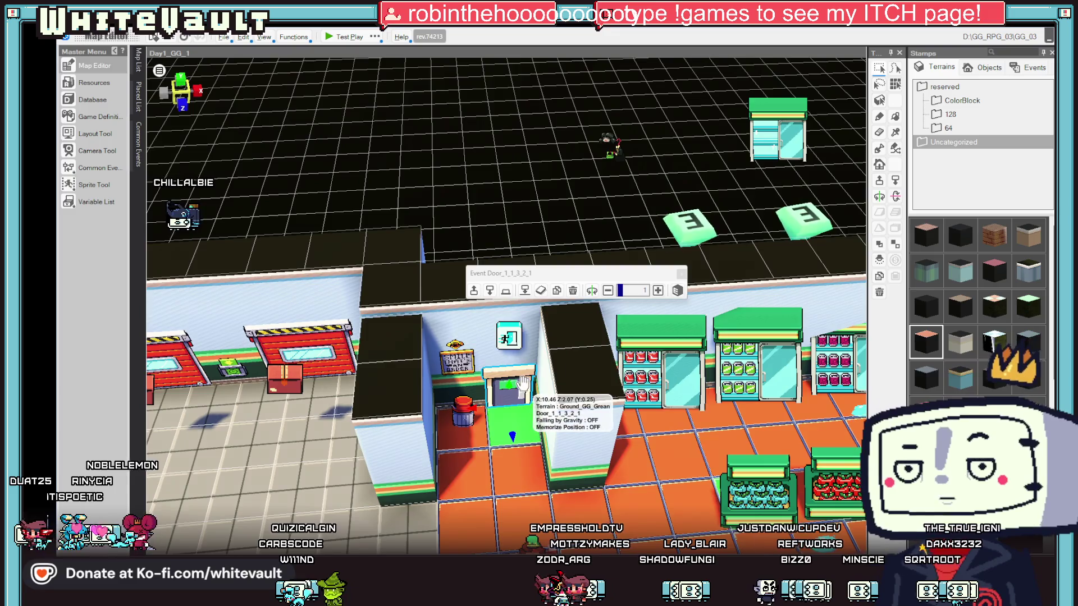
Delete the Teleport Player command from door event Door_1_1_3_2_1 and close the Event Editor
double_click(522, 384)
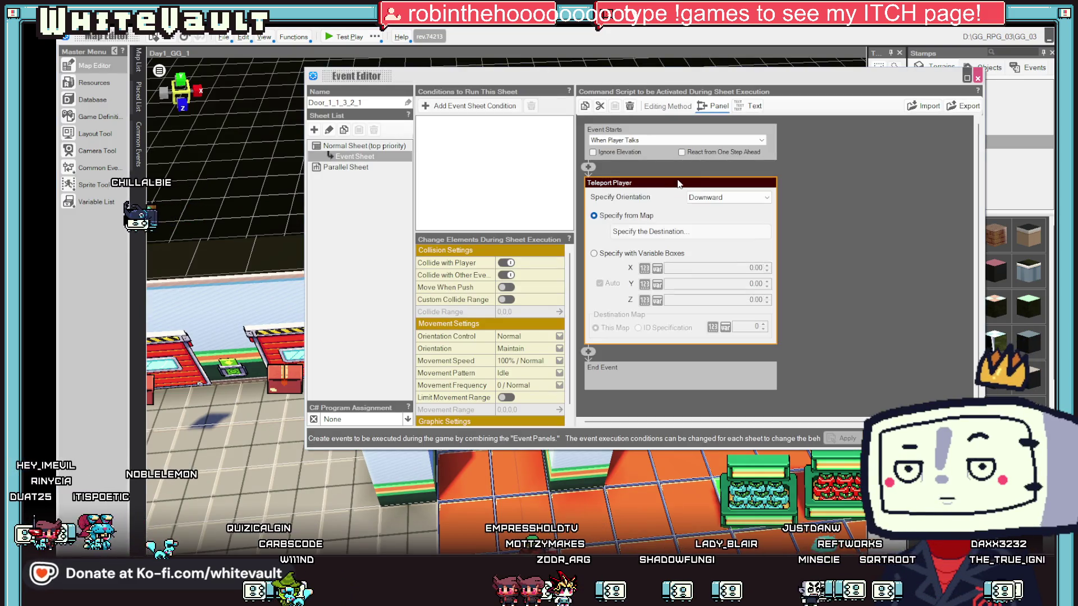
right_click(678, 183)
left_click(707, 187)
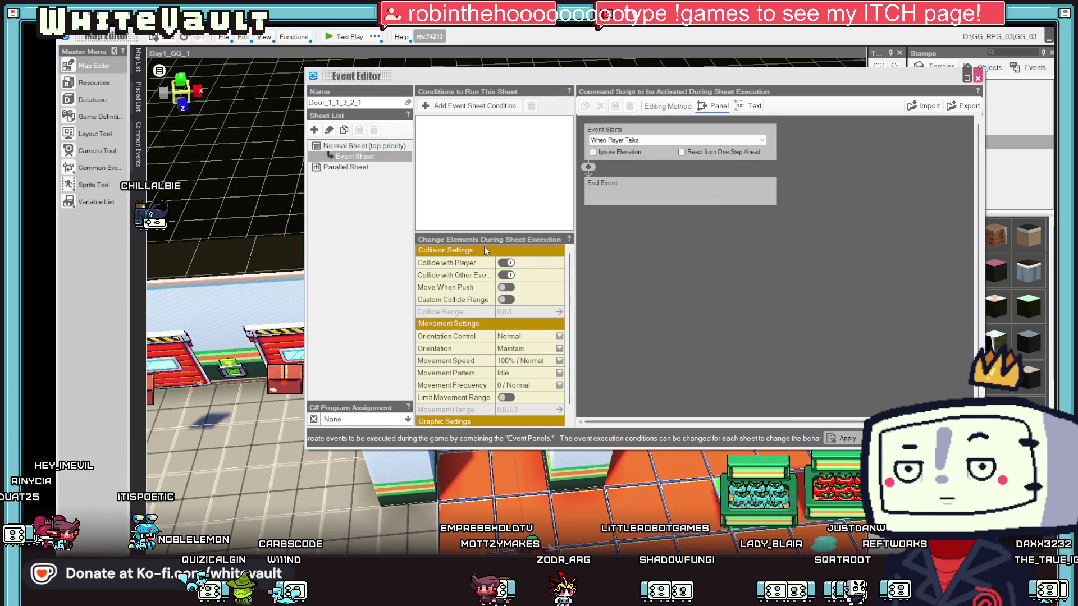
left_click(842, 441)
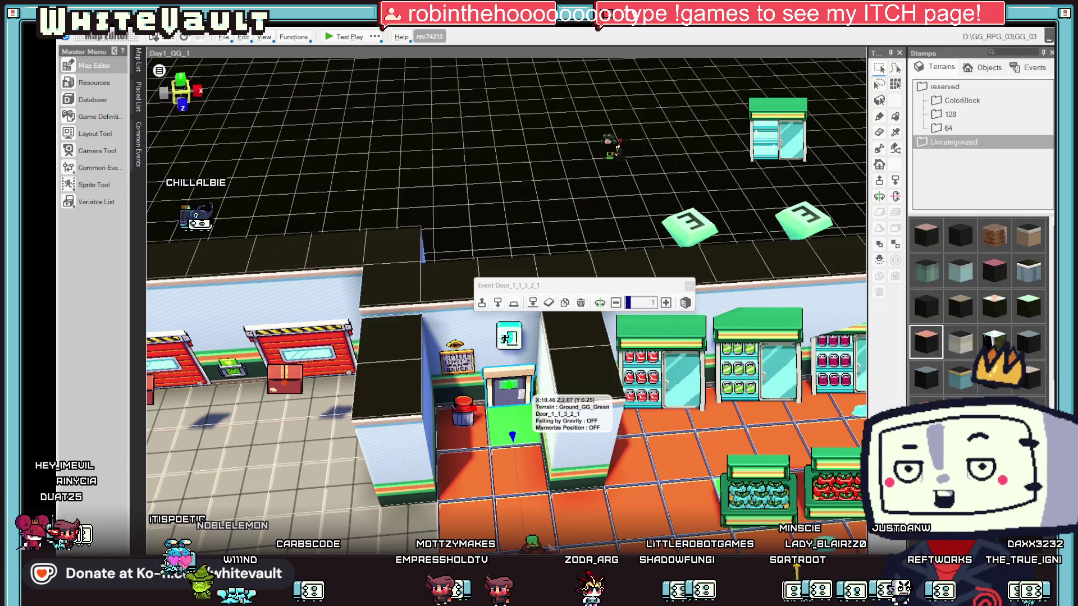
Add a Teleport Player step to icon event Icon_4_1_3_1_1_1_1 targeting a point on 0_GG_Office
double_click(516, 332)
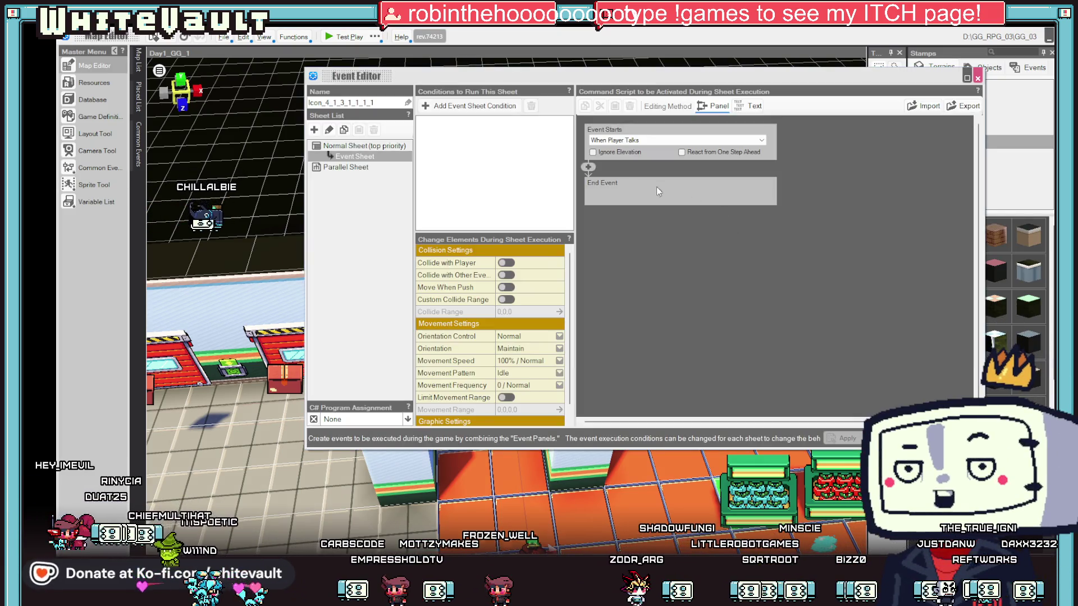
right_click(590, 182)
left_click(622, 220)
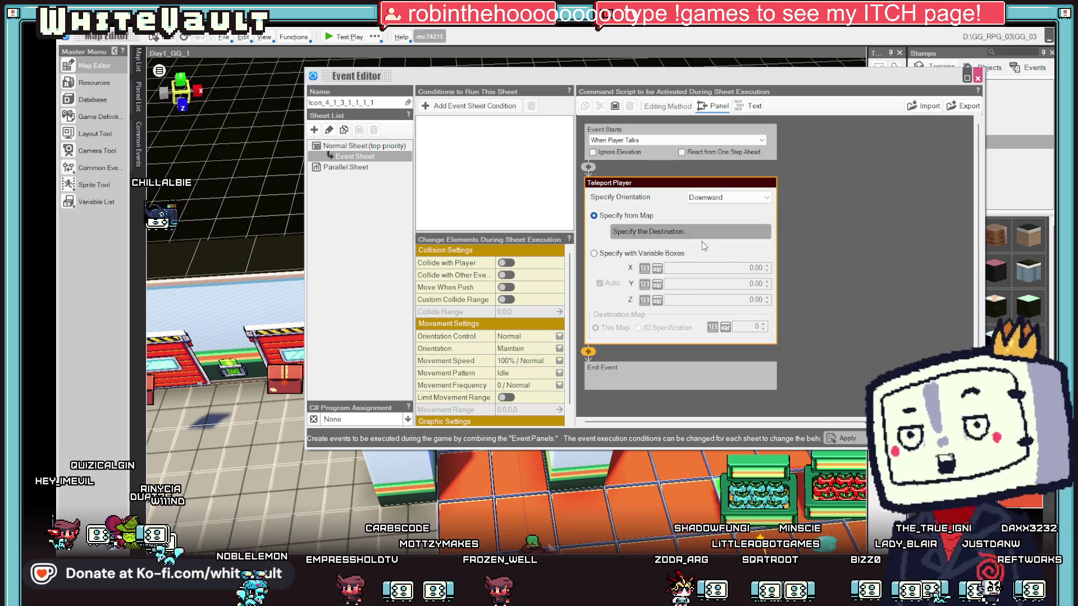
left_click(720, 227)
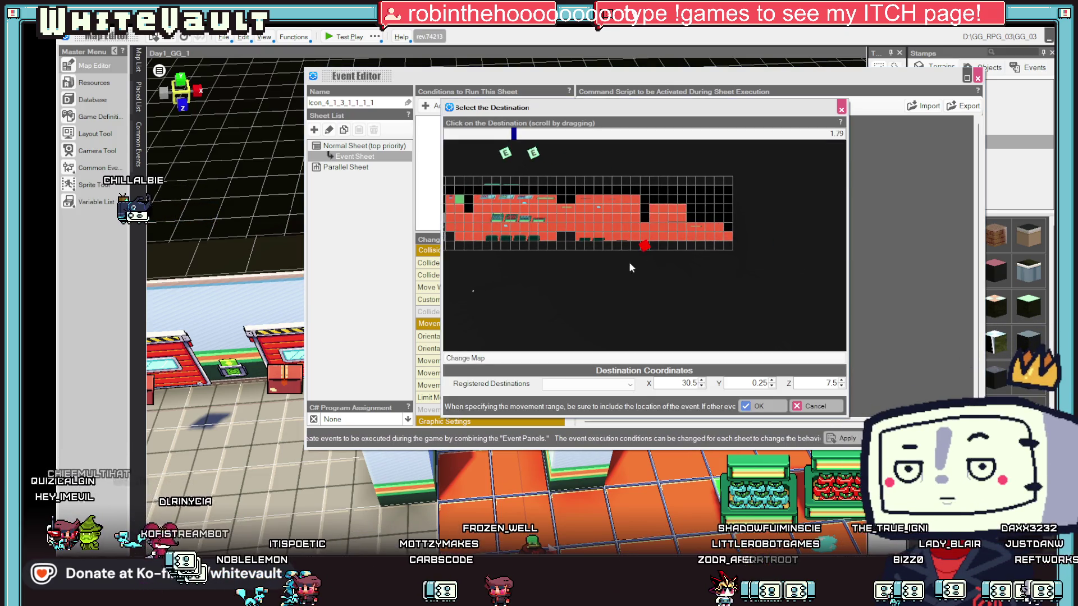
left_click(584, 357)
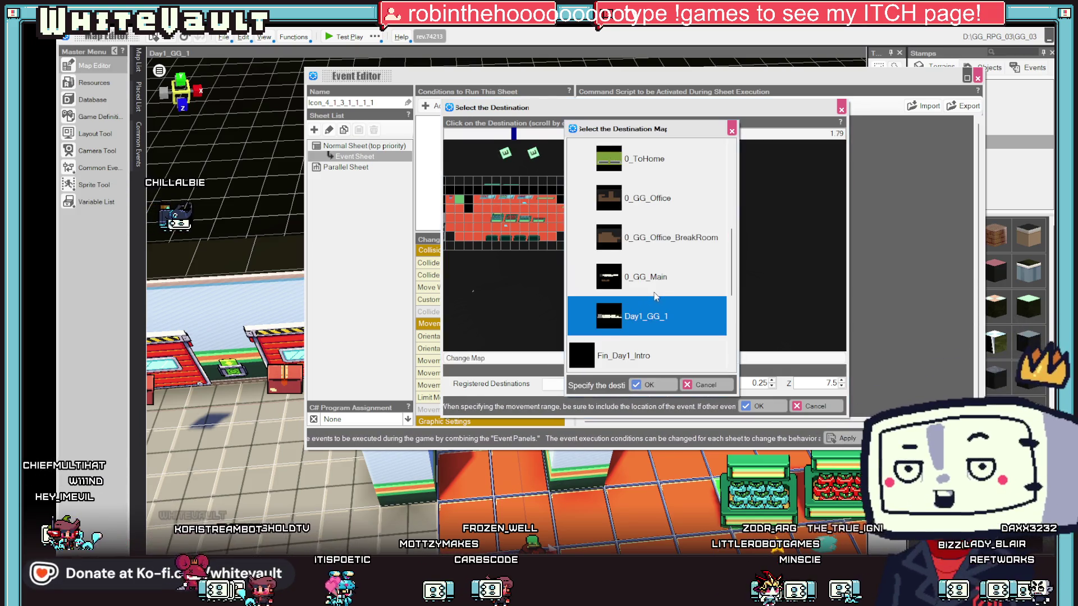
left_click(696, 238)
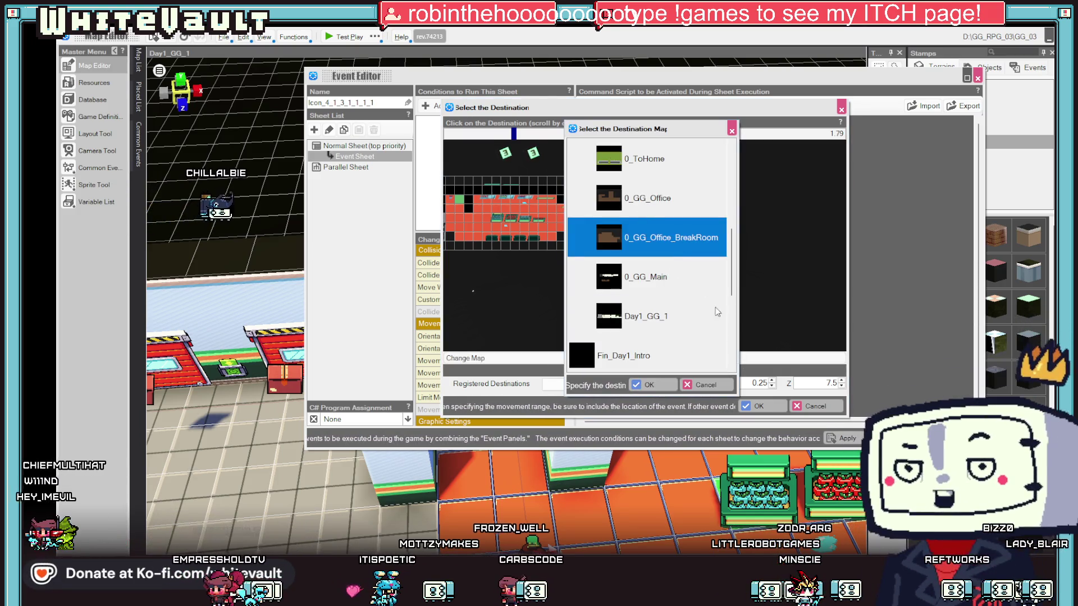
left_click(663, 200)
left_click(651, 385)
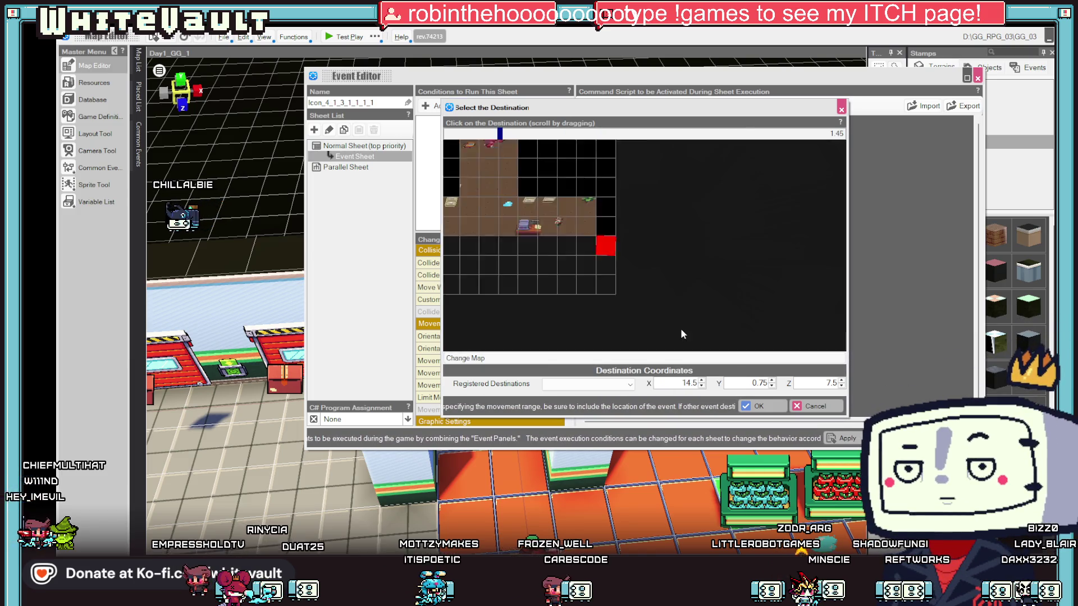
left_click(758, 406)
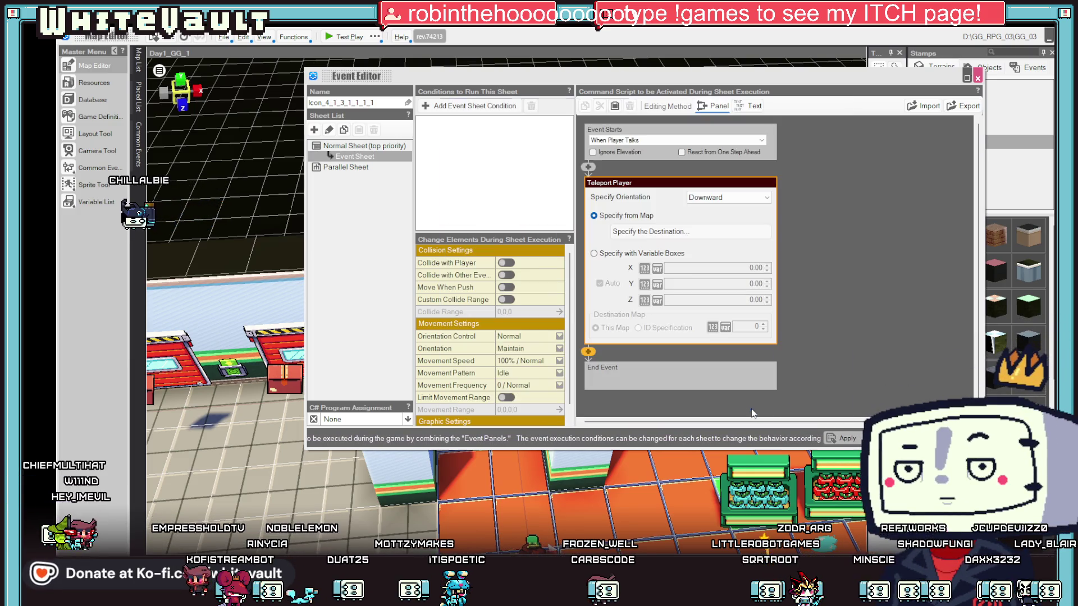
left_click(784, 439)
left_click(784, 439)
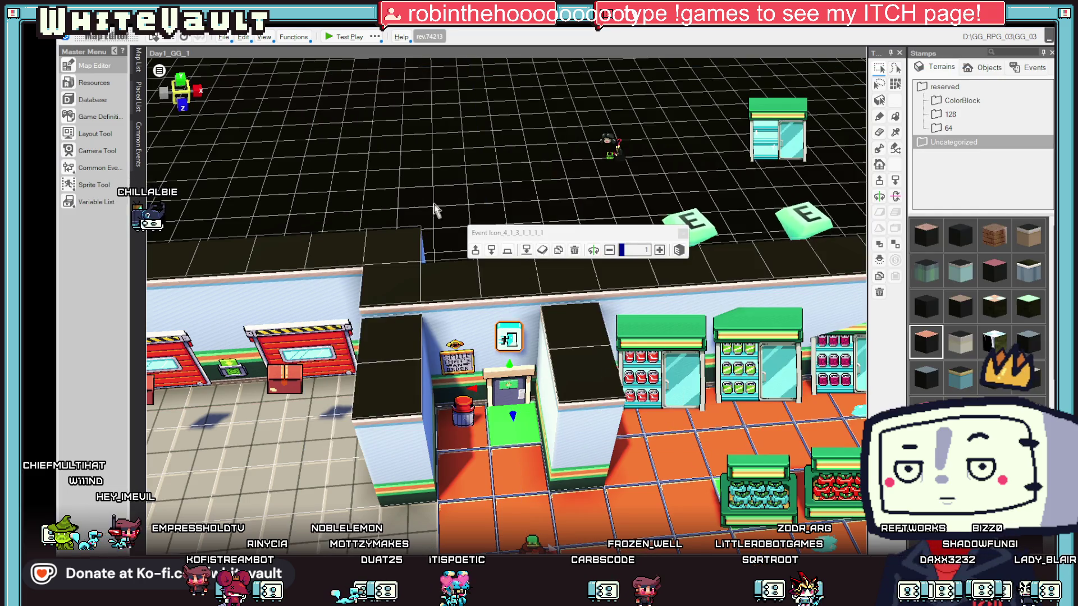
left_click(138, 60)
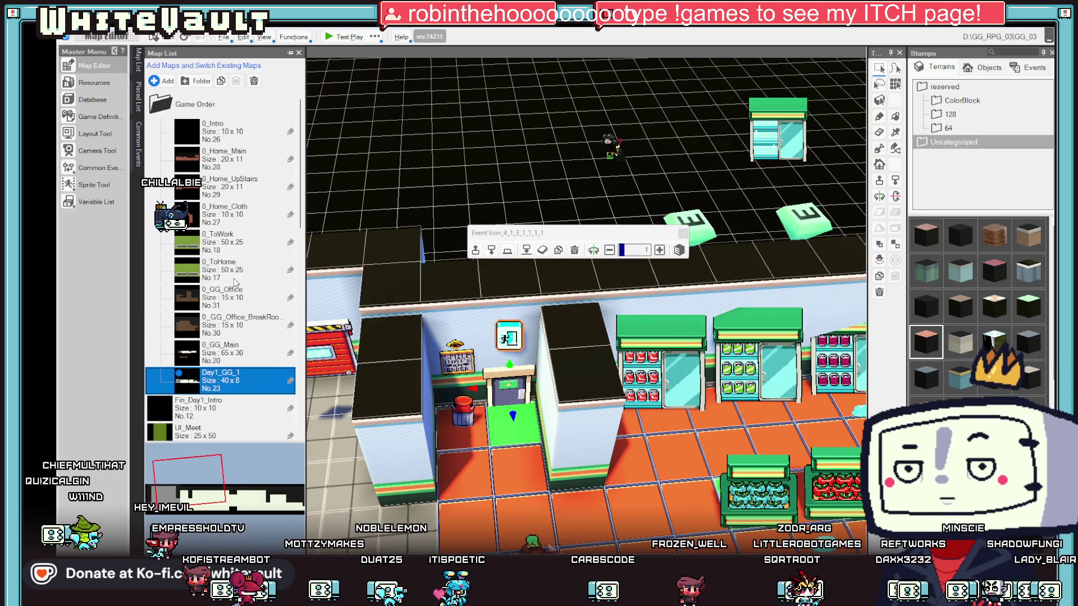
Switch to the 0_GG_Office map and delete the door event's Teleport Player step
left_click(235, 300)
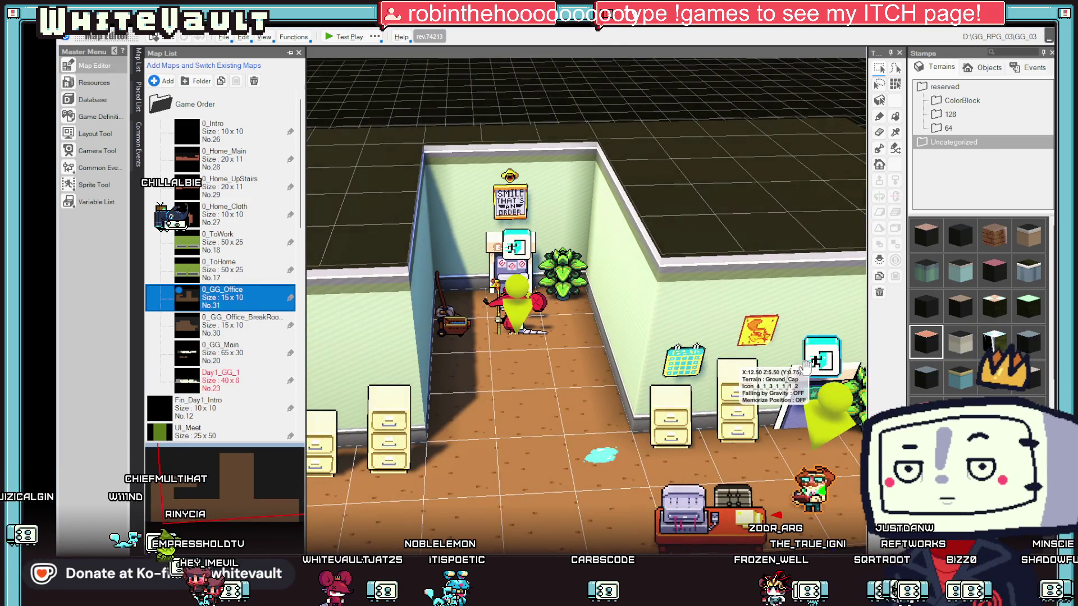
double_click(800, 380)
right_click(664, 190)
left_click(690, 224)
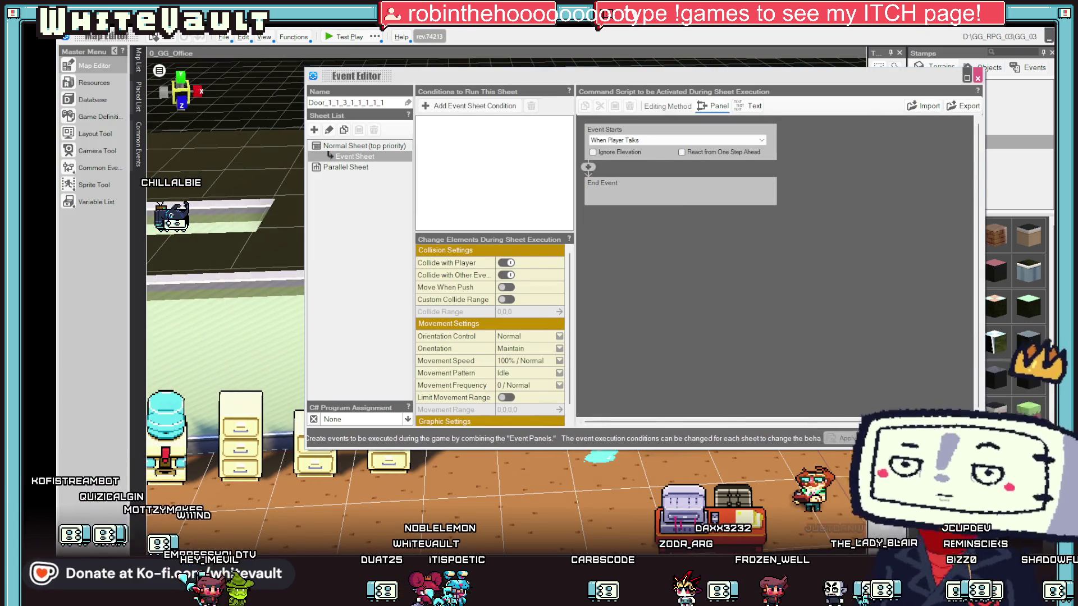
key("Escape")
Insert a Teleport Player step into wall icon event Icon_4_1_3_1_1_1_2
double_click(803, 353)
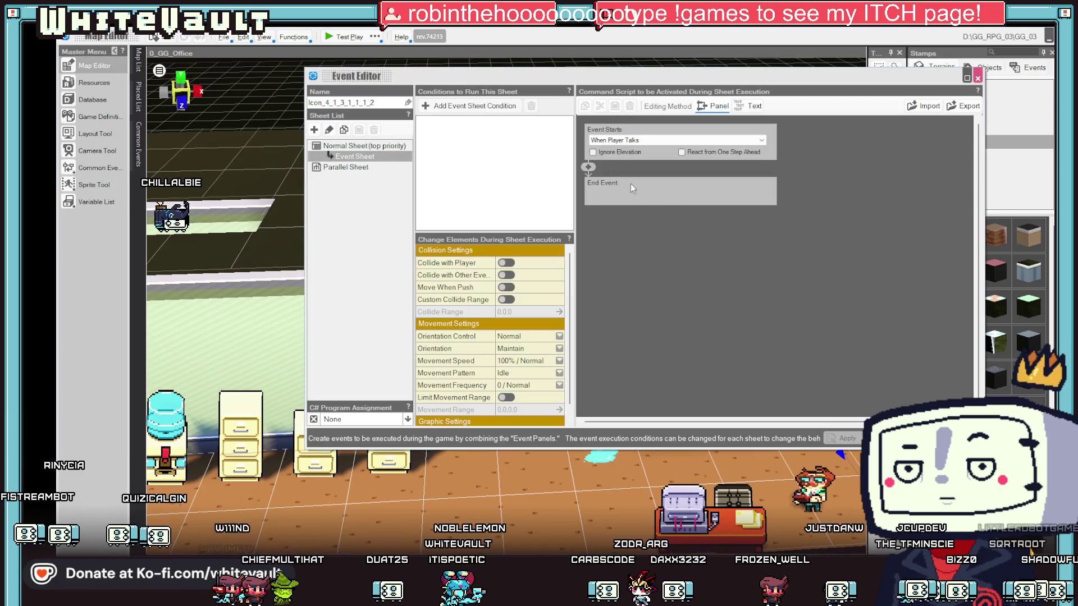
left_click(588, 167)
left_click(668, 211)
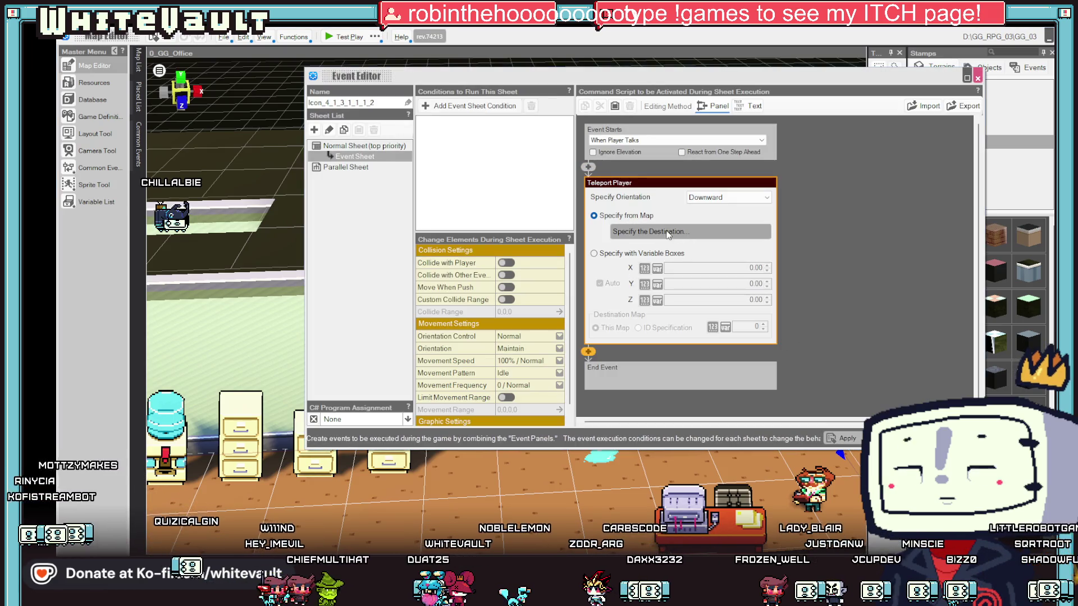
Set the office icon event's teleport destination to store map Day1_GG_1 at X 10.5, Z 2.5
left_click(668, 233)
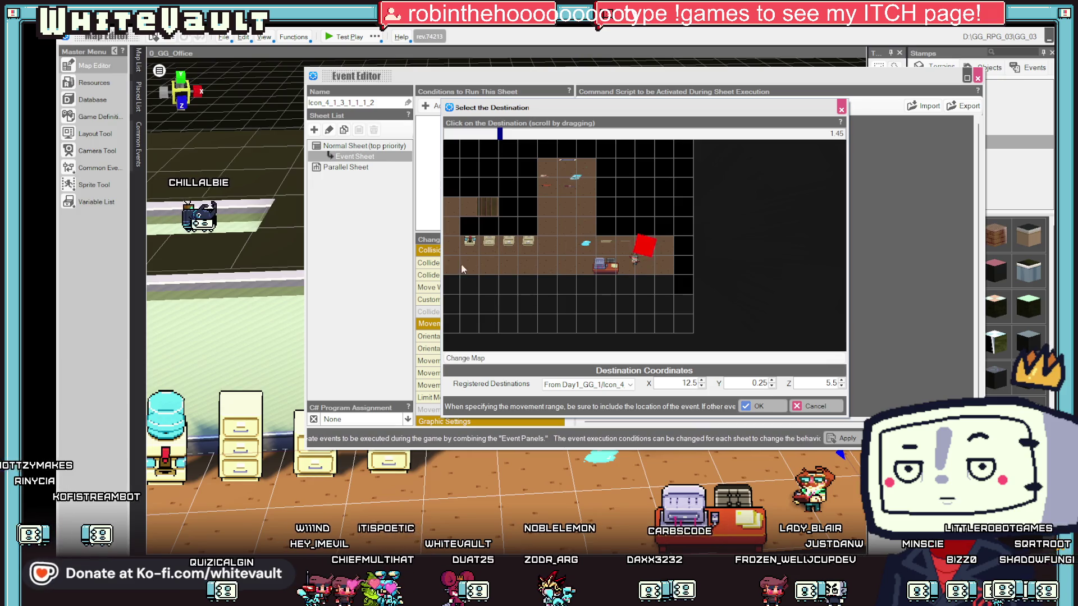
left_click(540, 359)
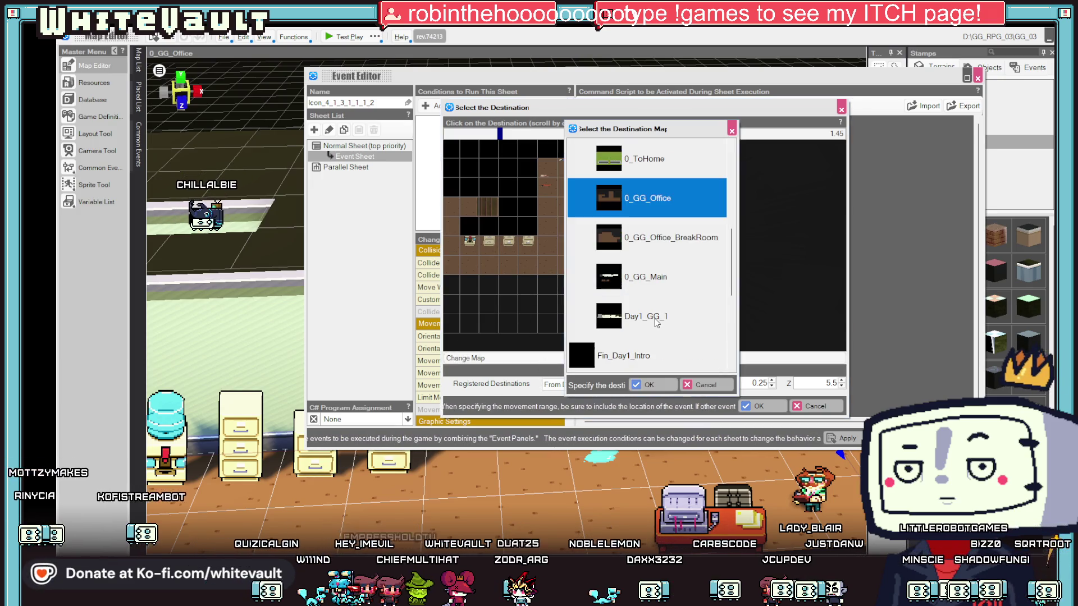
double_click(649, 276)
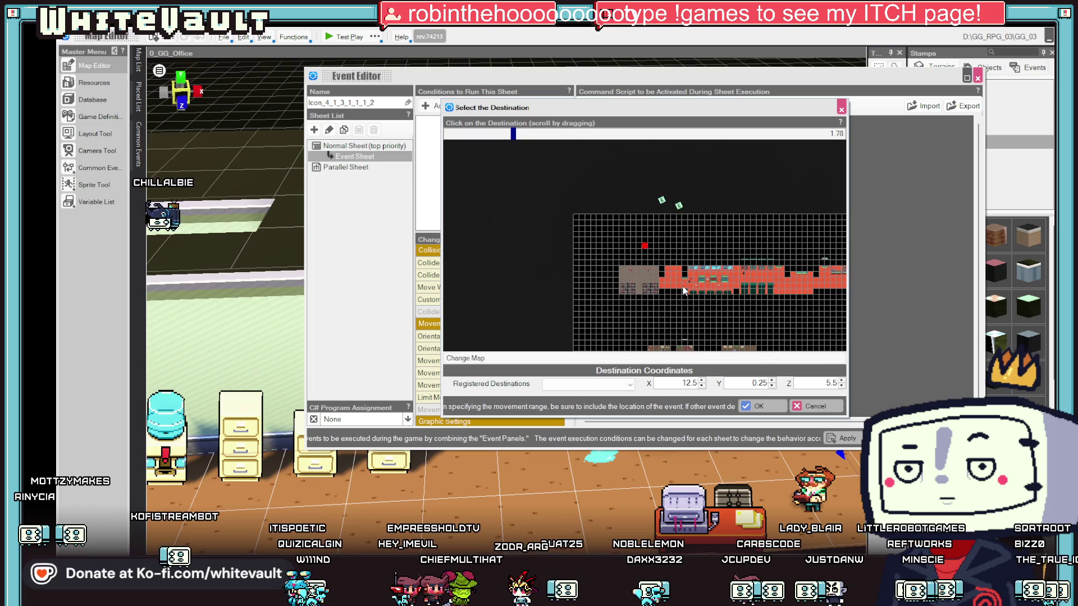
left_click_drag(655, 253, 628, 243)
left_click(640, 357)
double_click(640, 315)
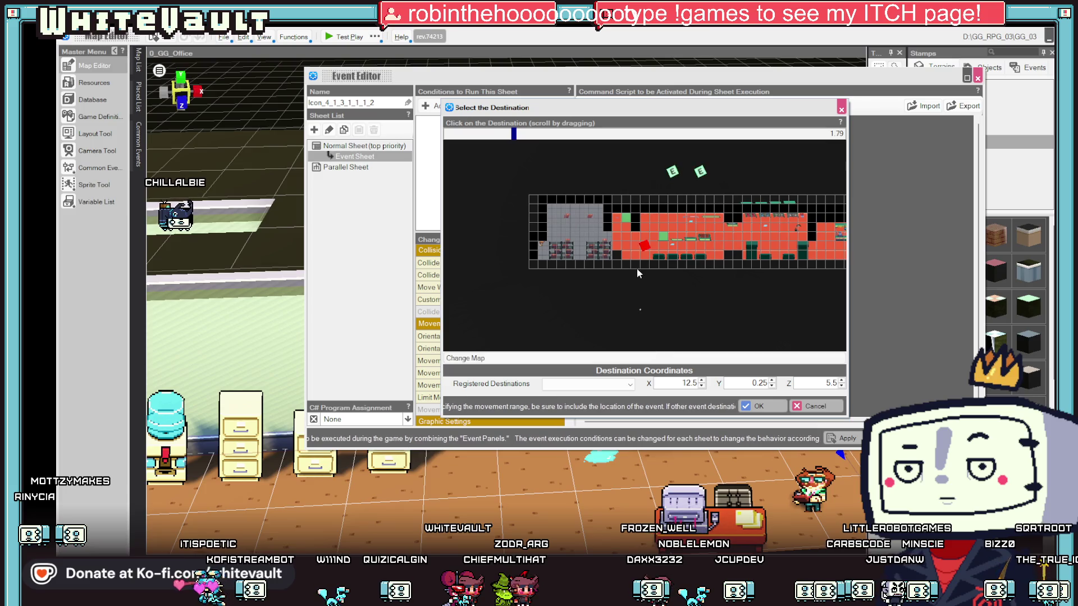
left_click_drag(618, 225, 642, 257)
left_click(644, 245)
left_click(758, 407)
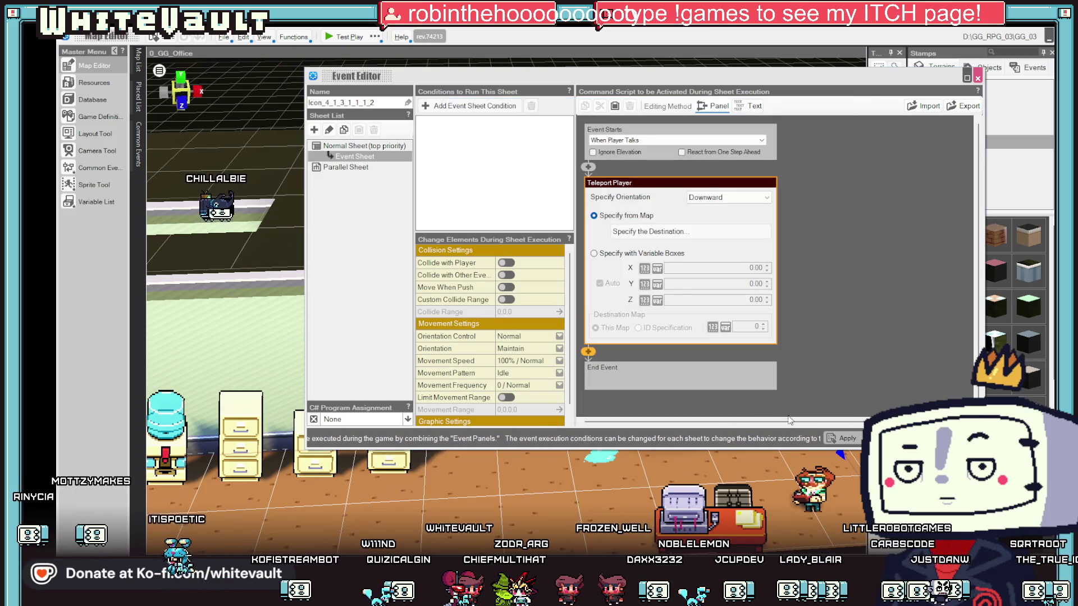
left_click(844, 437)
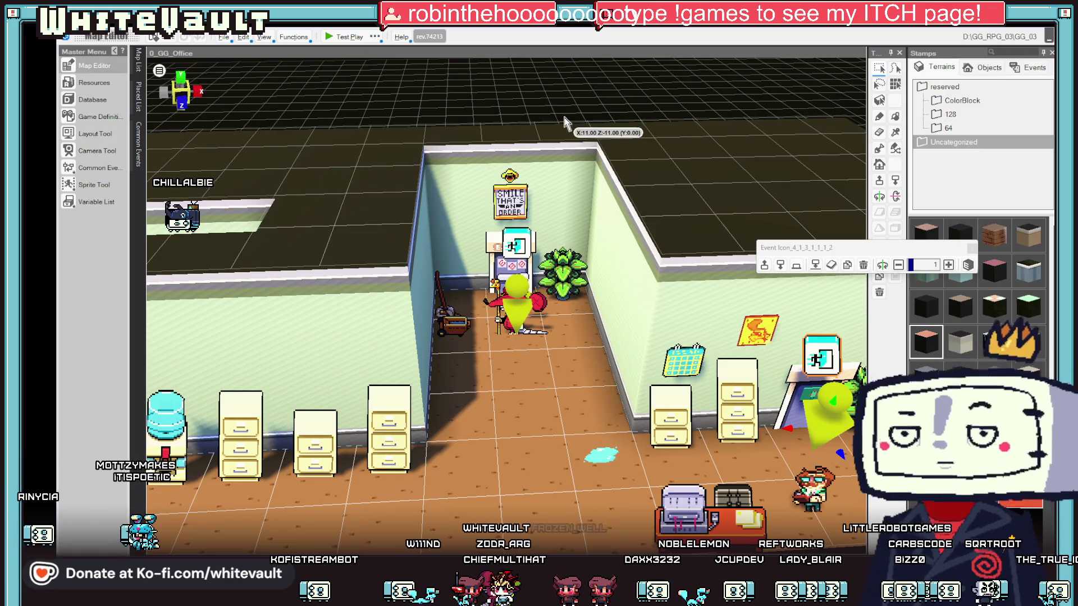
Start a test play and walk the character left and up to the store's back door
left_click(347, 37)
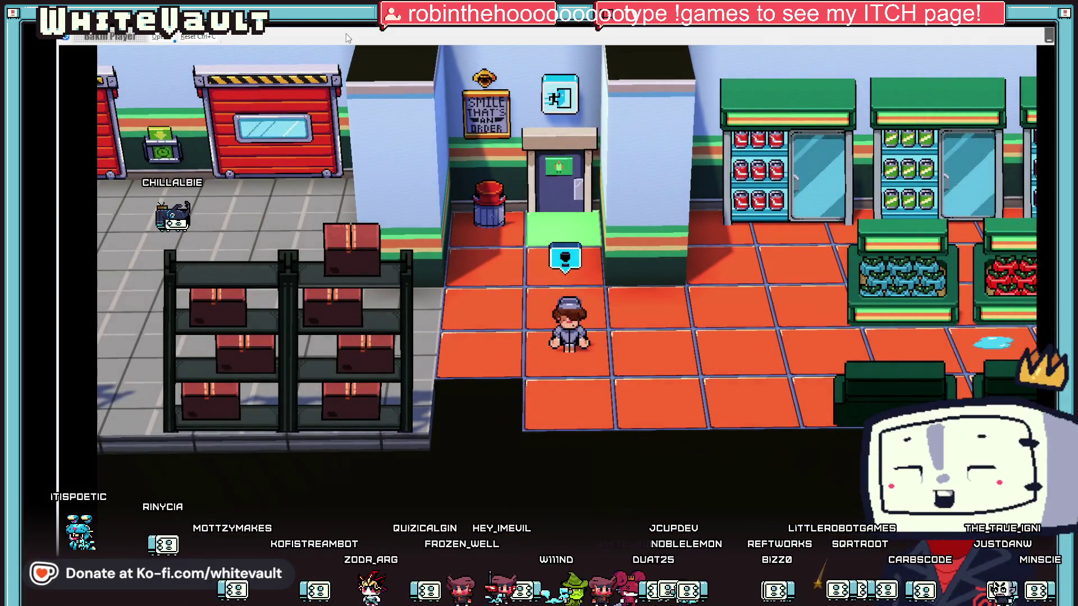
key("Left")
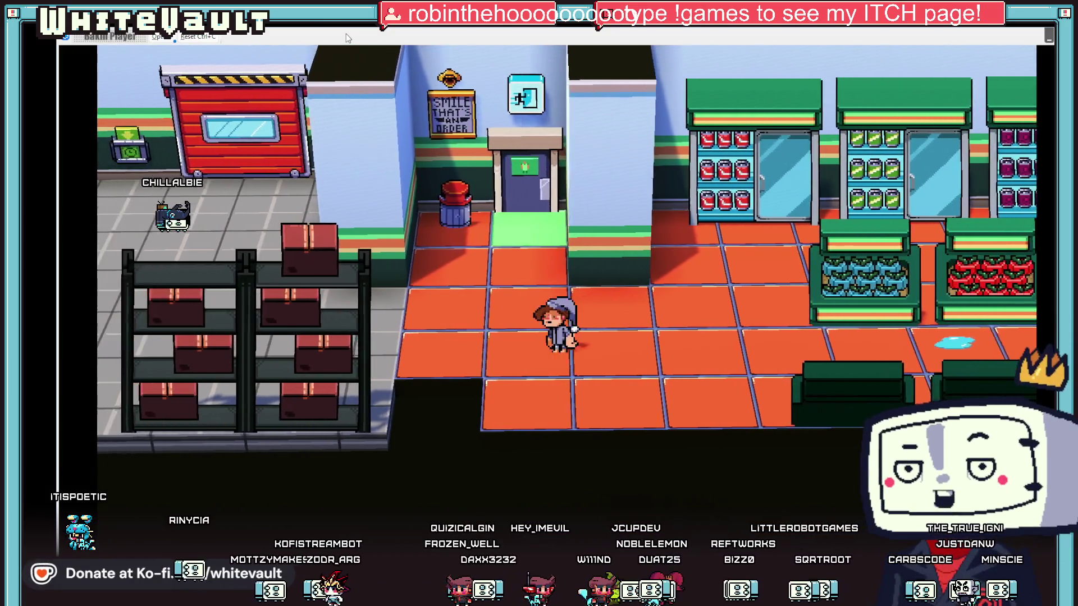
key("Up")
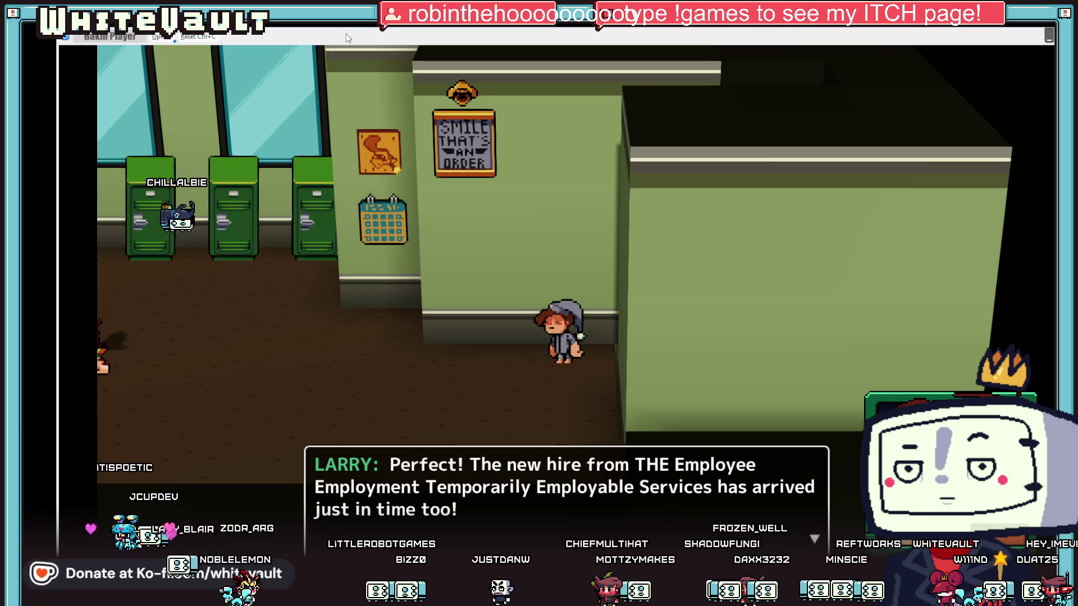
Advance LARRY's dialogue and enter a player name on the name-entry keyboard
key("Return")
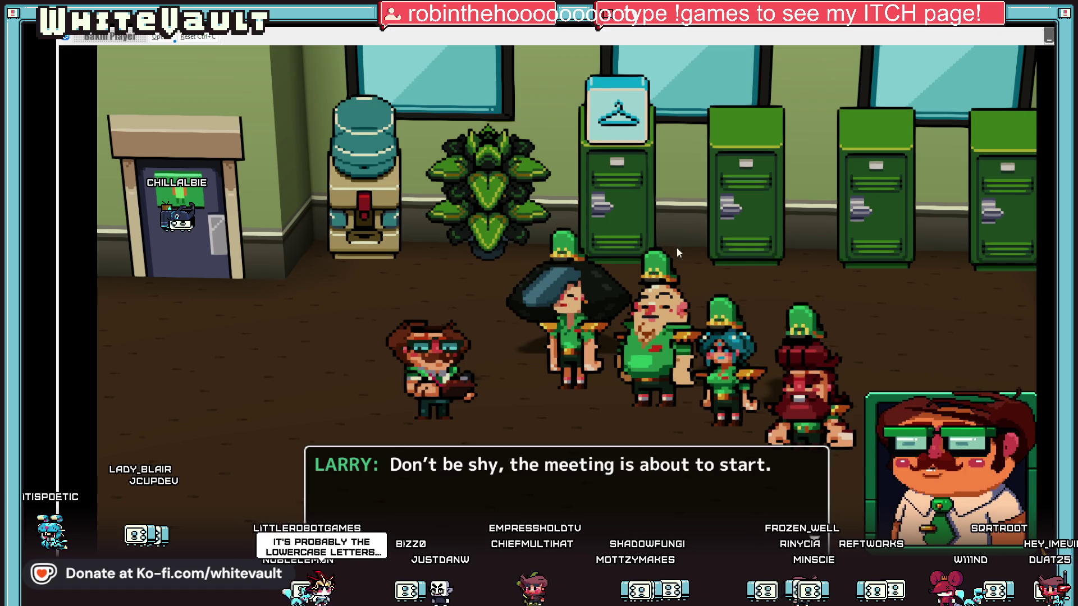
key("Return")
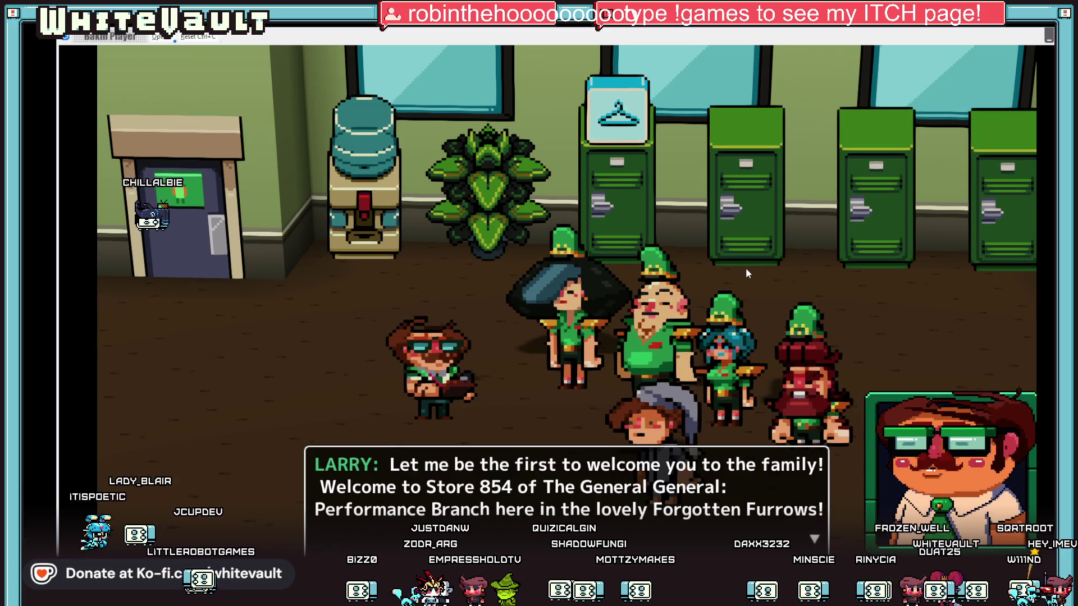
key("Return")
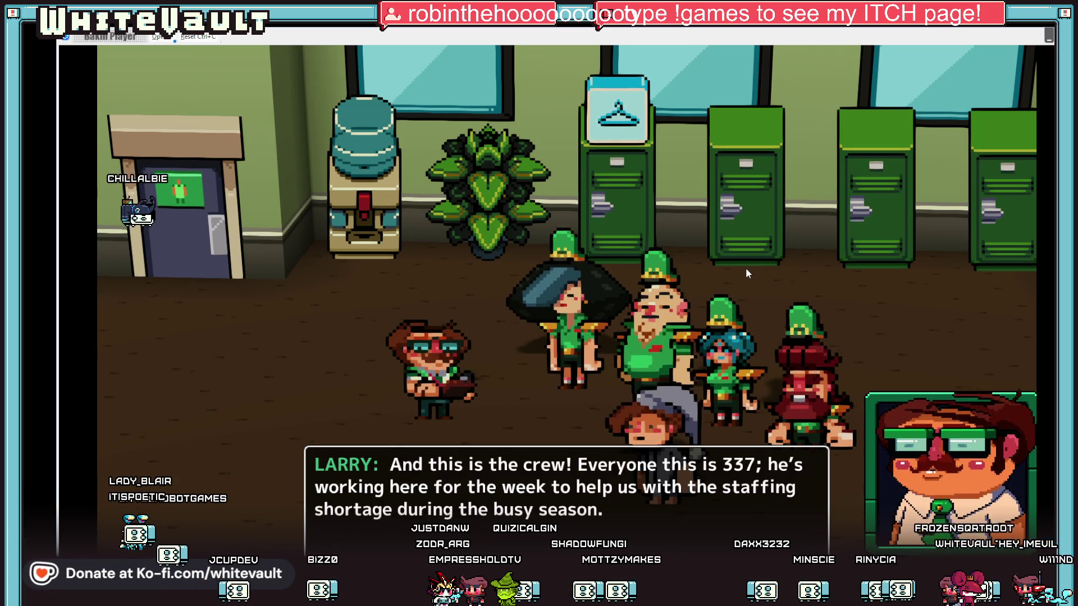
key("Return")
key("Return")
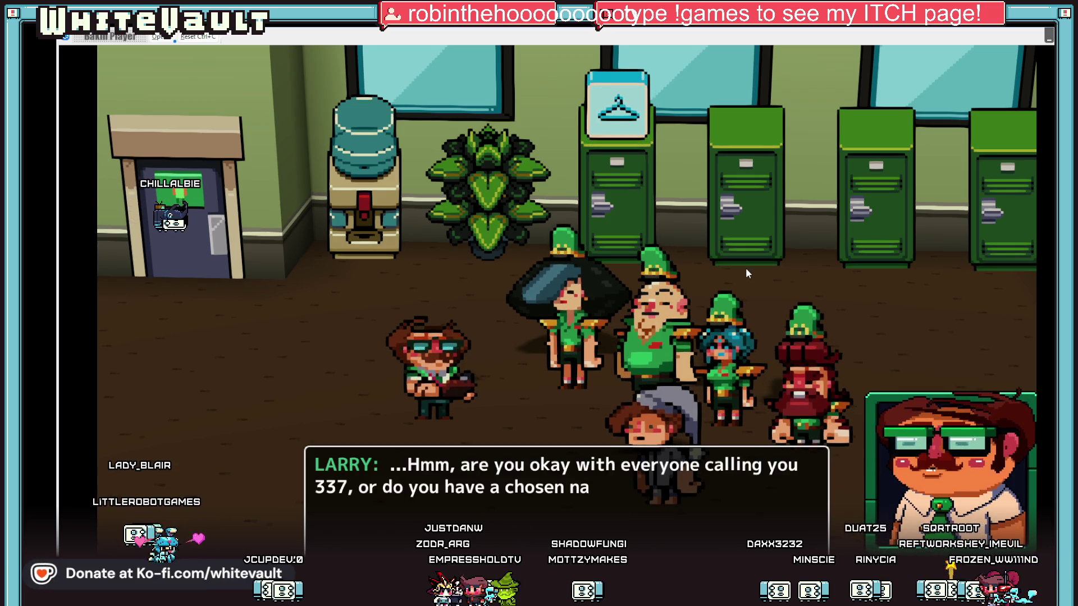
key("Return")
key("Right")
key("Return")
key("Down")
key("Right")
key("Right")
key("Right")
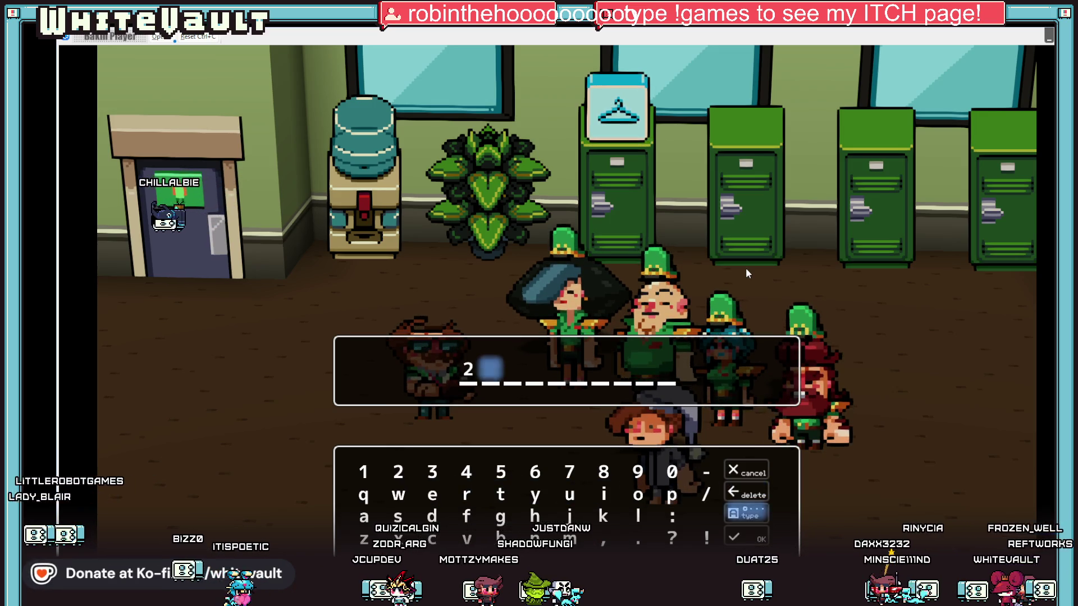
key("Return")
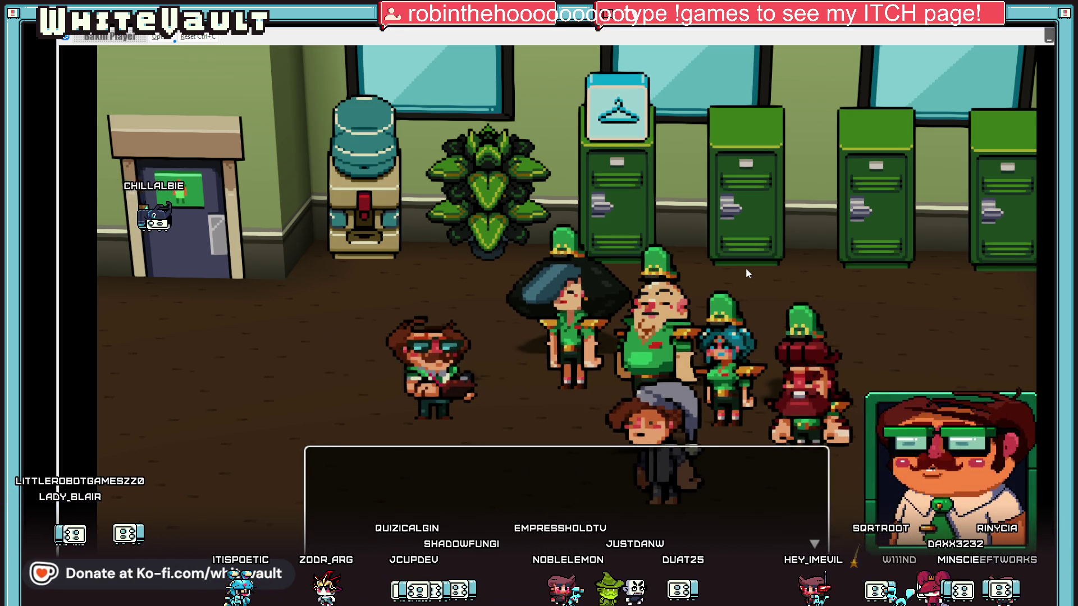
Accept the offer to meet the crew and play through each crew member's introduction
key("Return")
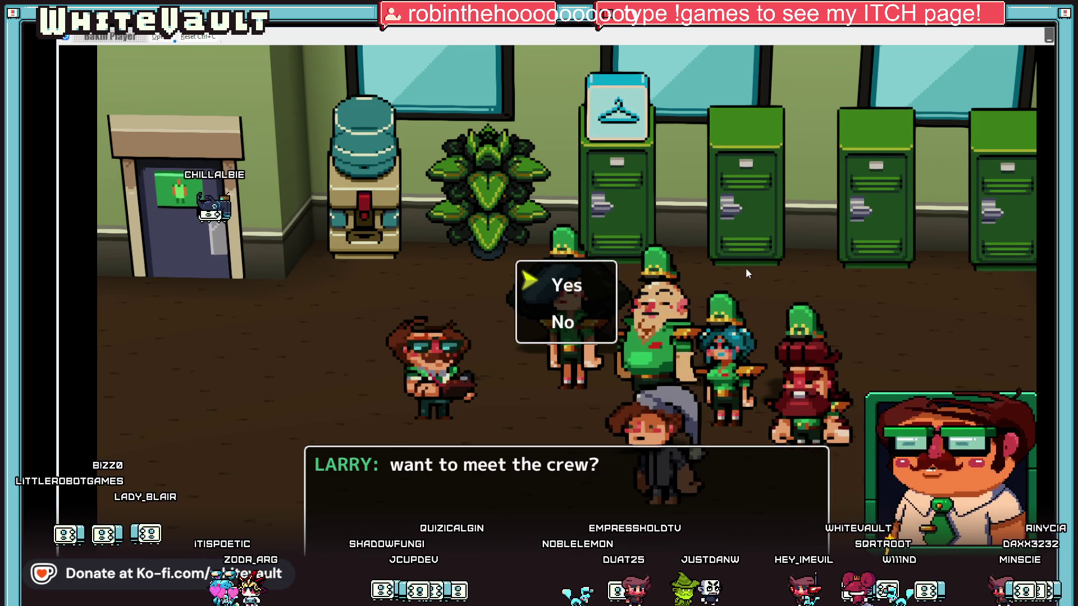
key("Return")
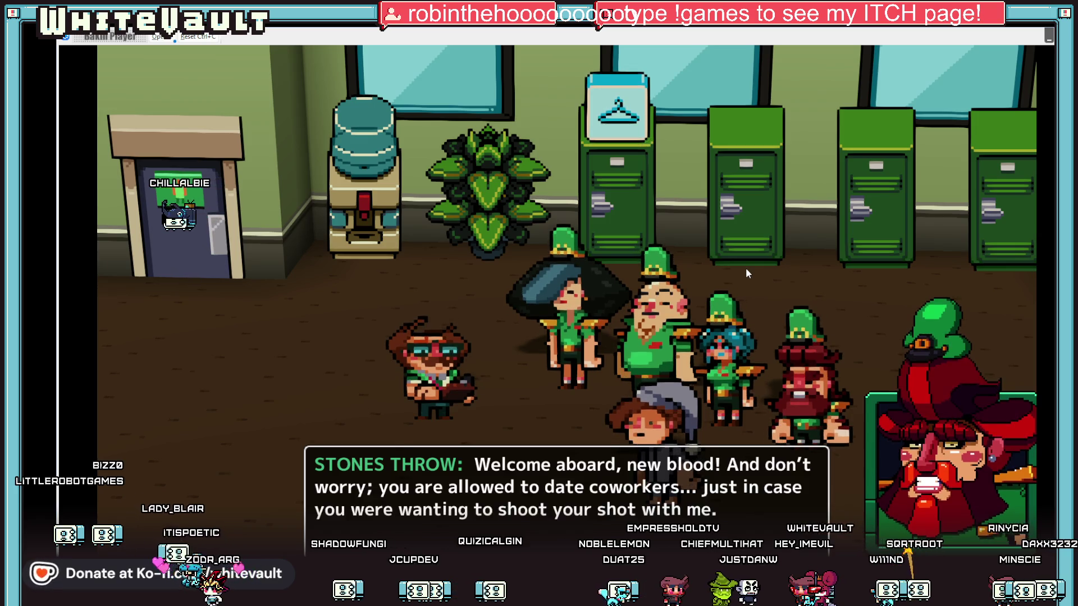
key("Return")
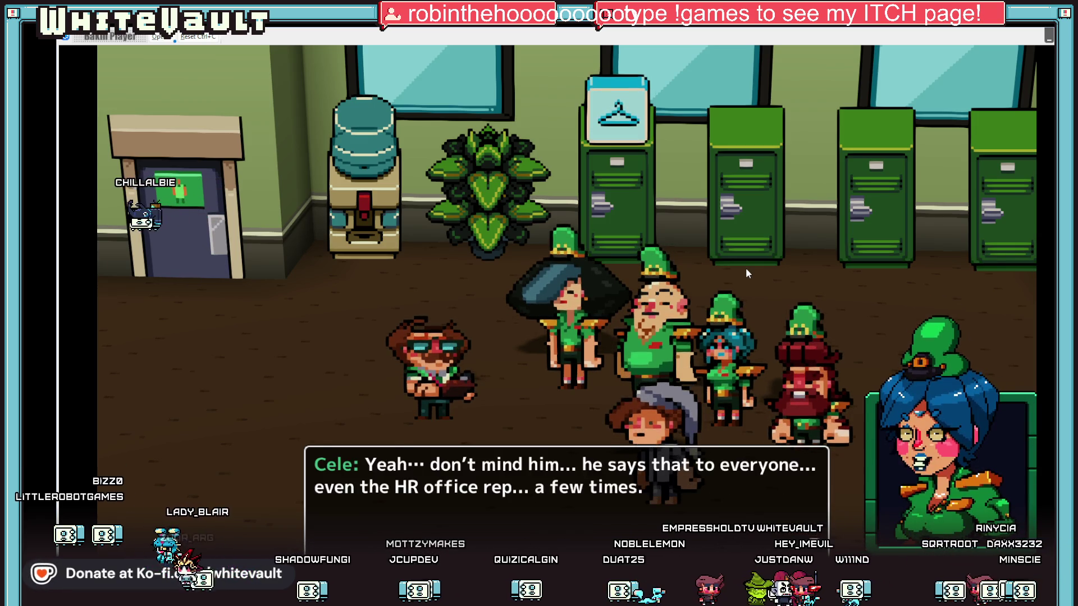
key("Return")
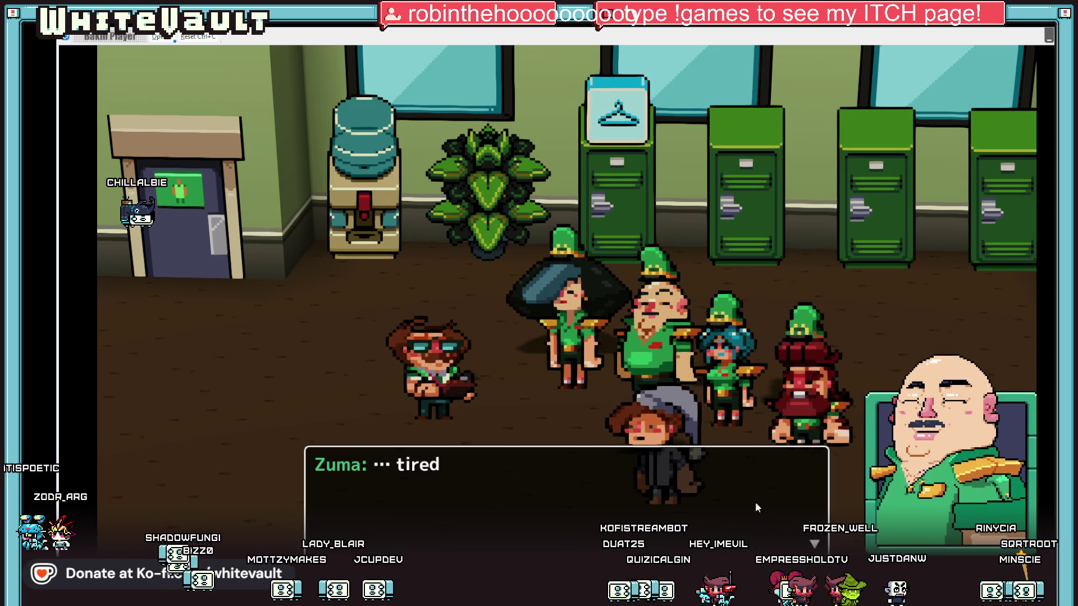
key("Return")
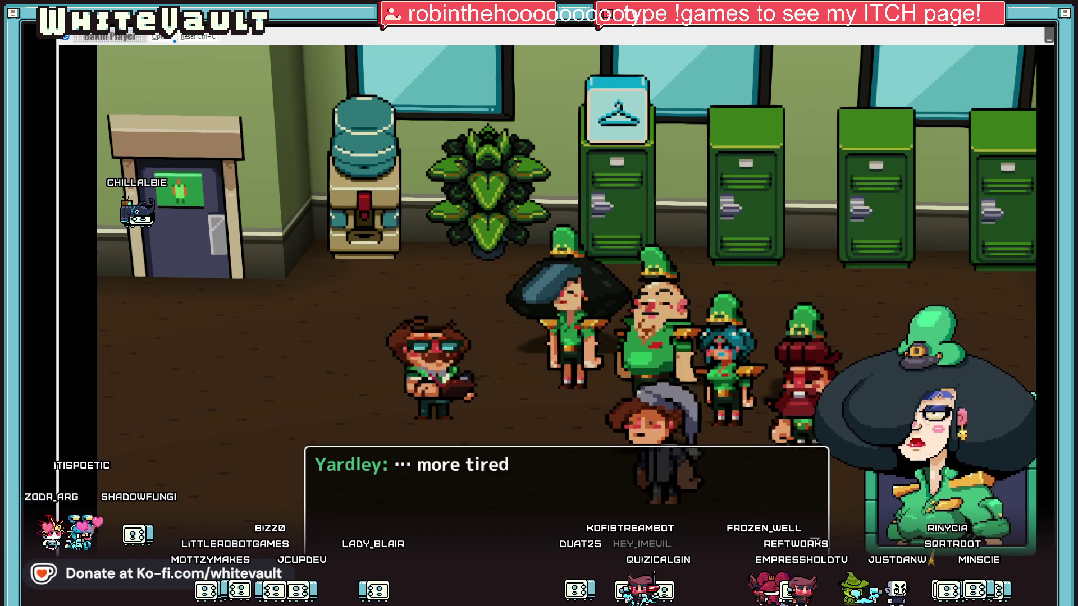
key("Return")
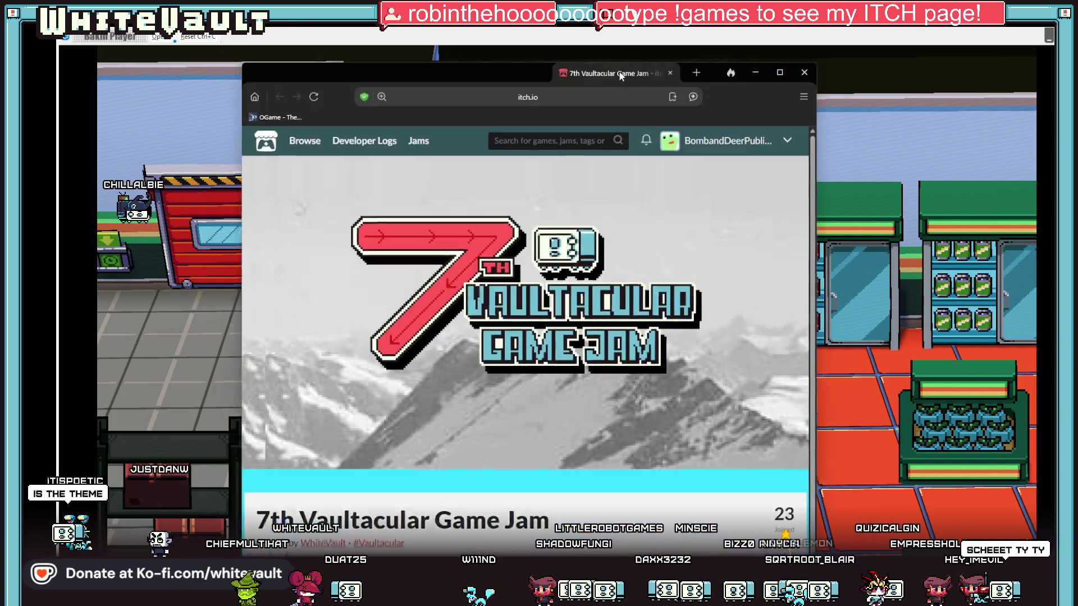
Maximize the browser and scroll the jam page to its THEME and Rules sections
key("super+Up")
scroll(775, 308, "down", 5)
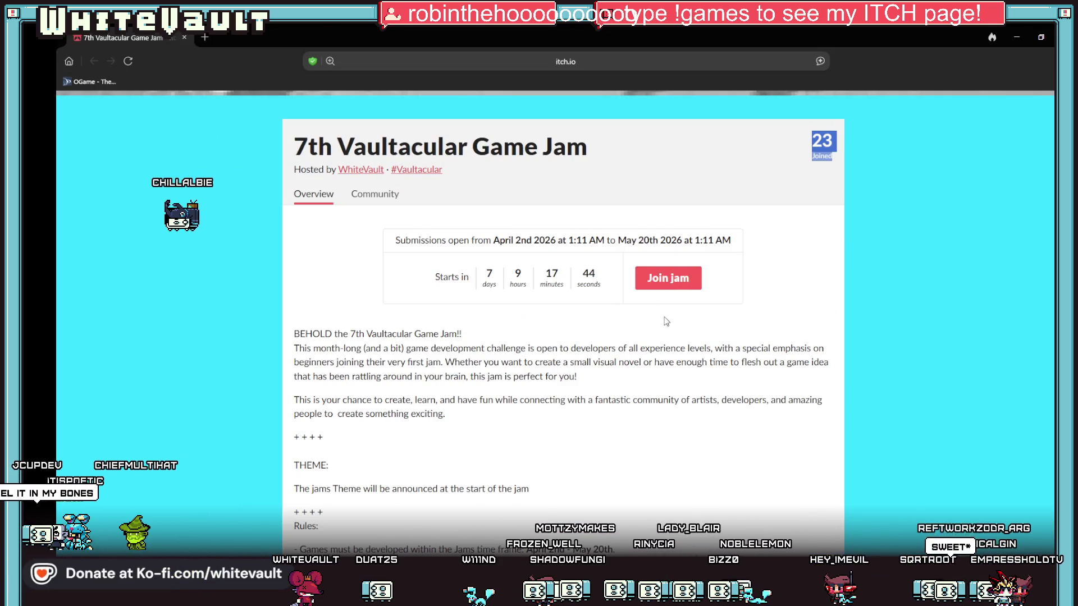
scroll(684, 368, "down", 8)
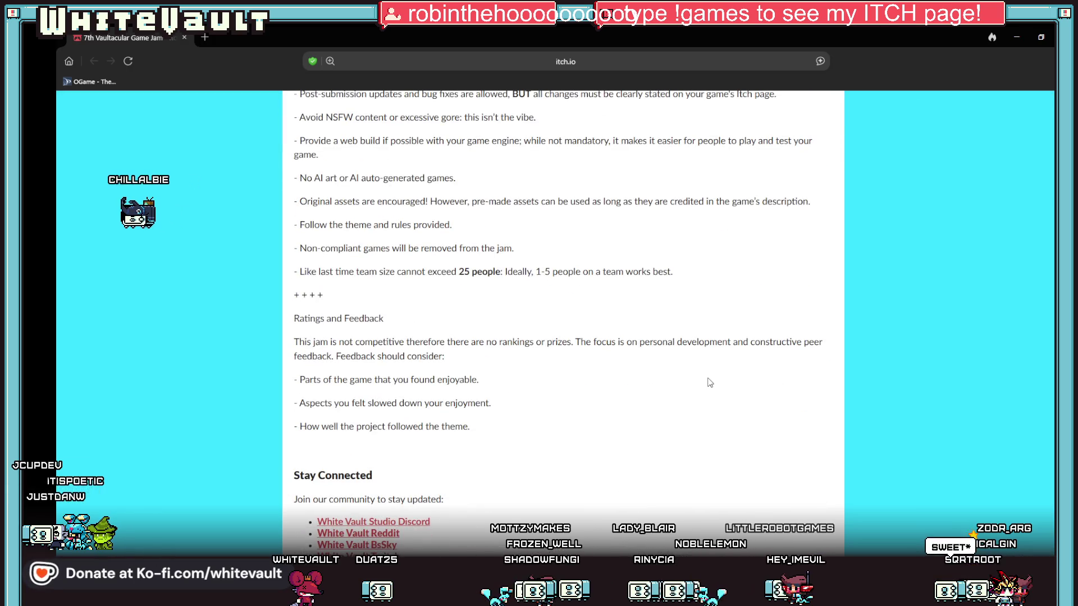
scroll(706, 382, "up", 1)
scroll(569, 338, "up", 2)
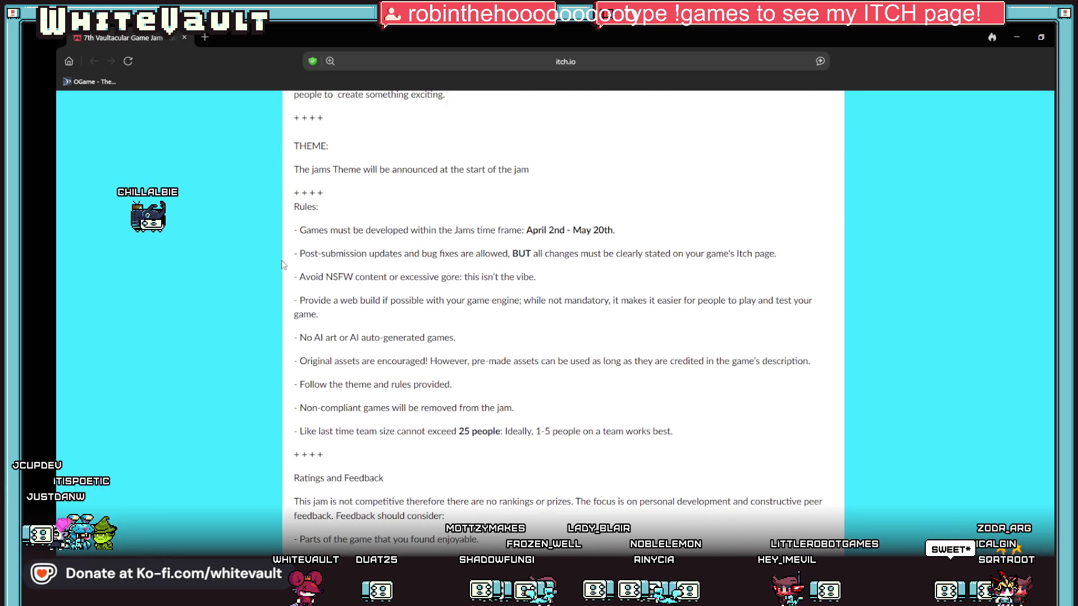
Highlight the time-frame rule and the post-submission updates rule, clearing each highlight afterward
left_click_drag(288, 240, 671, 214)
left_click(724, 328)
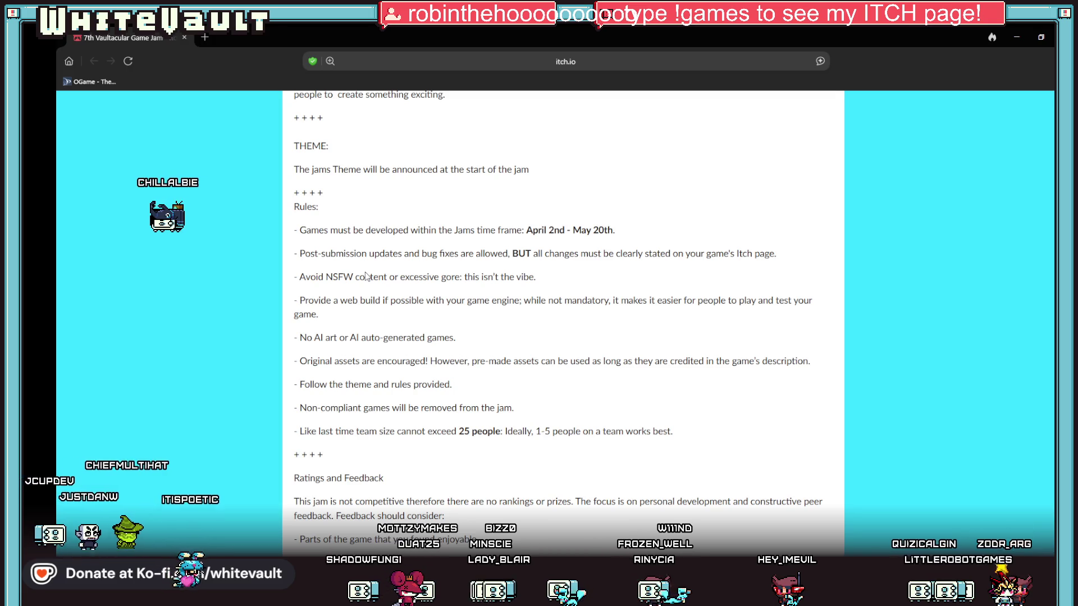
left_click_drag(313, 253, 439, 253)
left_click(651, 321)
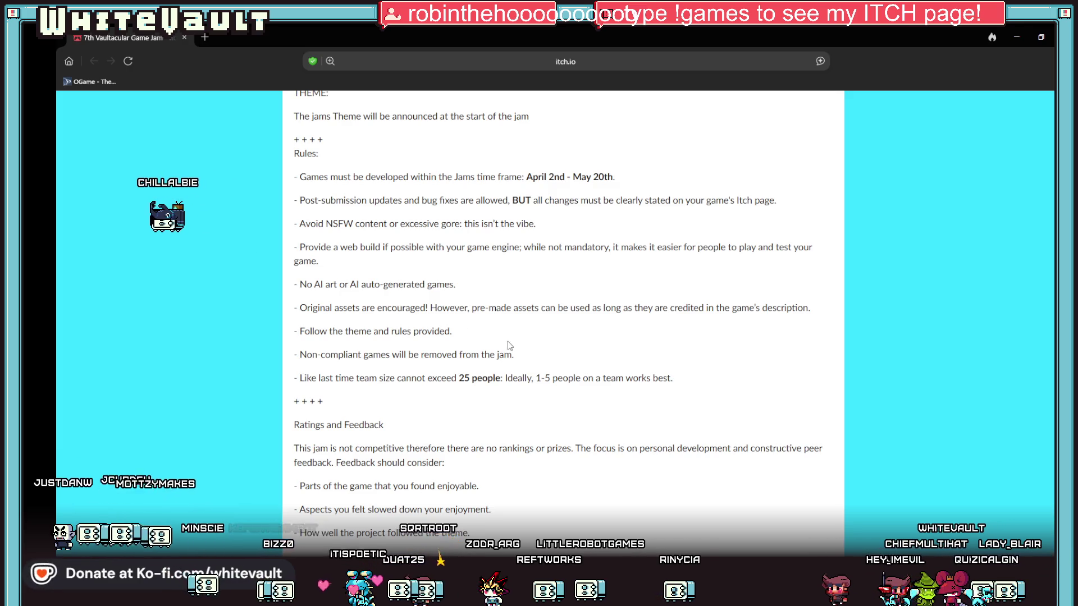
Highlight the non-compliant games and 25-person team size rules, then minimize the browser
scroll(540, 342, "down", 1)
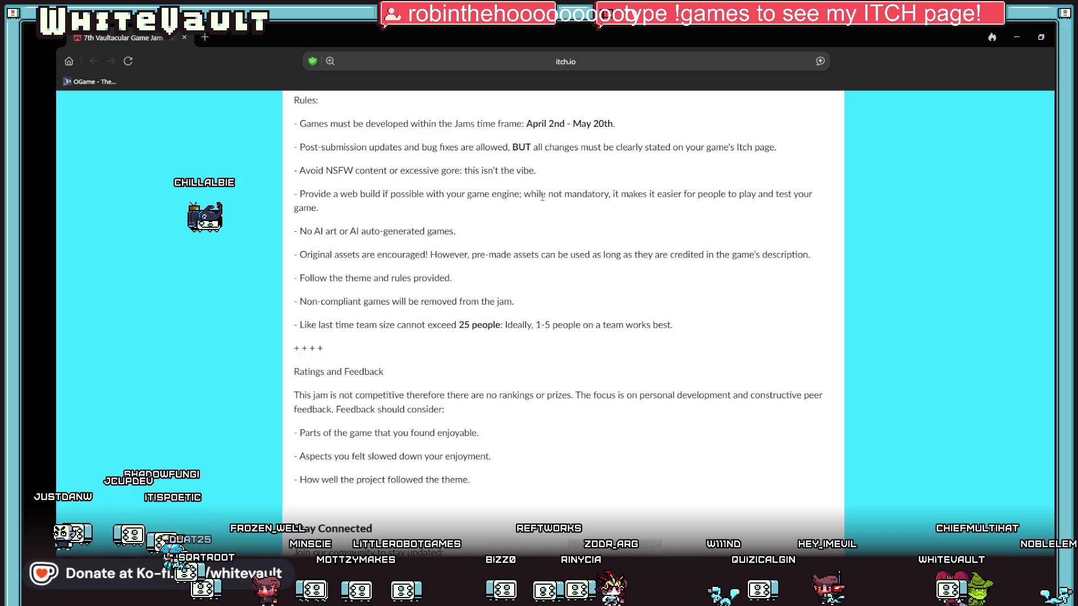
left_click_drag(323, 301, 548, 306)
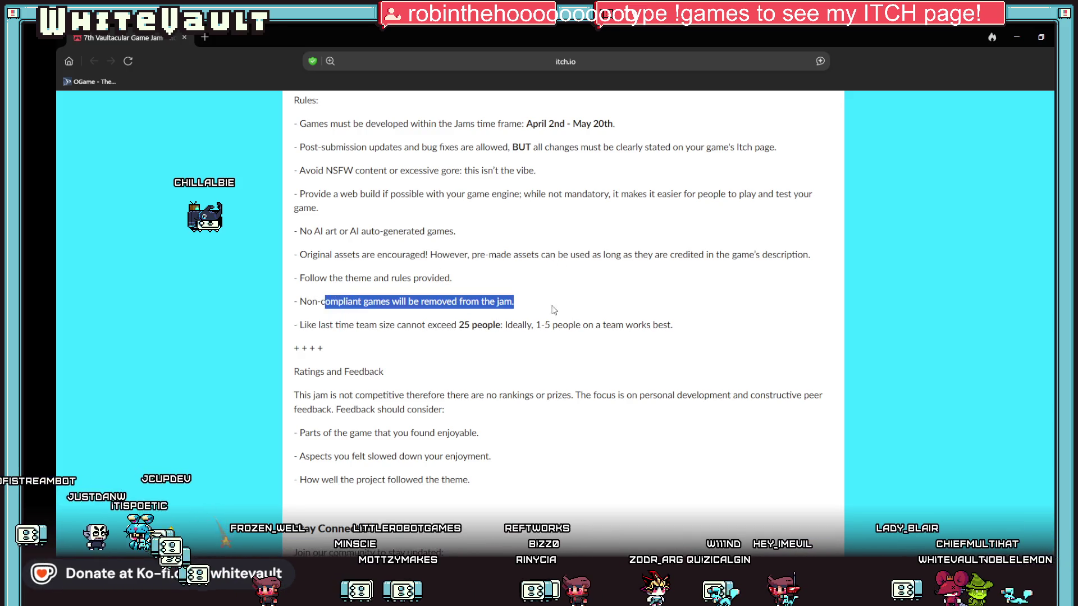
left_click(678, 346)
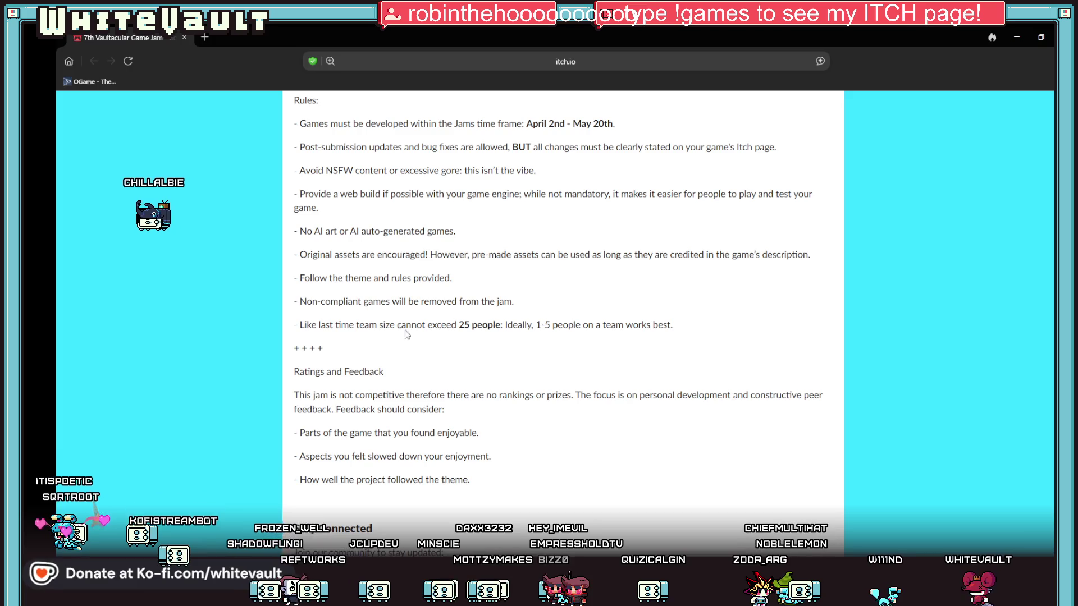
left_click_drag(303, 325, 576, 326)
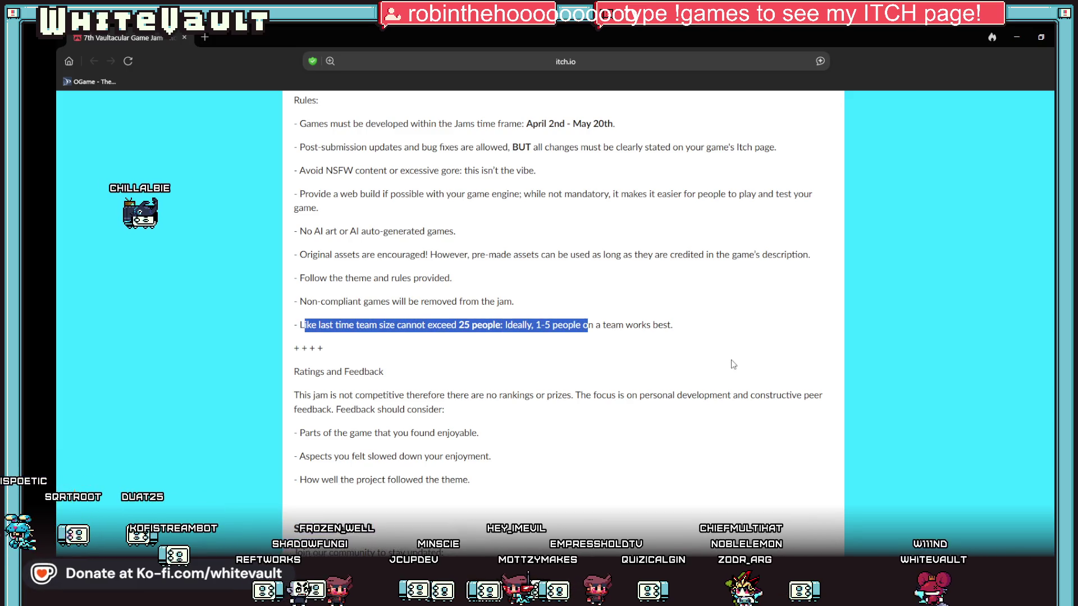
left_click(758, 384)
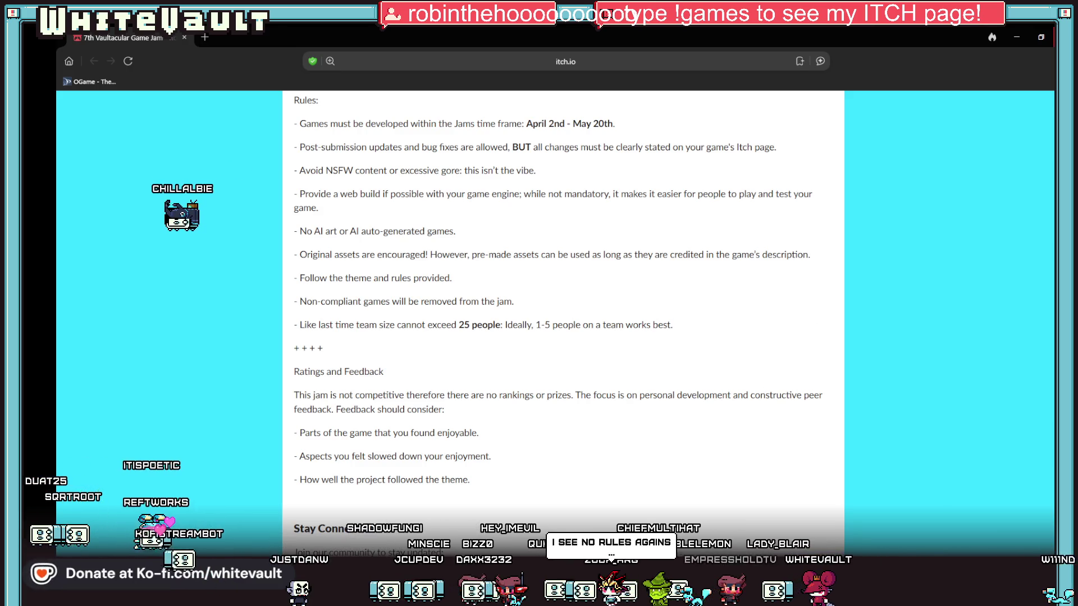
left_click(1019, 36)
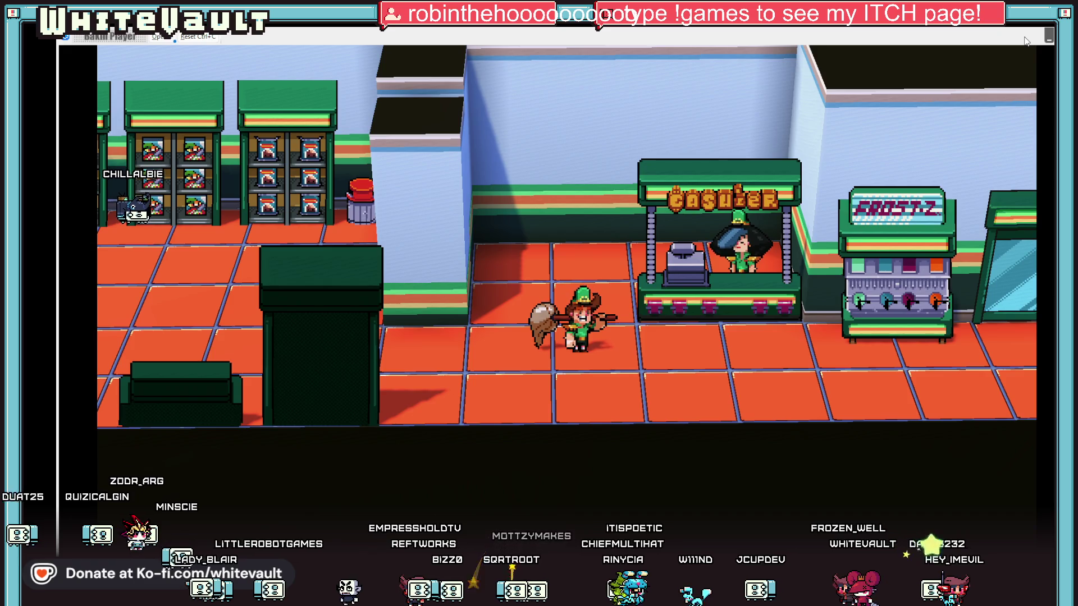
Walk the player character left through the store toward the back wall, then switch to Aseprite
key("Left")
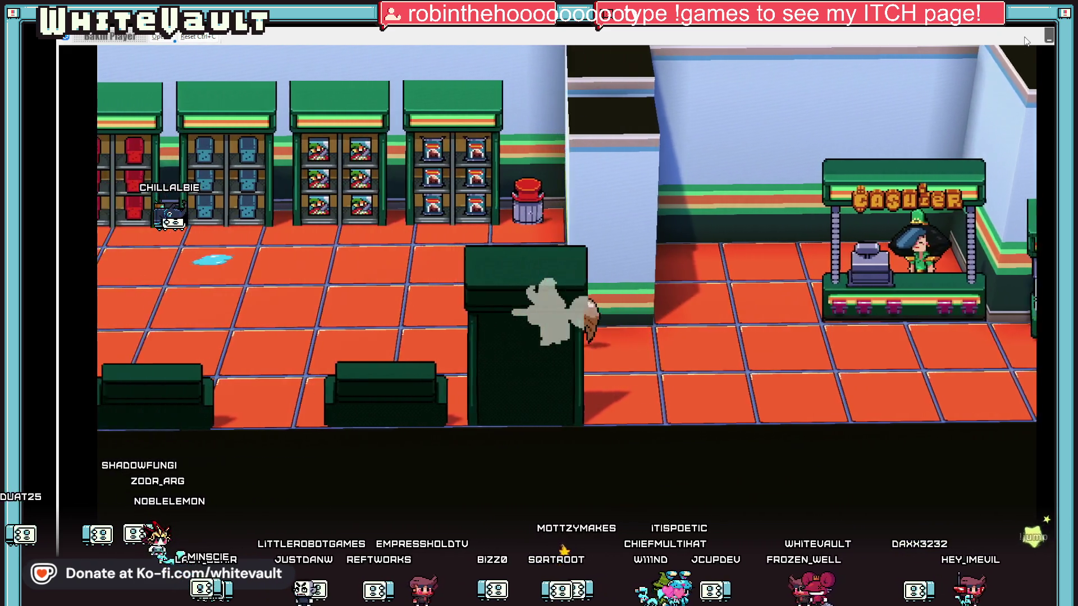
key("Left")
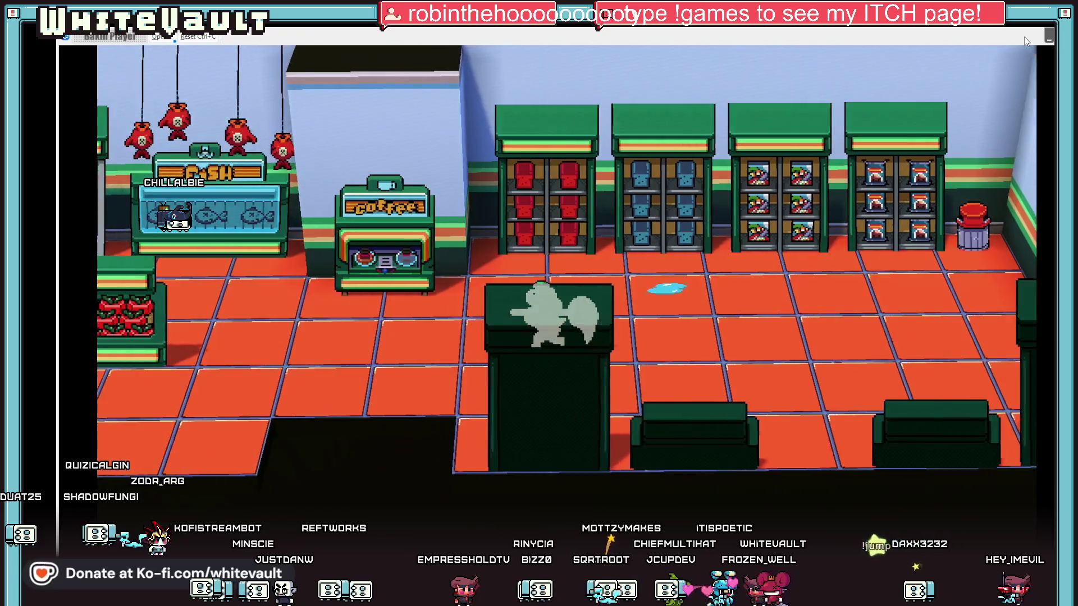
key("Left")
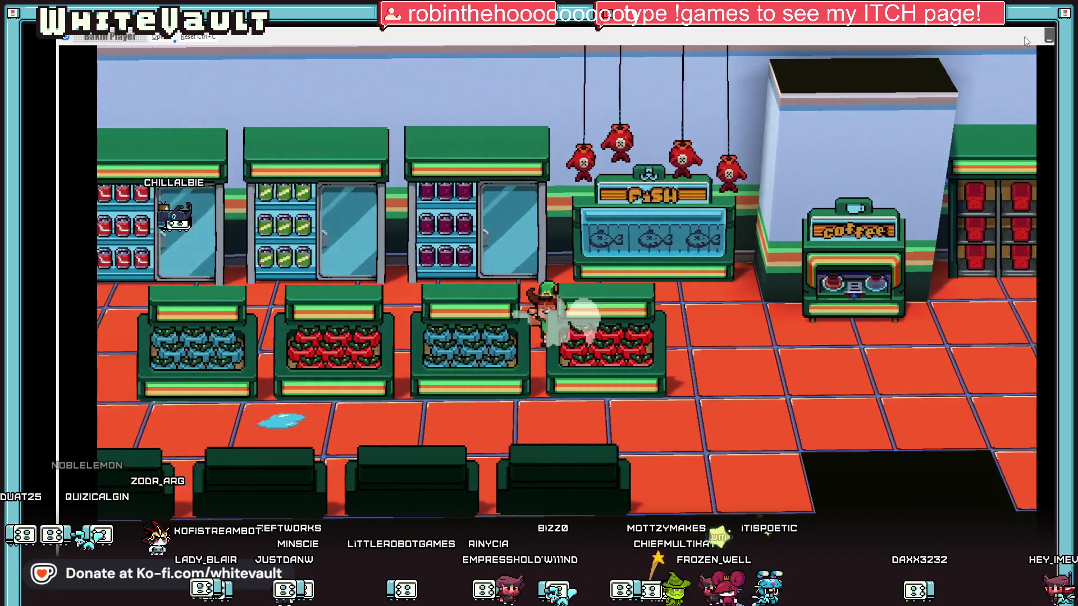
key("Left")
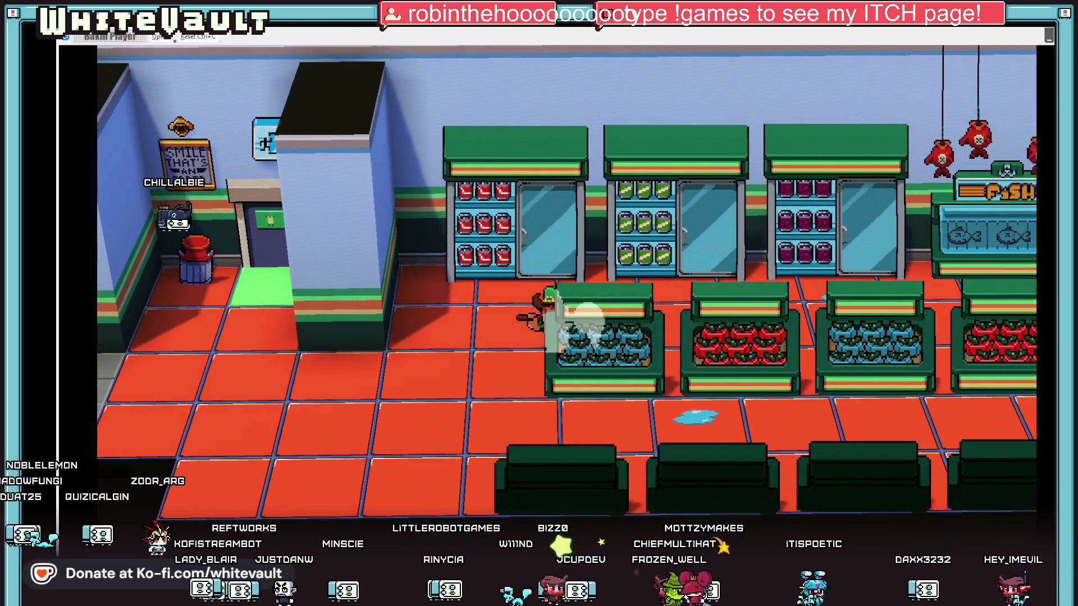
key("alt+Tab")
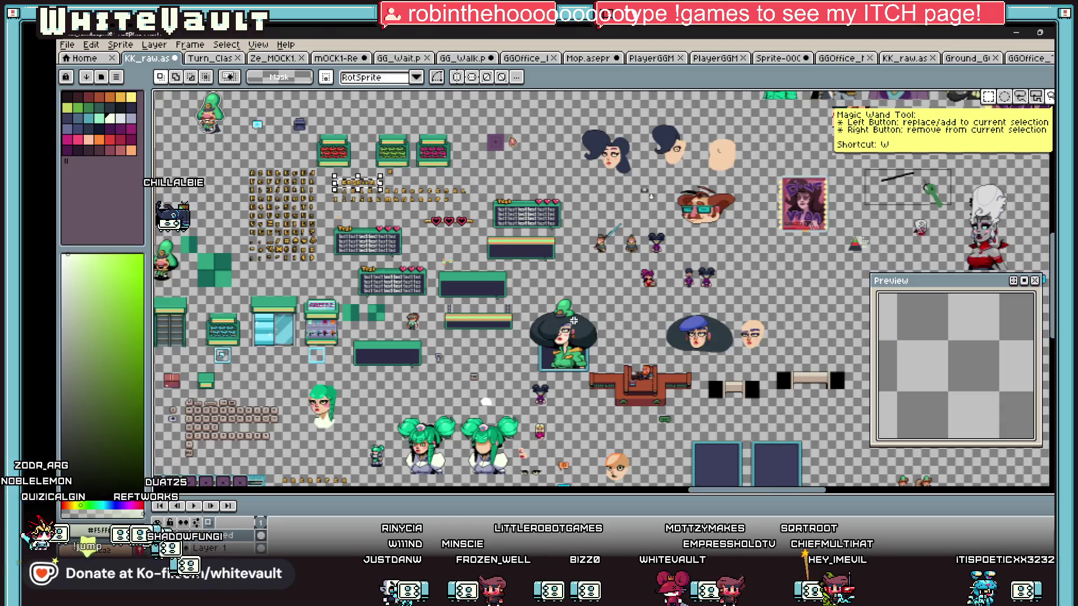
Clear the selection and sample the navy colour from the sprite sheet
scroll(781, 266, "up", 3)
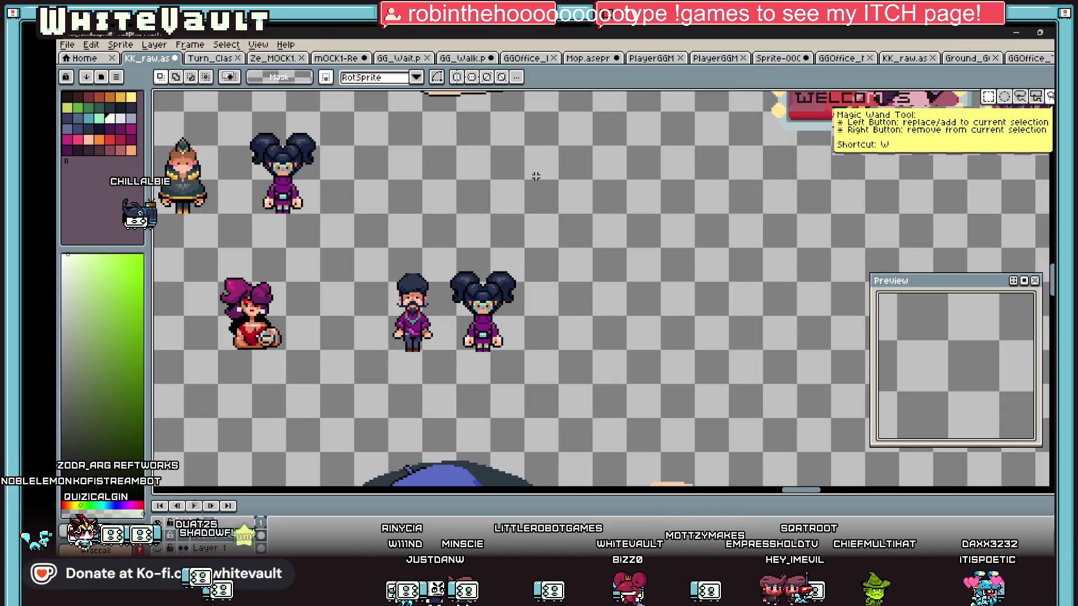
scroll(650, 212, "down", 4)
scroll(809, 259, "up", 1)
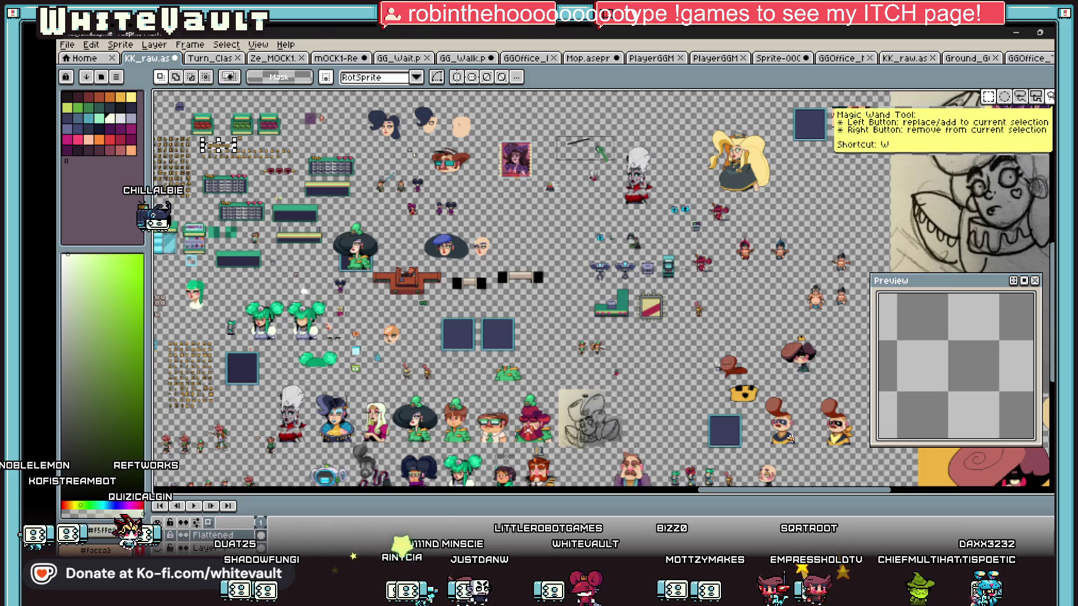
scroll(271, 152, "up", 2)
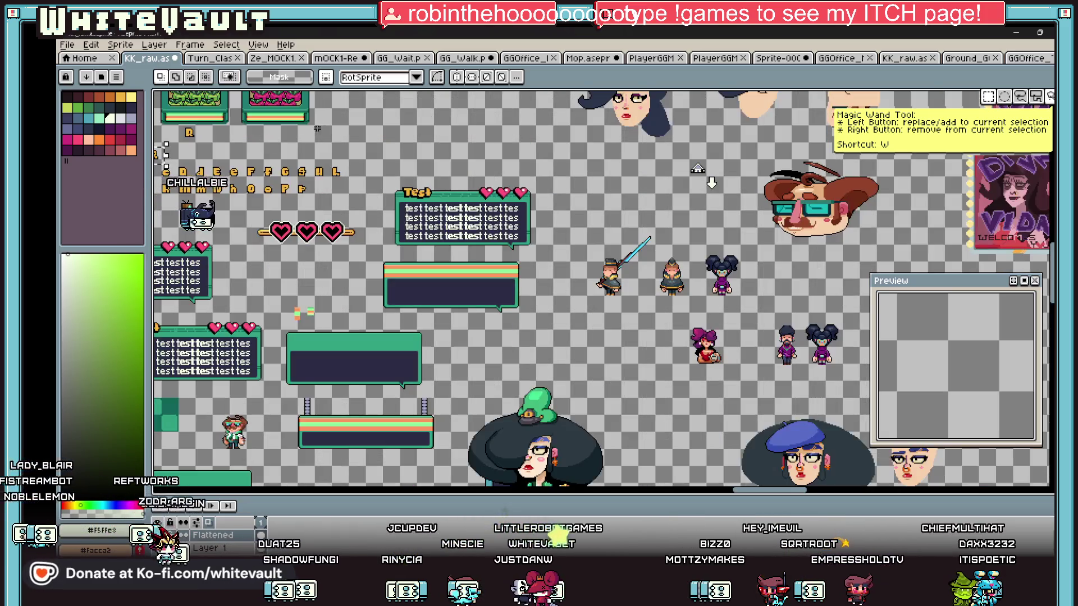
scroll(272, 153, "down", 1)
key("ctrl+d")
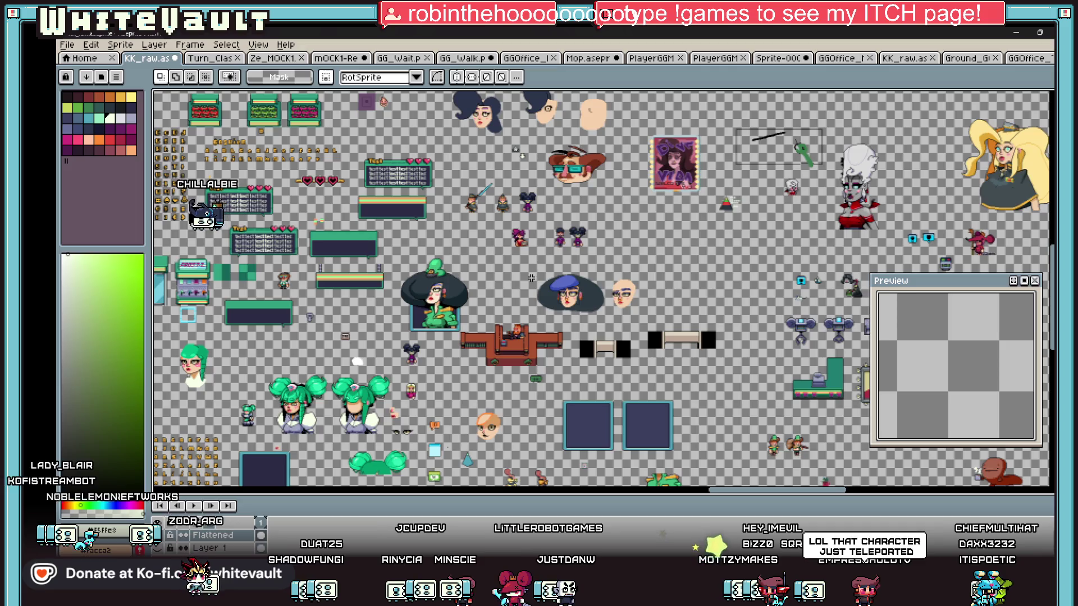
key("i")
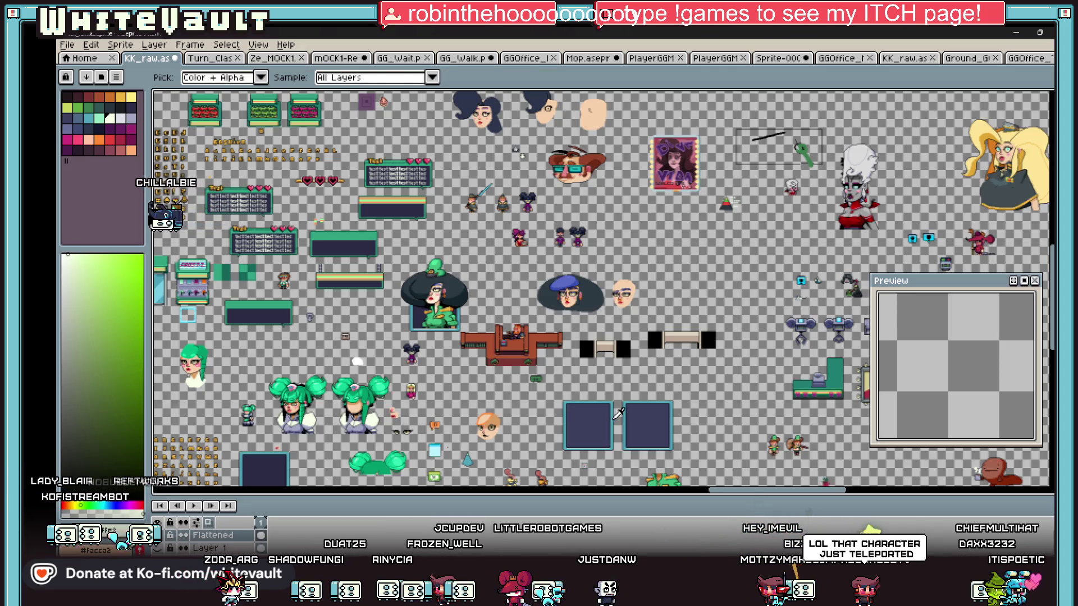
left_click(618, 413)
Draw a square rectangle on an empty area and fill its interior navy
key("b")
scroll(640, 231, "up", 6)
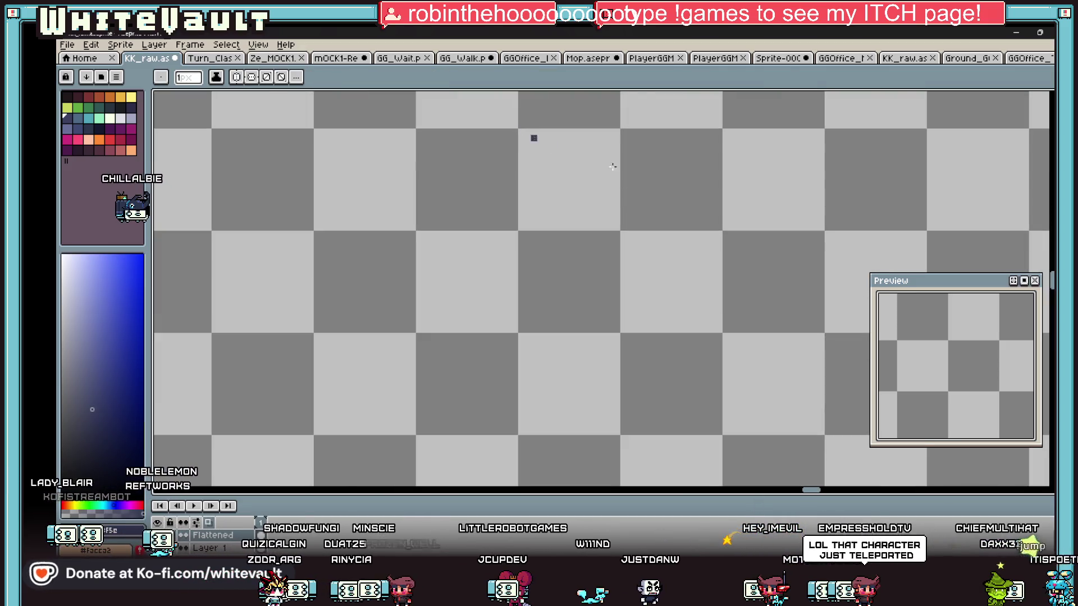
left_click(1042, 220)
left_click_drag(521, 132, 719, 328)
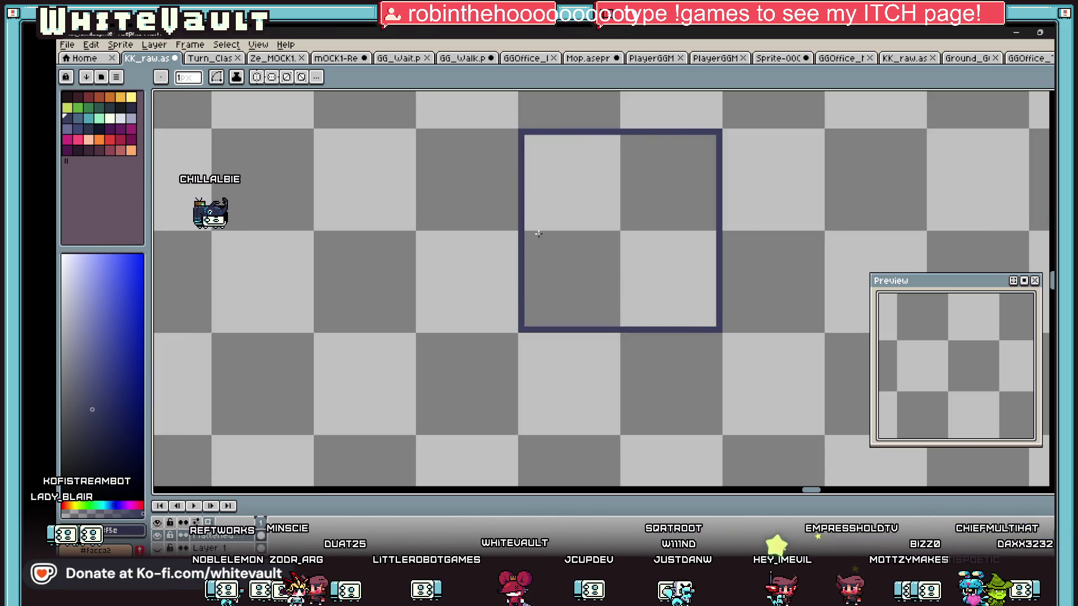
key("g")
left_click(609, 207)
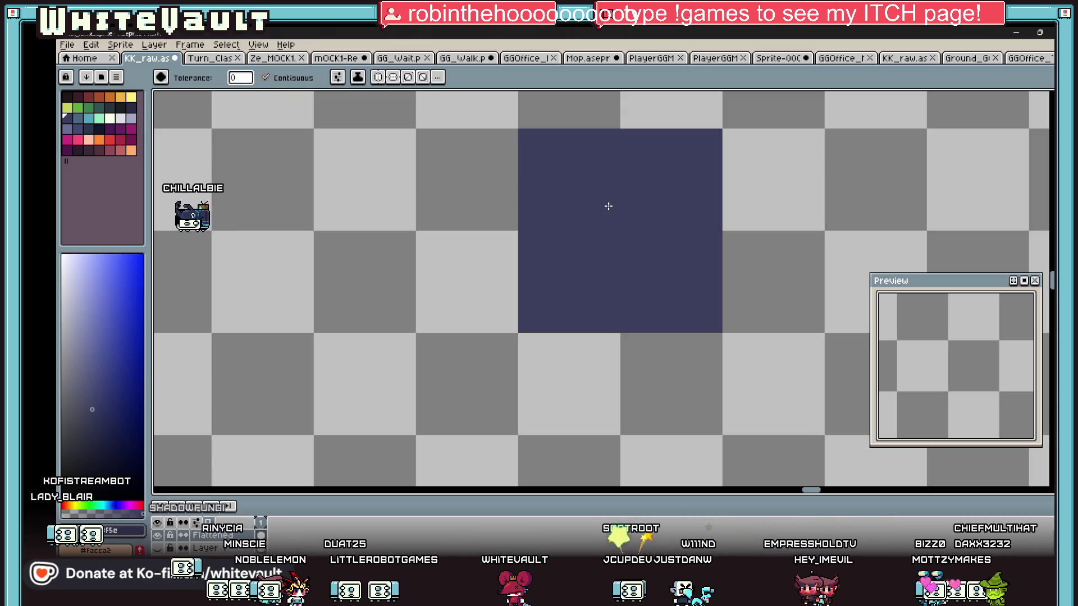
Outline the navy square with a near-white green rectangle
left_click(111, 119)
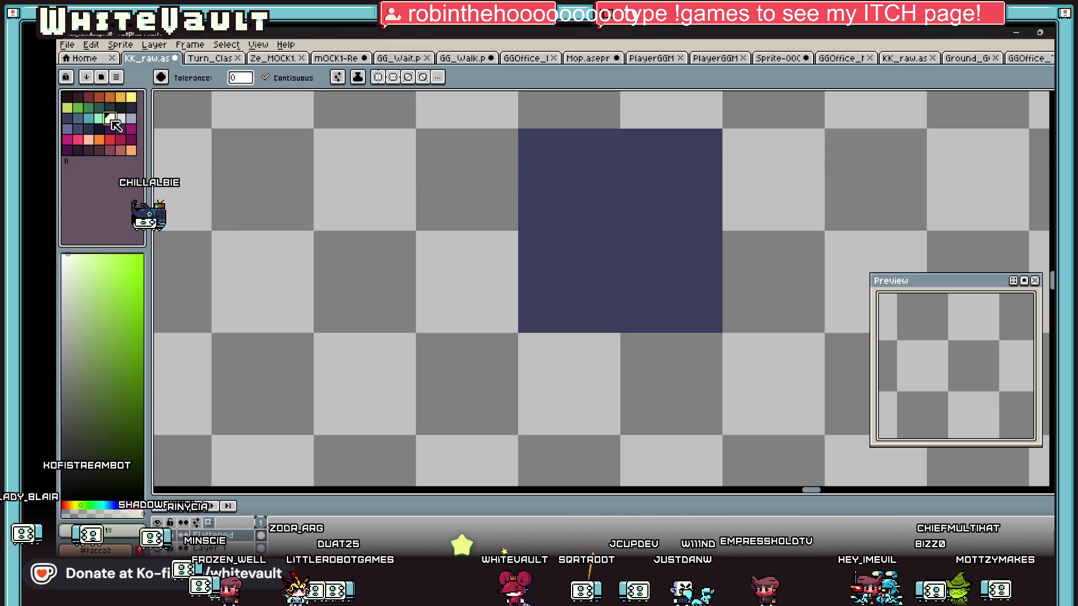
key("u")
mouse_move(521, 132)
left_mouse_down()
mouse_move(585, 215)
mouse_move(719, 330)
left_mouse_up()
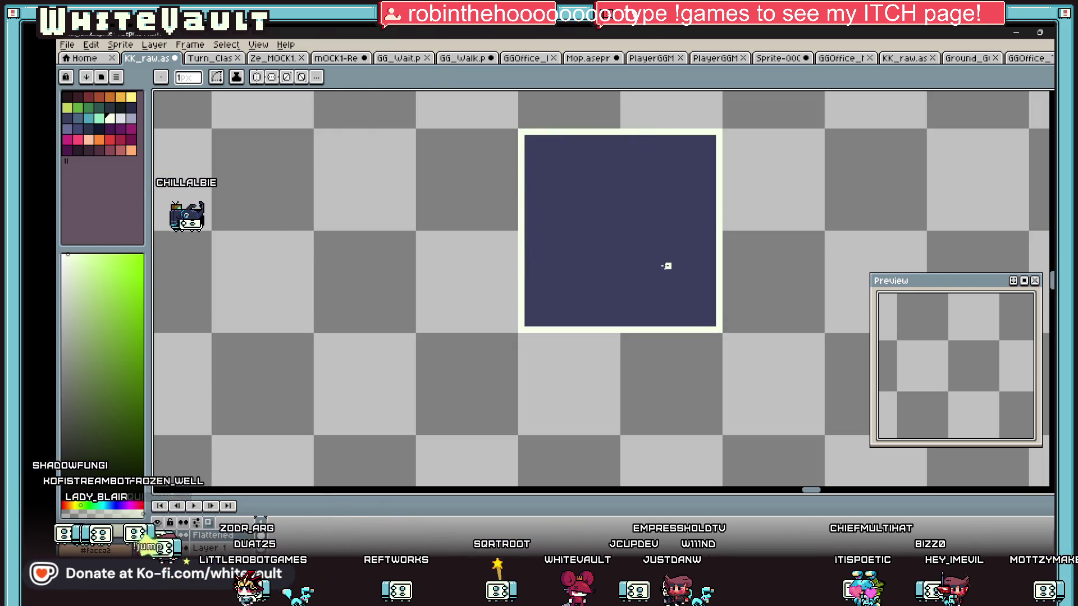
Thicken the square's top and bottom borders with light green pencil strokes
key("i")
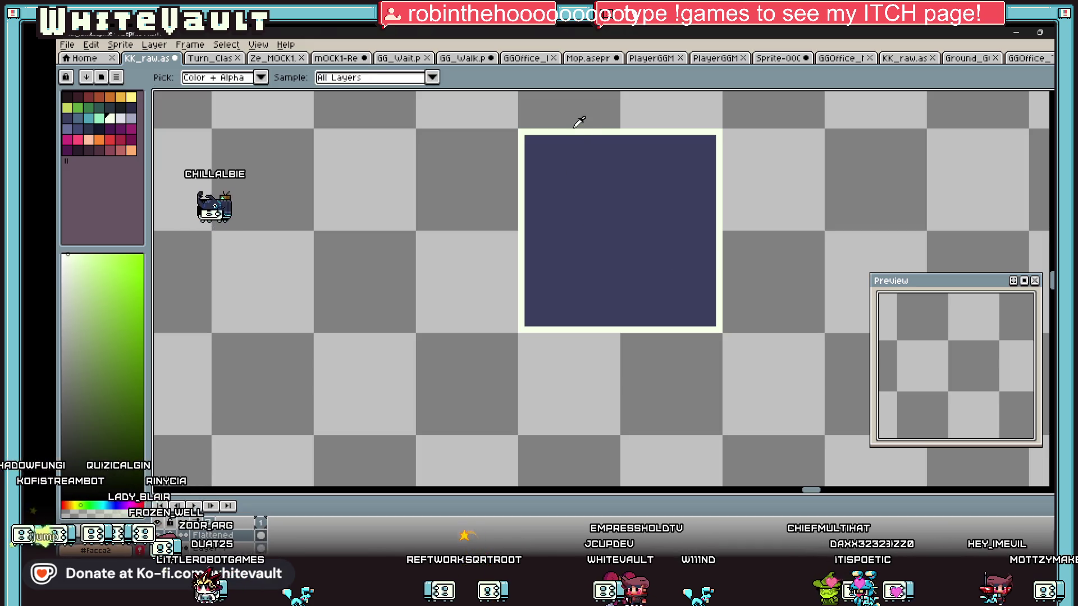
left_click(128, 122)
key("b")
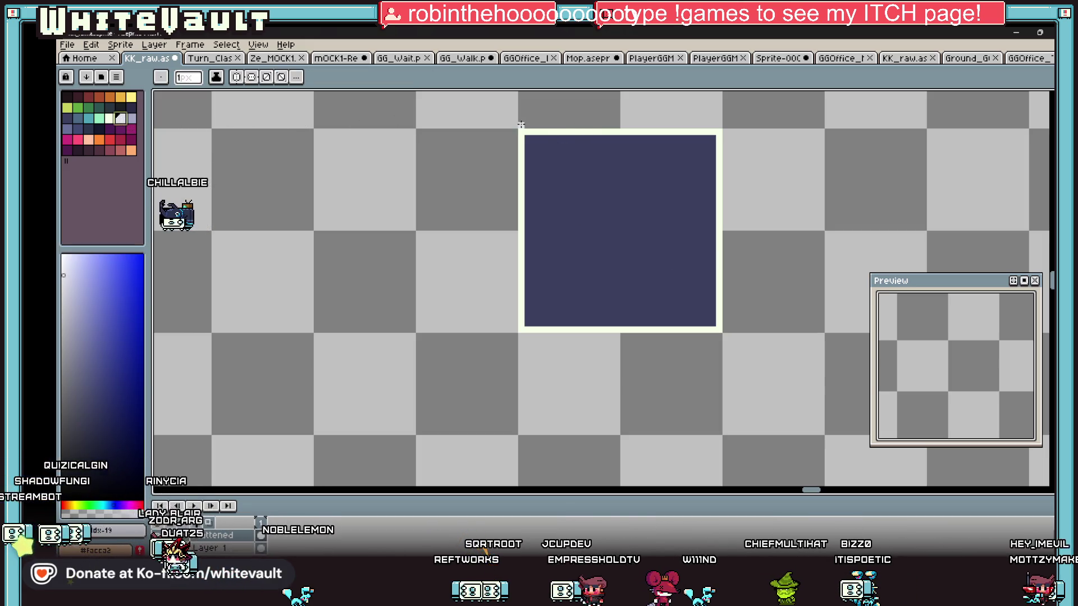
left_click_drag(517, 123, 670, 124)
left_click(718, 133, "alt")
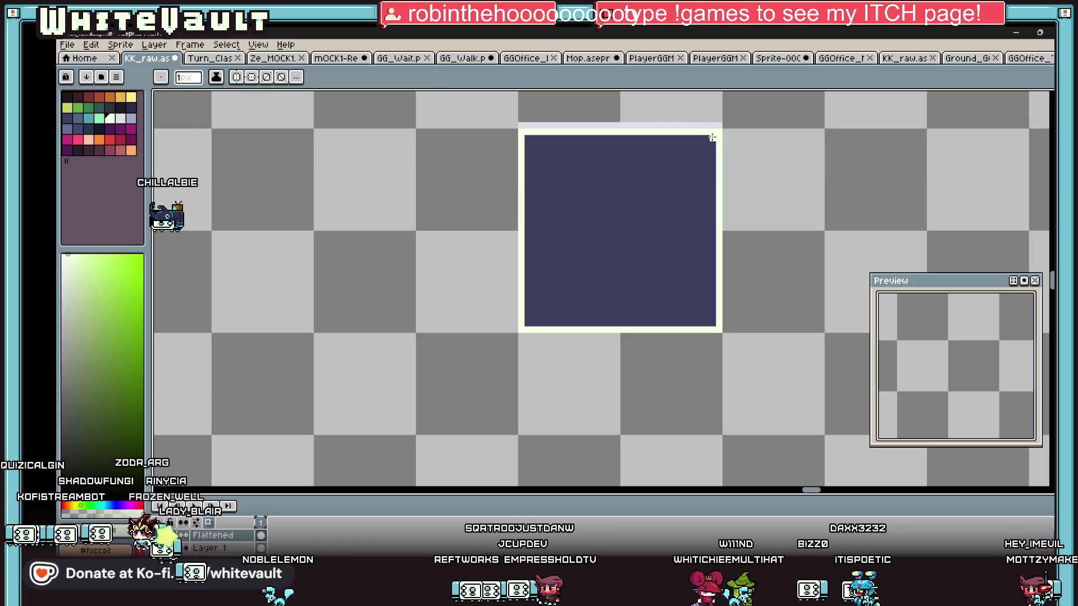
mouse_move(712, 322)
left_mouse_down()
mouse_move(537, 317)
mouse_move(529, 158)
left_mouse_up()
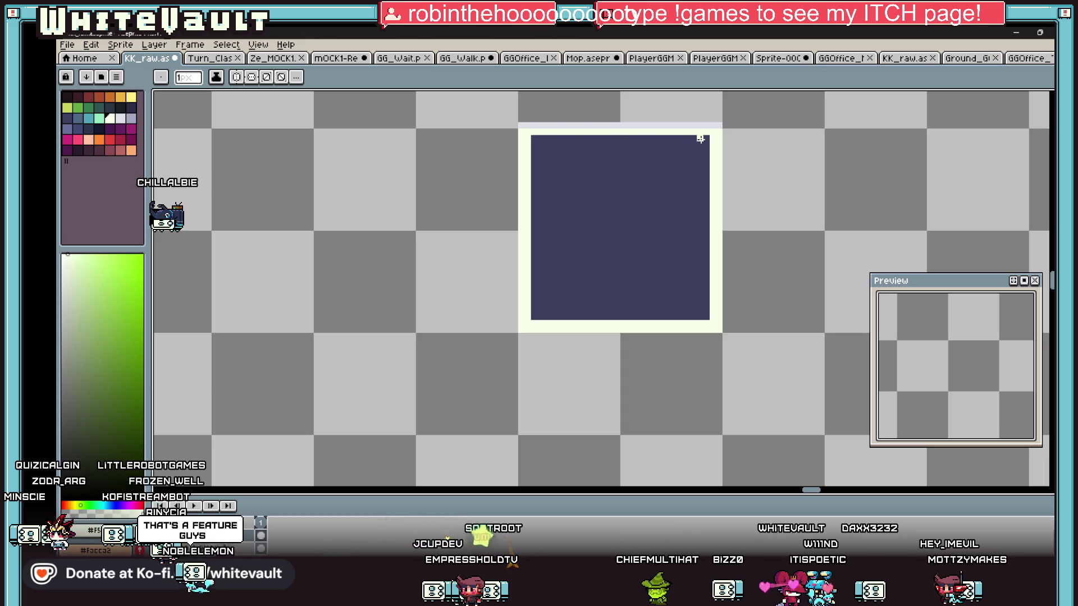
left_click_drag(703, 137, 530, 138)
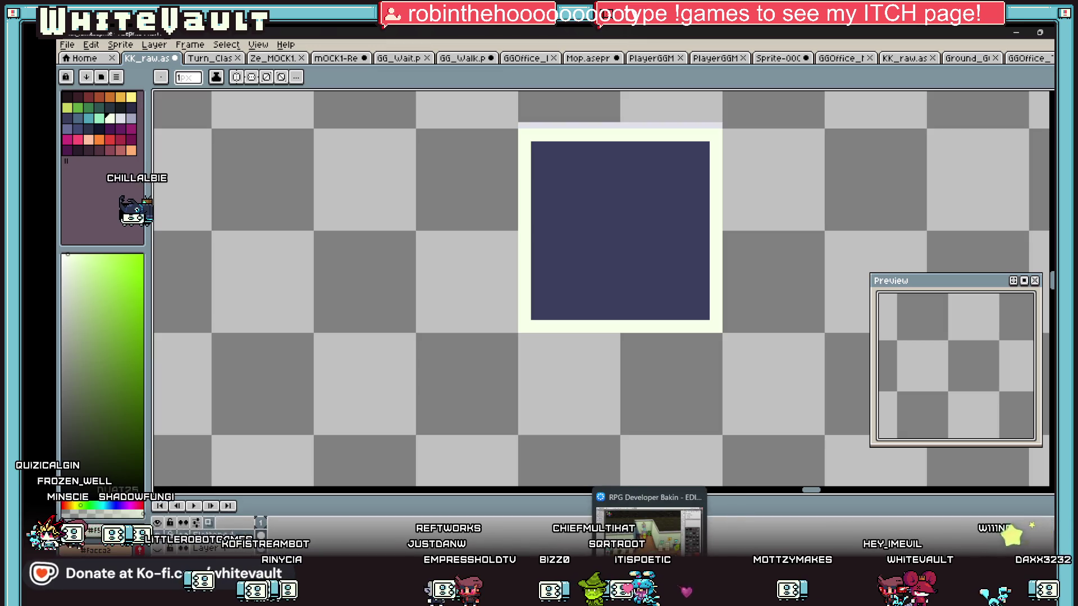
Return to the map editor and open the Day1_GG_1 map from the Map List
left_click(674, 533)
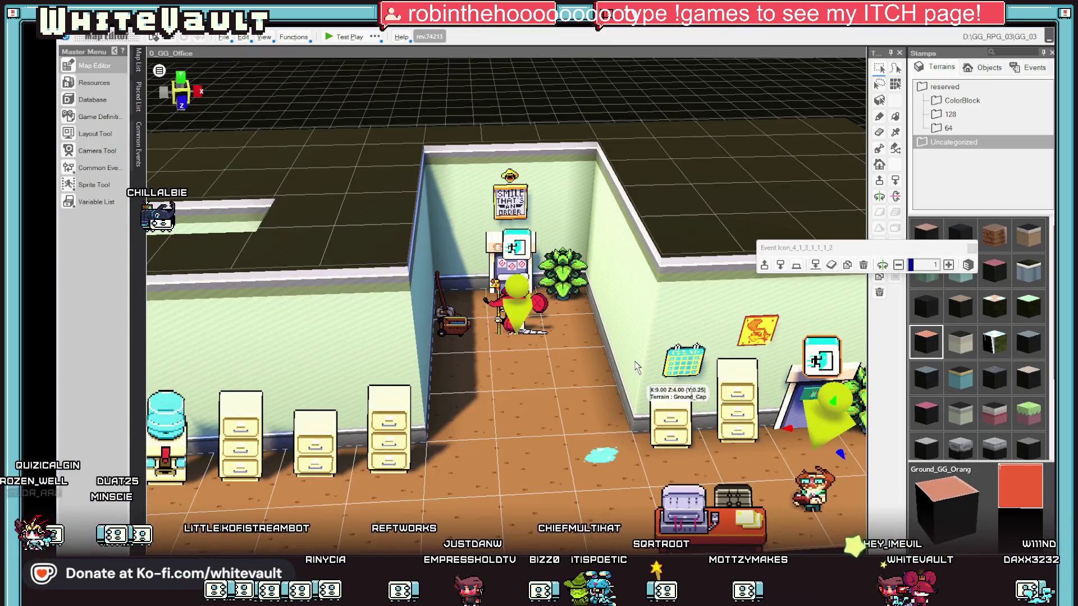
scroll(672, 388, "down", 5)
left_click(140, 66)
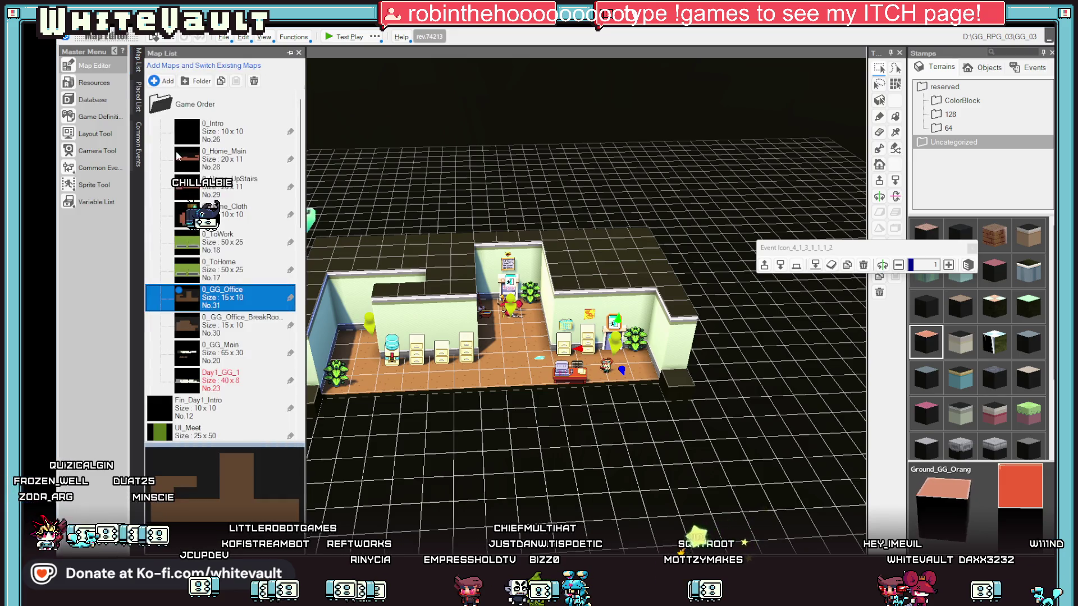
double_click(234, 384)
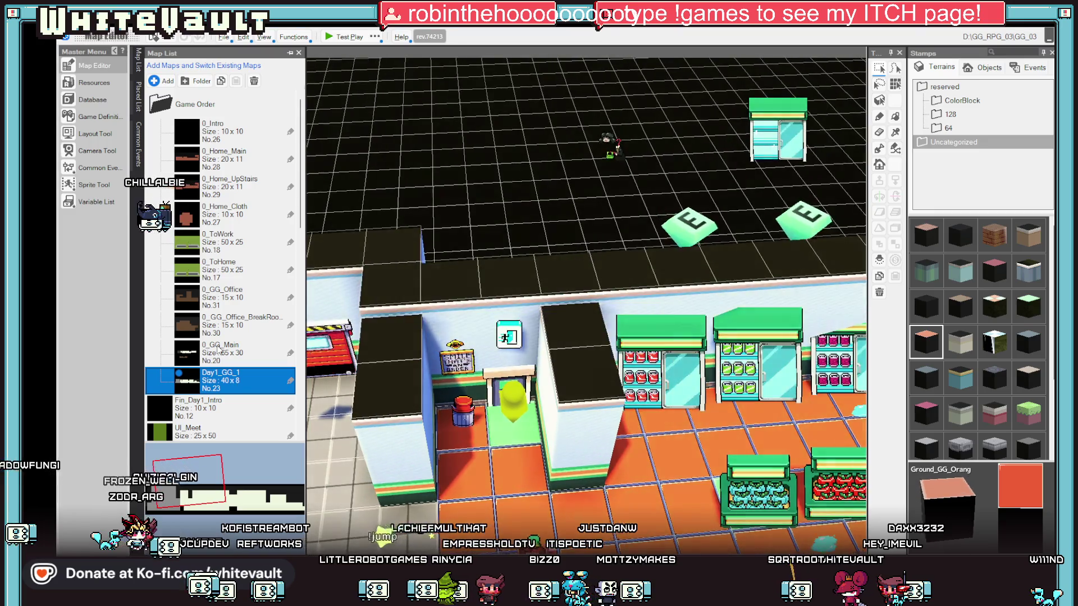
Move the Cust001_1 event down onto the store floor
scroll(729, 366, "down", 3)
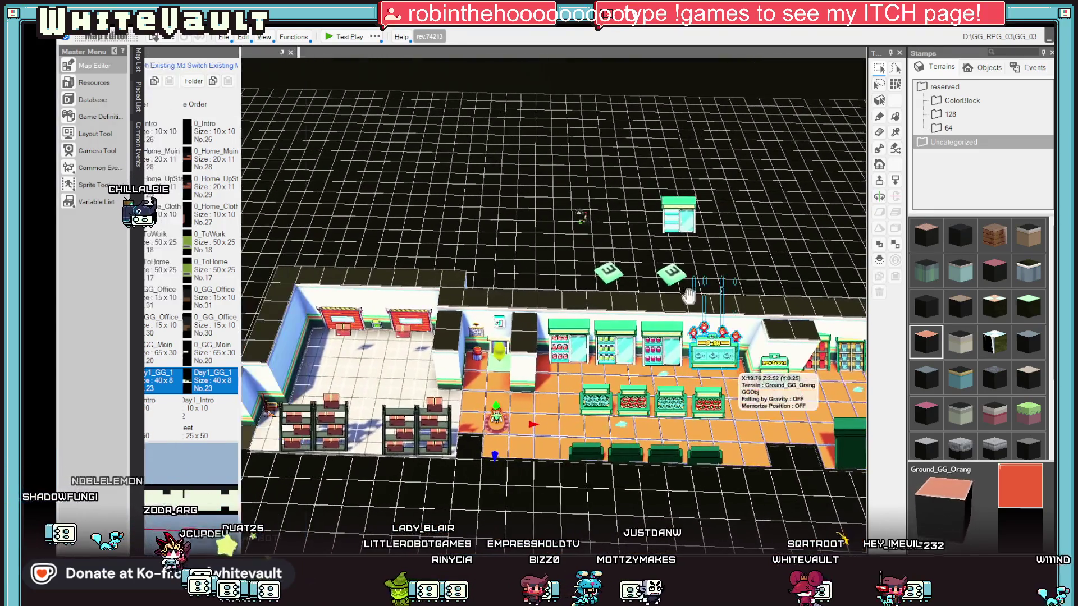
left_click(585, 219)
mouse_move(583, 256)
left_mouse_down()
mouse_move(601, 404)
mouse_move(541, 421)
mouse_move(590, 404)
mouse_move(555, 387)
mouse_move(831, 393)
mouse_move(821, 410)
left_mouse_up()
scroll(821, 410, "up", 5)
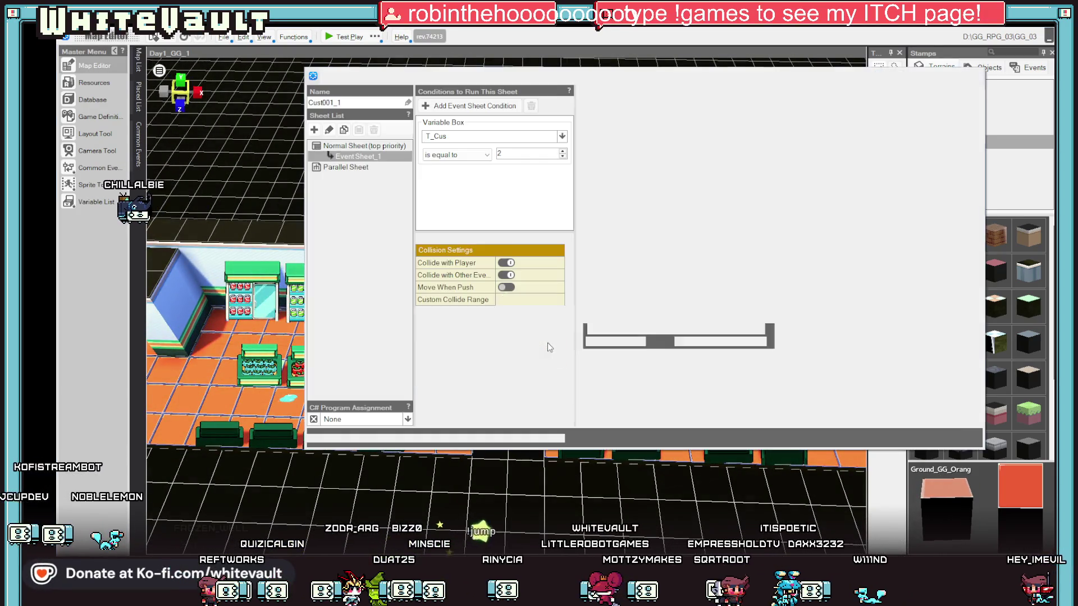
In Cust001_1, set the 10-second walk's destination to (34.50, 0.25, 5.50)
double_click(547, 343)
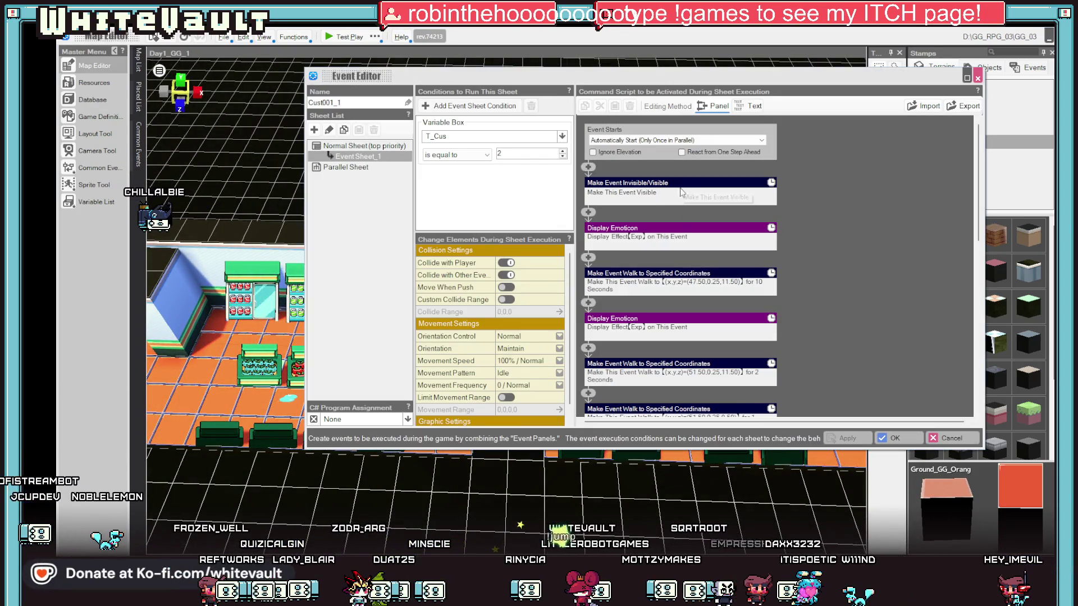
double_click(692, 281)
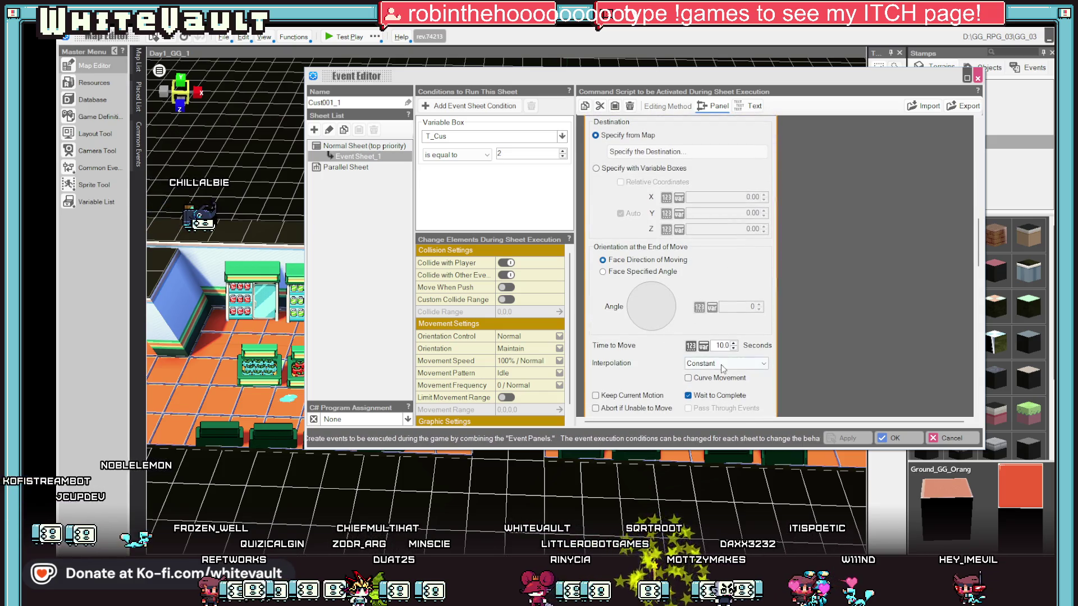
left_click(686, 158)
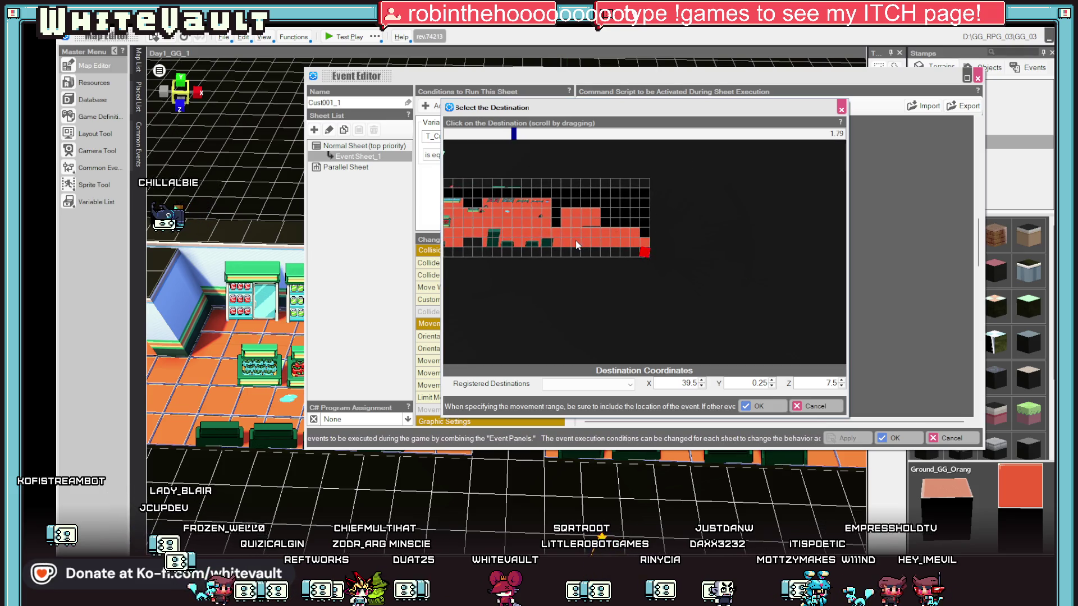
scroll(574, 240, "up", 3)
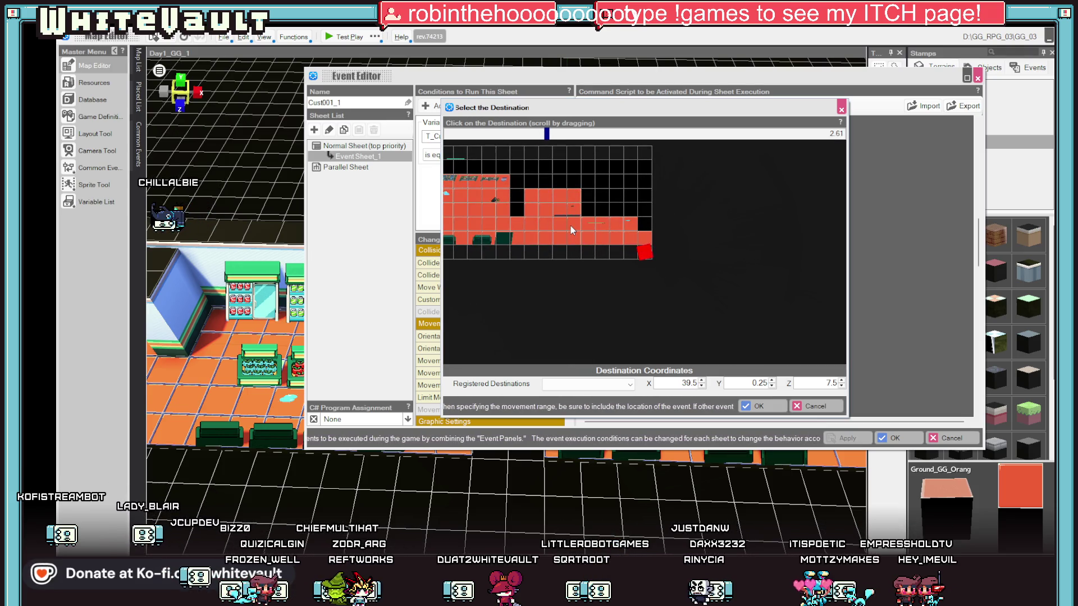
left_click(568, 227)
left_click(758, 406)
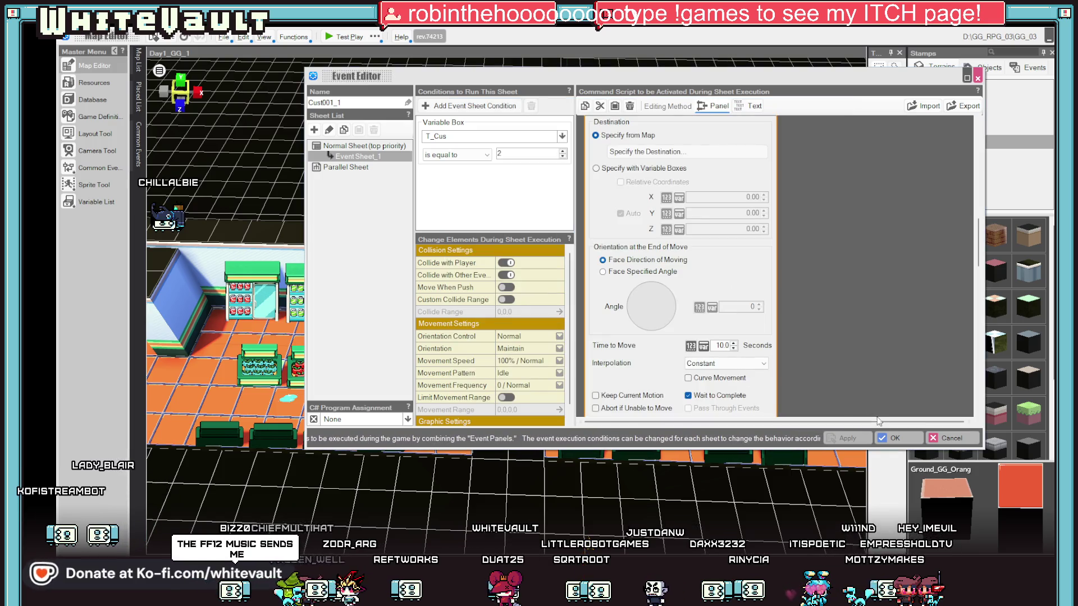
left_click(852, 371)
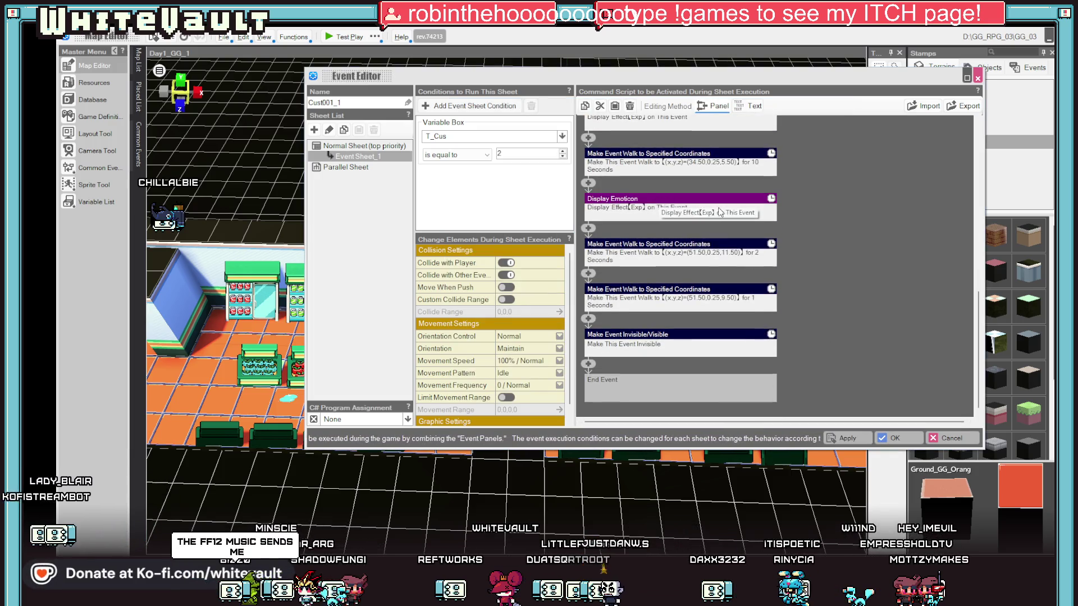
Lengthen the 2-second walk command's time to move
double_click(717, 247)
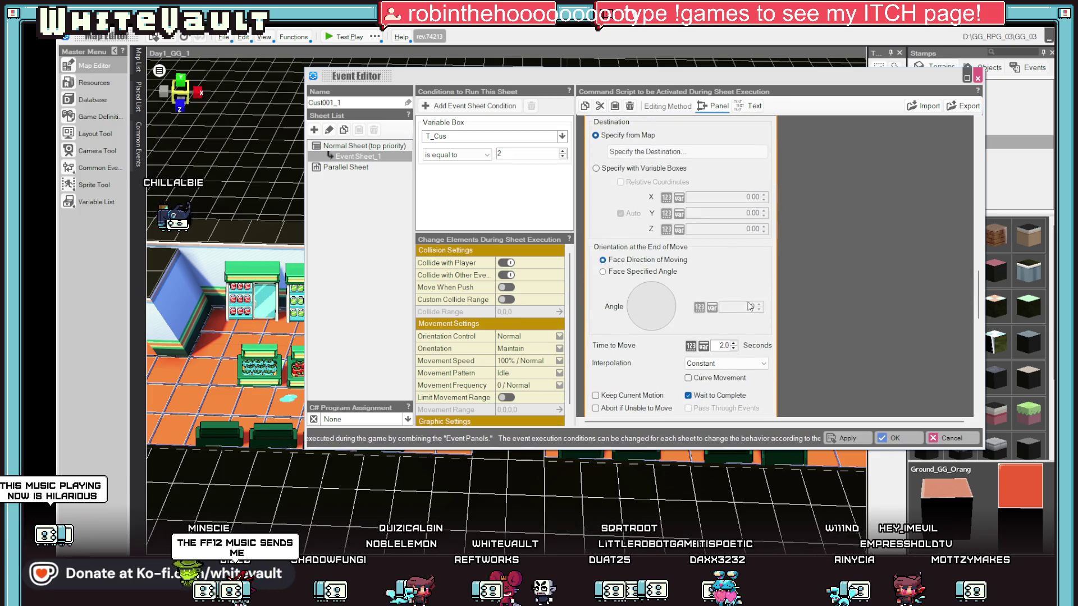
left_click(733, 343)
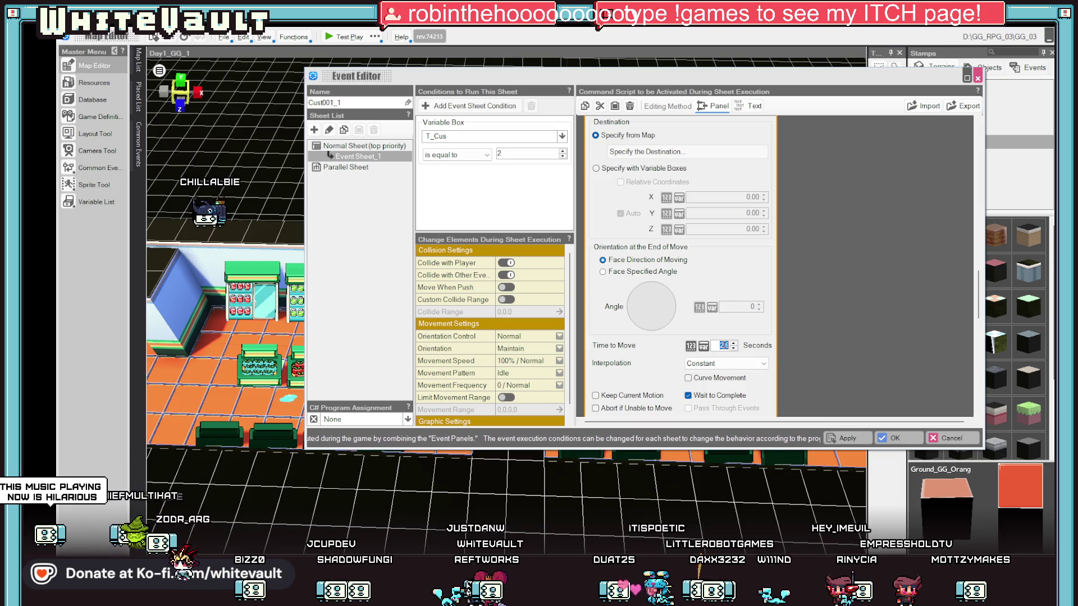
left_click(867, 345)
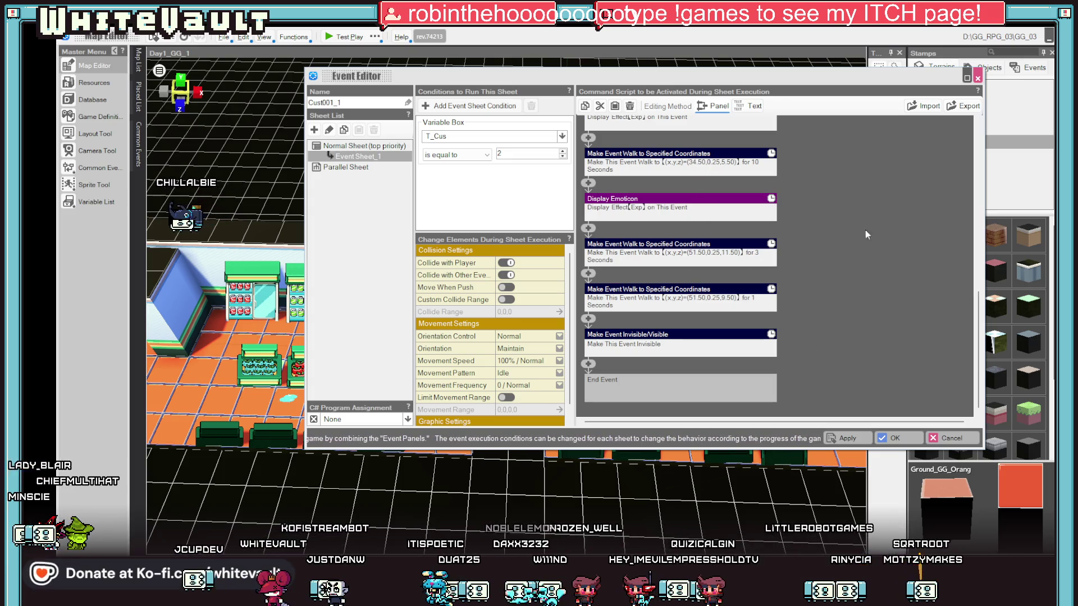
left_click(746, 159)
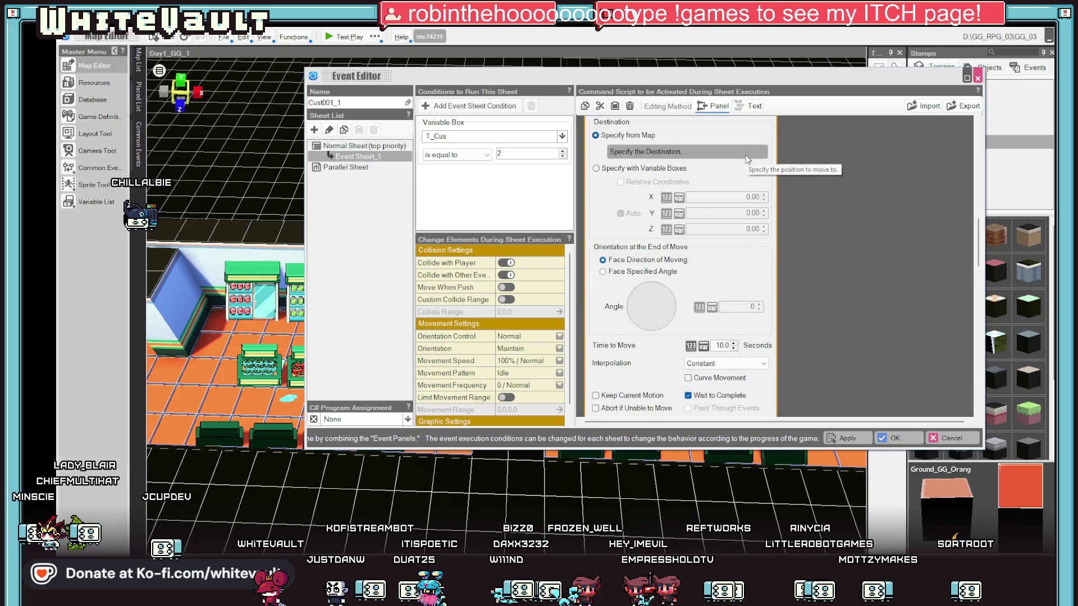
left_click(817, 220)
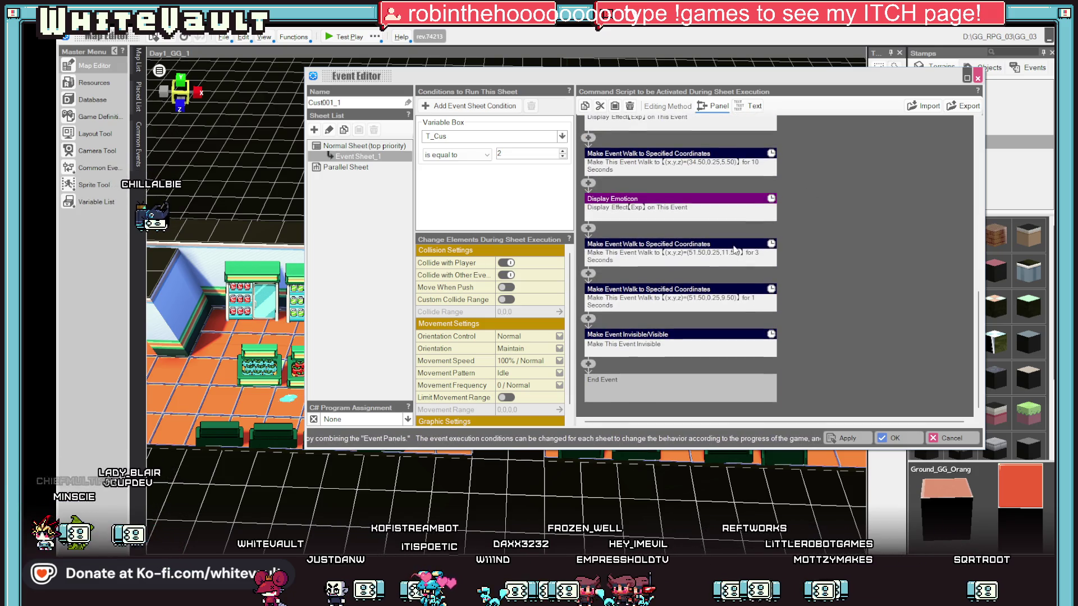
Pick a new map destination for the 3-second walk command
left_click(674, 243)
left_click(710, 151)
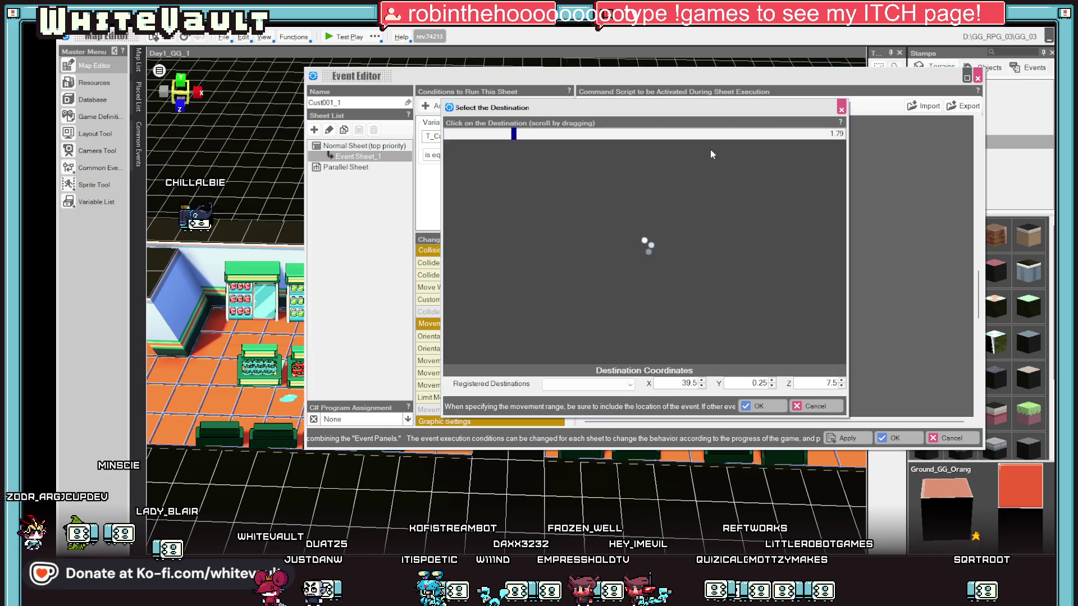
left_click(624, 233)
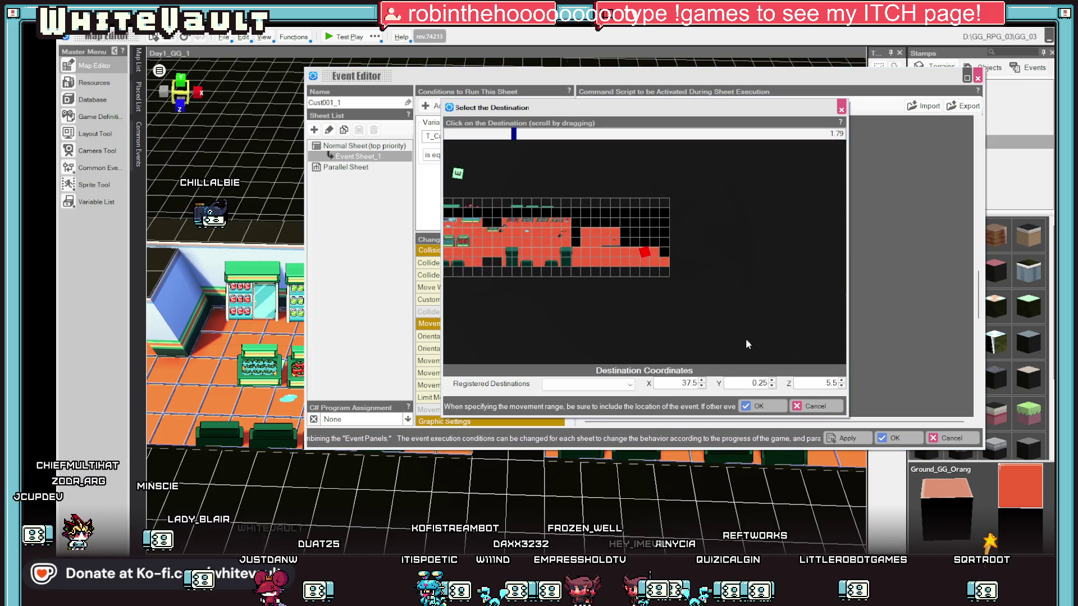
left_click(759, 406)
left_click(805, 318)
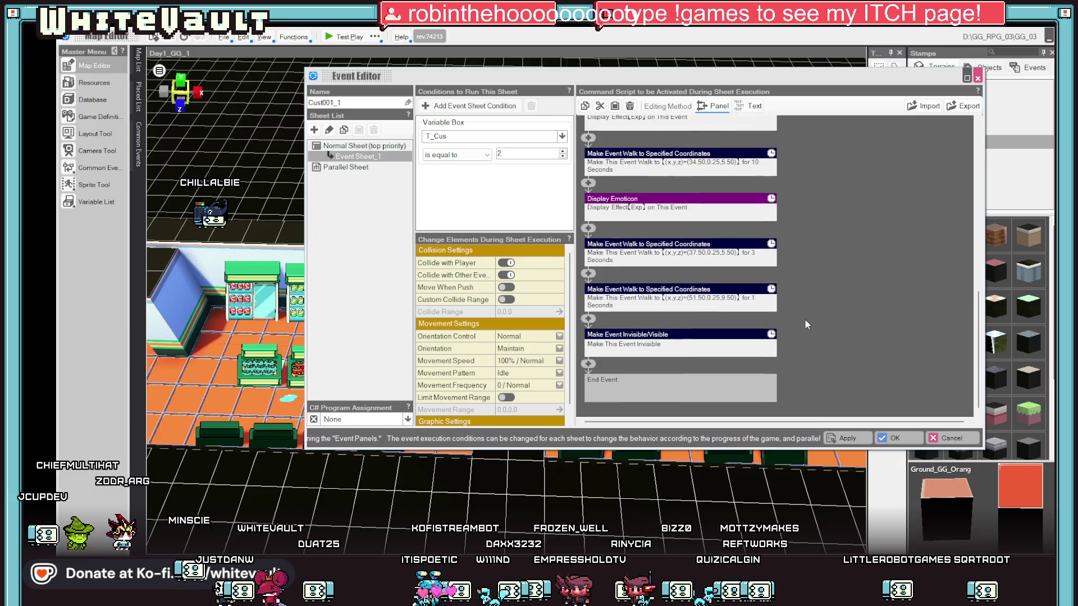
Choose another walk command's destination on the map and finish editing it
scroll(816, 242, "up", 1)
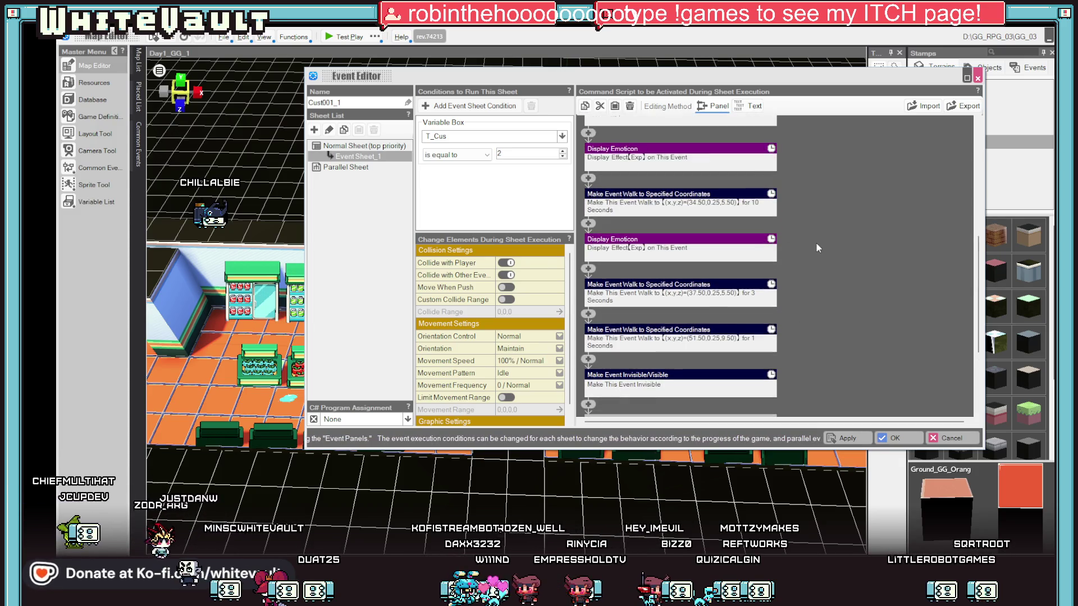
scroll(728, 211, "up", 2)
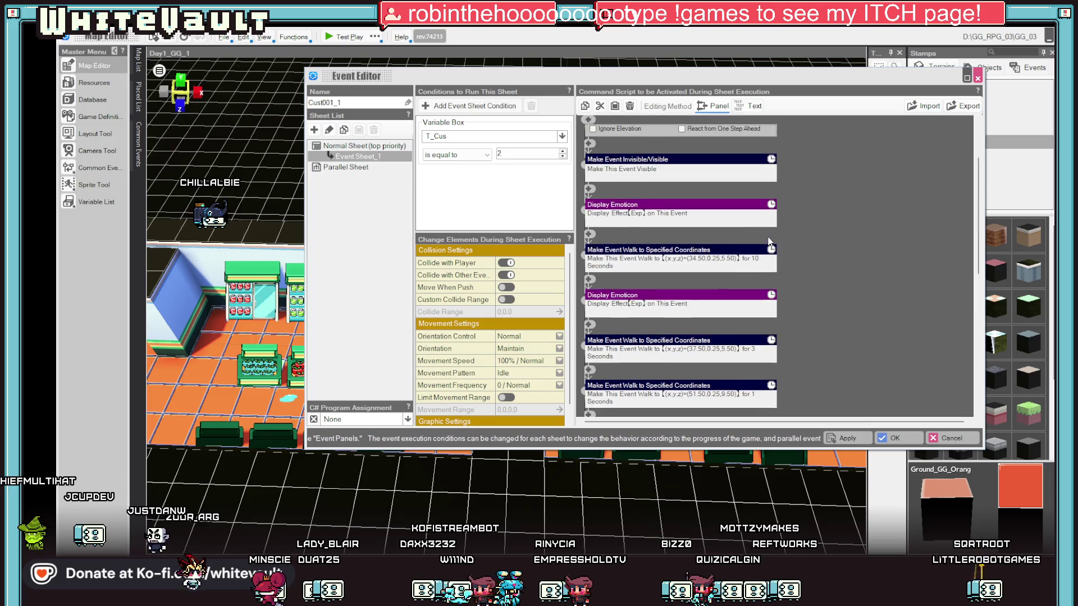
scroll(736, 275, "down", 3)
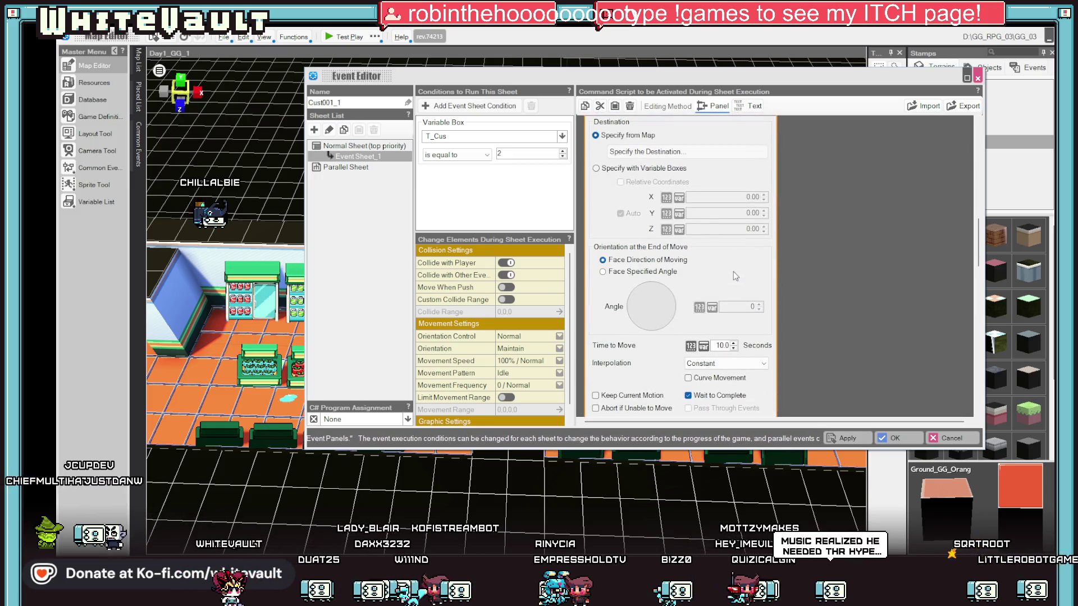
left_click(689, 153)
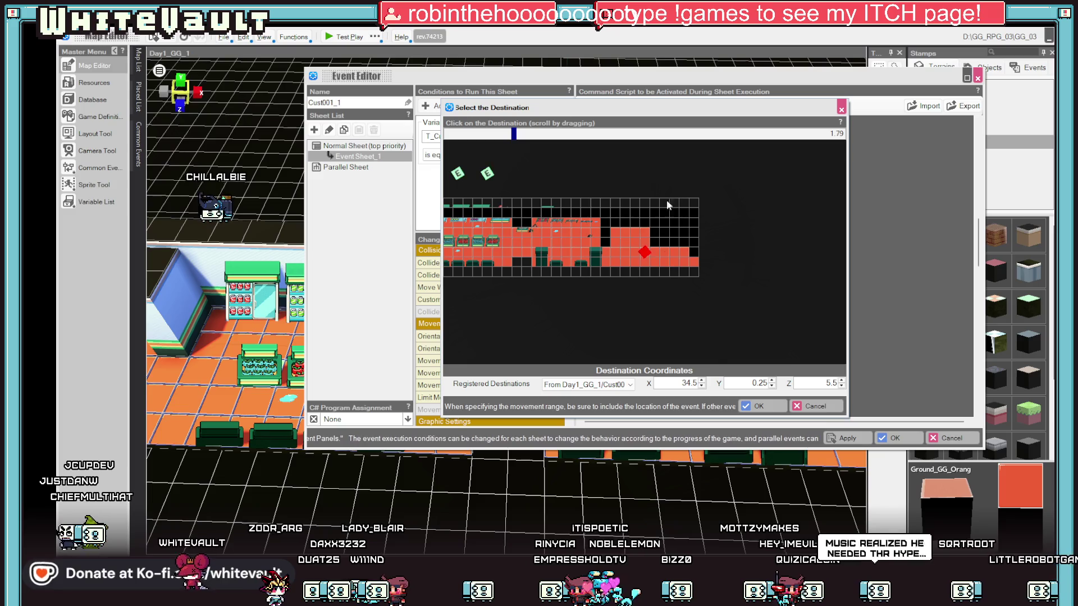
scroll(611, 220, "up", 3)
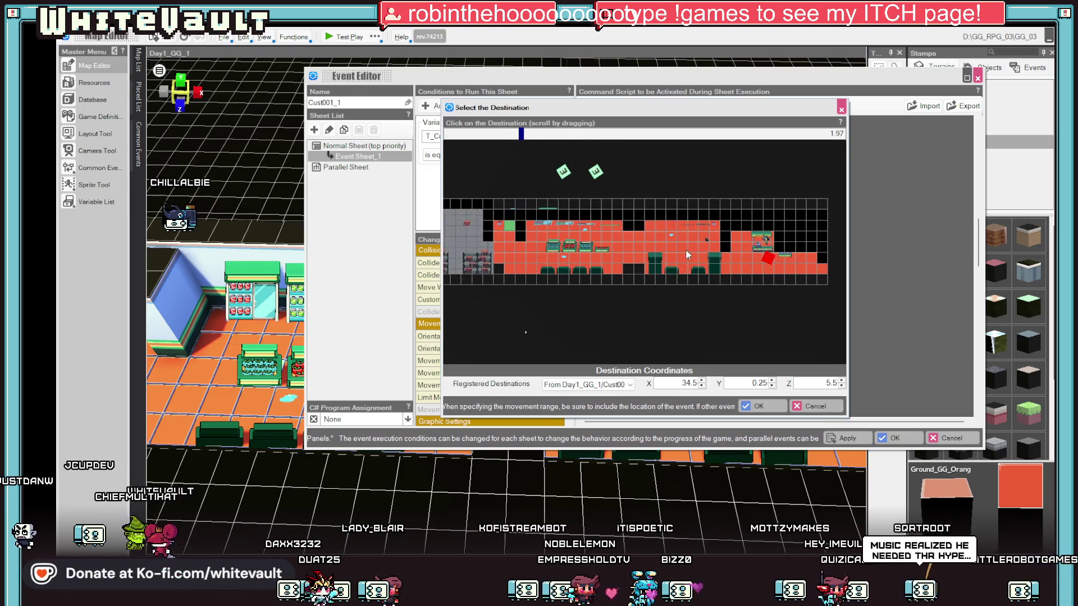
scroll(708, 254, "up", 4)
mouse_move(799, 265)
left_mouse_down()
mouse_move(740, 261)
mouse_move(750, 259)
left_mouse_up()
left_click(777, 408)
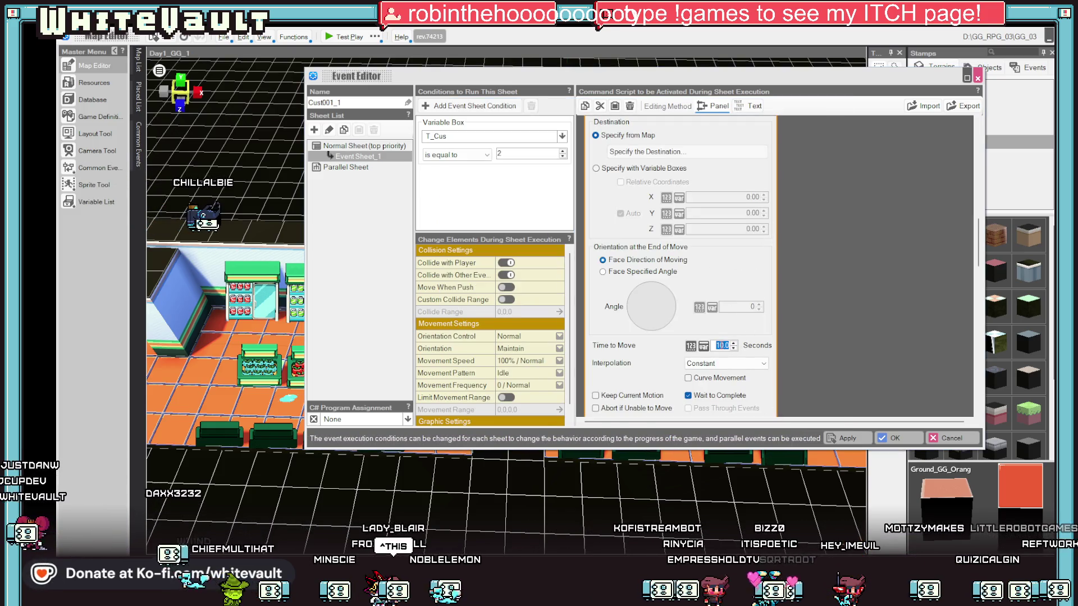
left_click(853, 439)
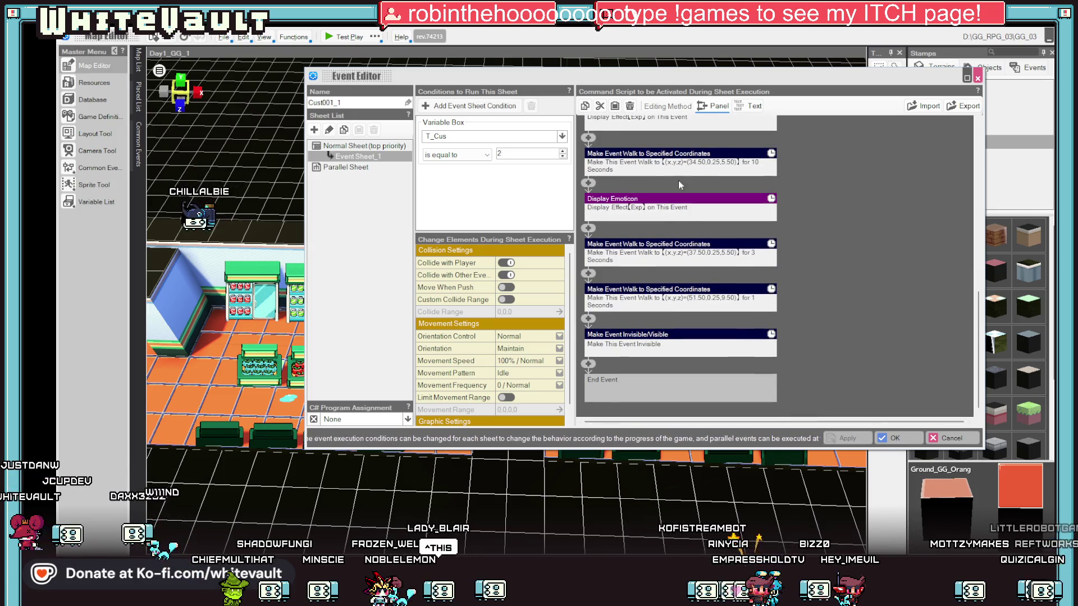
Open the Command Selector to insert a new command
double_click(729, 253)
left_click(850, 227)
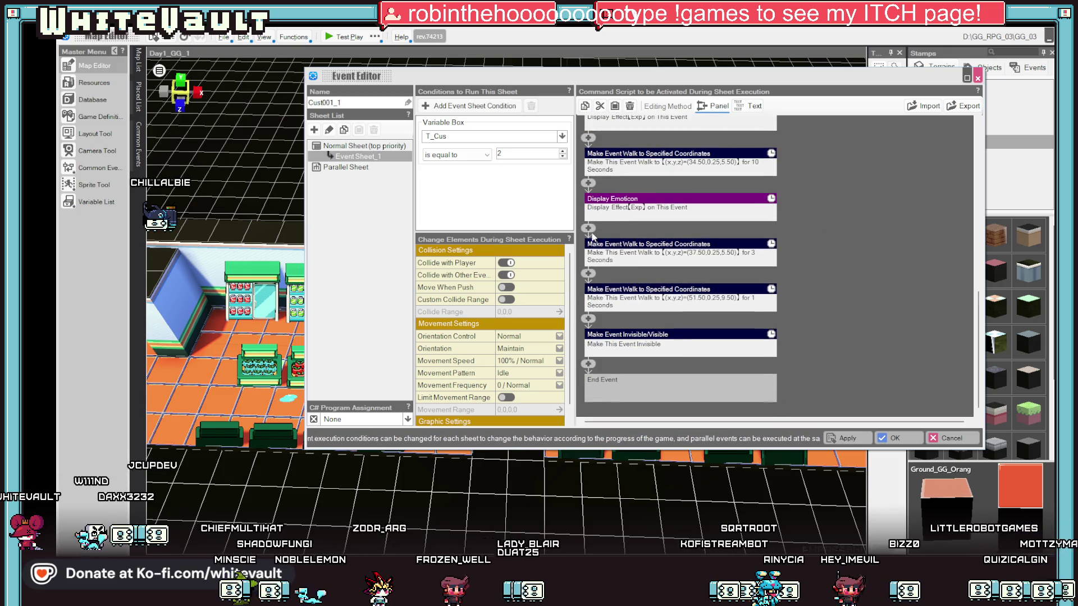
left_click(590, 229)
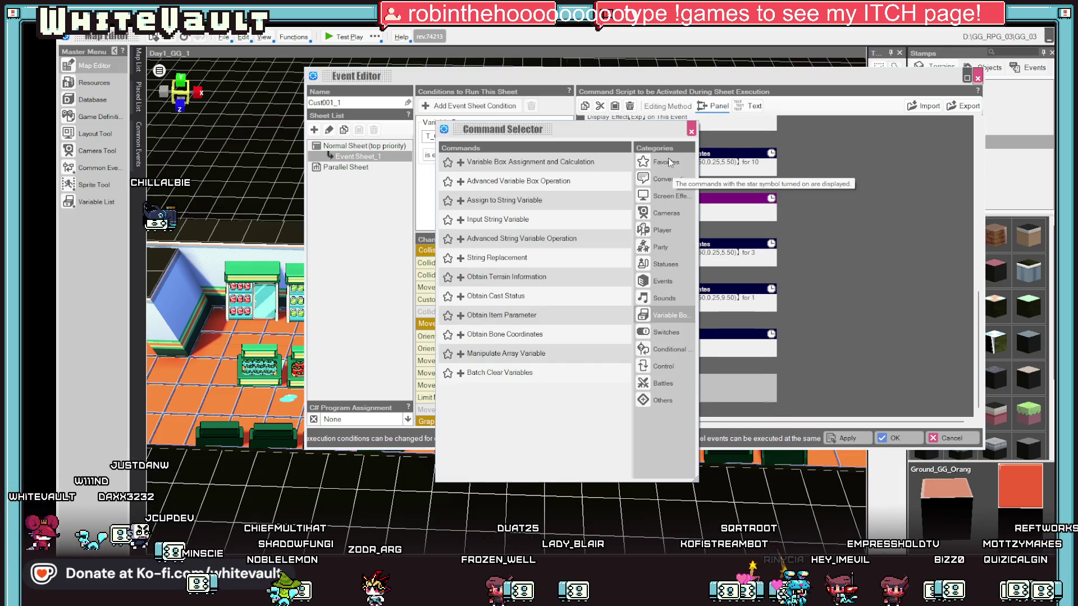
Insert a Control > Wait Specified Time command of 1 second
left_click(664, 336)
left_click(664, 349)
left_click(663, 334)
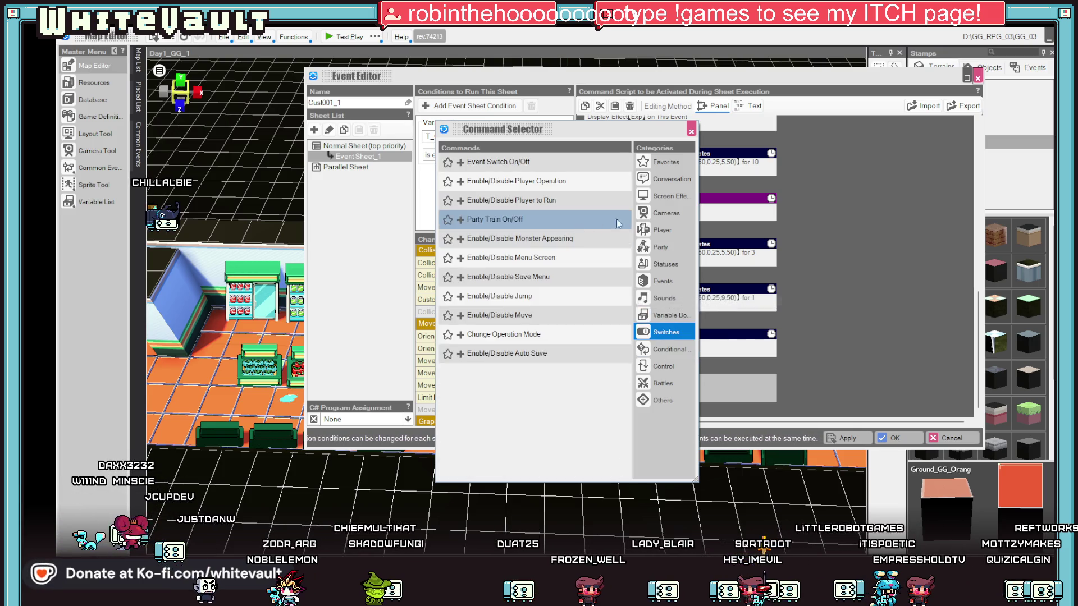
left_click(665, 316)
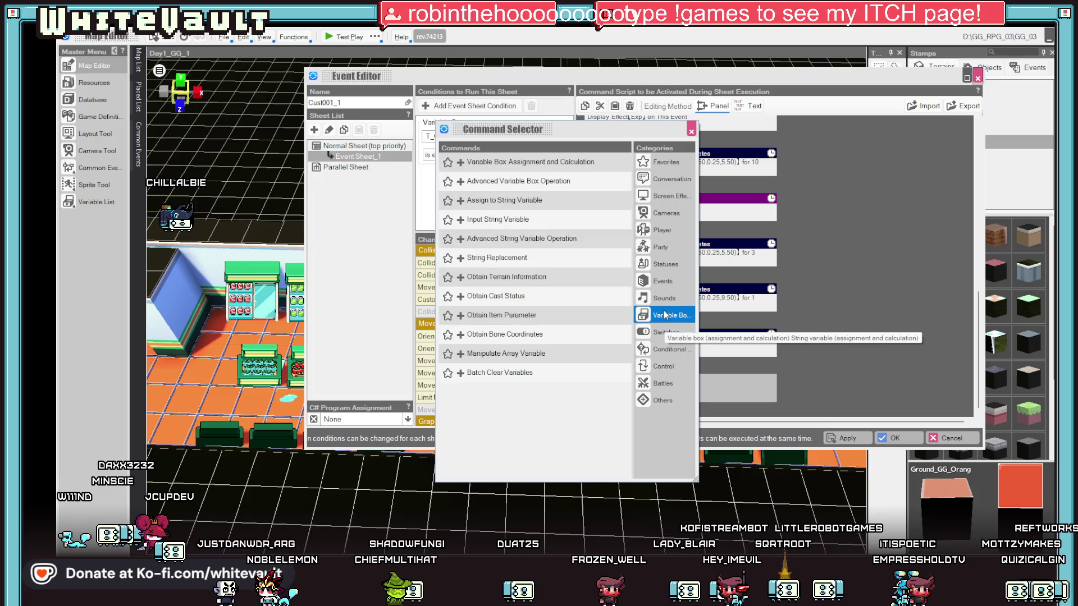
left_click(664, 366)
left_click(501, 168)
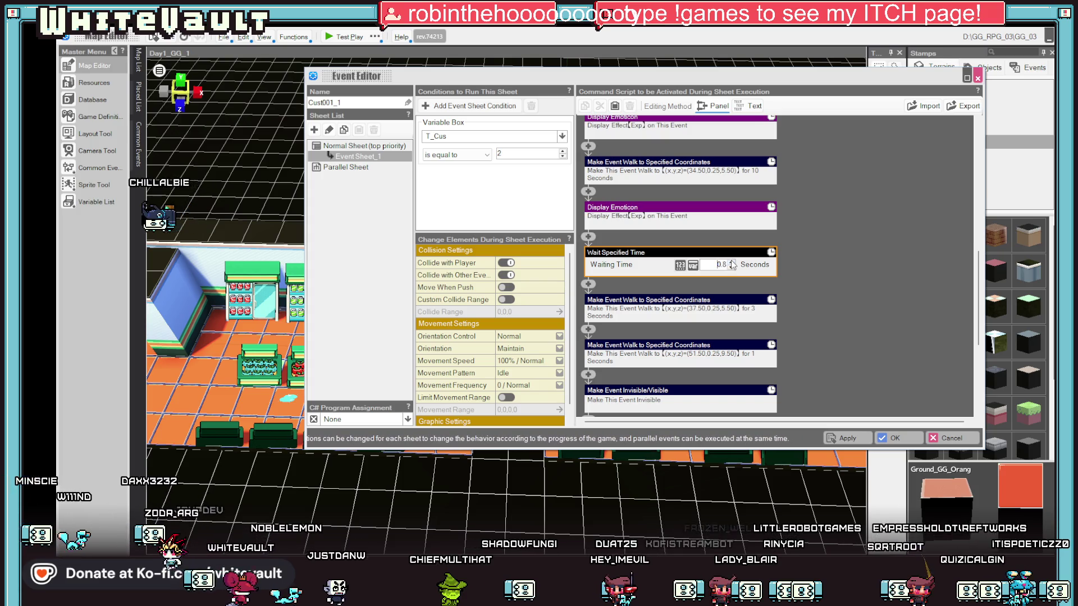
left_click(779, 287)
Delete the walk to 37.50 and re-pick the remaining walk's destination
right_click(732, 299)
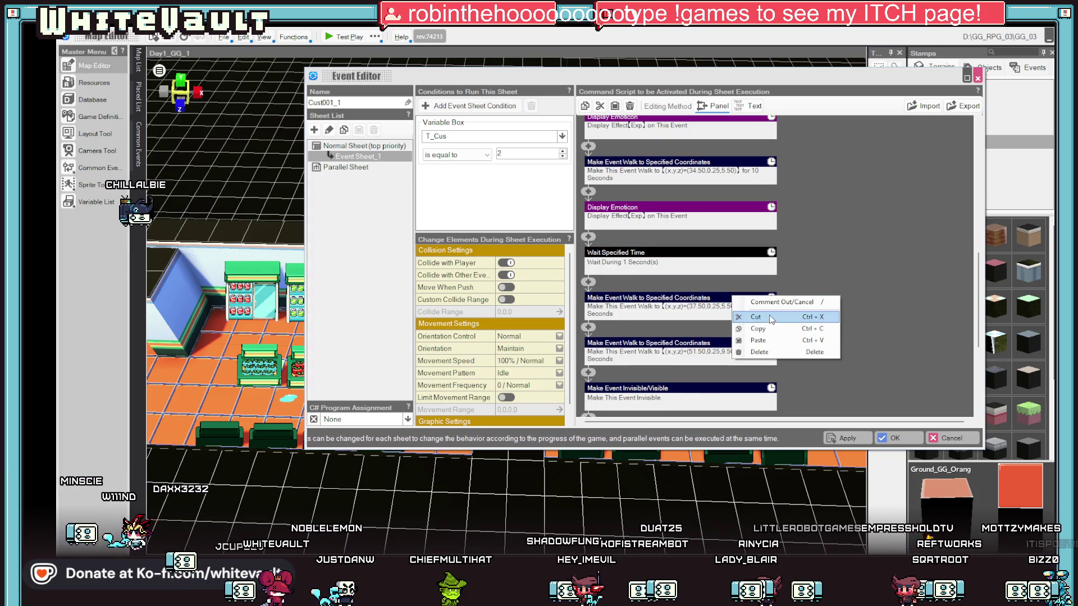
left_click(742, 313)
left_click(694, 302)
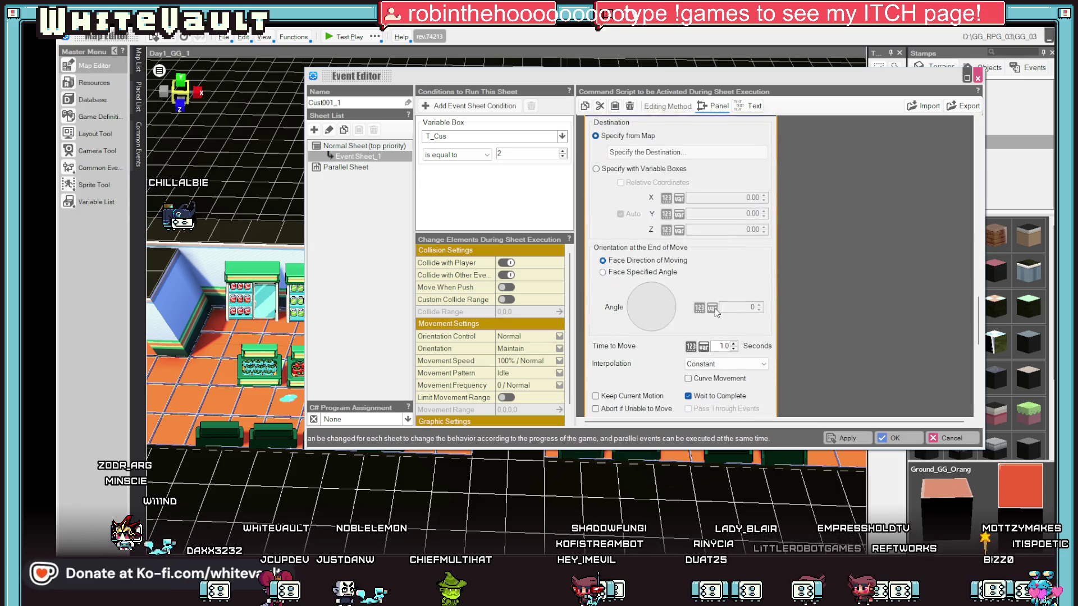
left_click(669, 155)
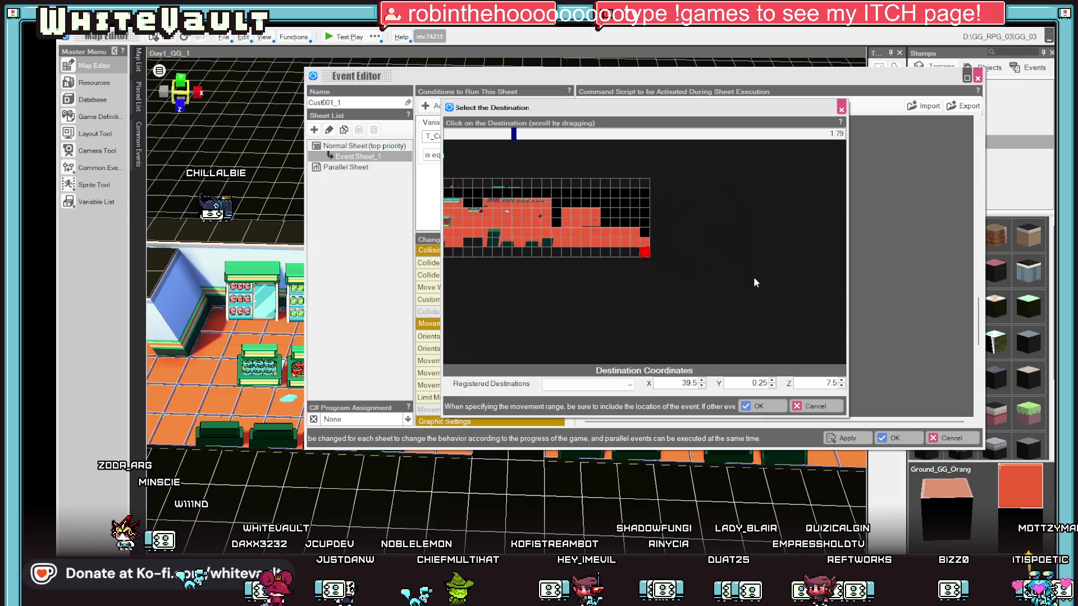
left_click(622, 230)
left_click(755, 406)
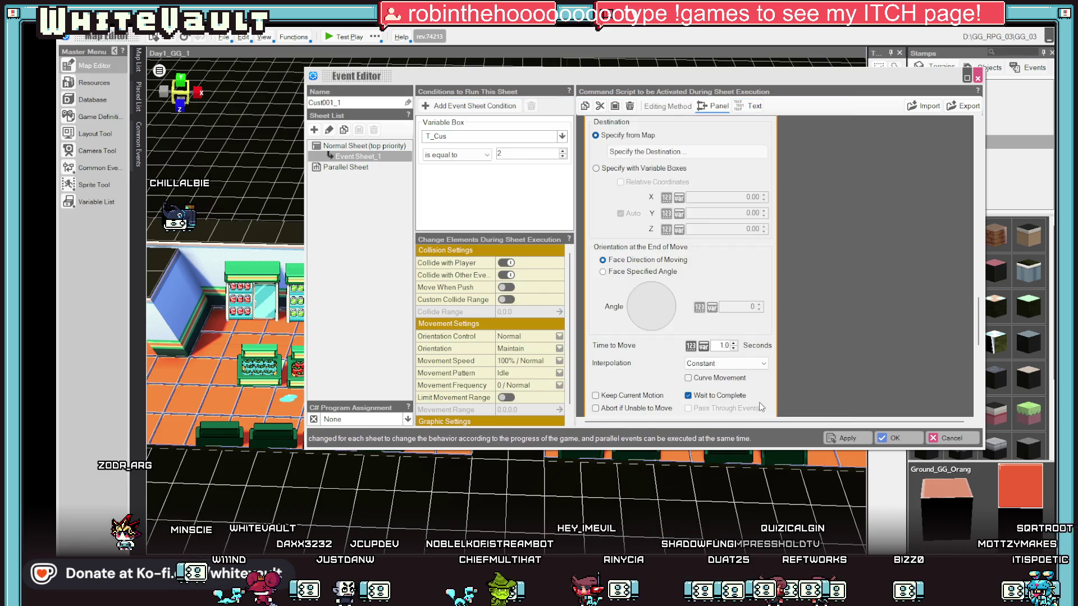
Save the event with OK and start a test play
scroll(832, 321, "down", 3)
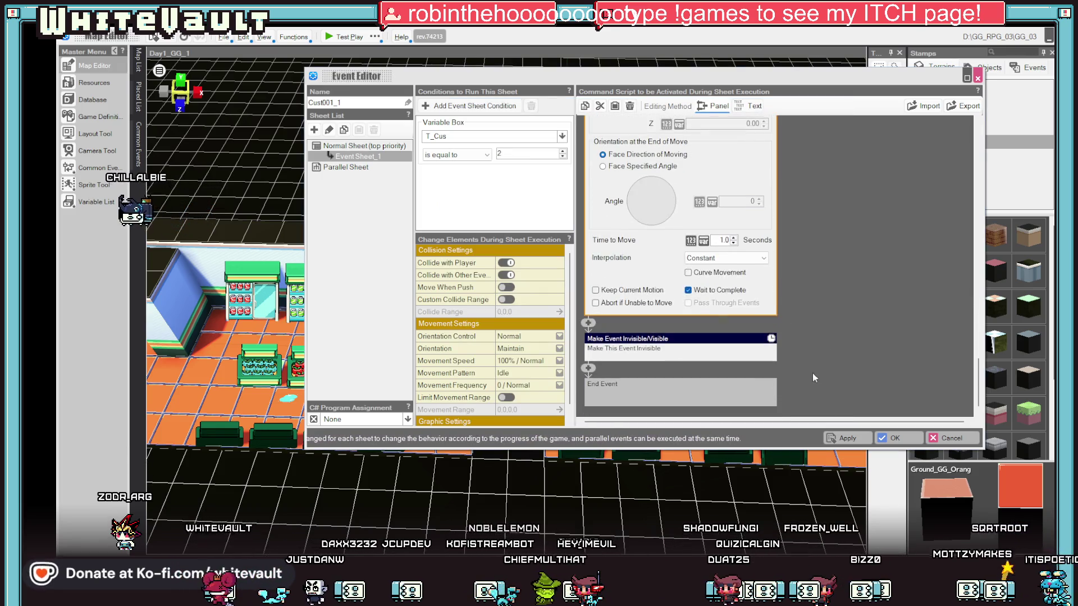
left_click(882, 437)
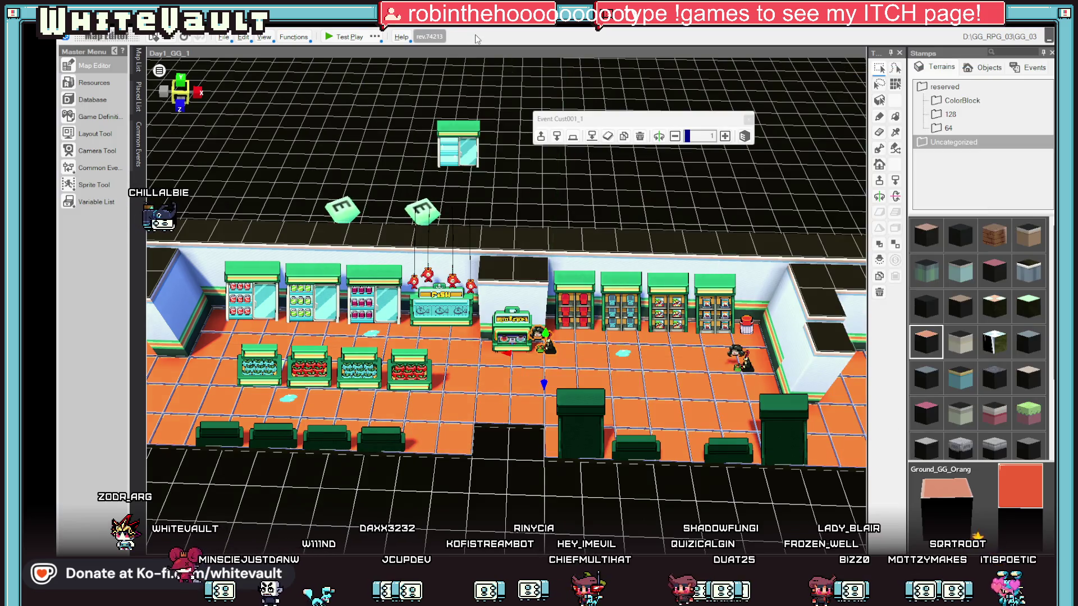
left_click(344, 36)
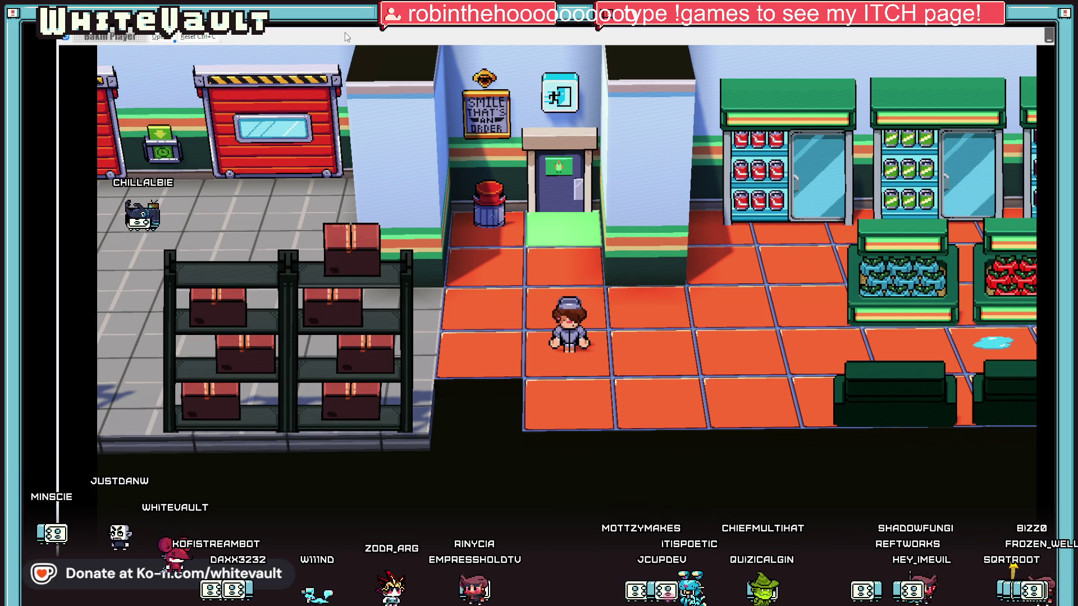
Walk right to the NPC, accept its request, and lead it to the coffee stand
key("Right")
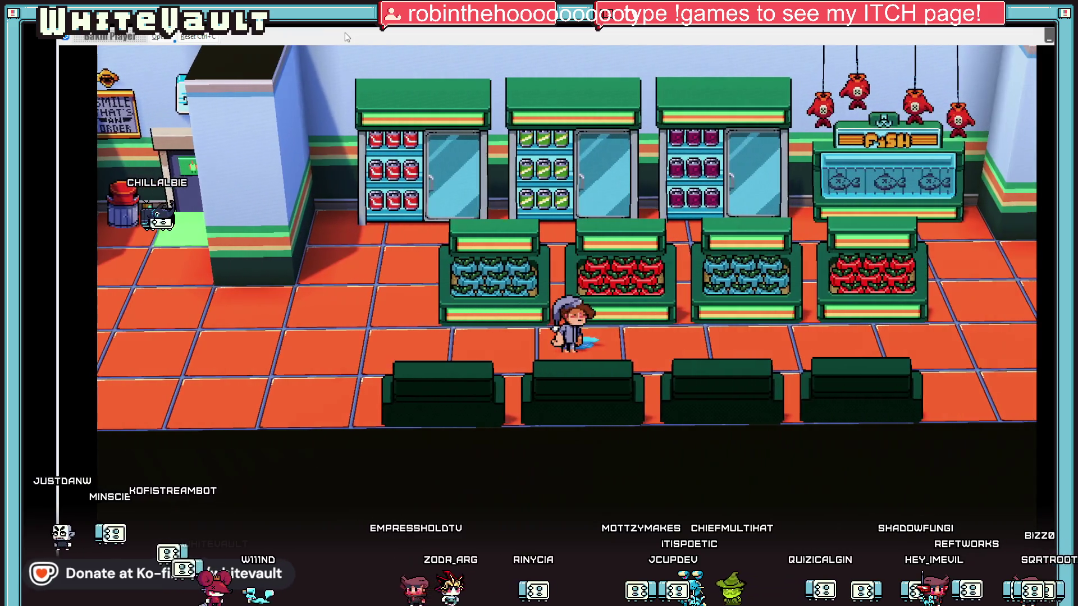
key("Right")
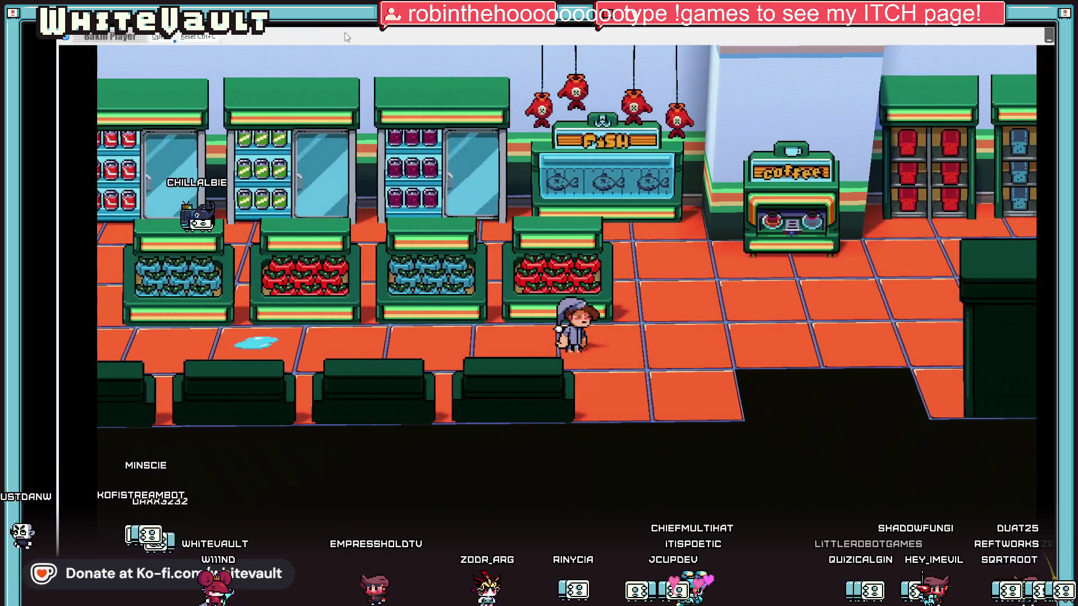
key("Right")
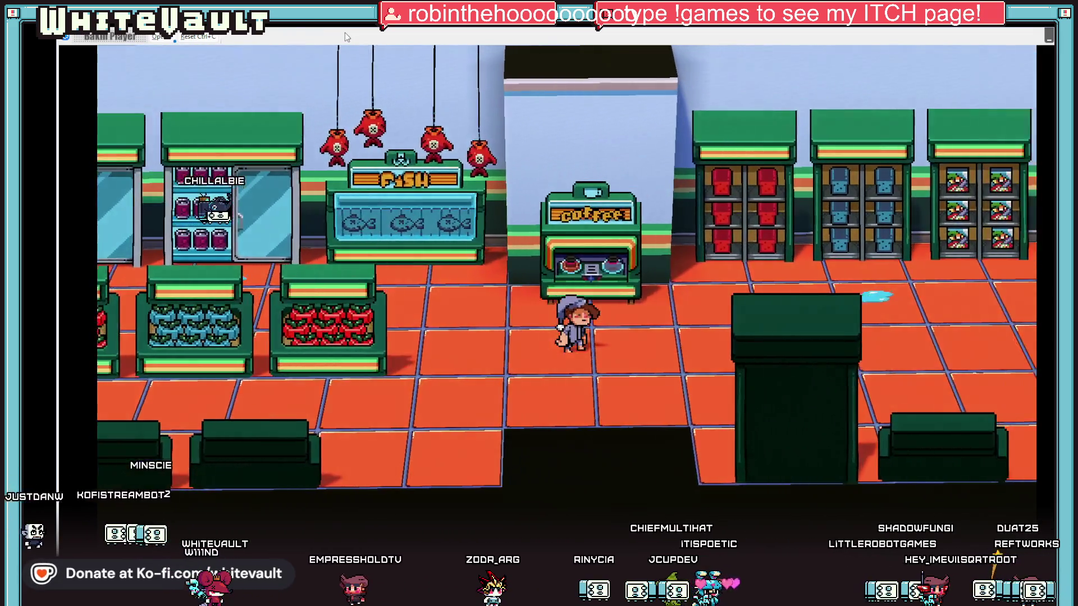
key("Right")
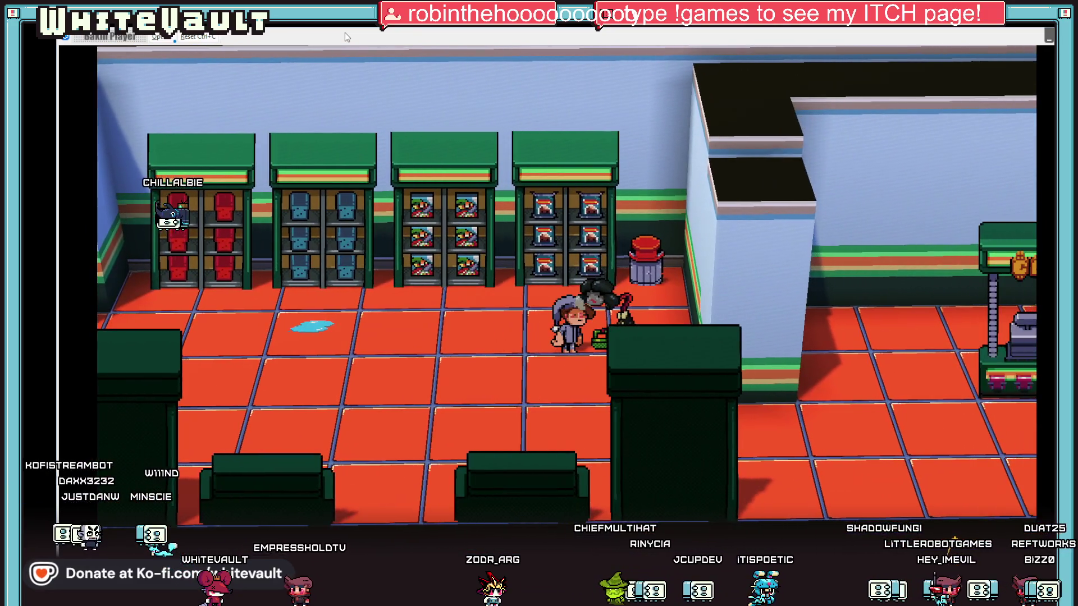
key("z")
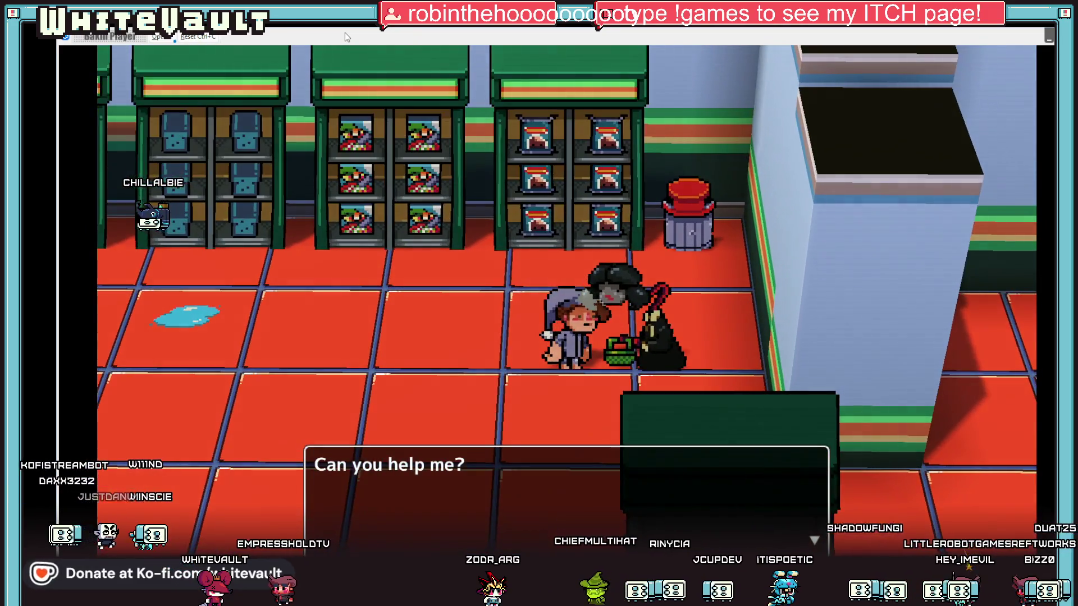
key("z")
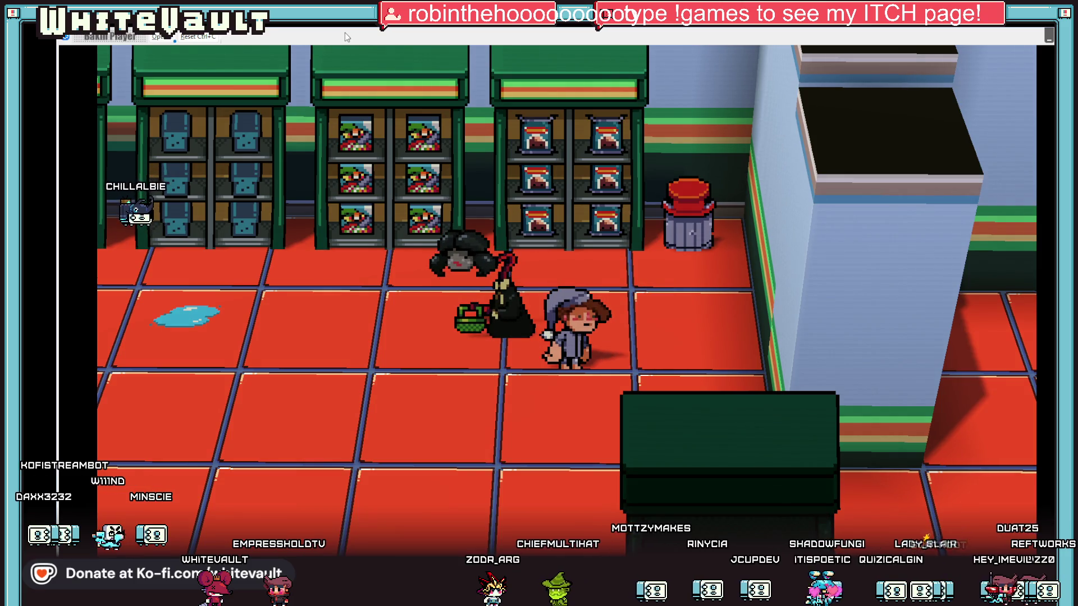
key("Left")
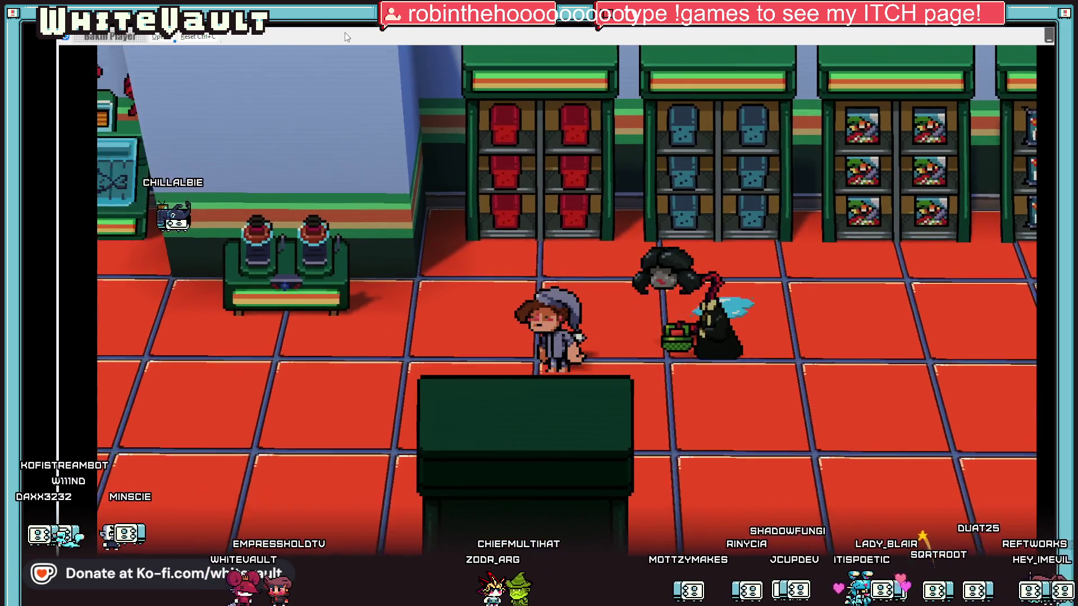
key("Left")
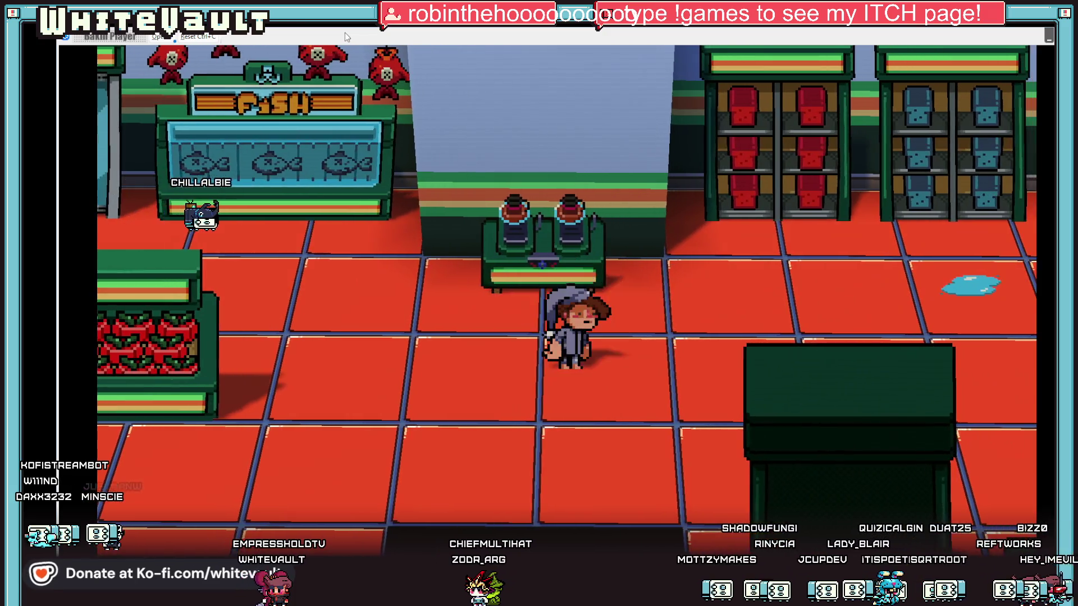
key("Up")
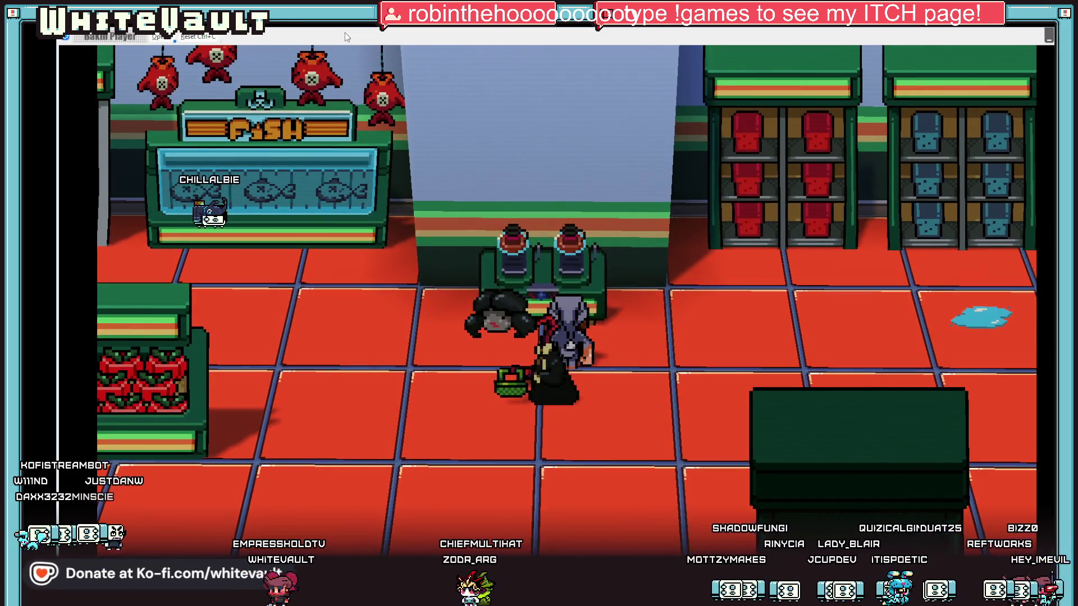
key("z")
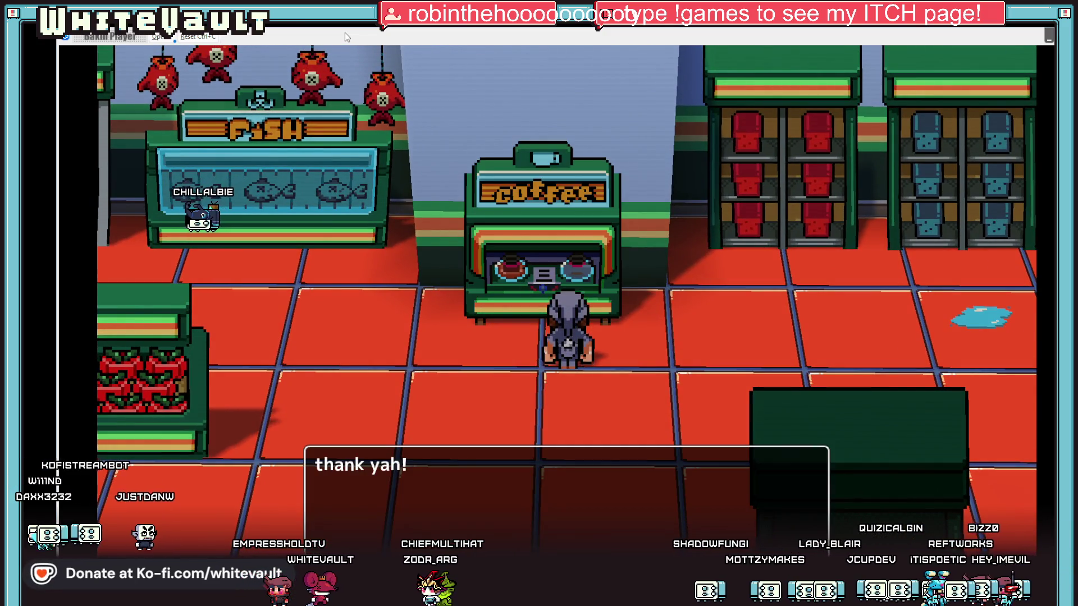
key("z")
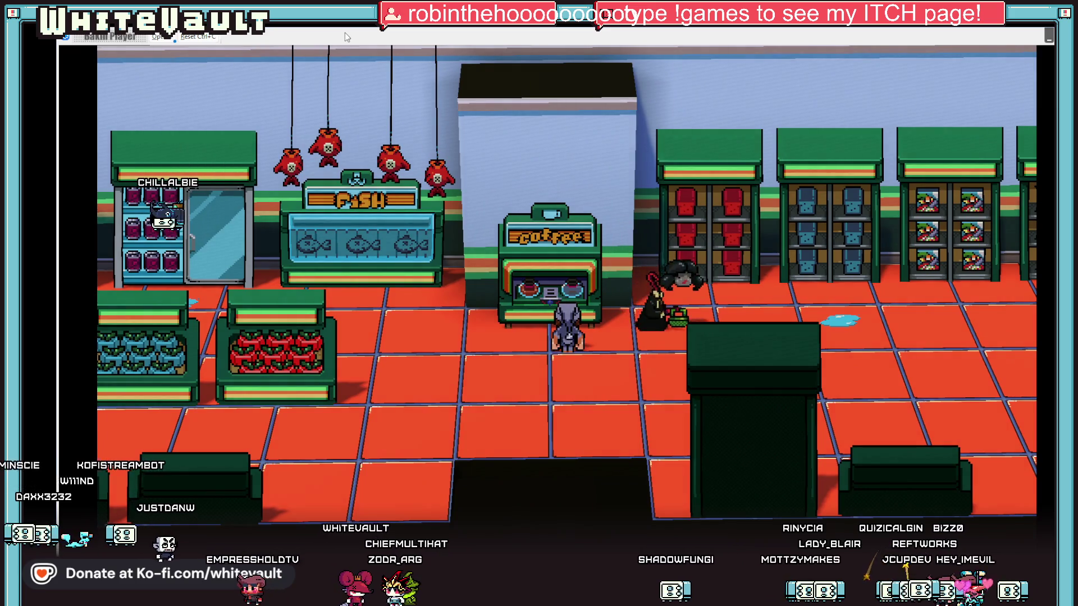
Walk right past the cashier counter, then close the test play with Alt+F4
key("Right")
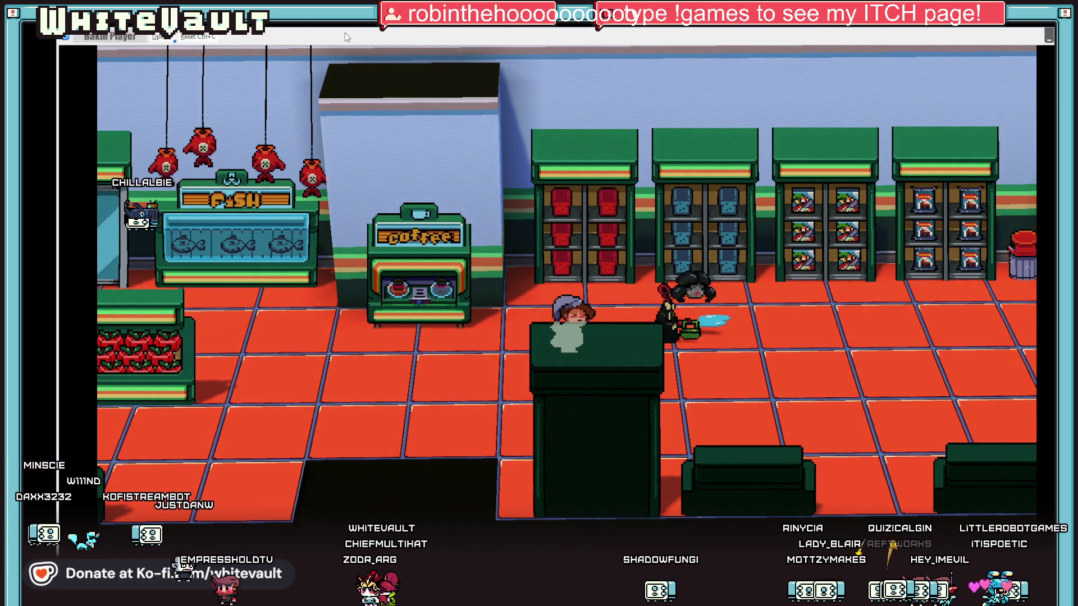
key("Right")
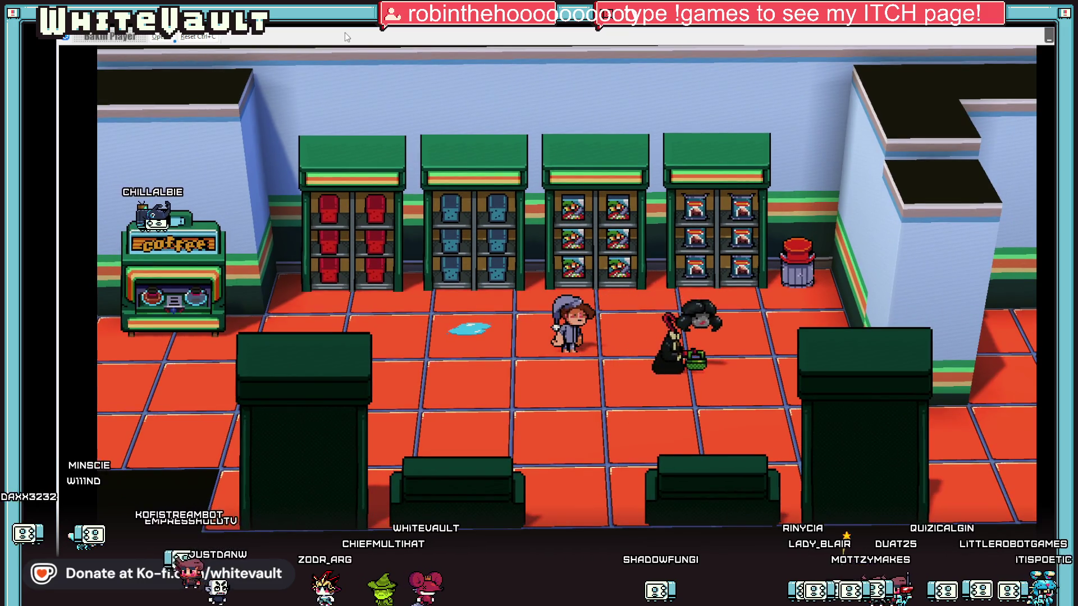
key("Right")
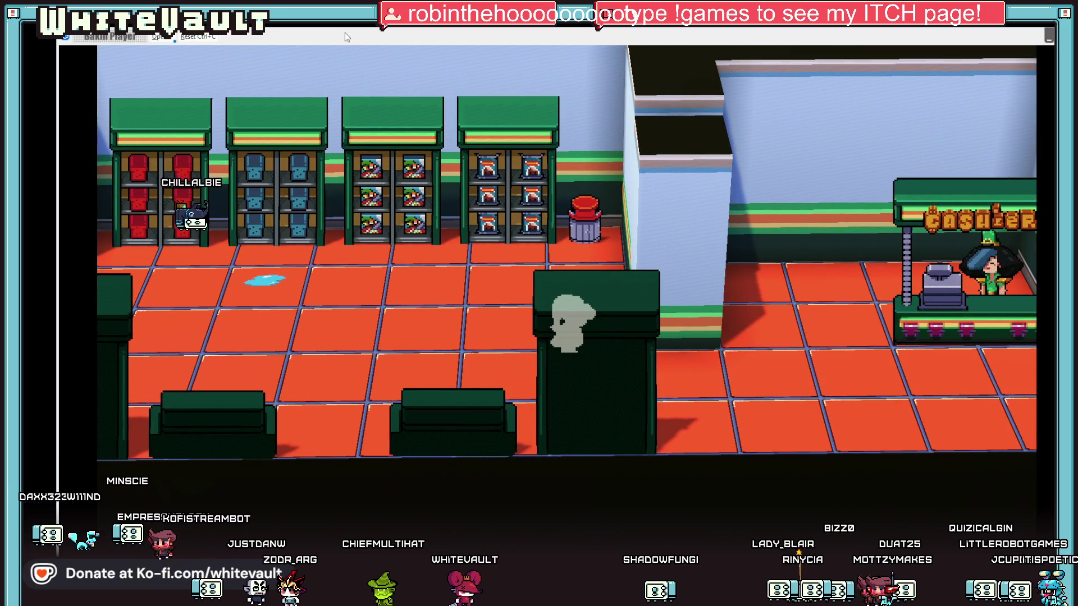
key("Right")
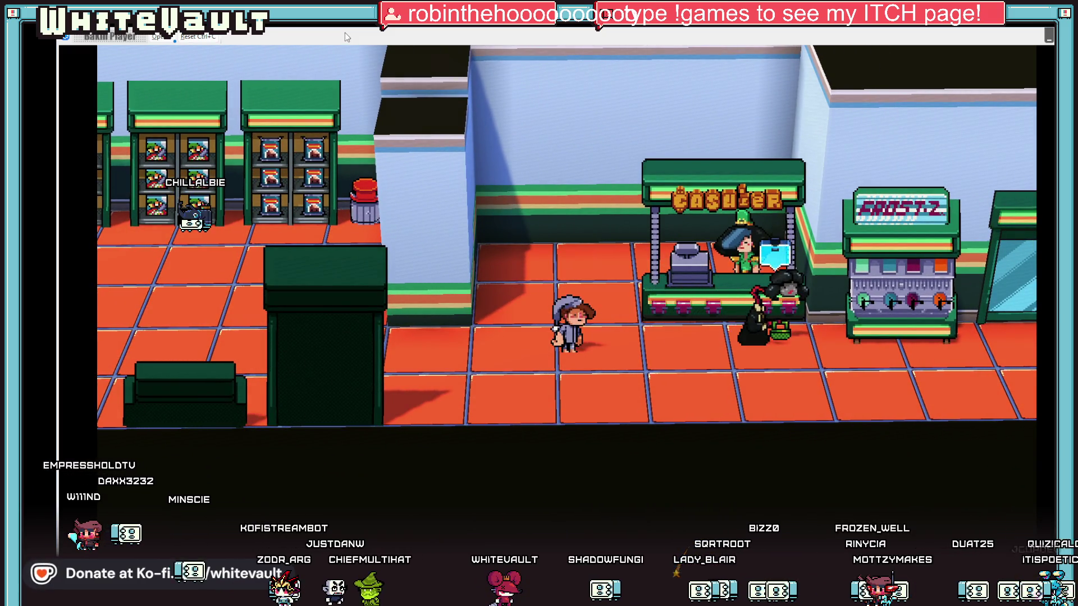
key("Right")
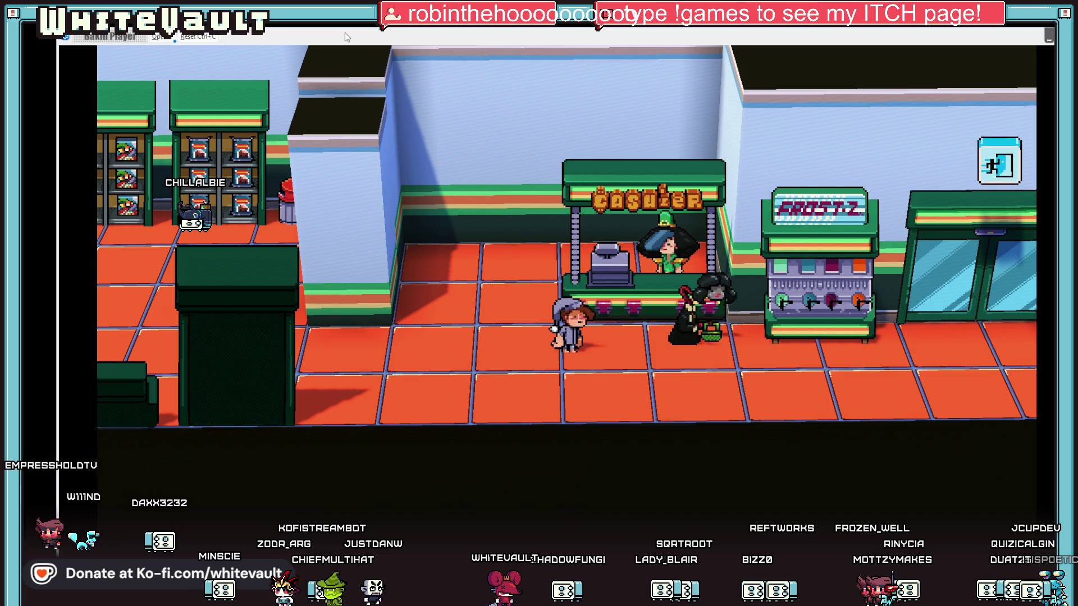
key("Right")
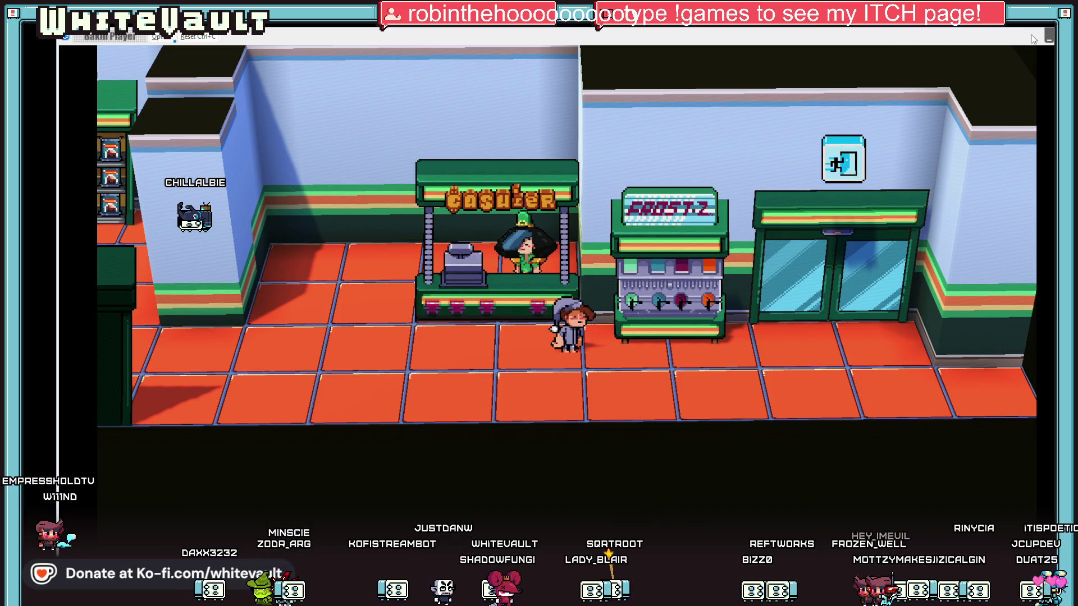
key("alt+F4")
scroll(786, 400, "down", 2)
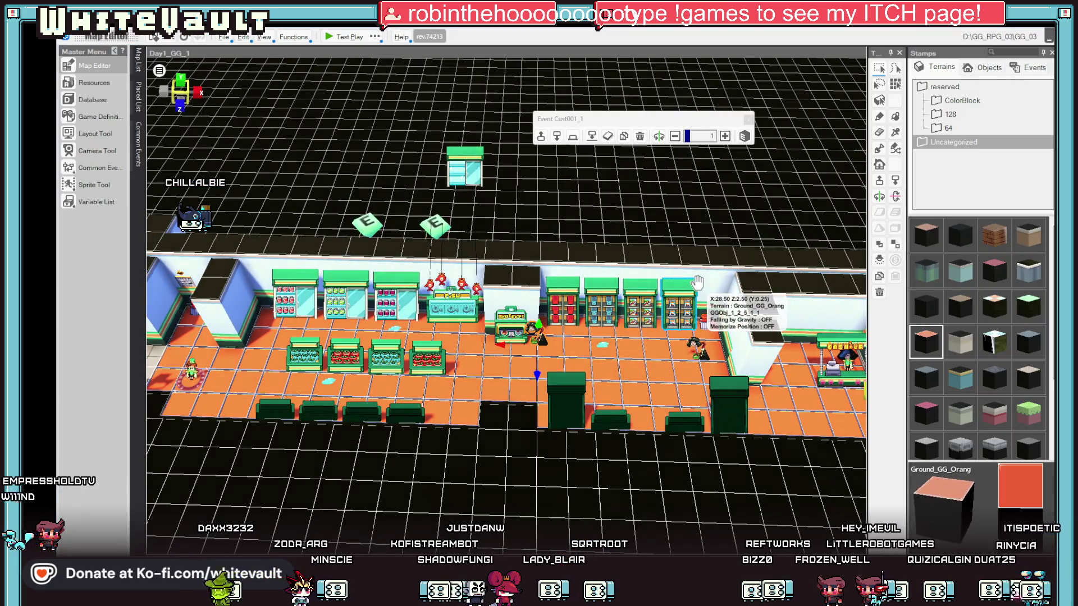
Tick Curve Movement on Cust001_1's walk-to-coordinates move, confirm, and start a test play
scroll(786, 400, "down", 2)
scroll(786, 399, "up", 3)
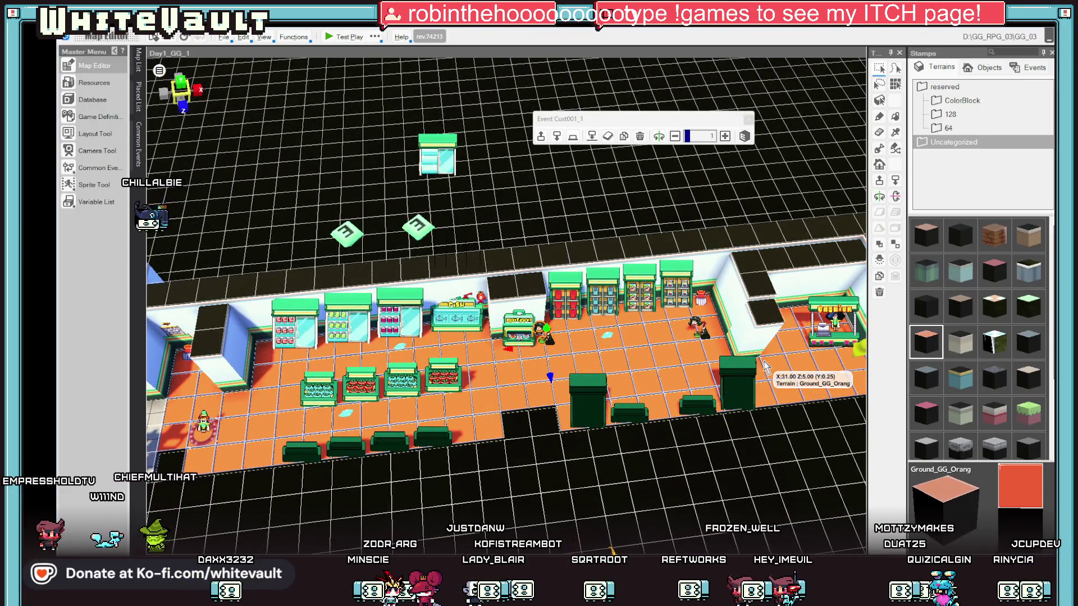
double_click(548, 334)
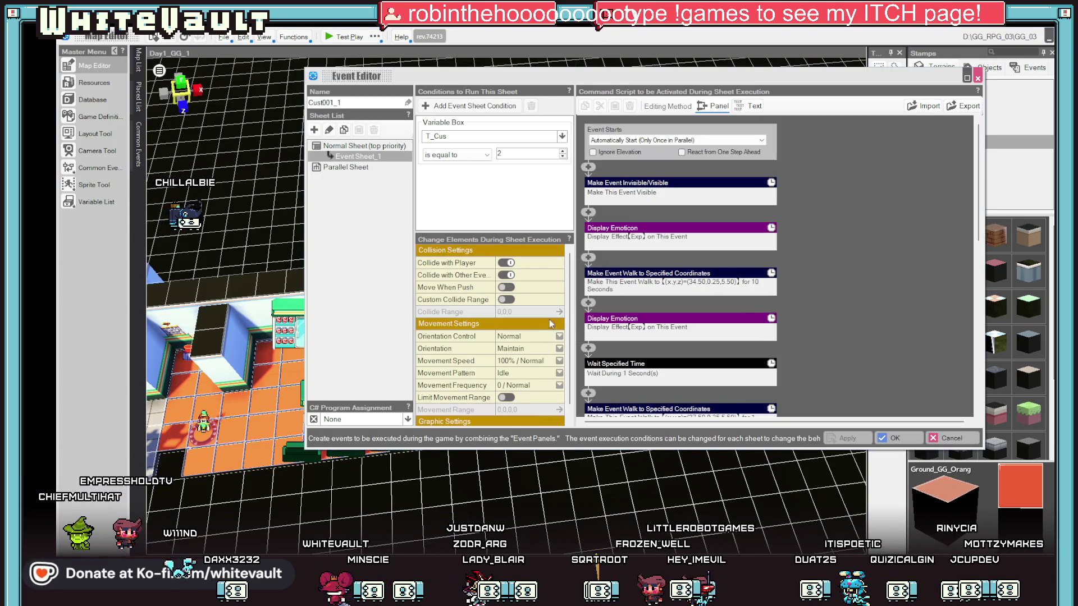
left_click(673, 281)
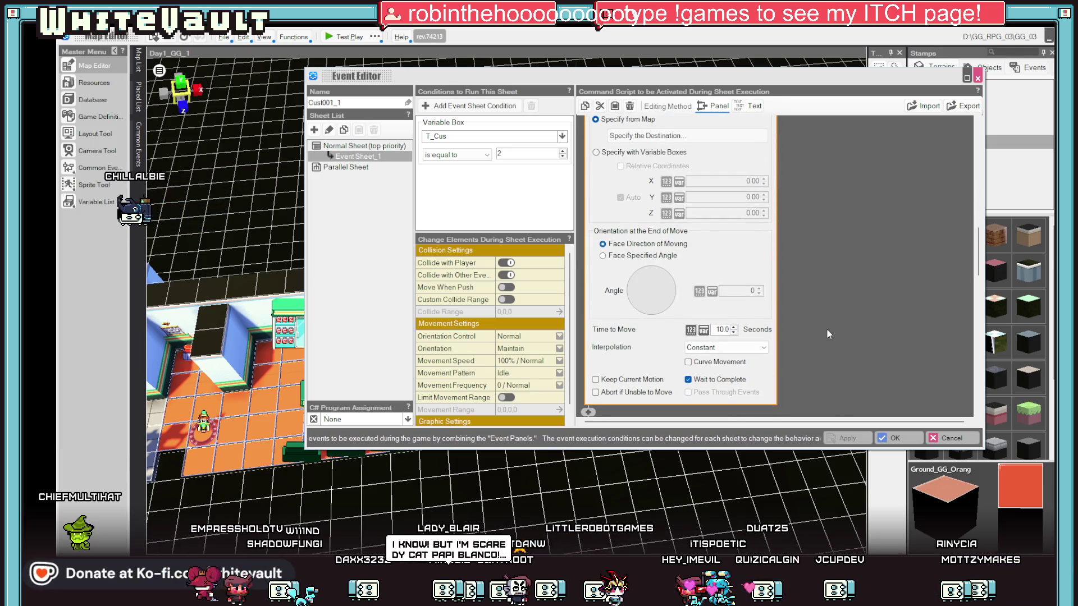
left_click(721, 363)
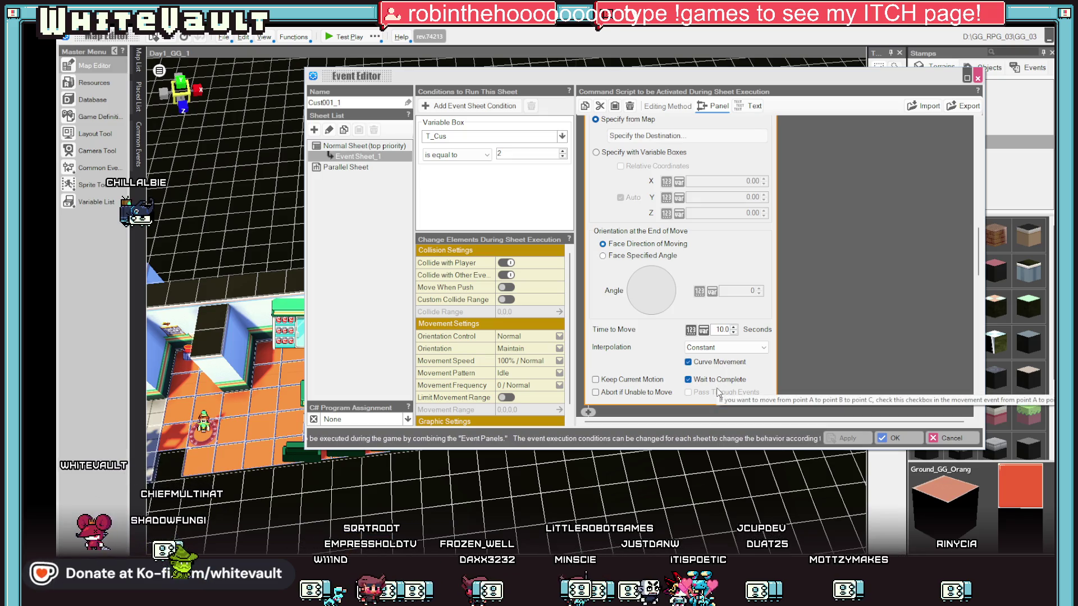
left_click(893, 438)
left_click(352, 37)
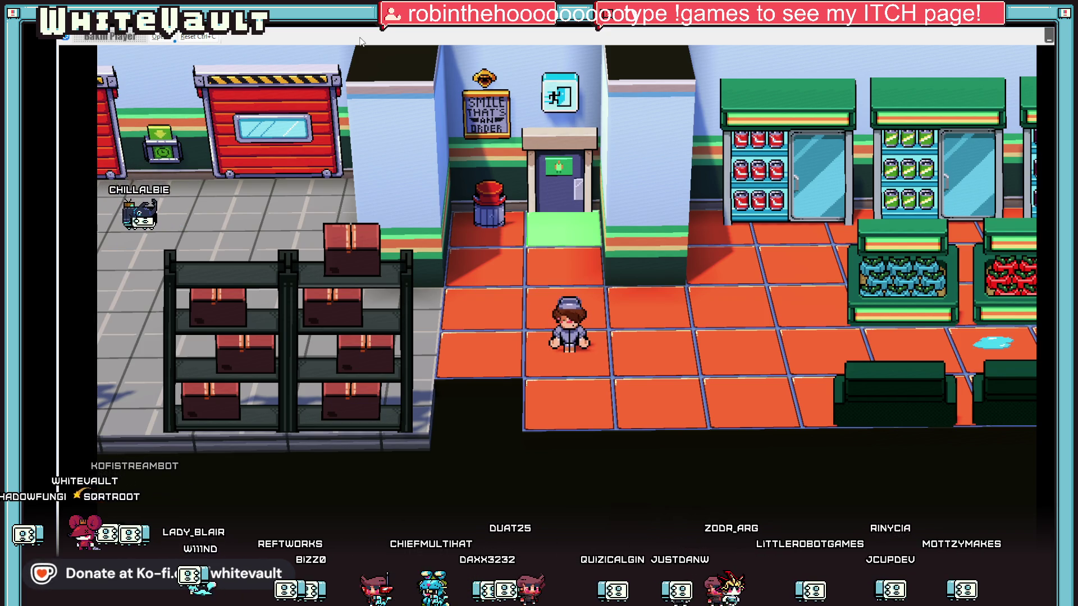
Walk to the customer, accept the request, and use the coffee stand
key("Right")
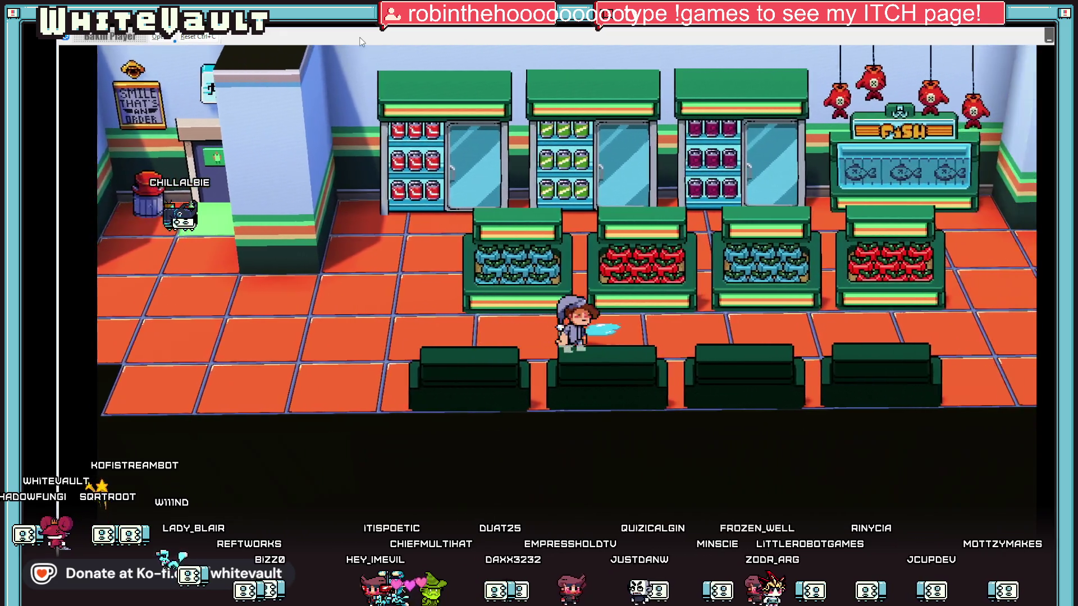
key("Right")
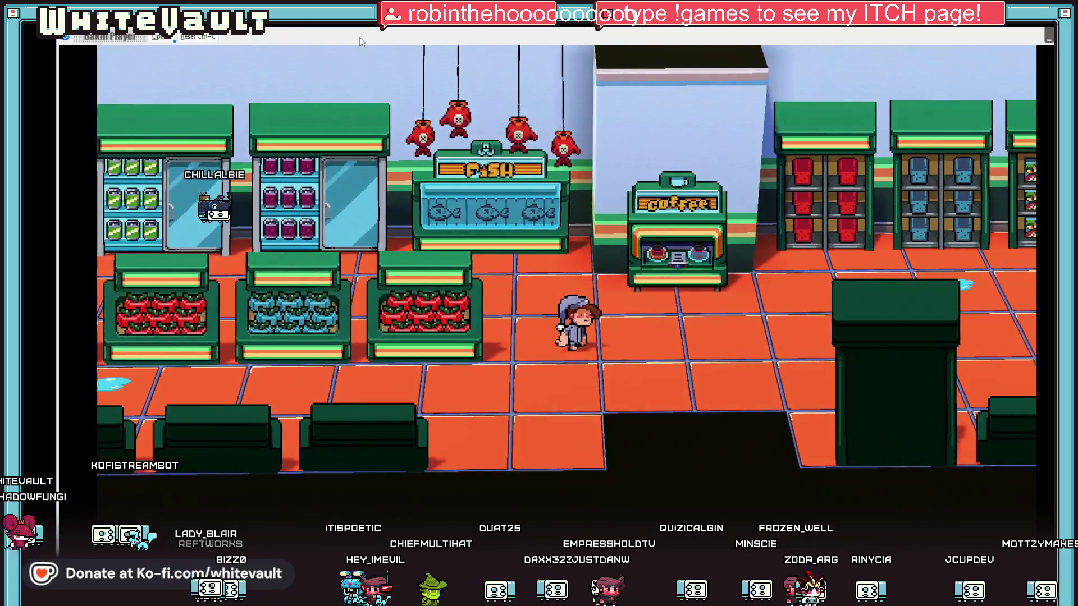
key("Right")
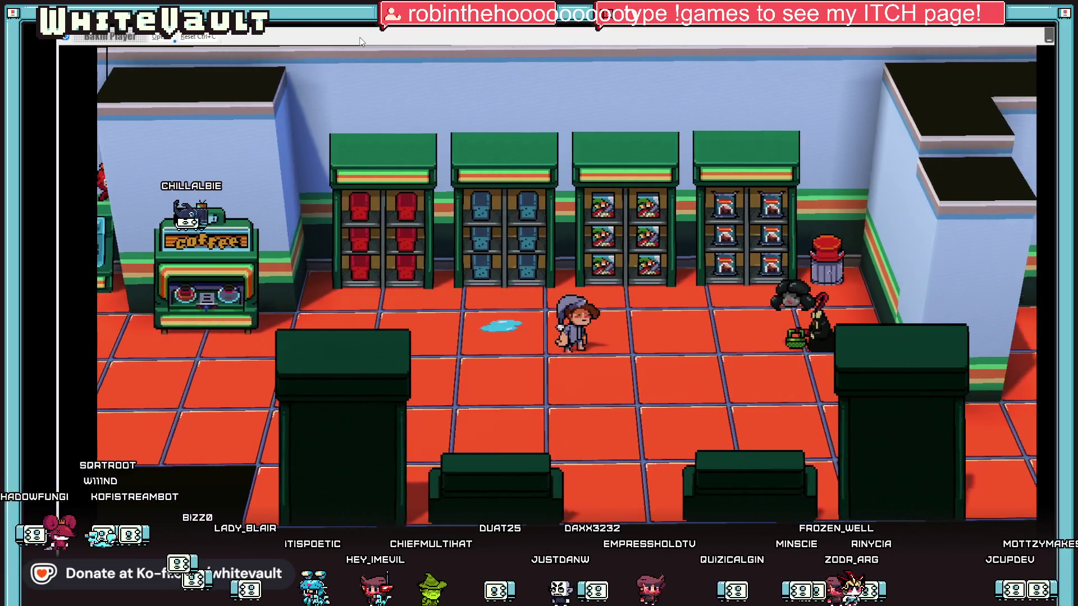
key("Right")
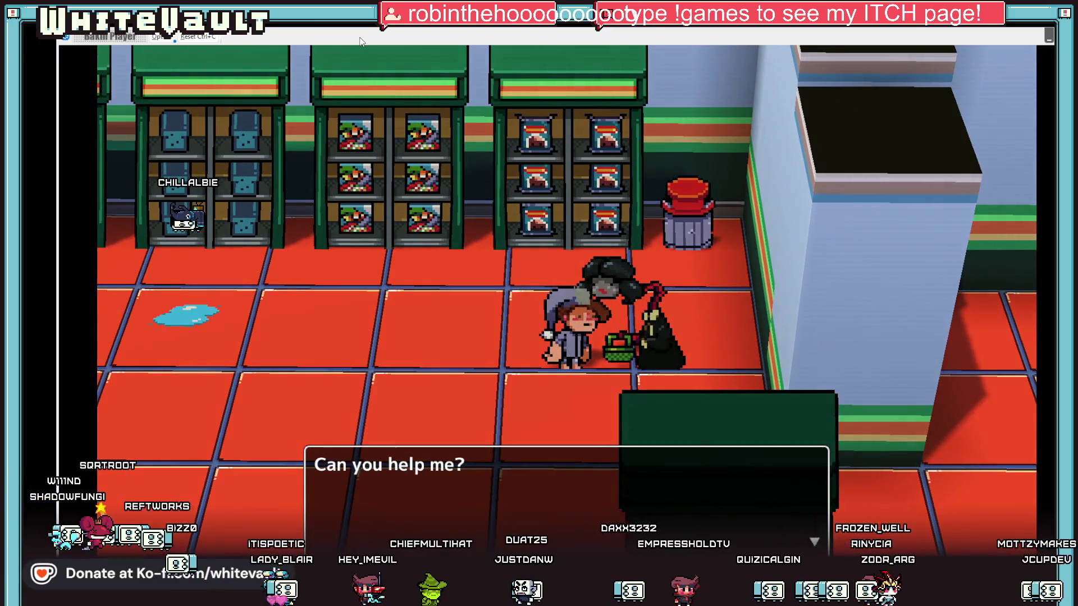
key("Return")
key("Left")
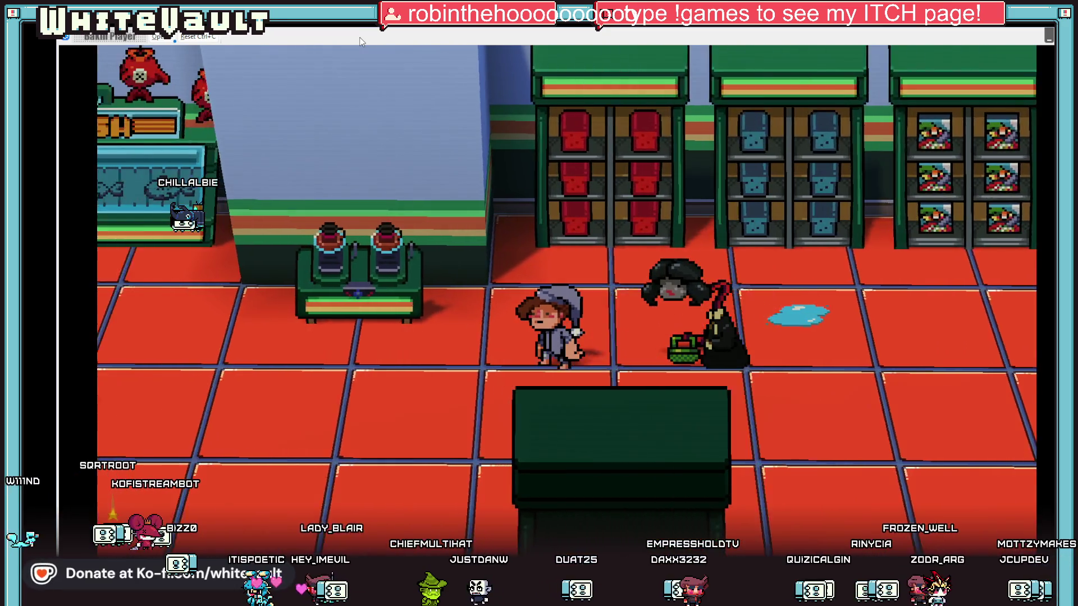
key("Left")
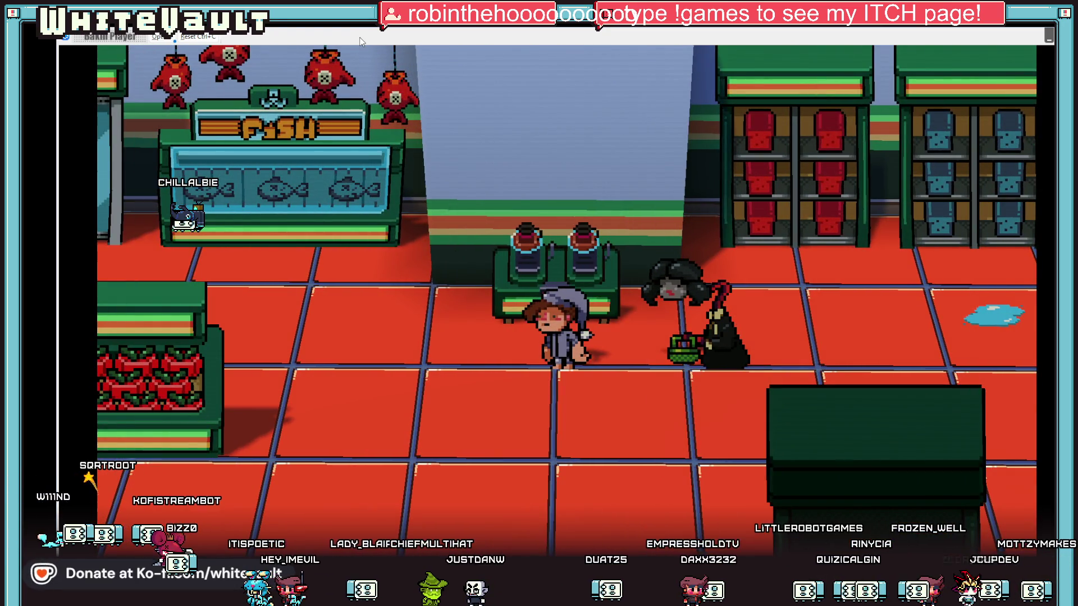
key("Up")
key("Return")
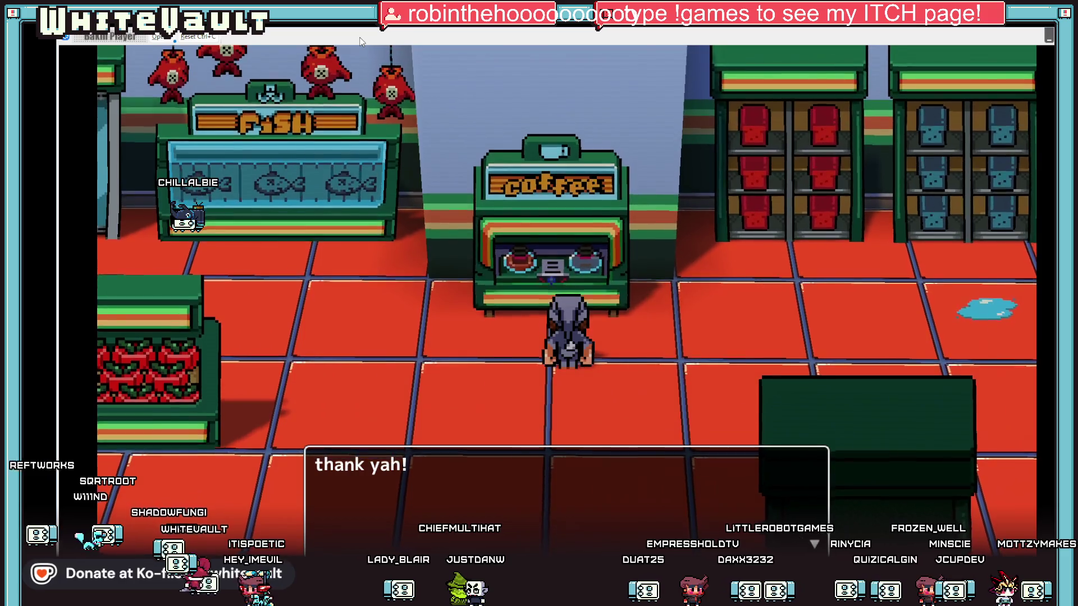
key("Return")
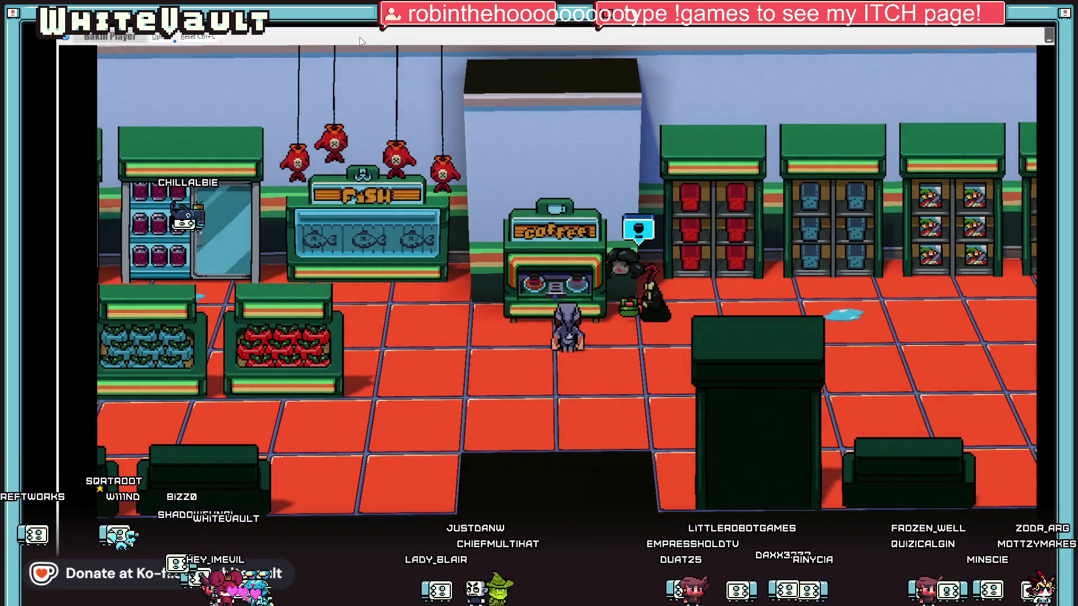
Walk right to the cashier, watch the customer leave, and close the test play
key("Right")
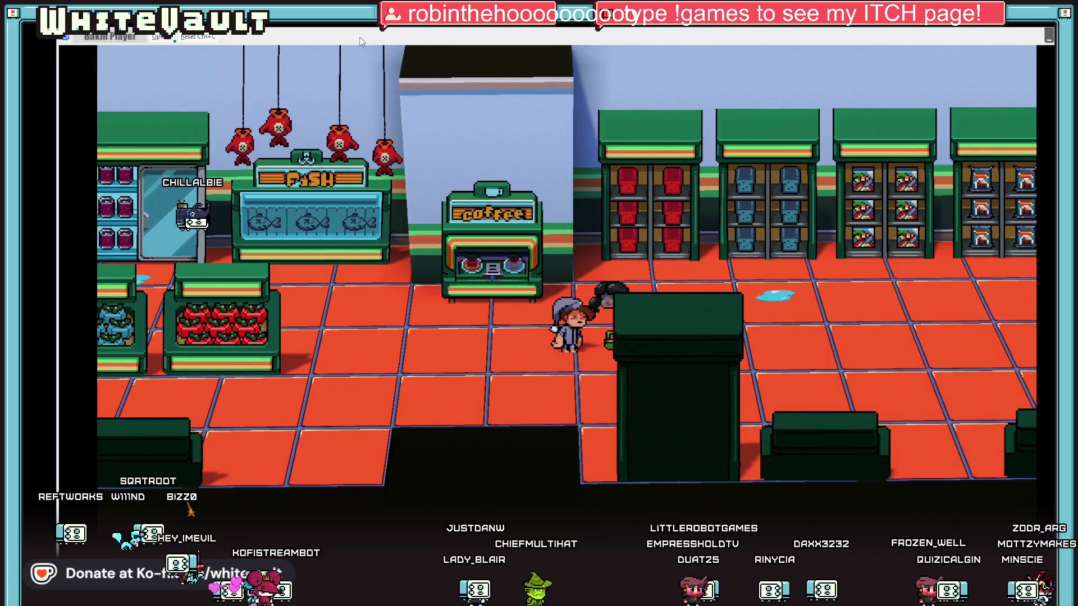
key("Right")
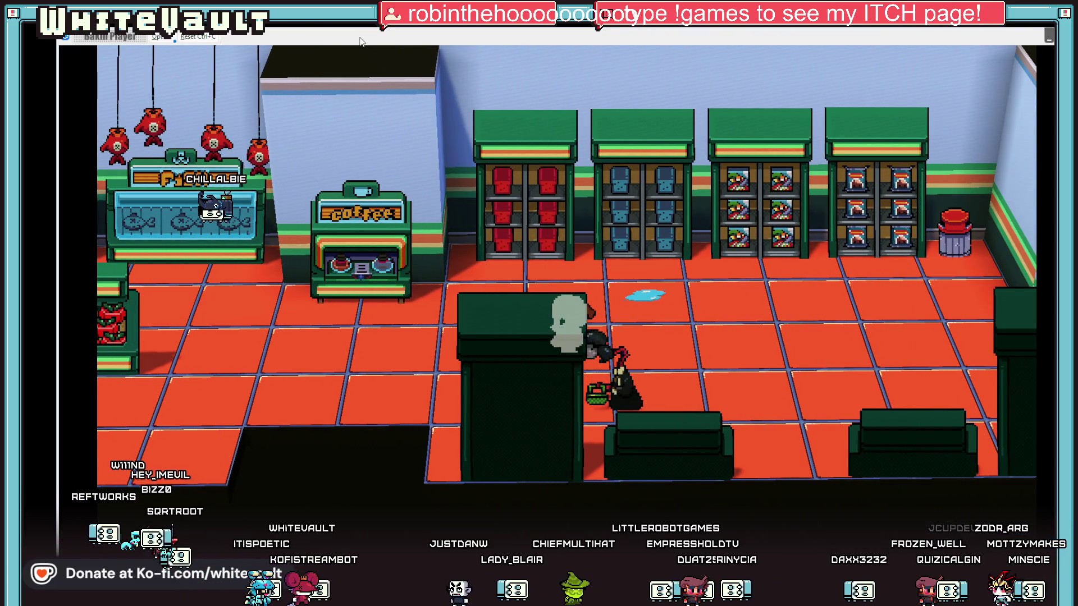
key("Down")
key("Right")
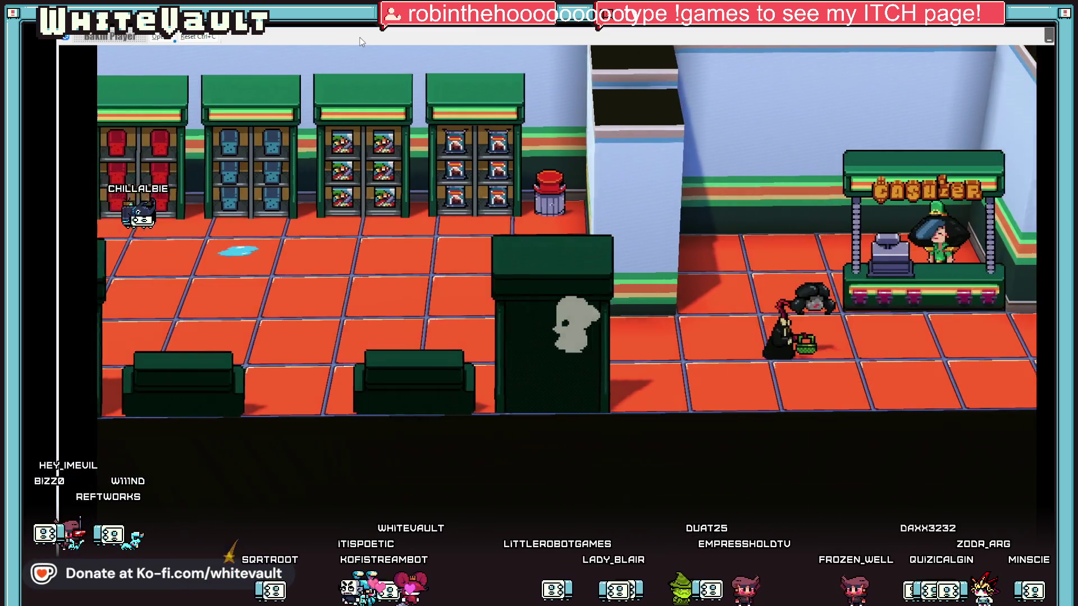
key("Right")
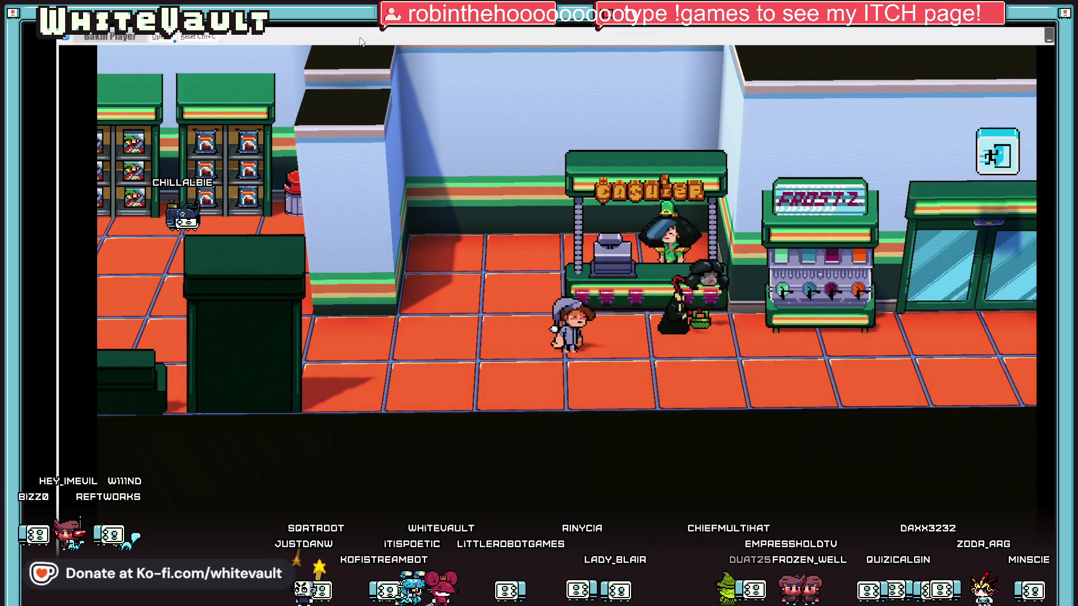
key("Right")
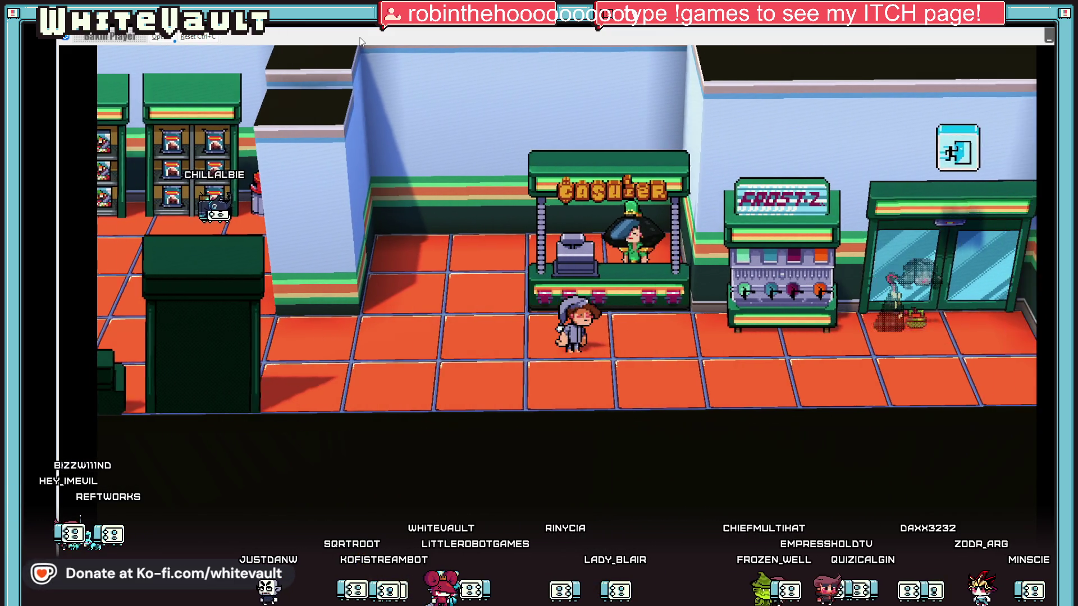
key("Right")
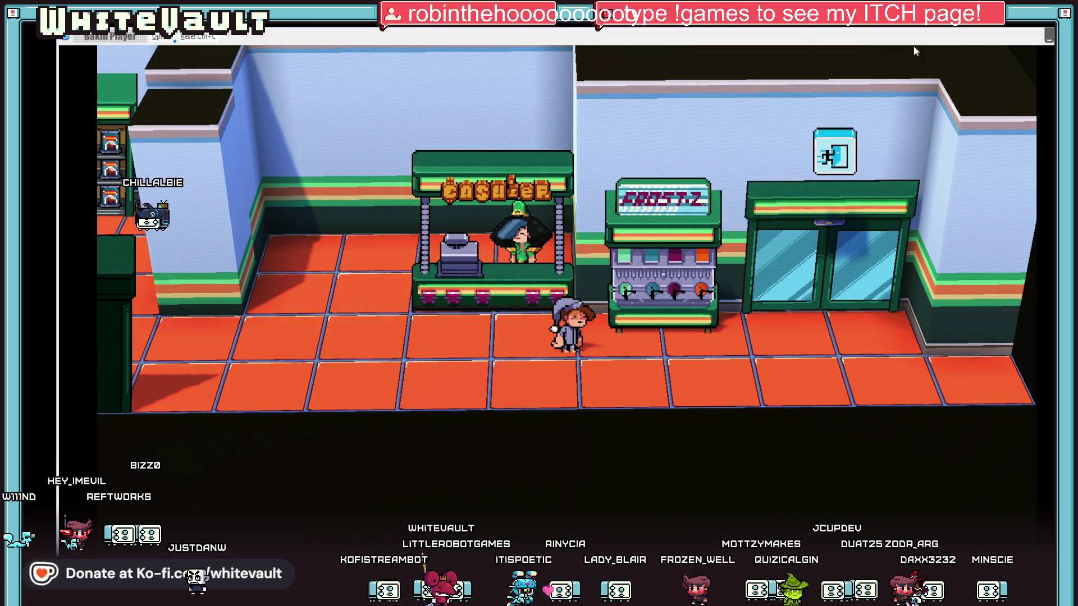
key("alt+F4")
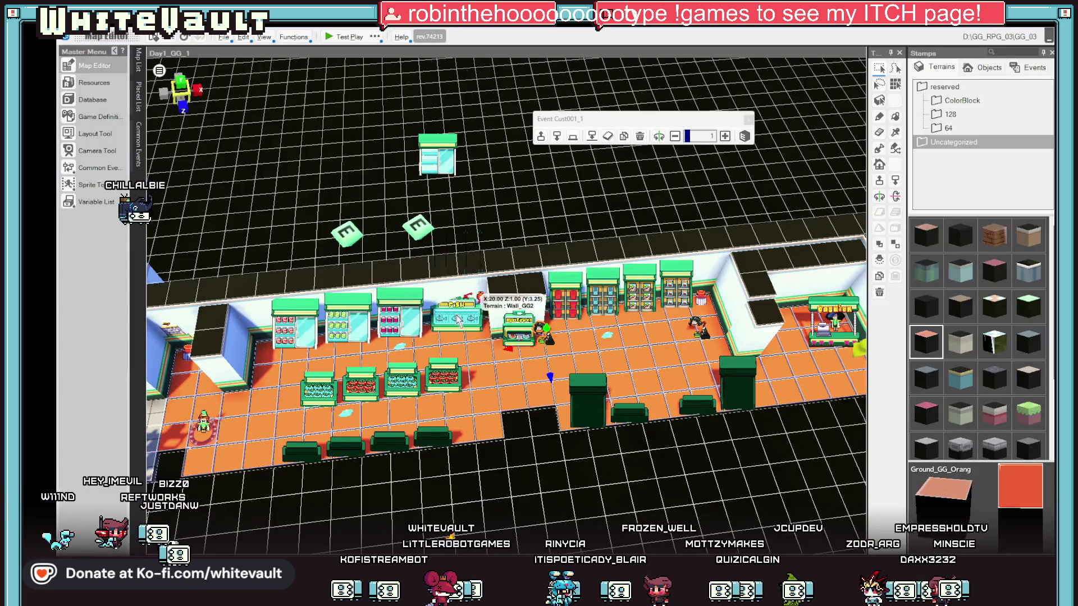
Tick Curve Movement on Cust001_1's second walk-to-coordinates move and confirm
double_click(549, 336)
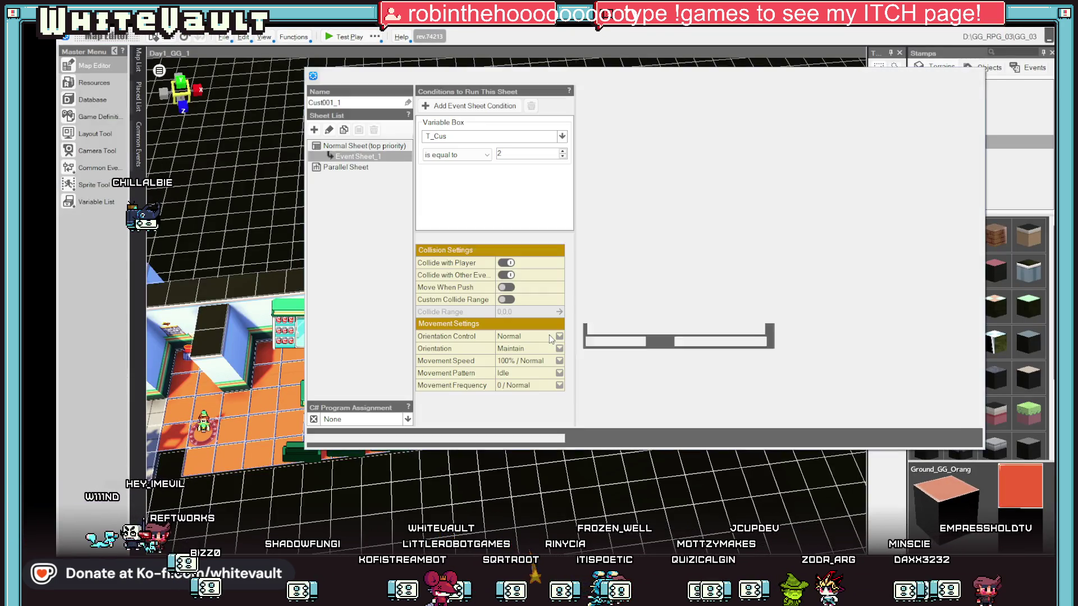
left_click(686, 362)
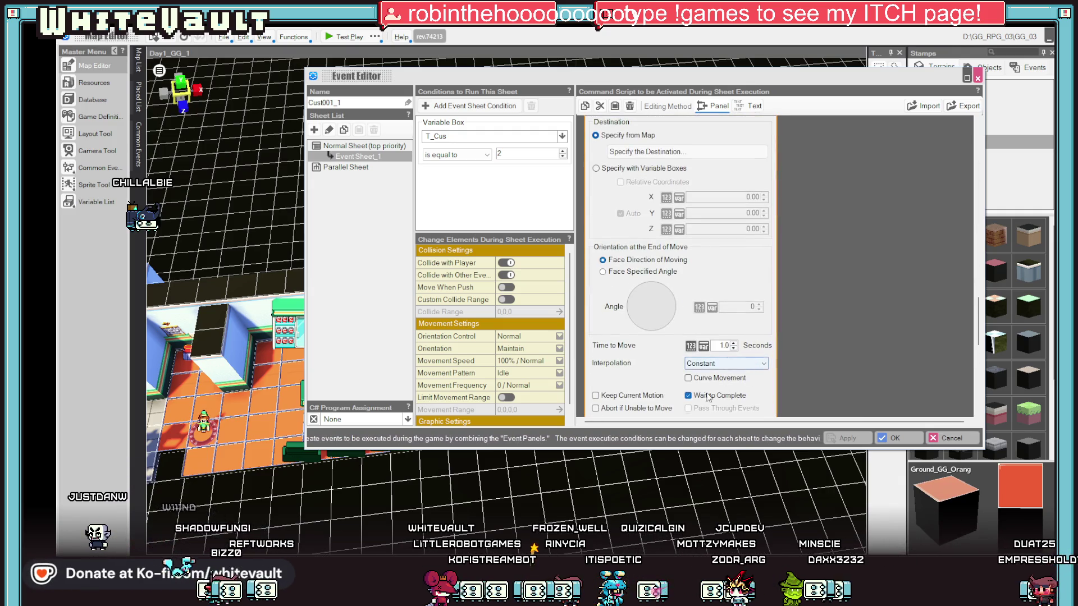
left_click(646, 409)
left_click(646, 409)
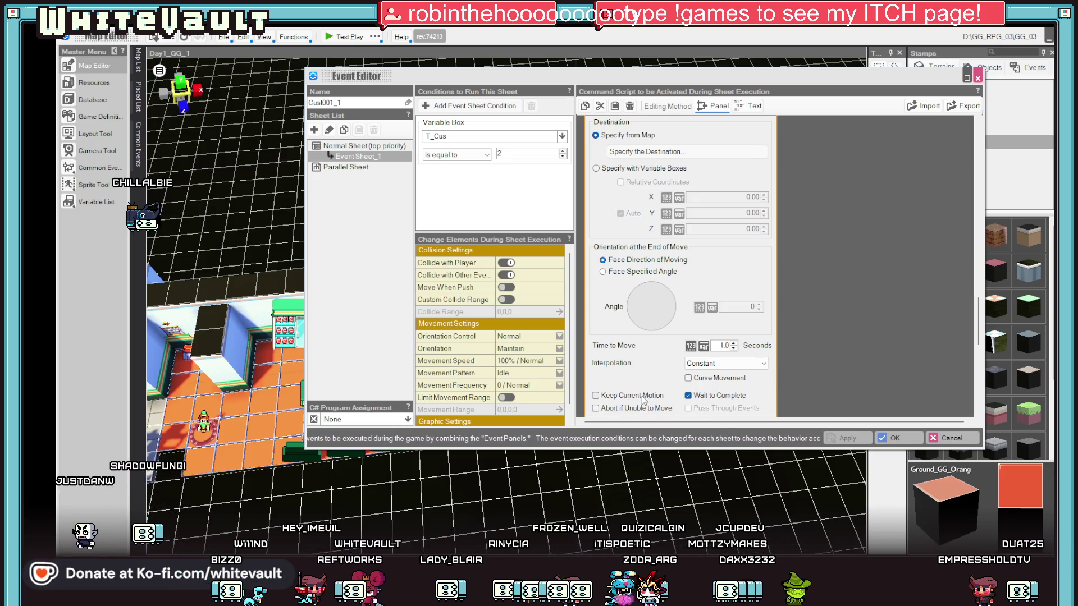
left_click(719, 379)
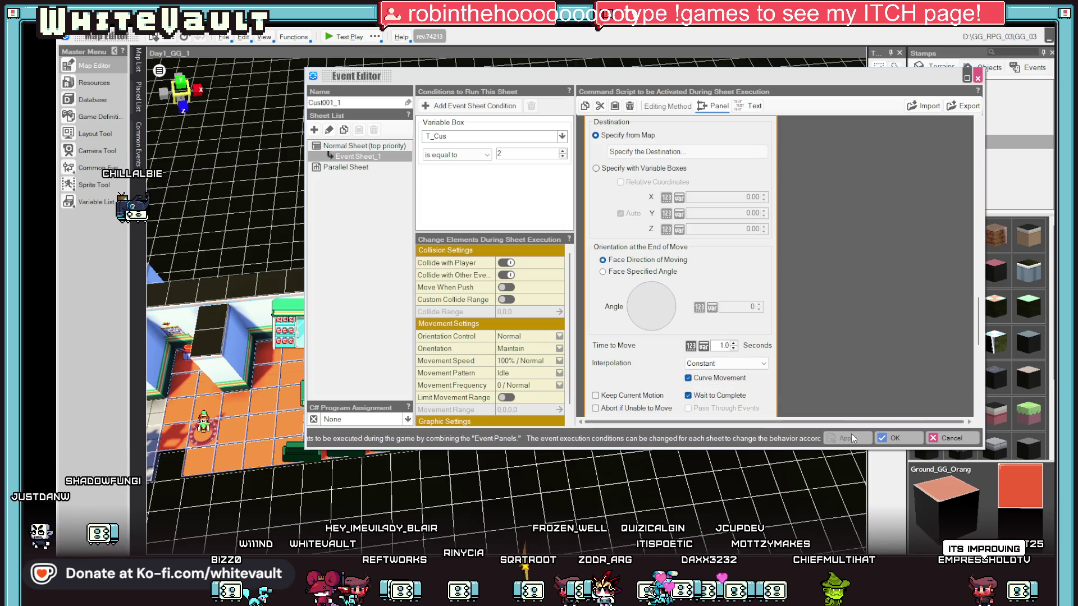
left_click(894, 438)
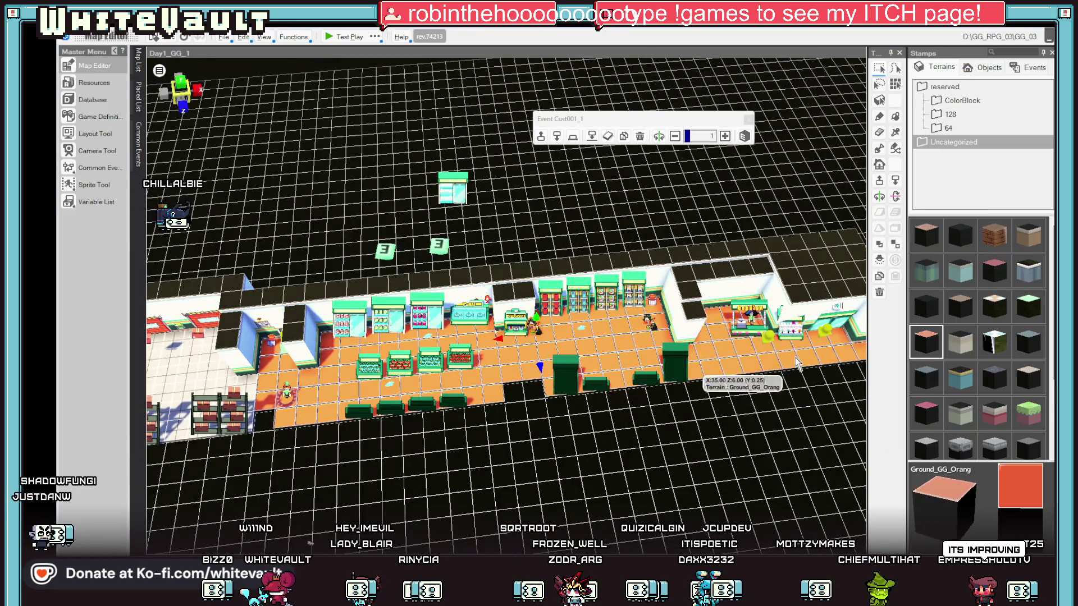
Check GGObj_1_1_1_1's event settings, then start another test play
double_click(693, 337)
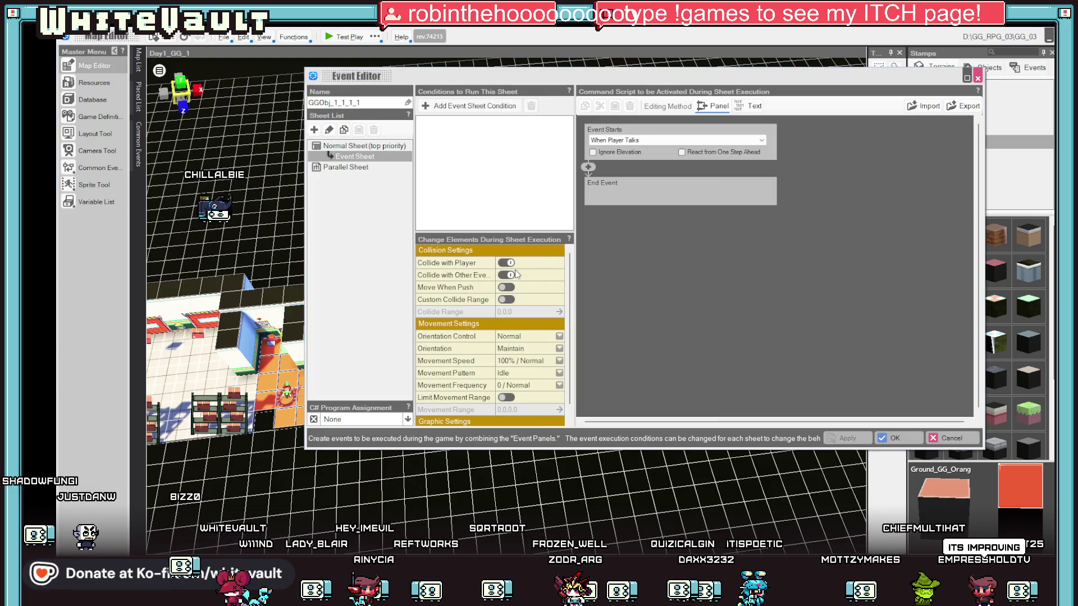
left_click(892, 438)
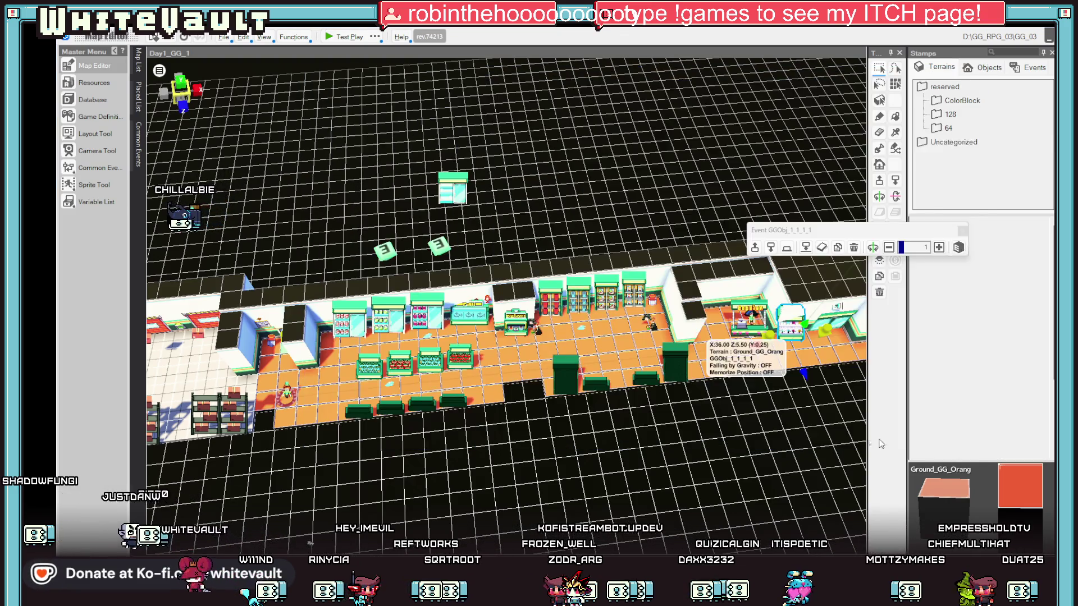
left_click(347, 38)
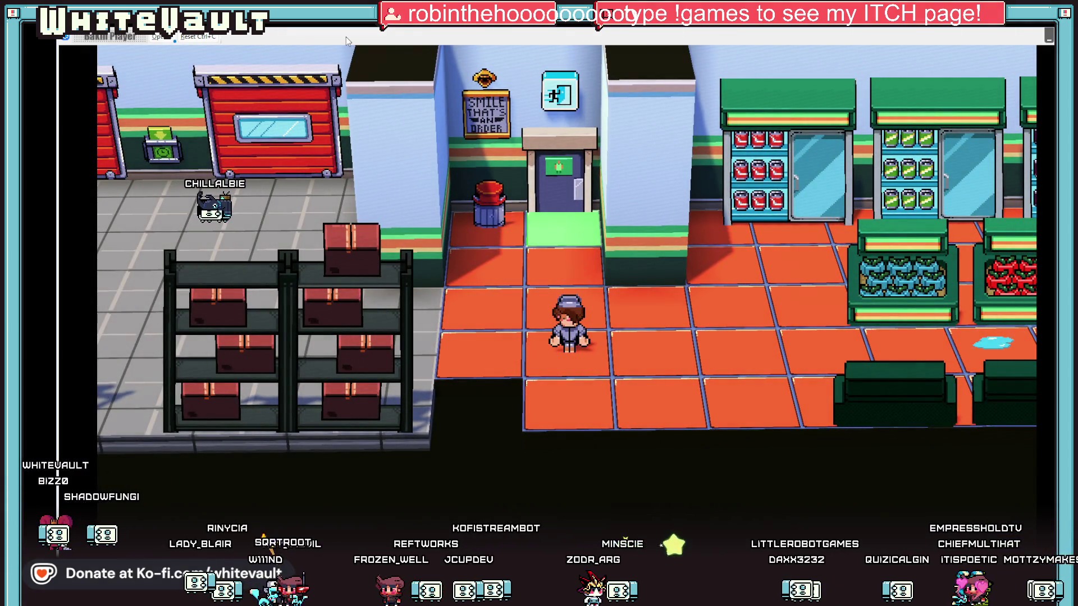
Walk the player right through the store and accept the NPC's request for help
key("Right")
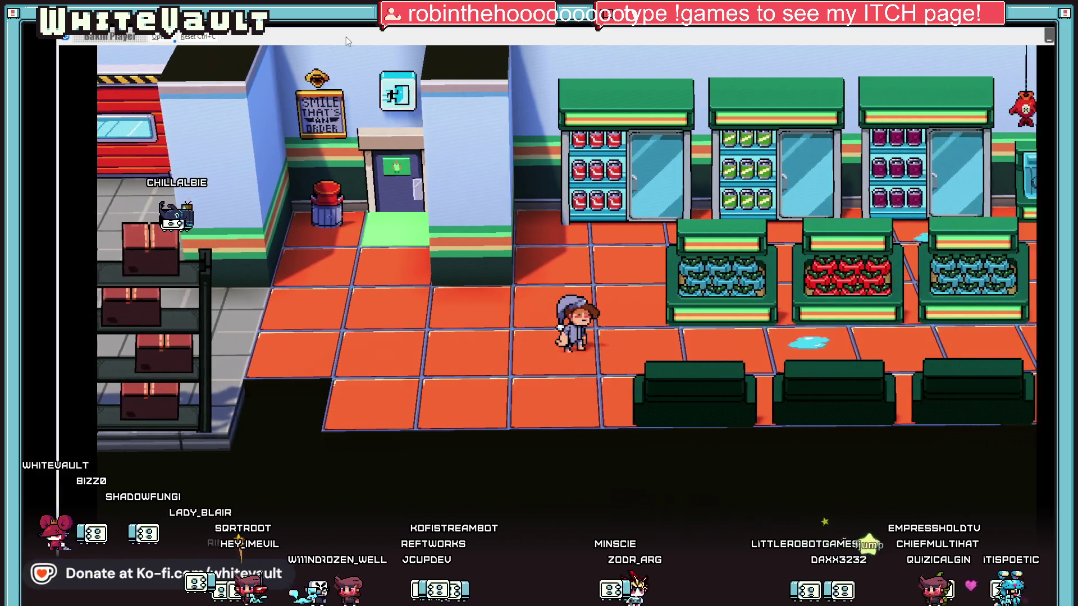
key("Right")
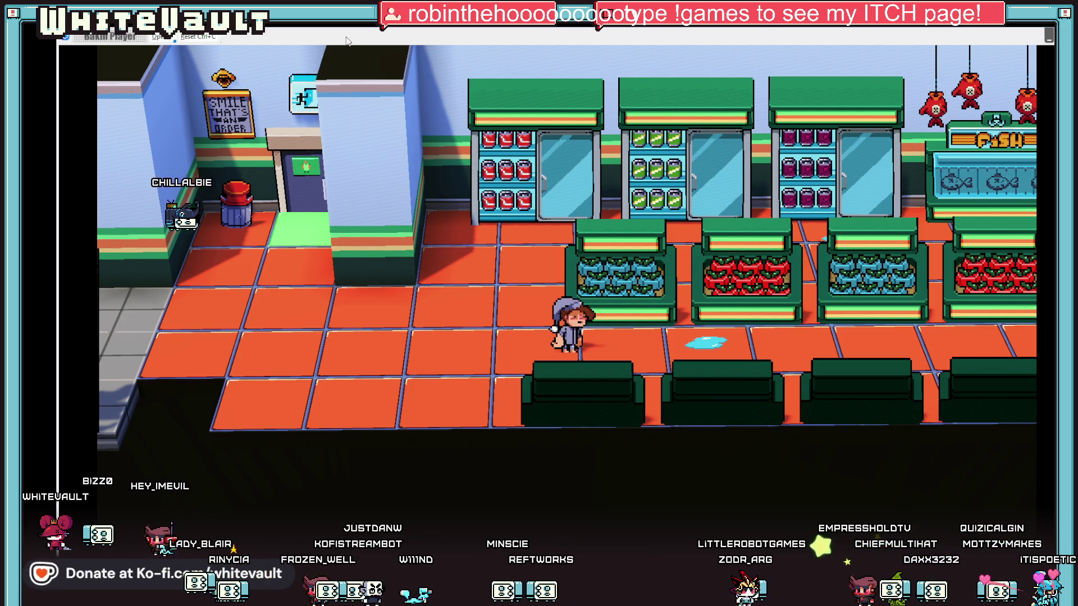
key("Right")
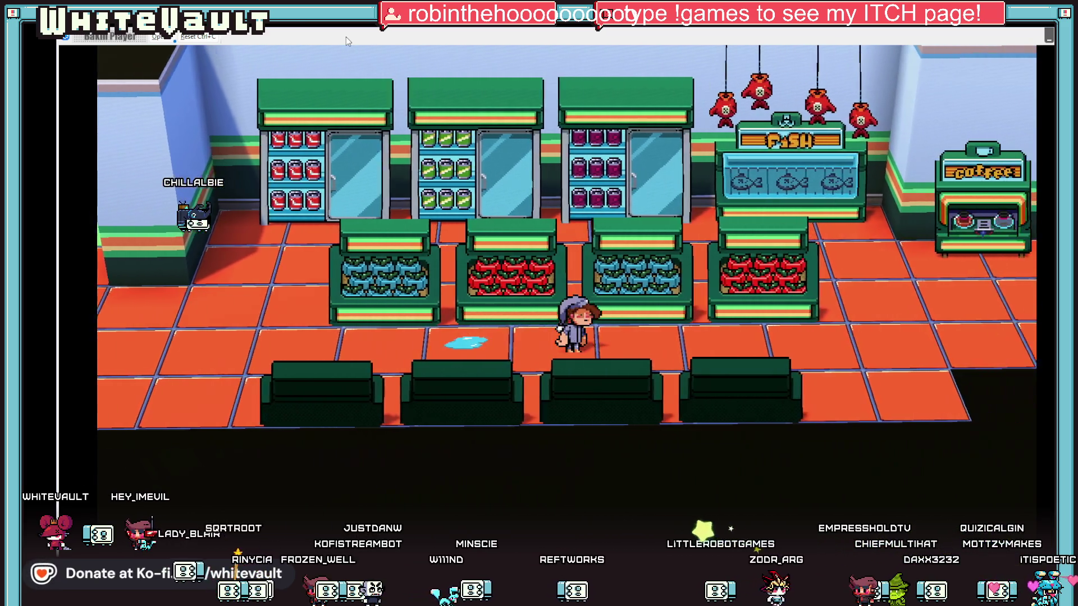
key("Right")
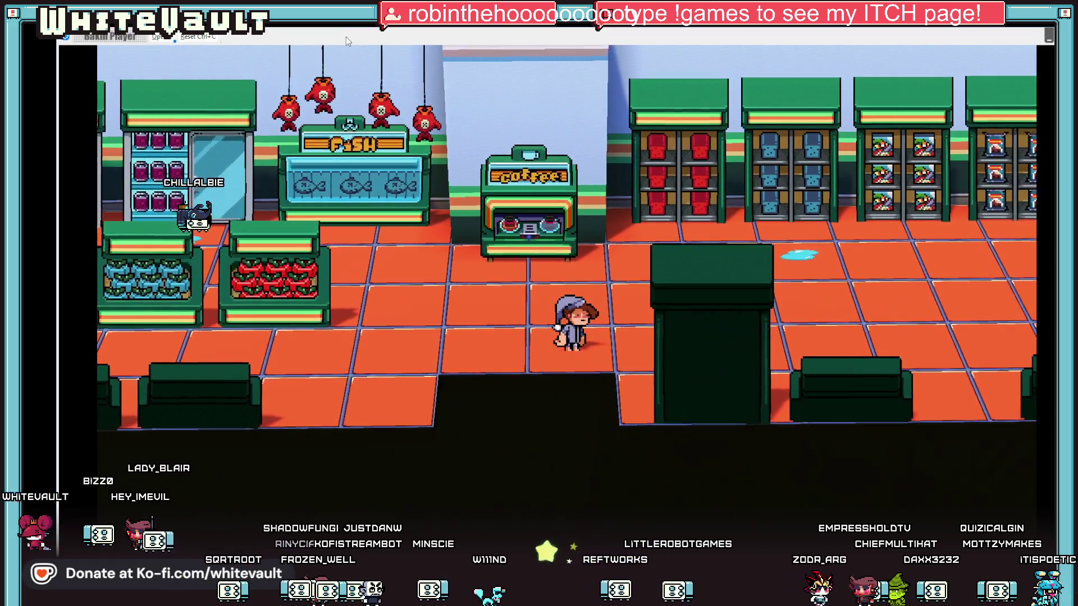
key("Right")
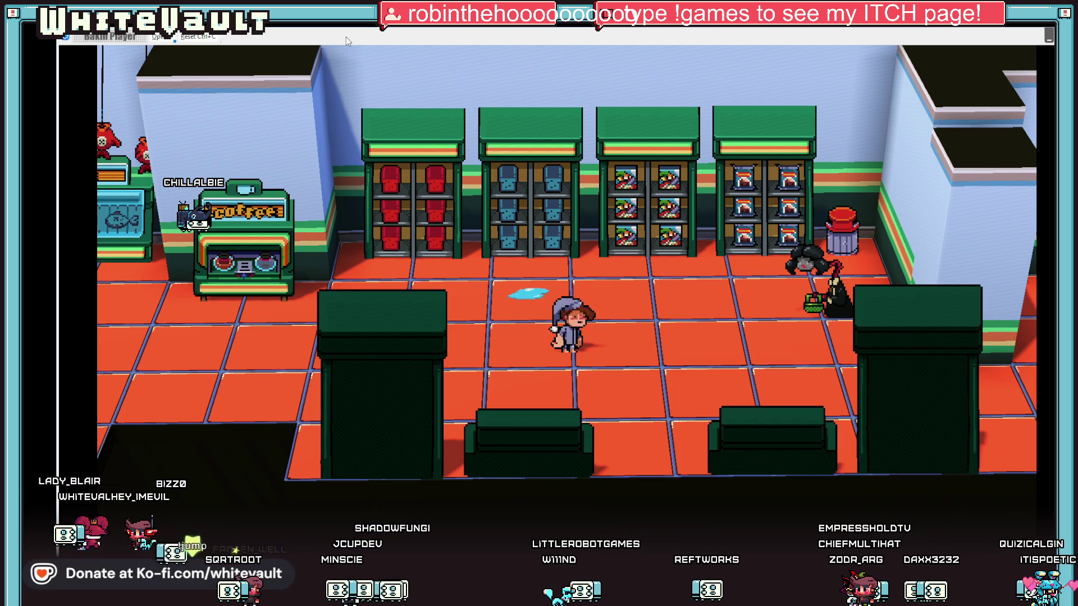
key("Right")
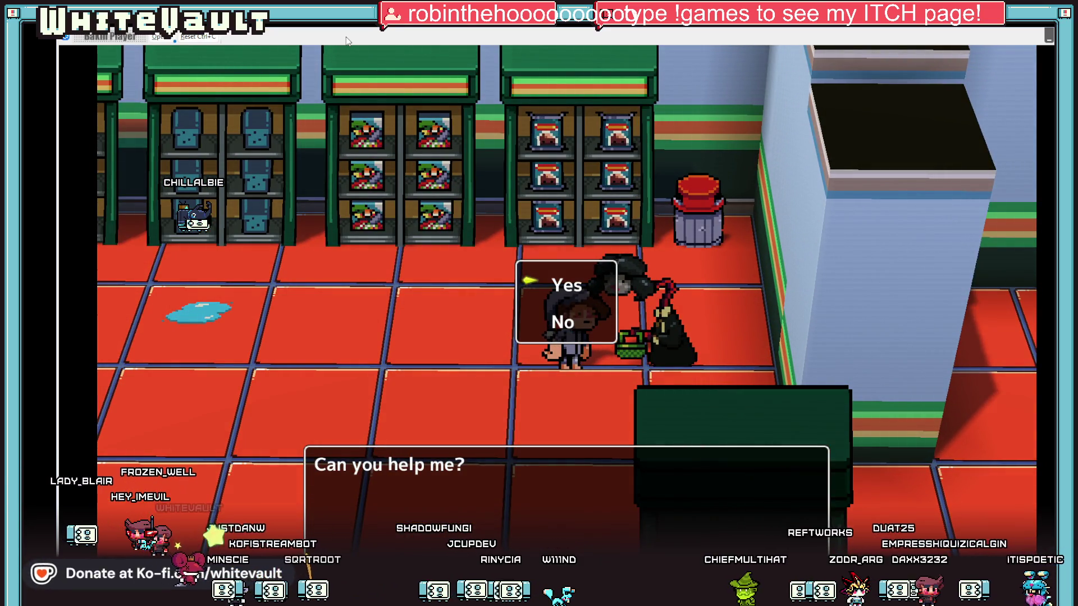
key("Return")
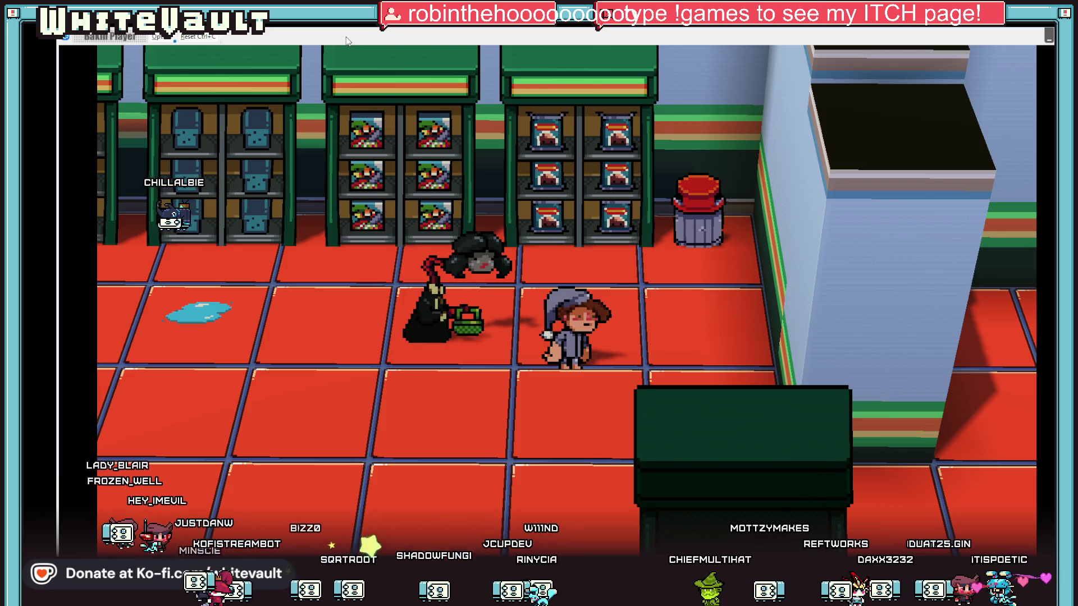
Lead the NPC left to the coffee counter, help them, and dismiss the thank-you message
key("Left")
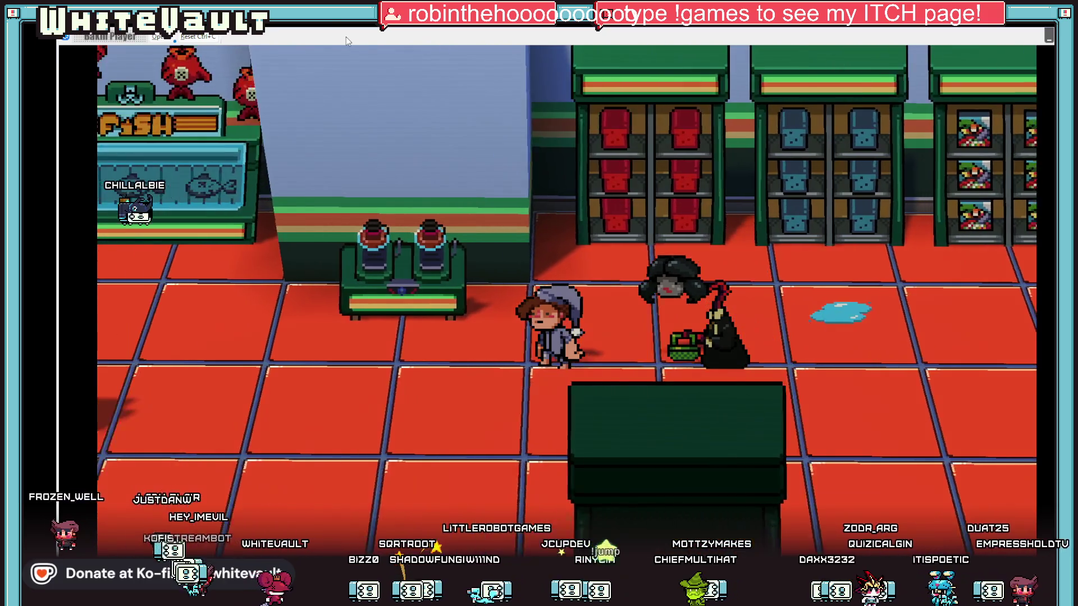
key("Left")
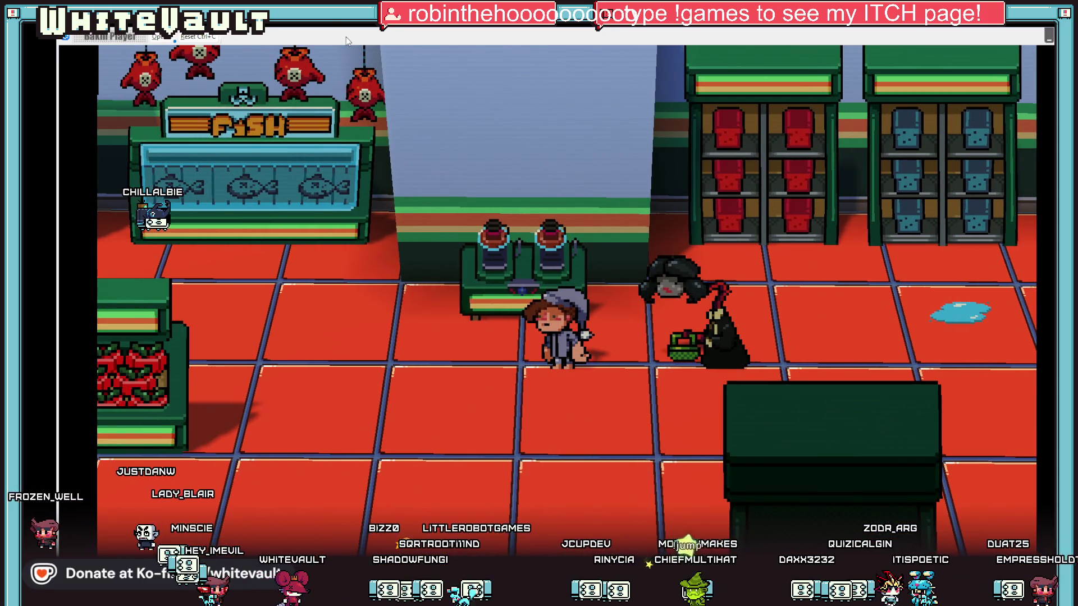
key("Up")
key("Return")
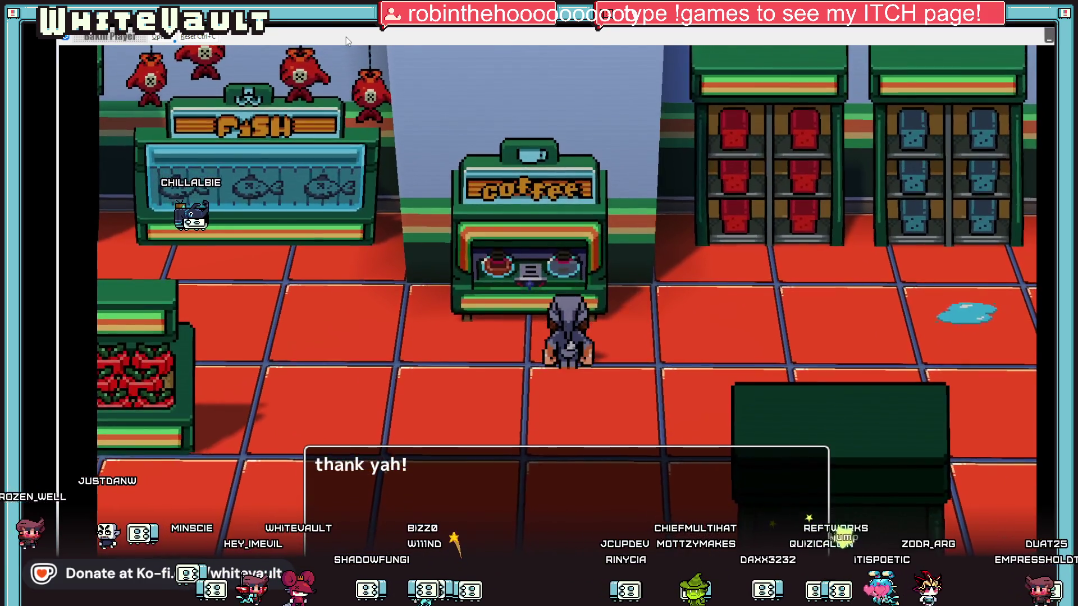
key("Return")
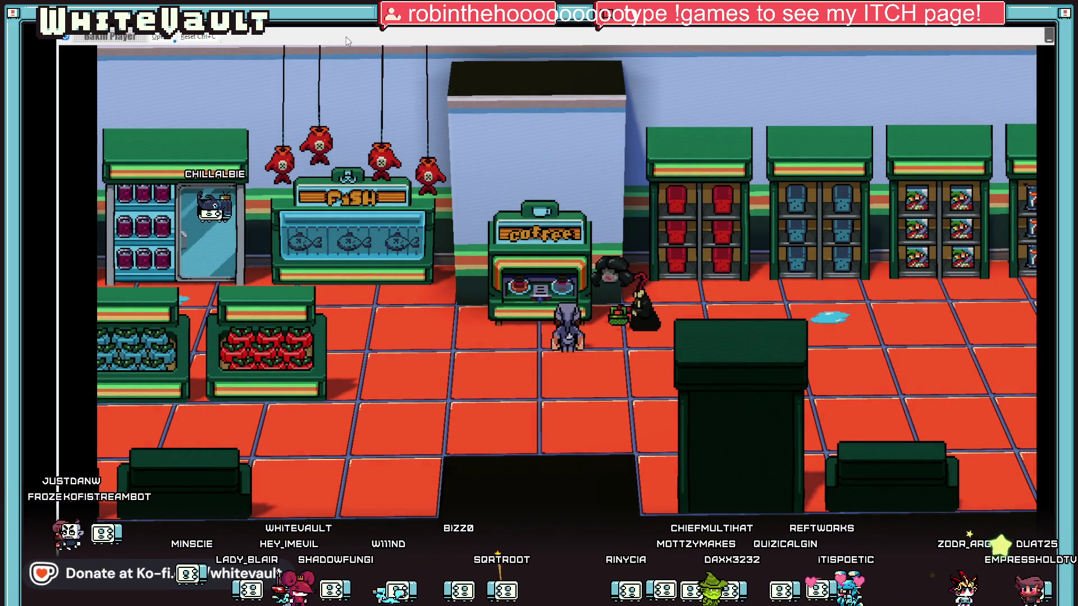
Explore the store from the cashier and exit doors back to the storage area, then return to Aseprite
key("Right")
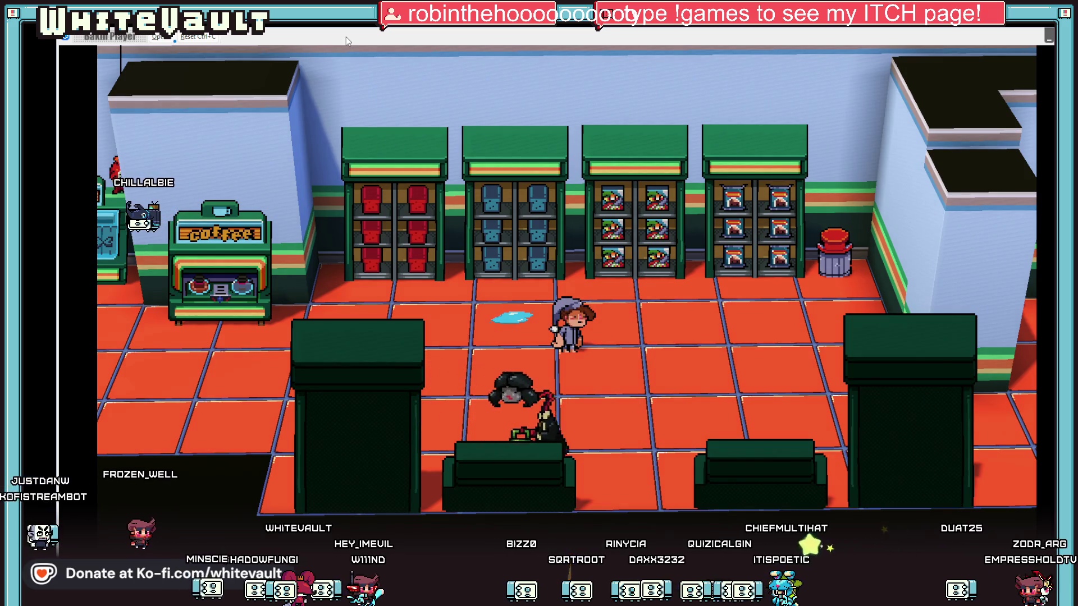
key("Right")
key("Right")
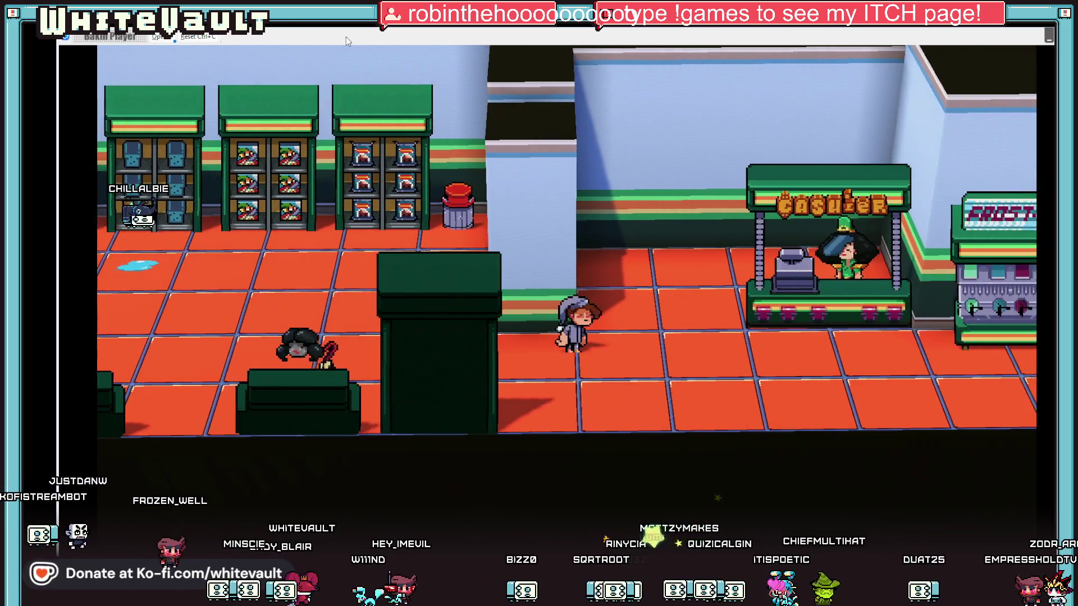
key("Right")
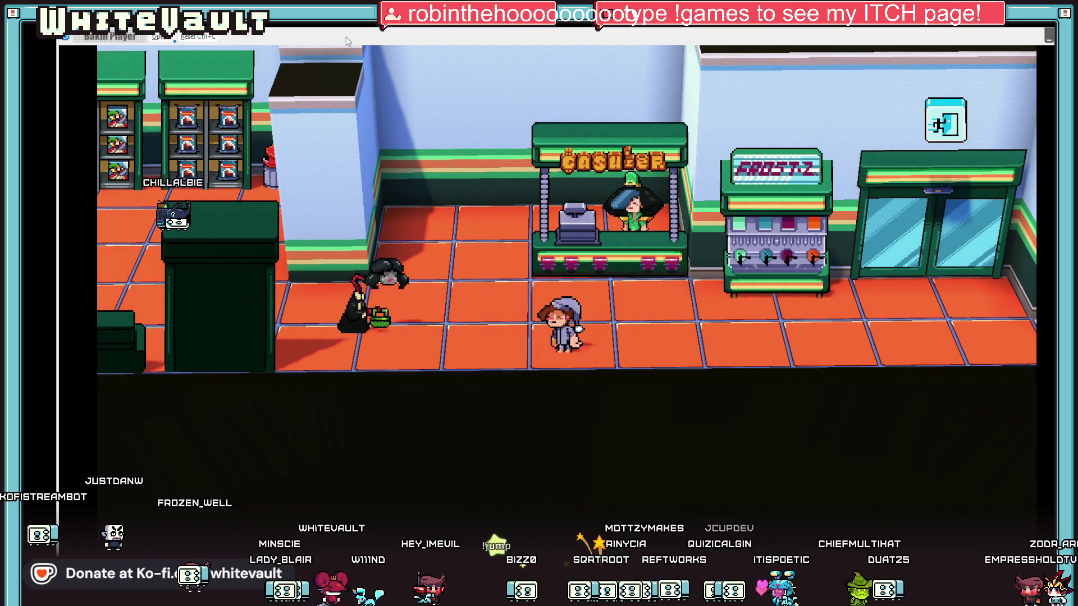
key("Up")
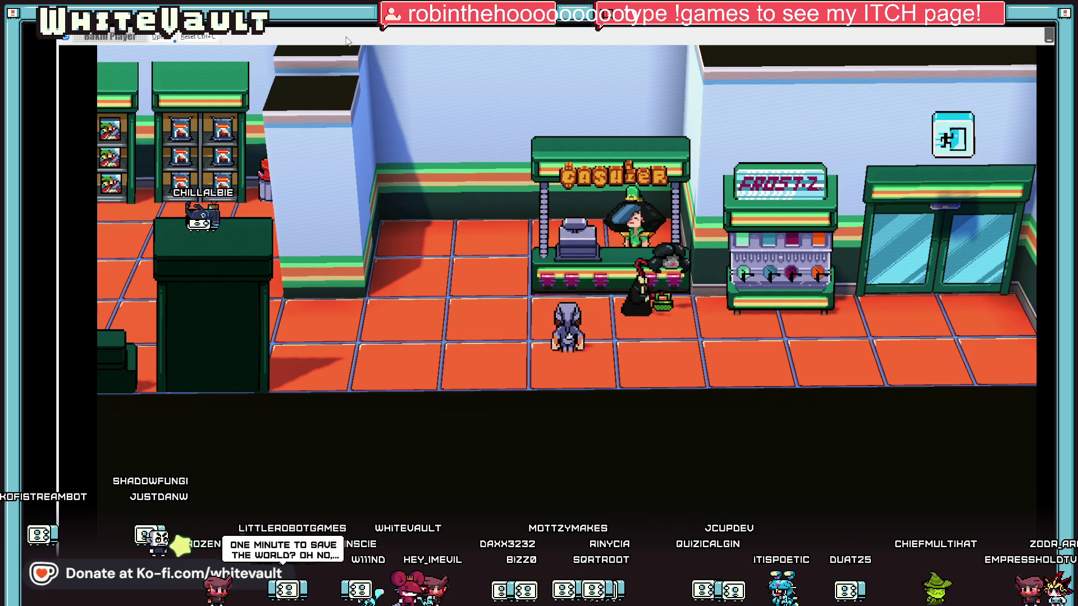
key("Right")
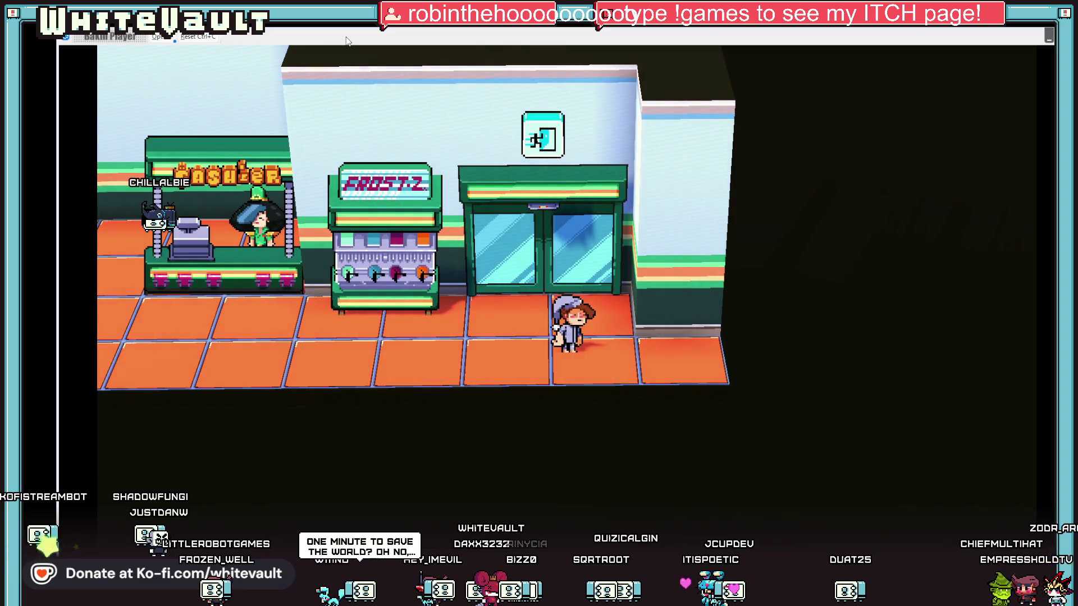
key("Left")
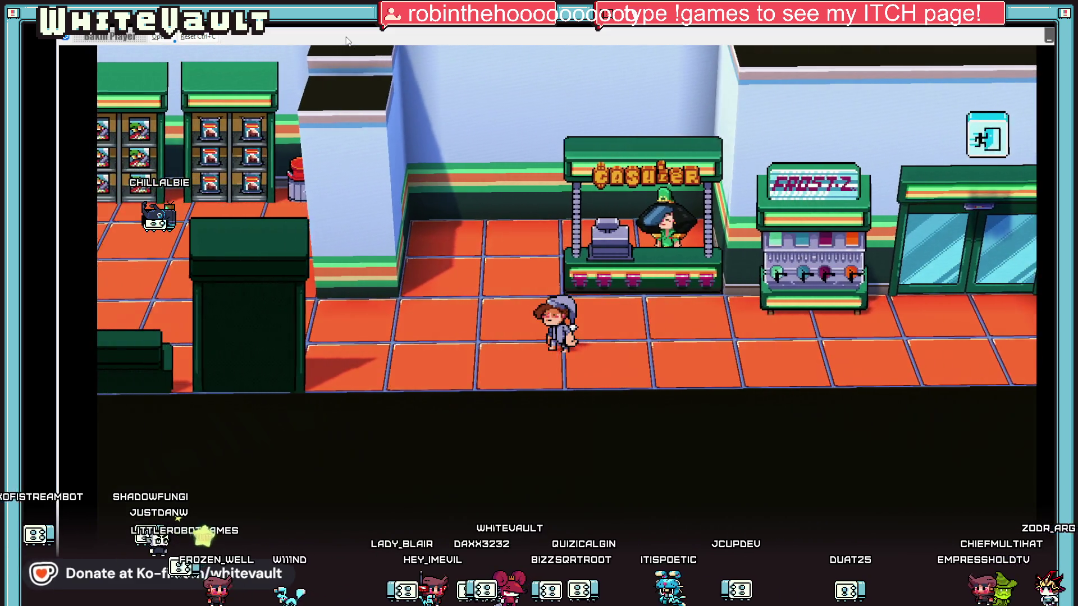
key("Left")
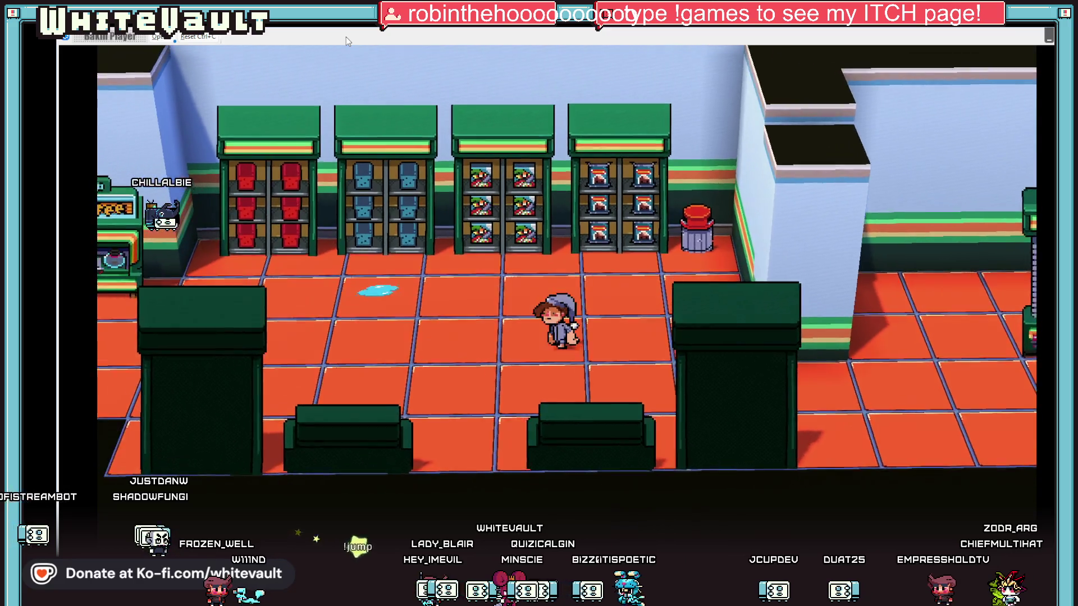
key("Left")
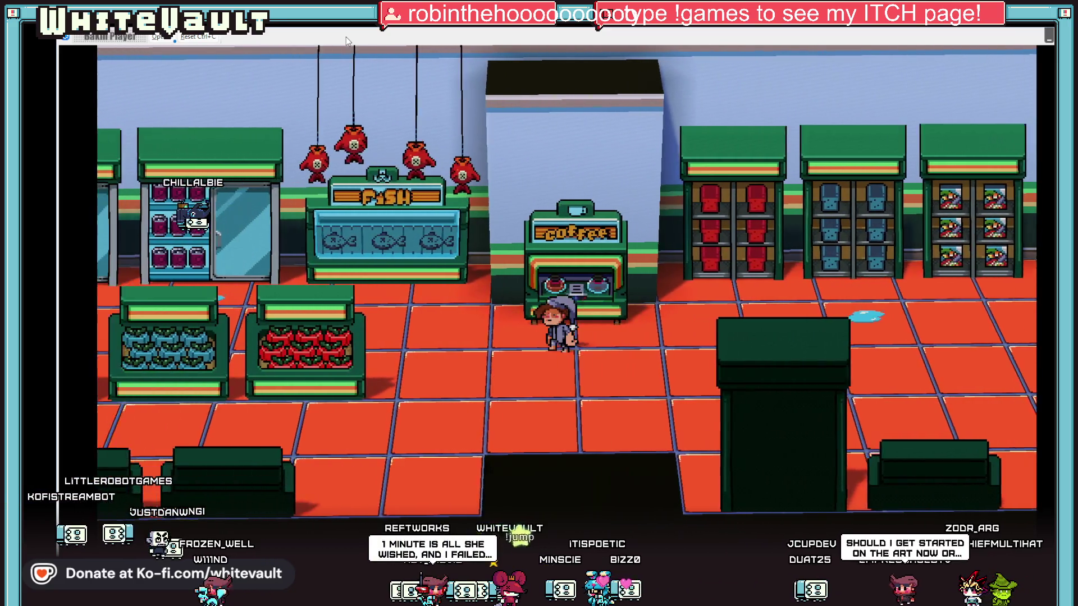
key("Left")
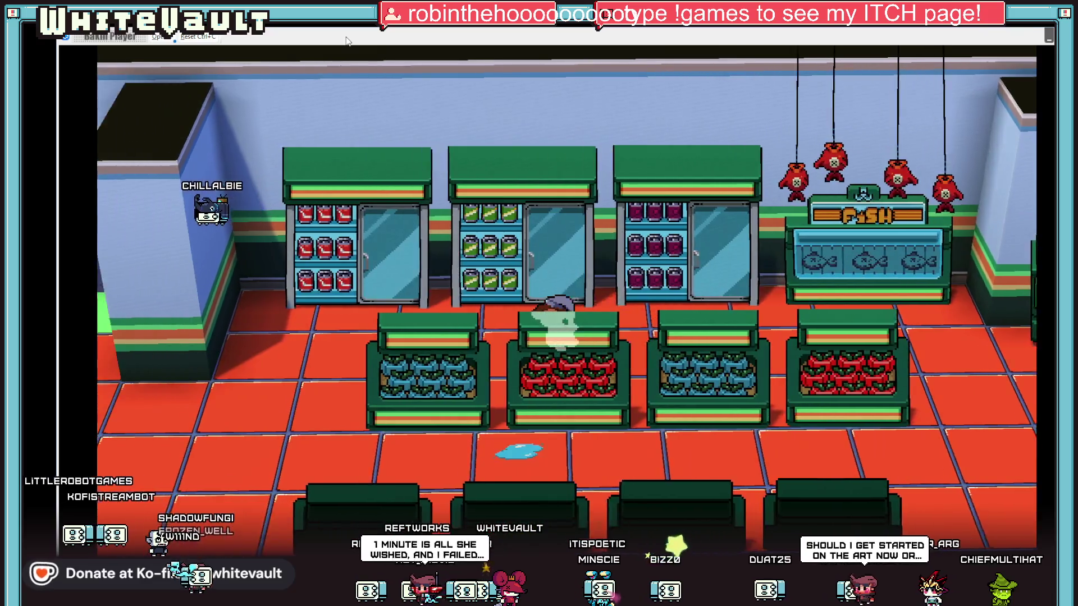
key("Left")
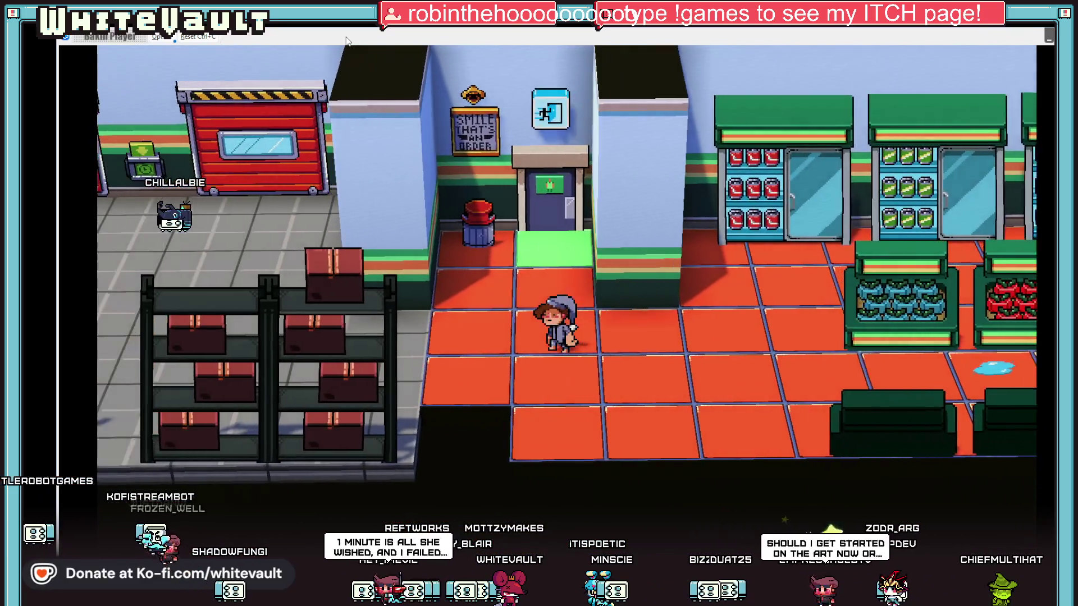
key("Left")
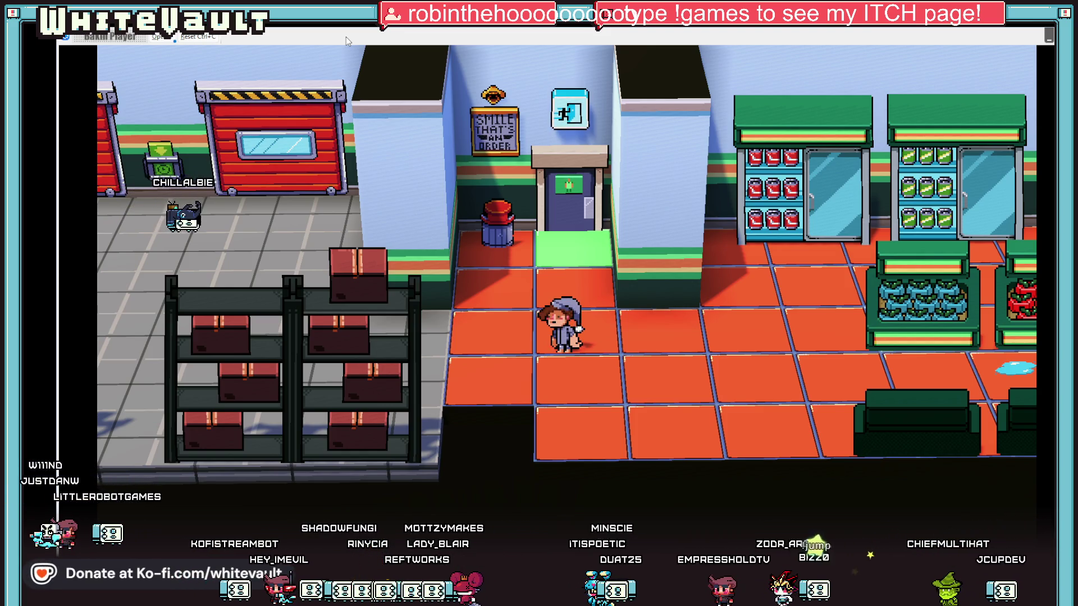
key("alt+Tab")
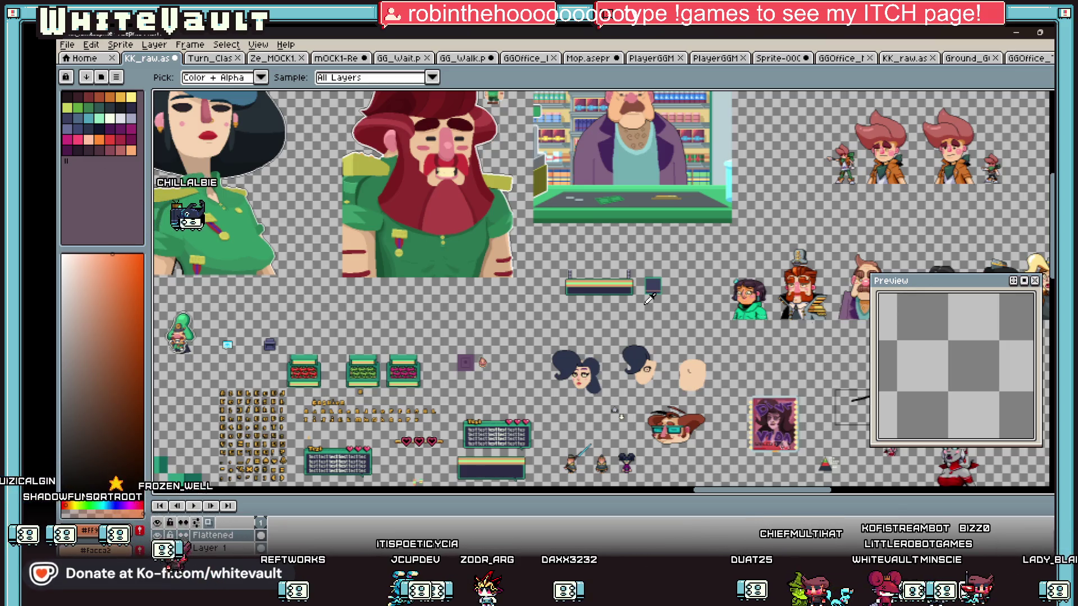
Pencil a magenta square outline inside the dark panel above the orange stripe
scroll(596, 142, "up", 1)
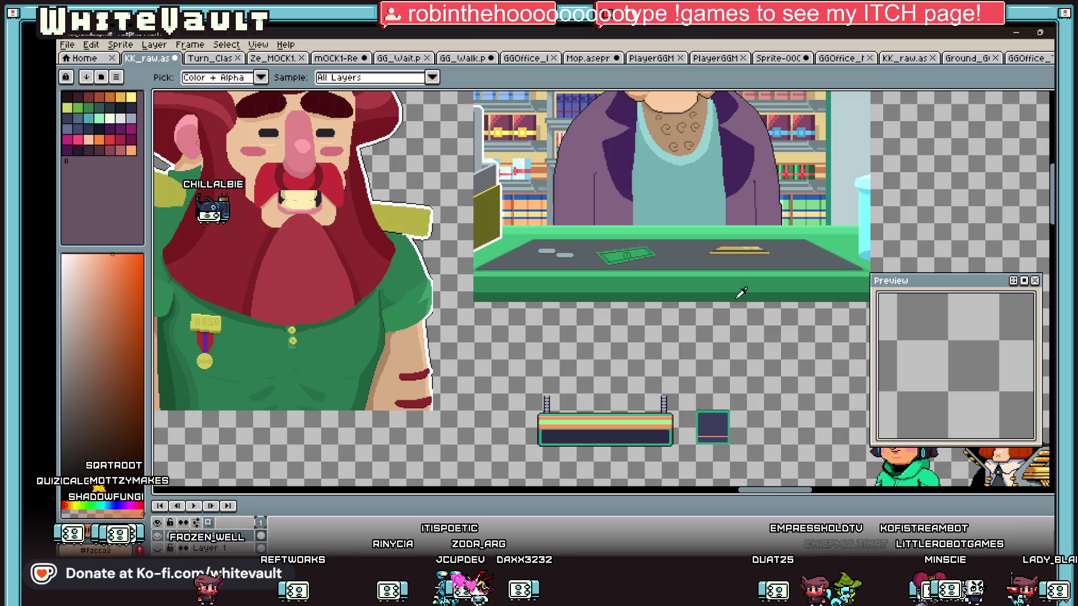
scroll(793, 330, "down", 2)
scroll(830, 337, "up", 1)
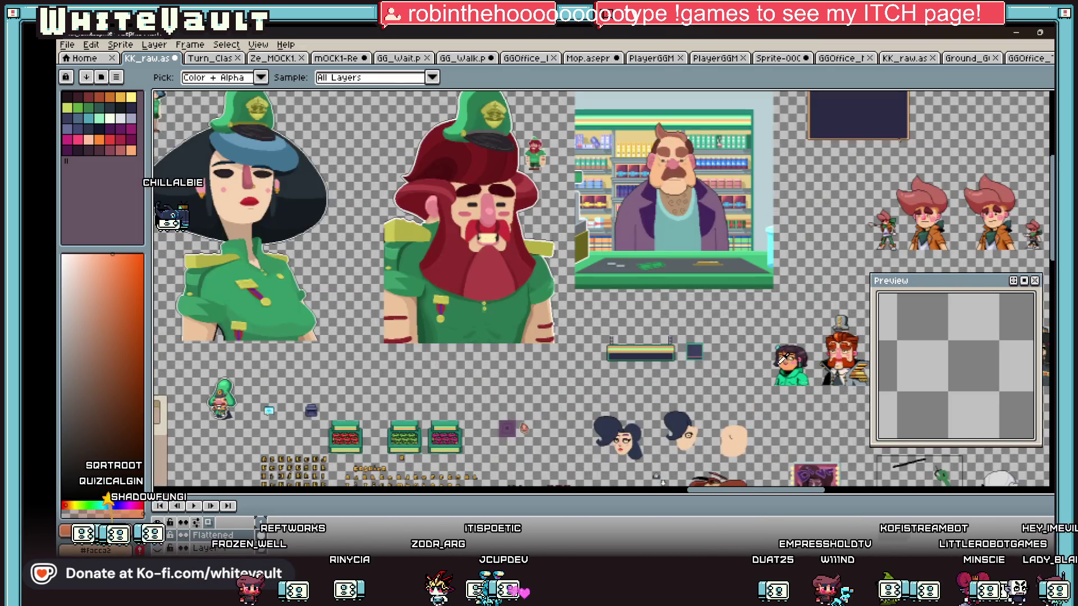
scroll(711, 371, "up", 3)
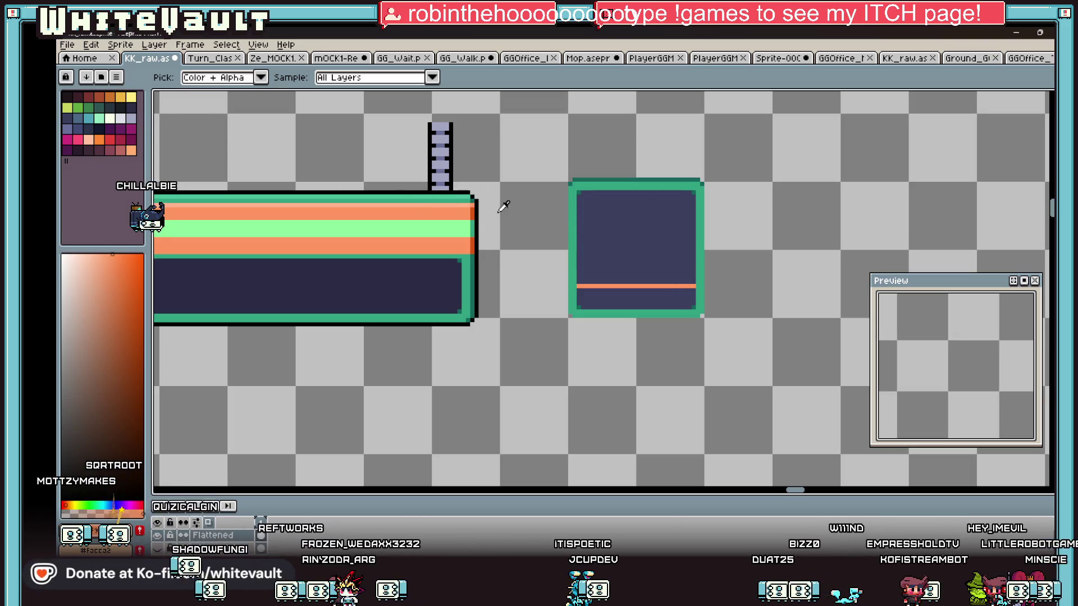
key("b")
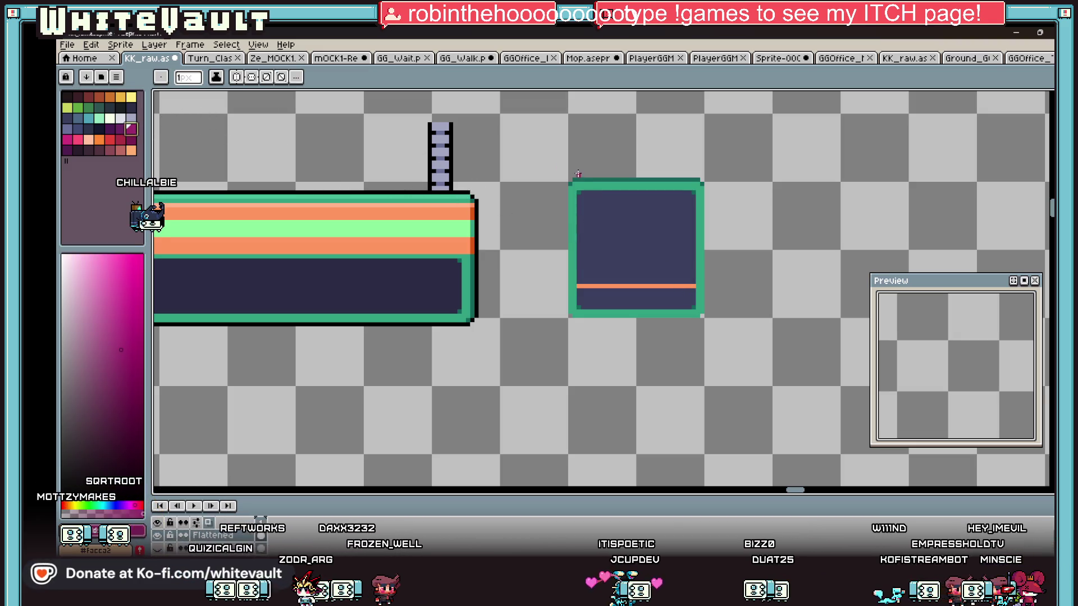
scroll(601, 224, "up", 2)
left_click_drag(584, 233, 621, 235)
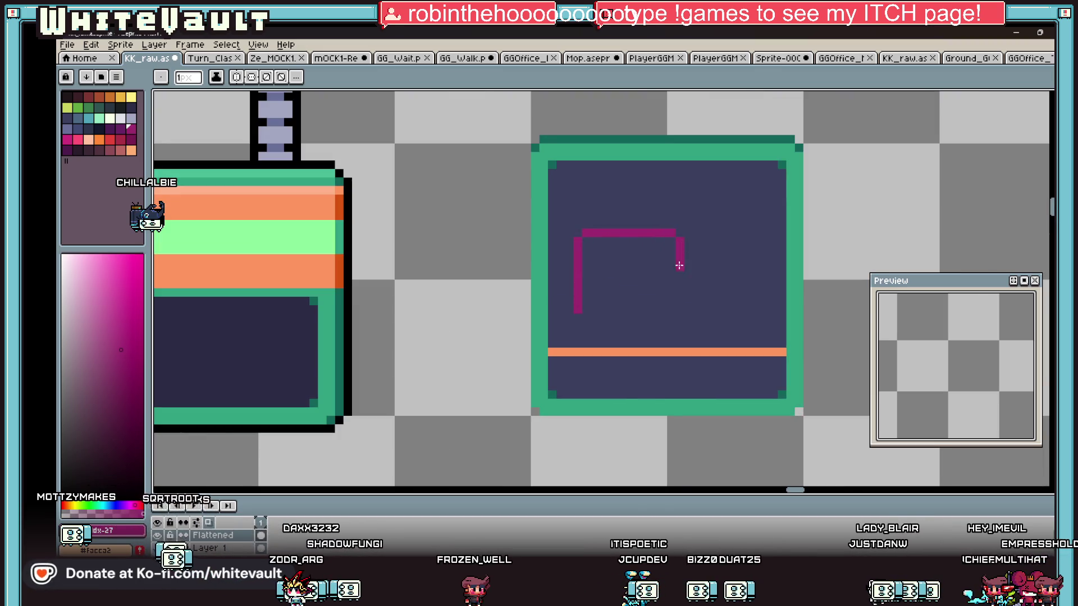
scroll(578, 324, "up", 2)
mouse_move(579, 345)
left_mouse_down()
mouse_move(643, 361)
mouse_move(765, 361)
mouse_move(779, 315)
left_mouse_up()
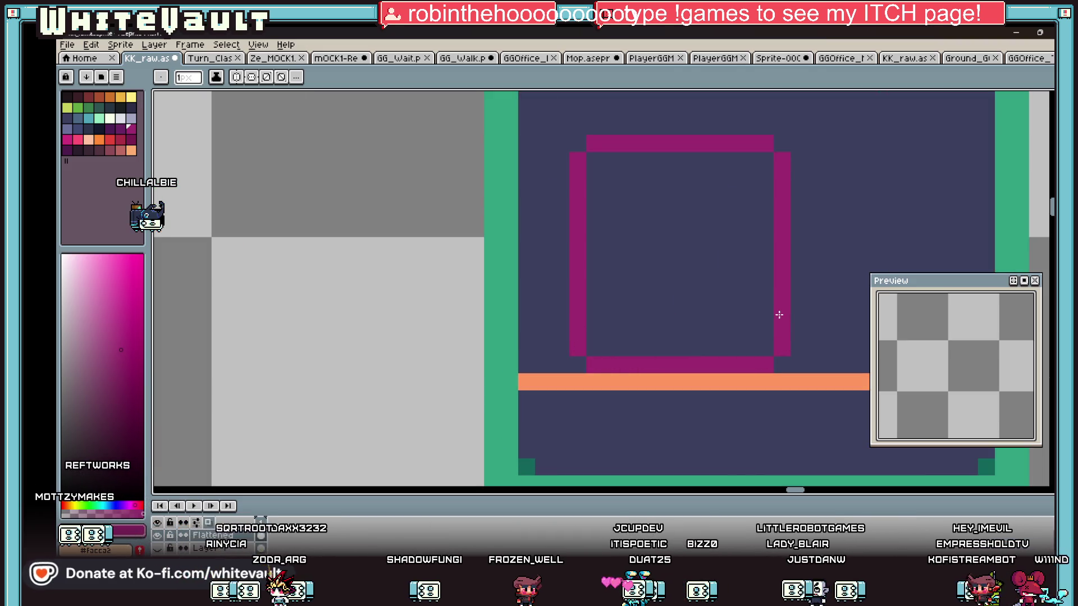
Fill the magenta square solid with the Paint Bucket, leaving the canvas size unchanged
scroll(779, 314, "down", 1)
key("ctrl+alt+c")
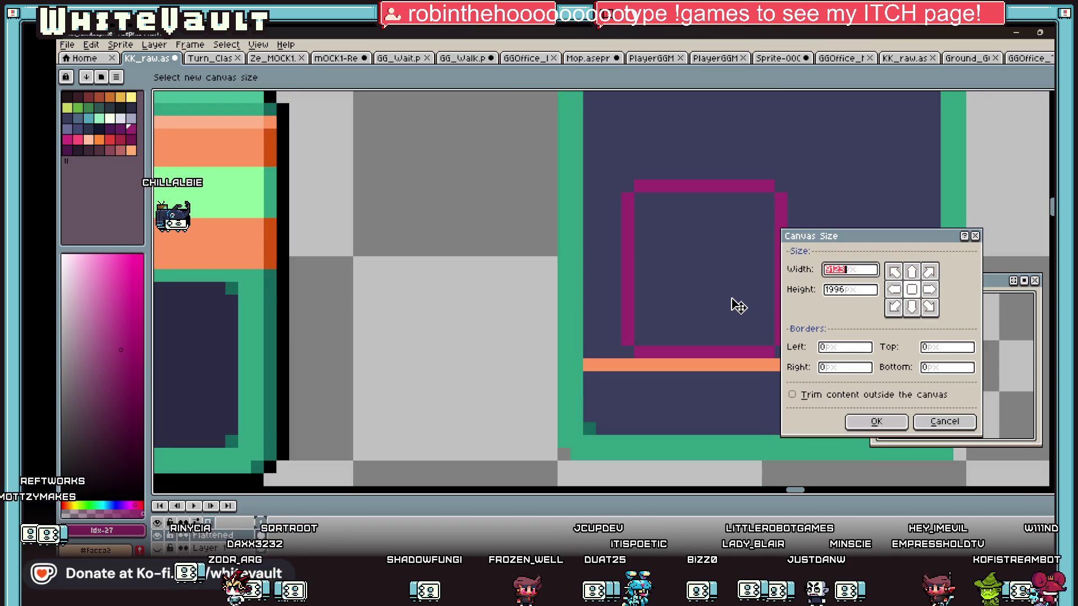
left_click(975, 236)
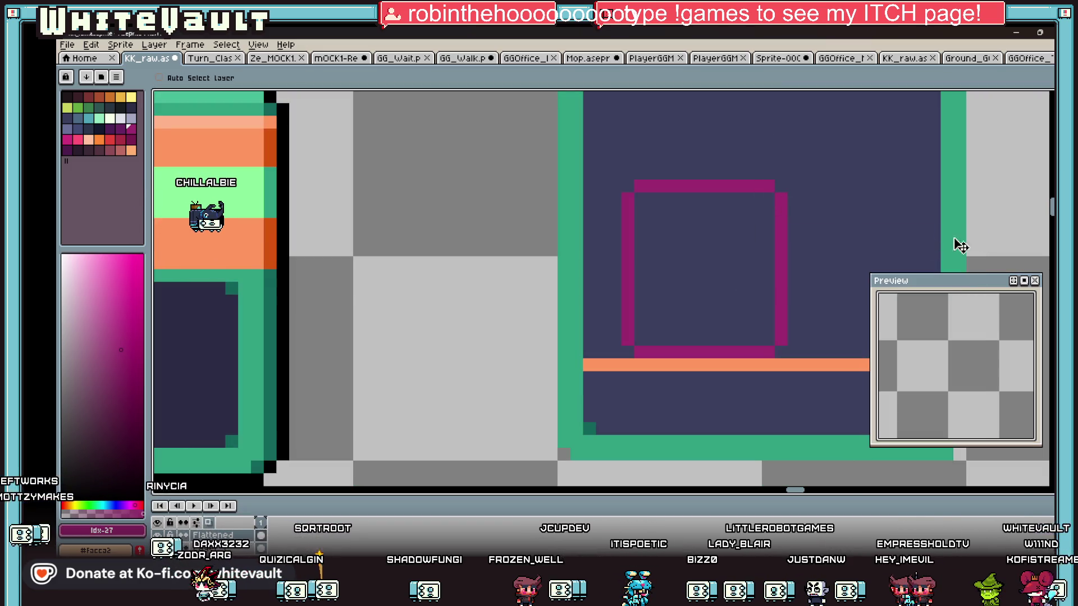
key("g")
left_click(745, 259)
scroll(730, 273, "down", 2)
key("i")
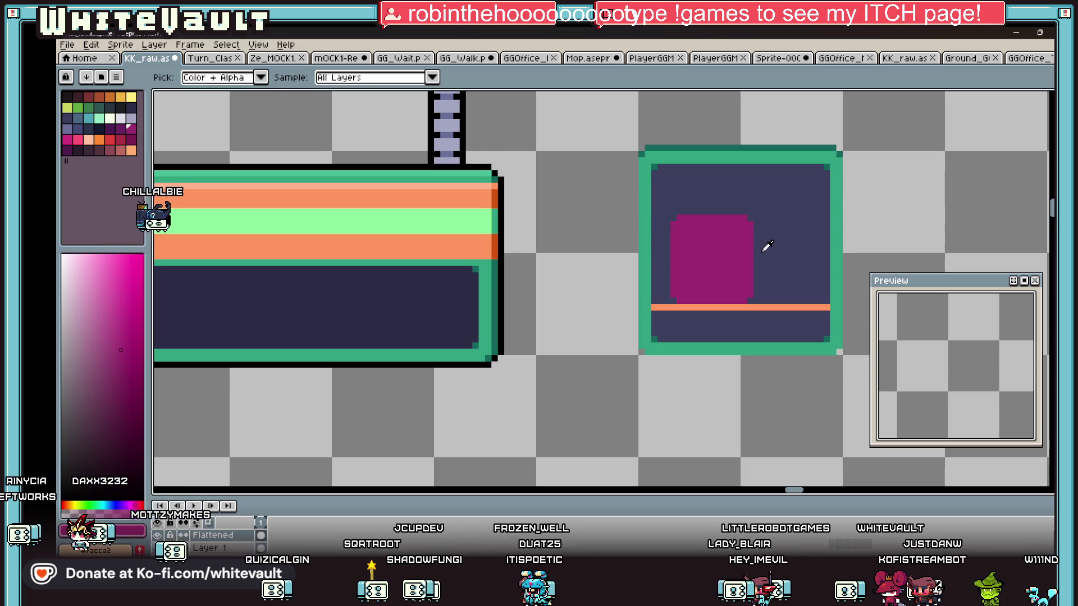
Paint over the orange line with the panel's navy and pencil a lavender strip above the magenta block
scroll(725, 231, "up", 3)
scroll(631, 195, "down", 3)
key("b")
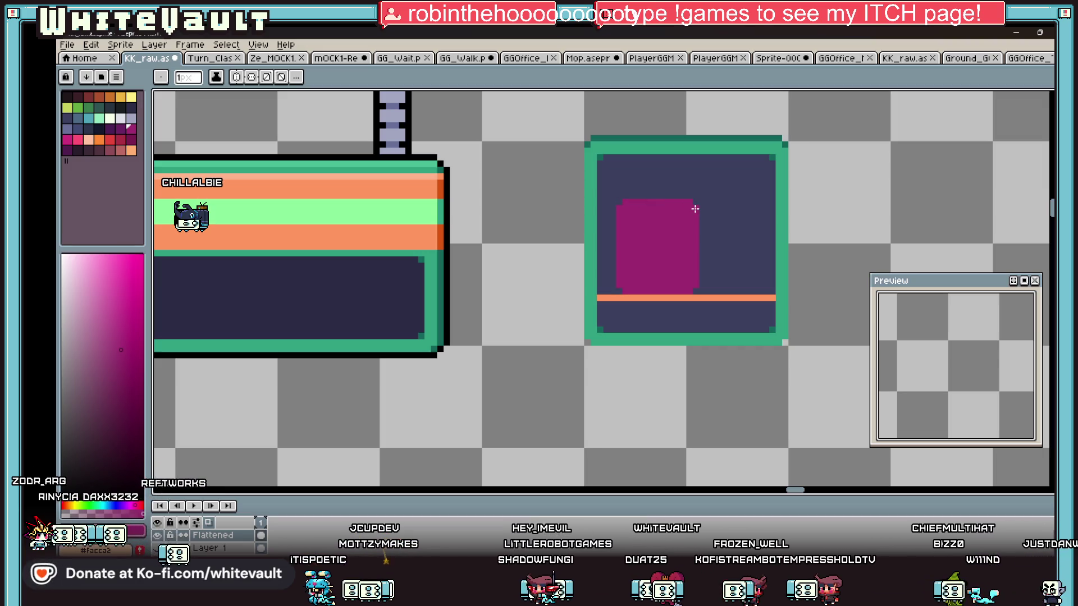
key("i")
left_click(719, 204)
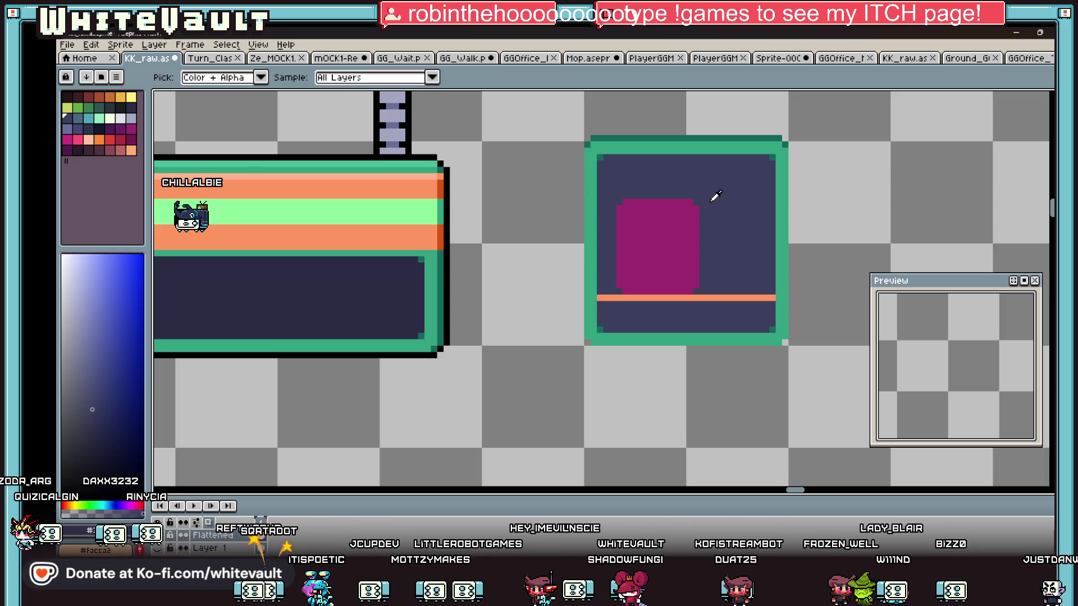
key("b")
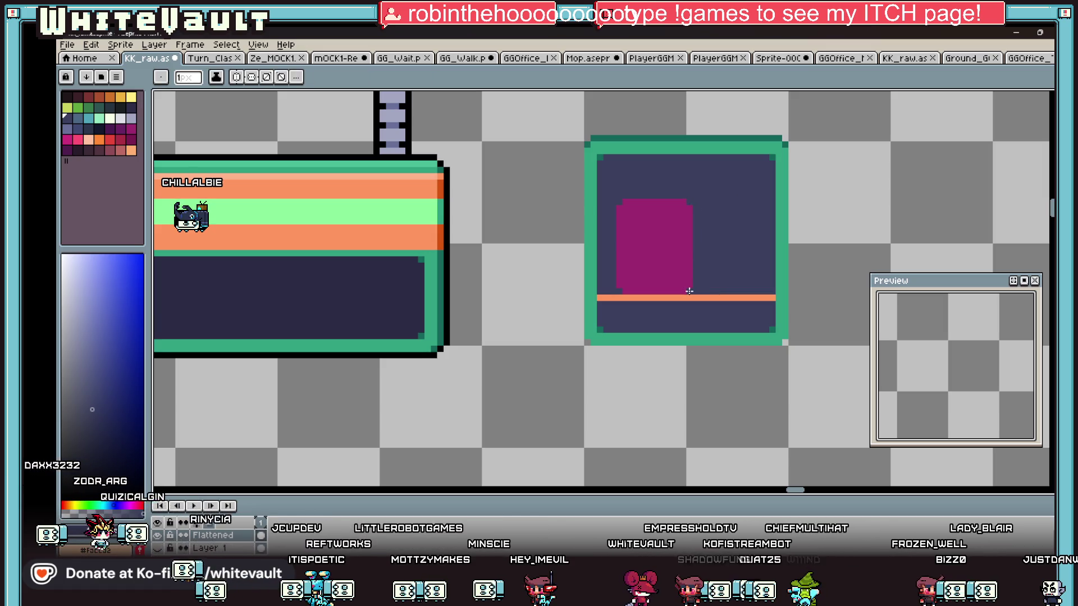
key("i")
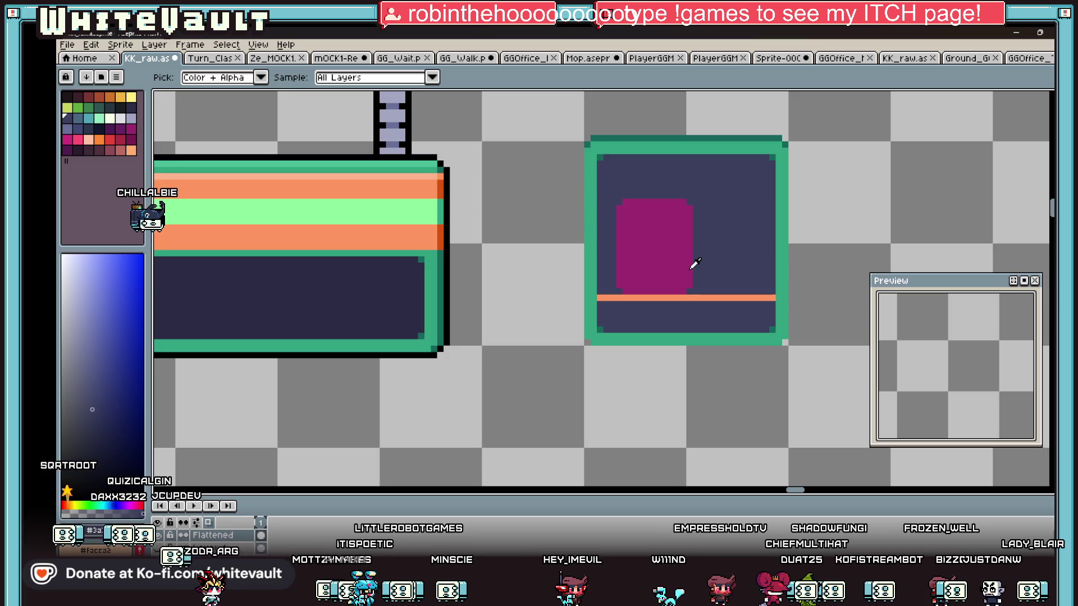
key("g")
left_click(690, 296)
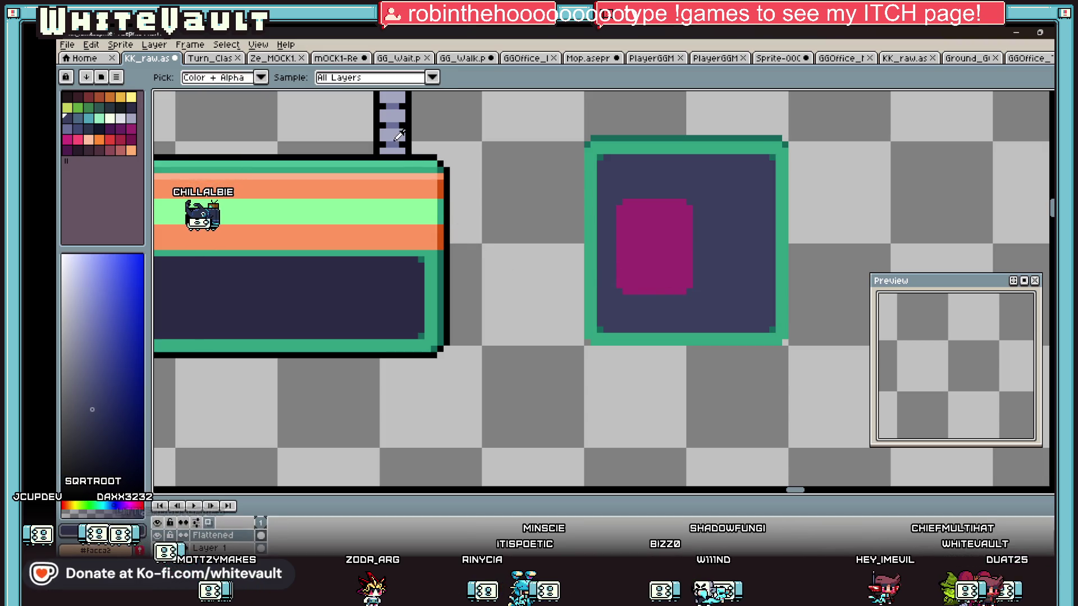
key("b")
left_click_drag(629, 196, 679, 197)
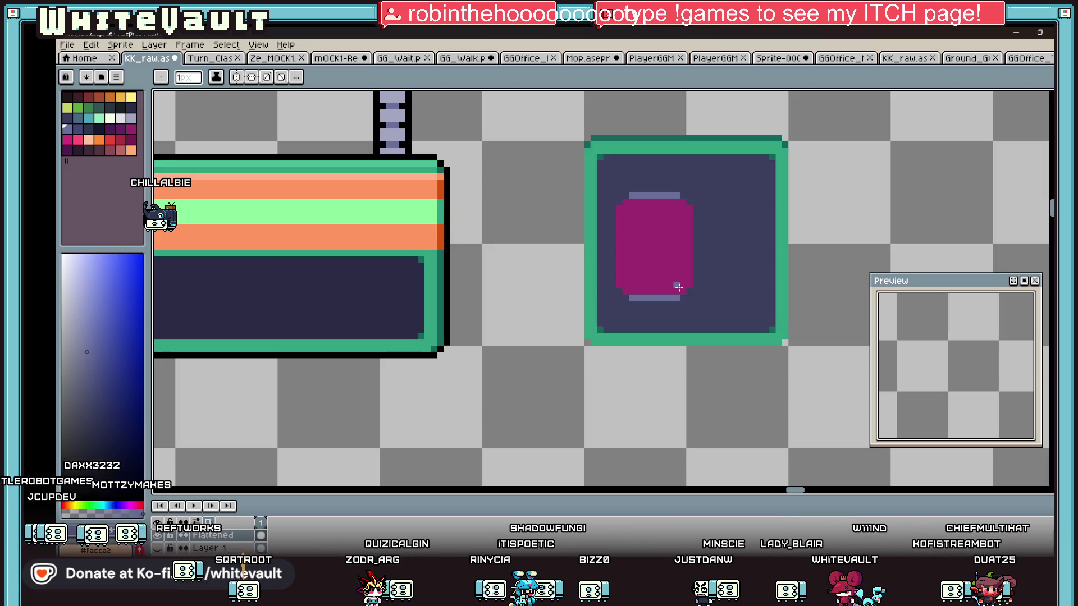
Narrow the magenta block by painting navy over its left and right columns and top-left corner
key("b")
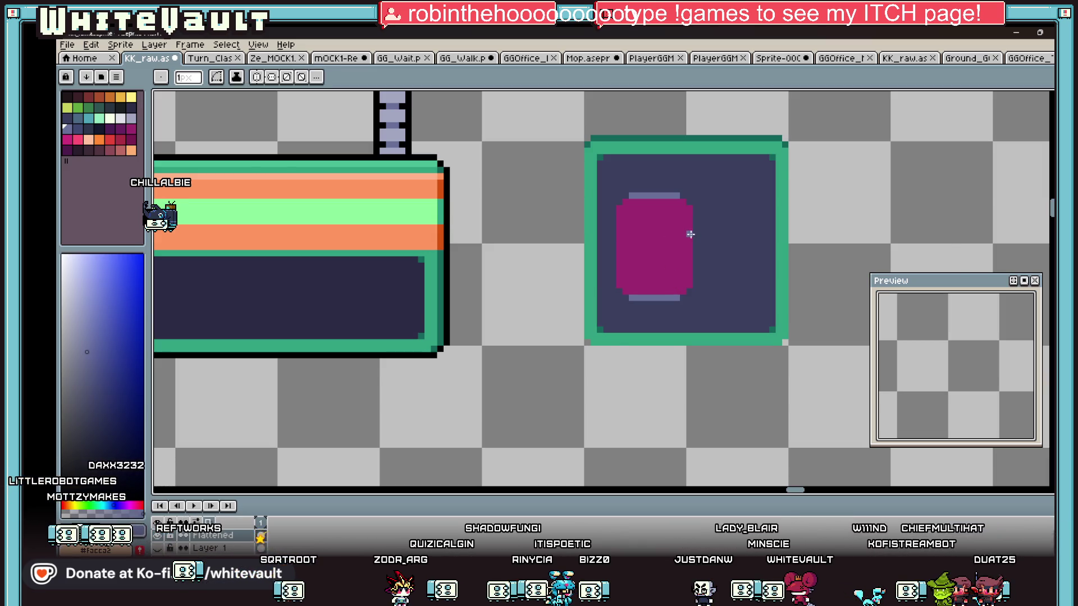
scroll(693, 234, "down", 1)
key("e")
scroll(645, 209, "up", 2)
left_click_drag(648, 217, 648, 272)
left_click(652, 209)
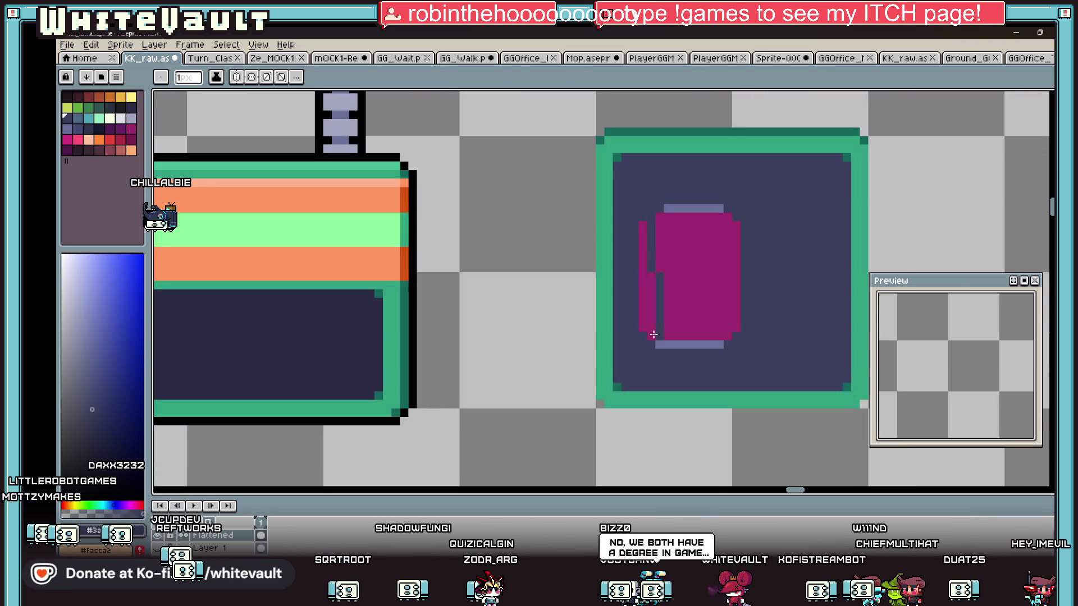
key("i")
left_click(646, 324)
key("b")
left_click_drag(643, 329, 643, 223)
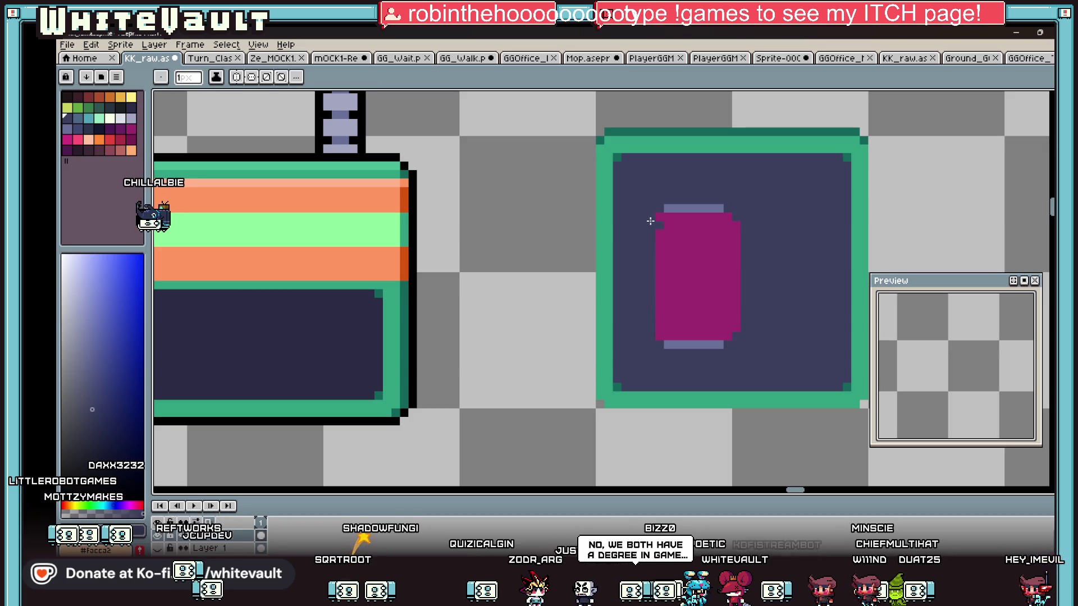
left_click_drag(736, 221, 736, 331)
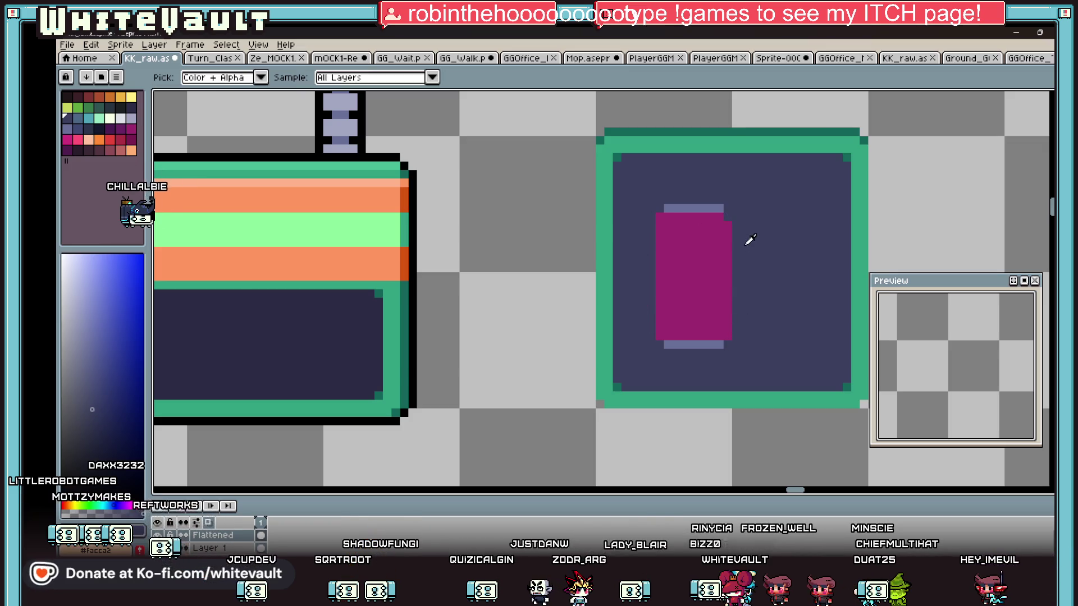
left_click(657, 217)
Trim the ends of the top and bottom lavender strips and the block's corner pixel
key("i")
left_click(659, 335)
left_click(667, 344)
left_click(668, 208)
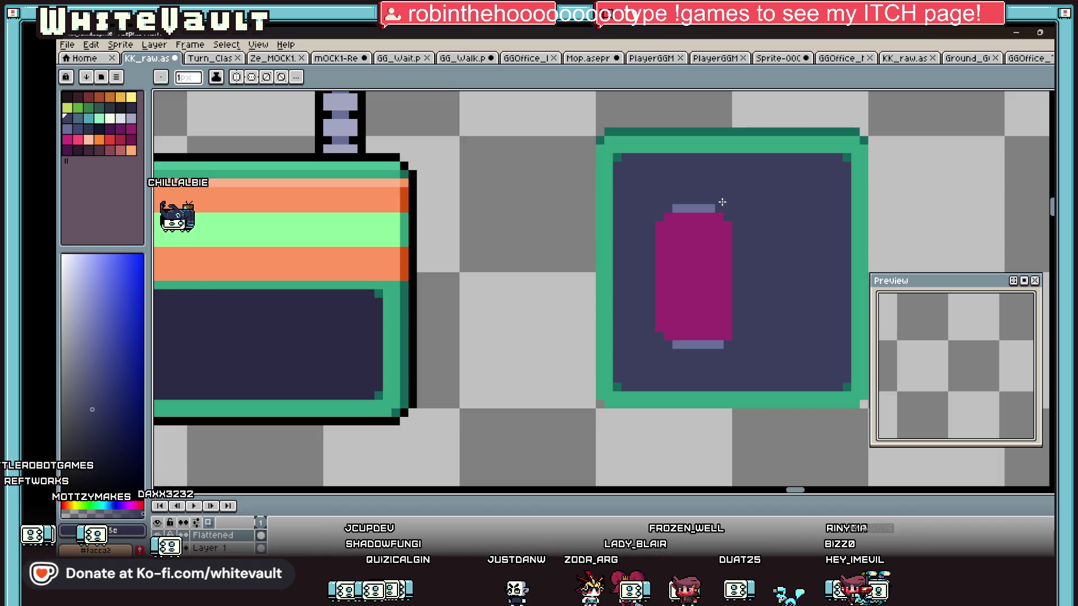
left_click(720, 208)
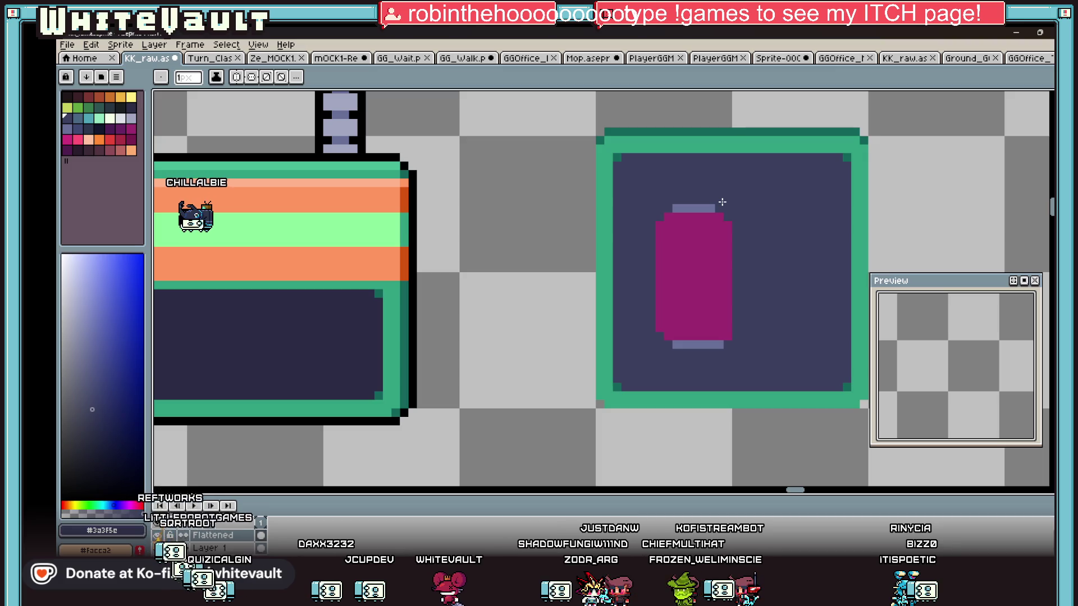
Select the magenta cup body and nudge it down one pixel
key("i")
scroll(720, 194, "down", 2)
scroll(730, 247, "up", 2)
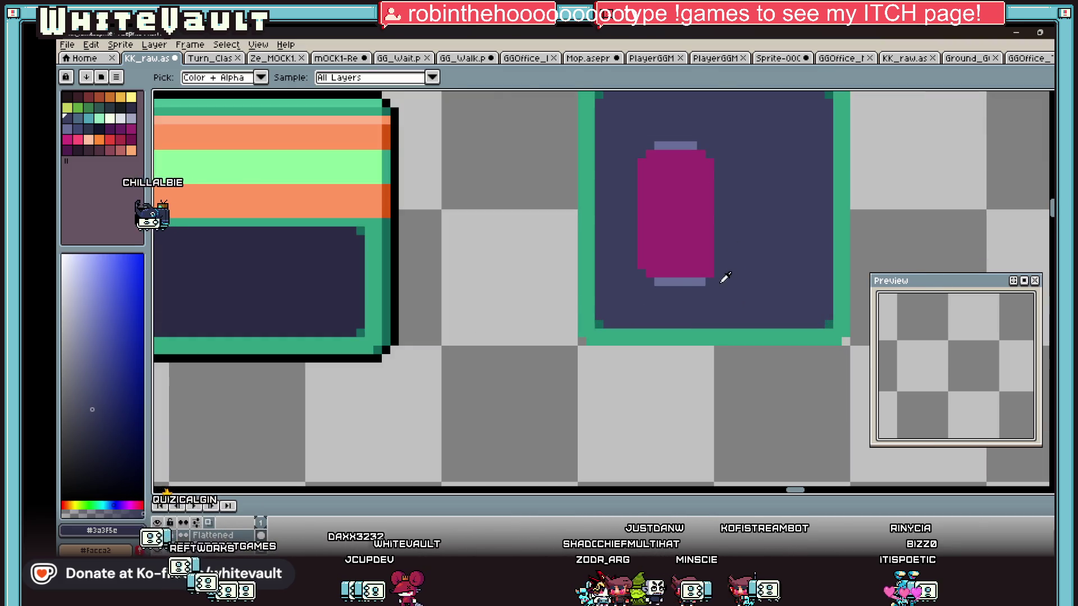
left_click(680, 272)
left_click(722, 275)
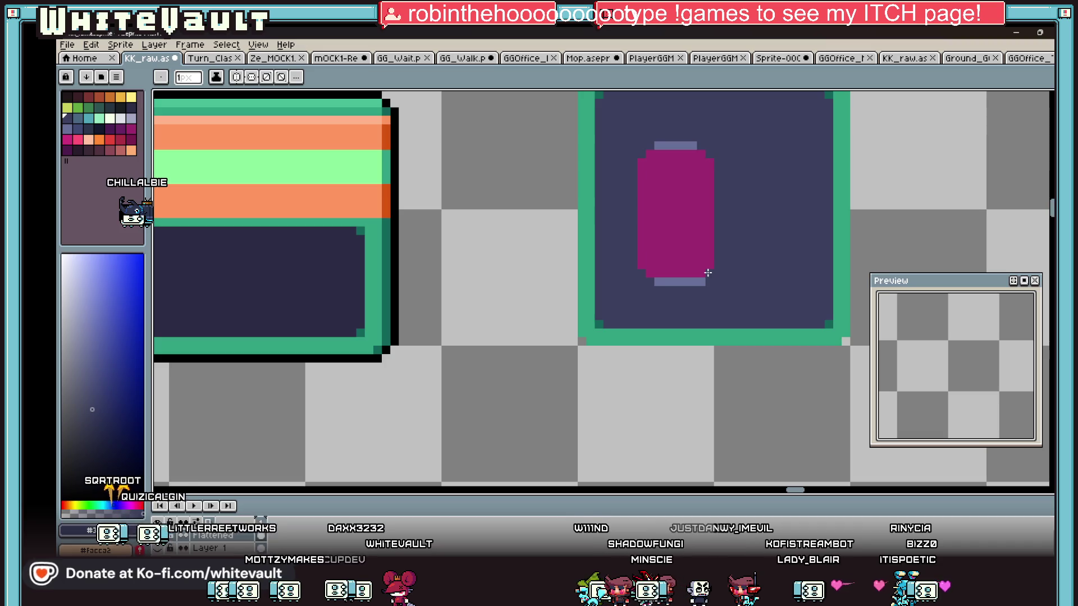
key("b")
scroll(710, 276, "down", 2)
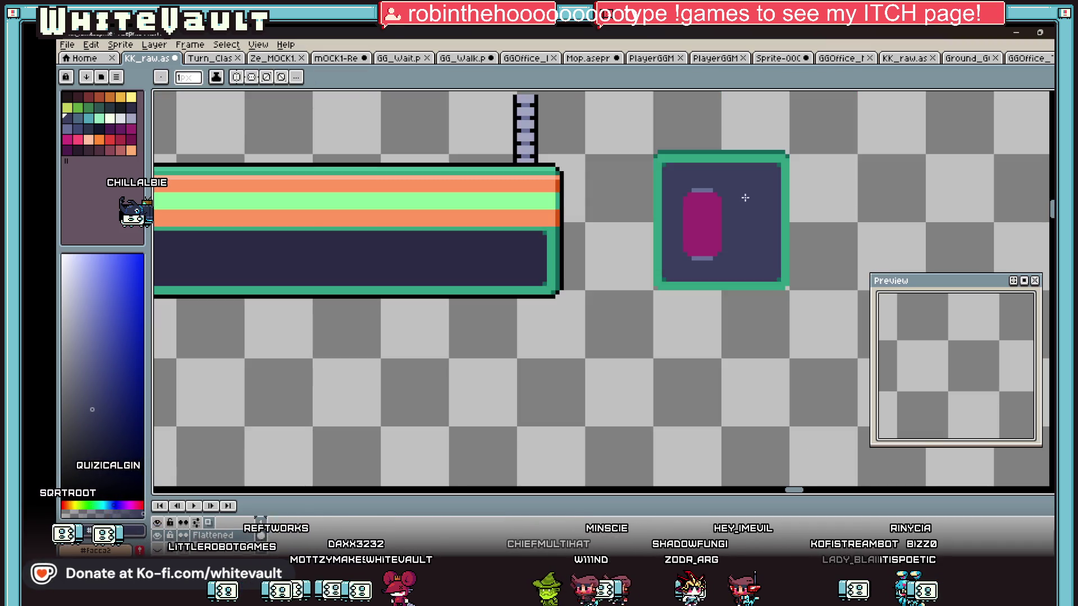
key("m")
left_click_drag(672, 168, 748, 216)
key("Down")
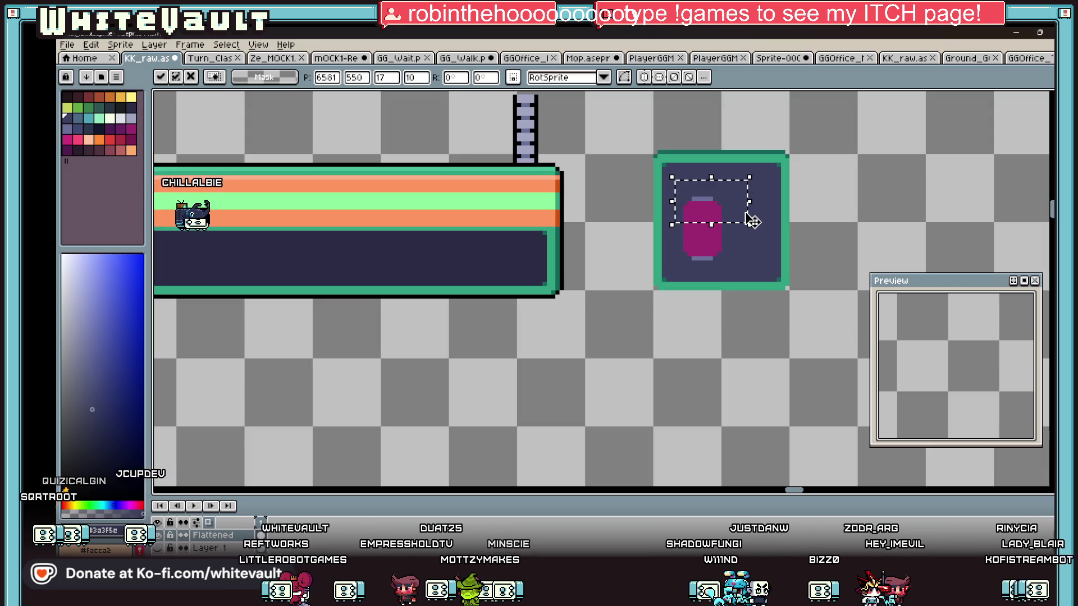
scroll(720, 203, "up", 1)
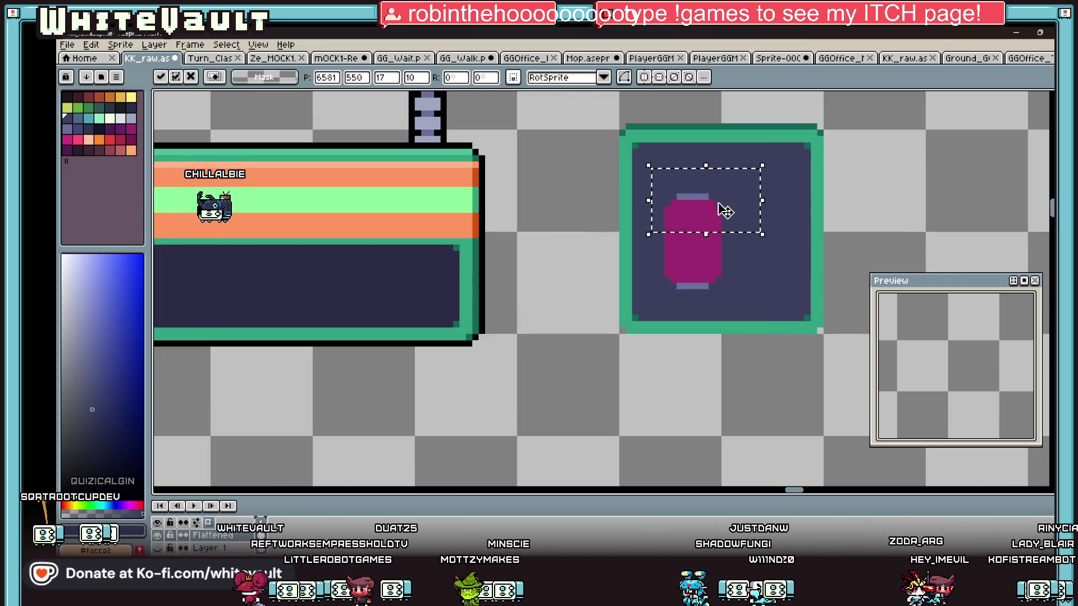
key("ctrl+d")
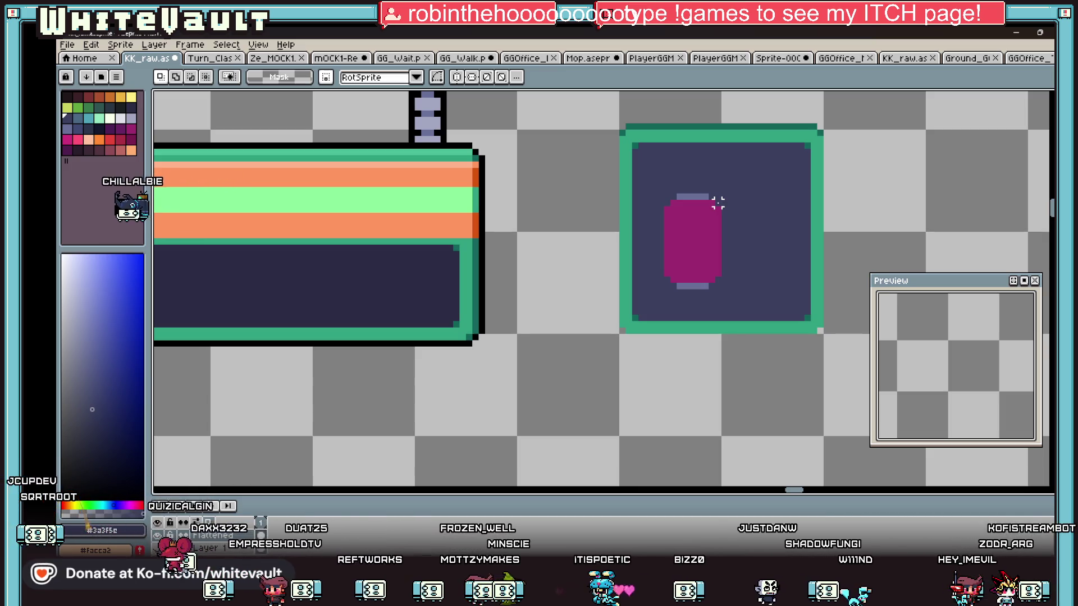
Refill the cup's corners in magenta and extend the lavender strip one pixel left
key("i")
scroll(729, 204, "down", 1)
scroll(730, 203, "down", 1)
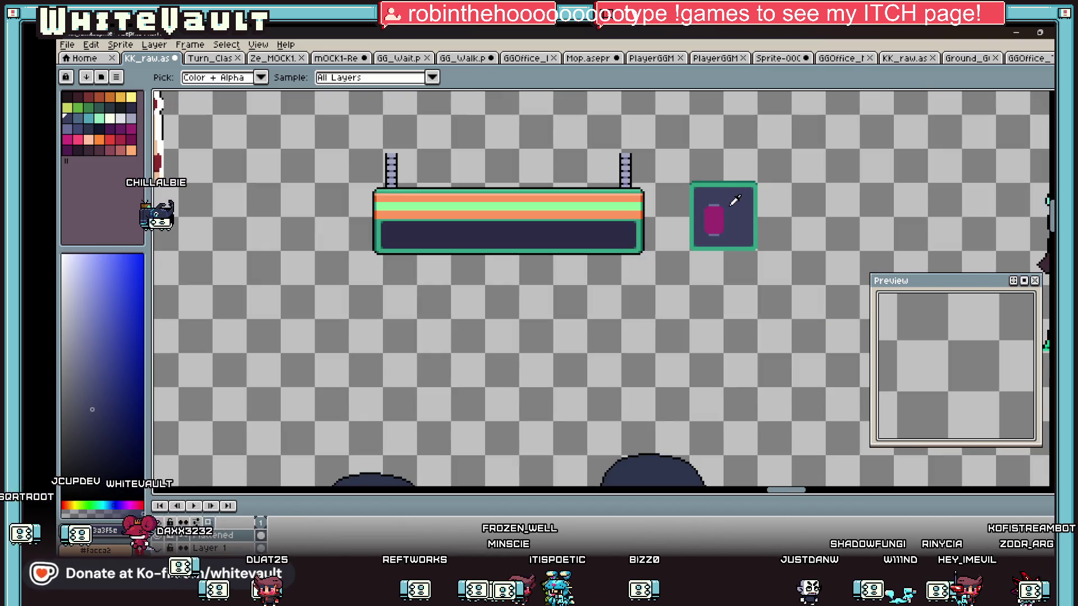
scroll(730, 205, "up", 2)
key("b")
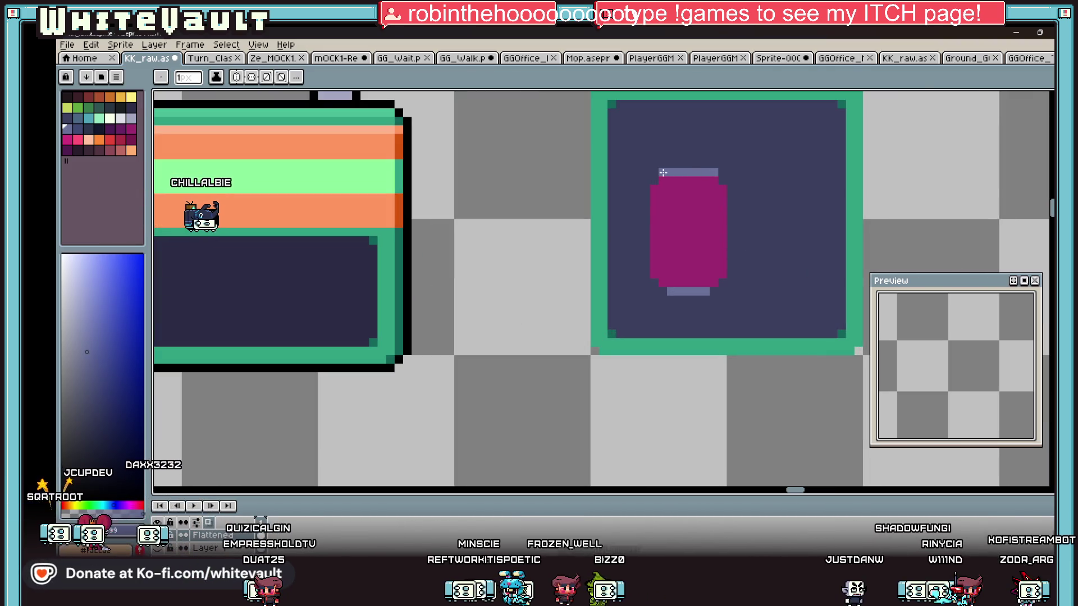
left_click(658, 179, "alt")
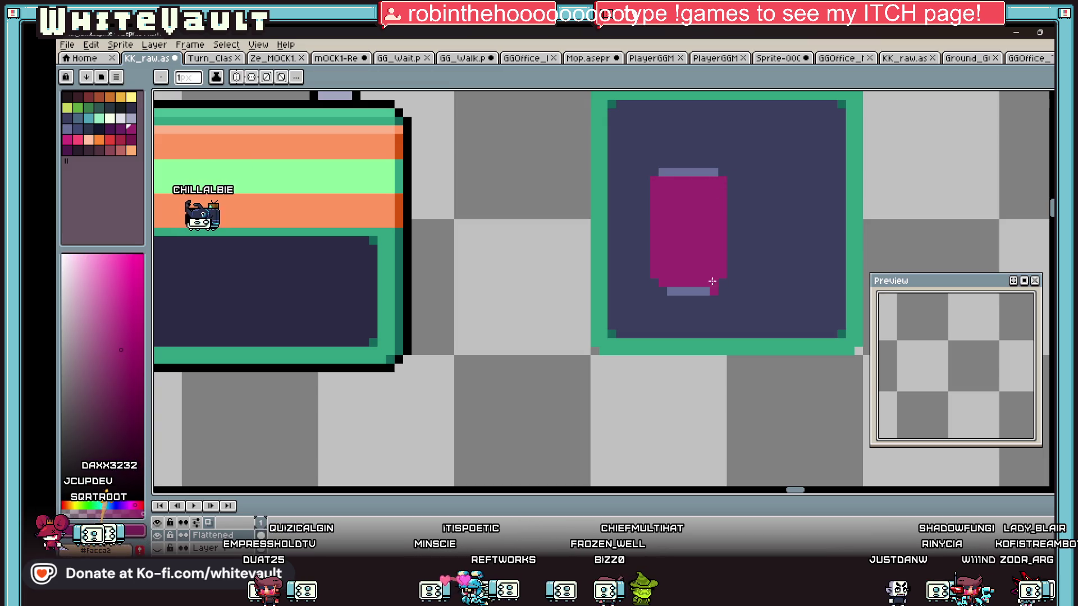
left_click(670, 291, "alt")
left_click(663, 290)
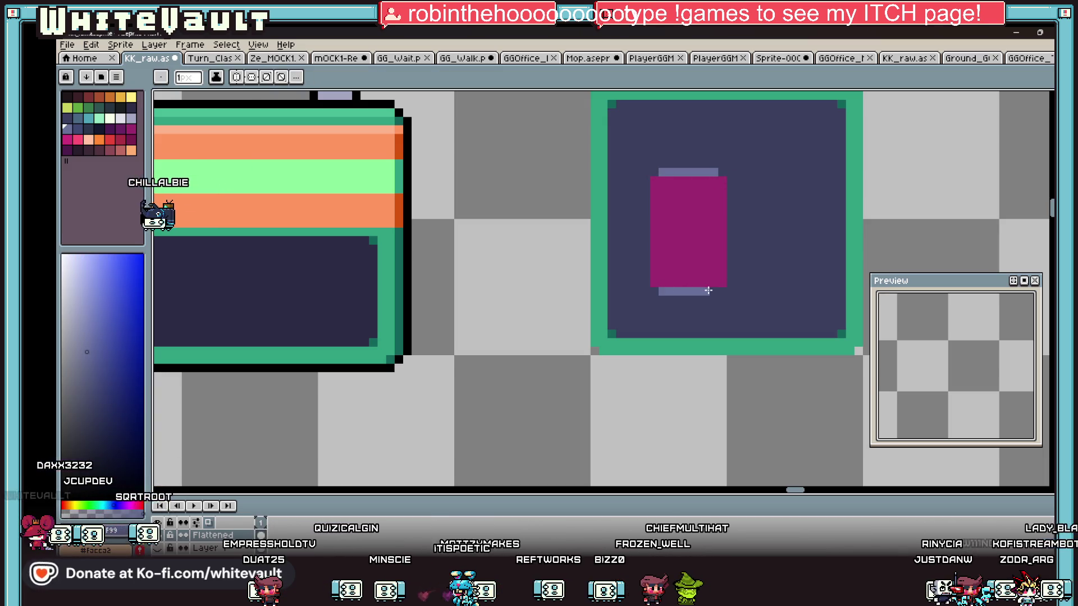
key("i")
scroll(688, 221, "down", 3)
scroll(685, 219, "up", 3)
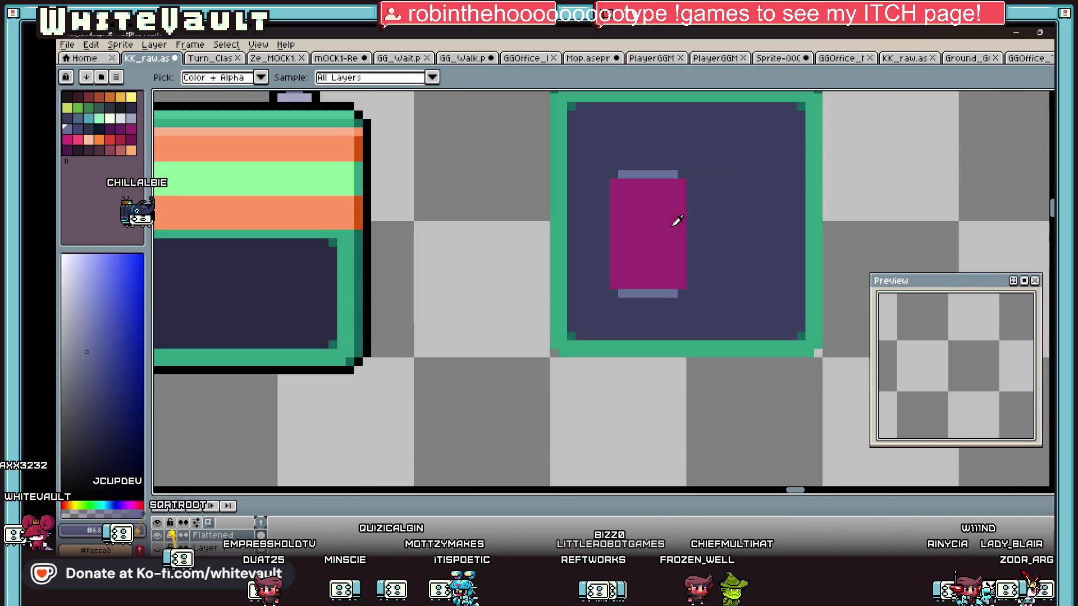
left_click(681, 222)
left_click(120, 128)
key("b")
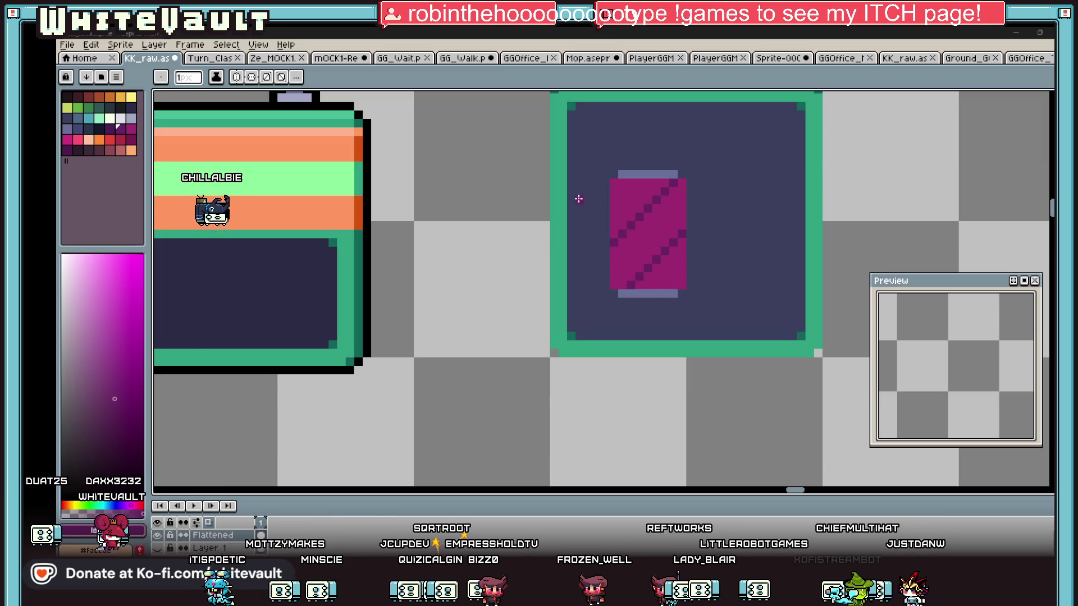
Eyedrop the platform's orange, outline a round shape beside the cup, and fill it orange
scroll(631, 207, "down", 2)
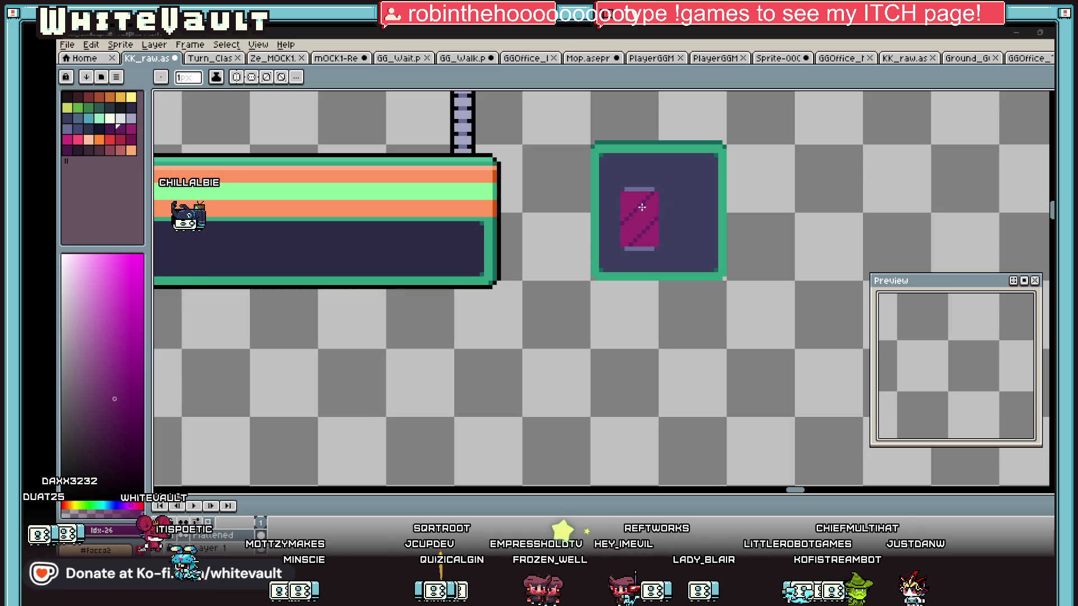
scroll(642, 207, "up", 2)
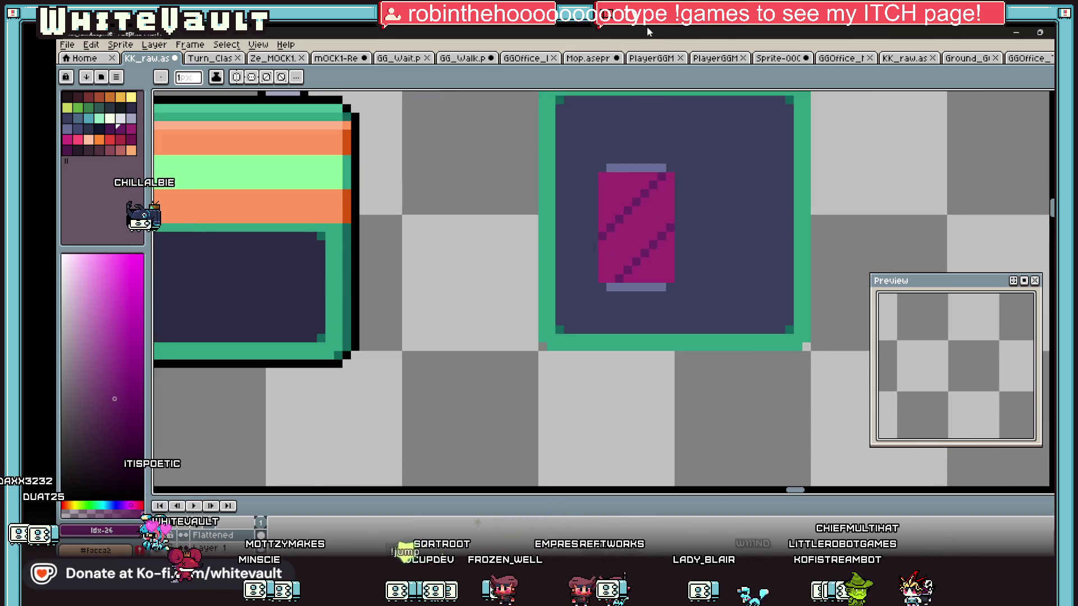
key("i")
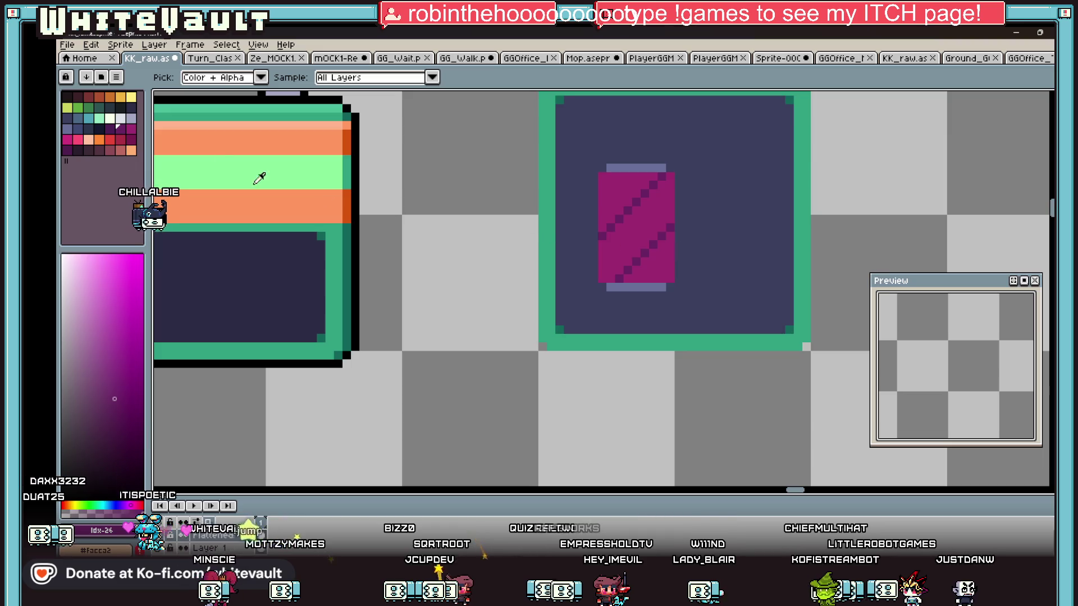
scroll(435, 278, "down", 3)
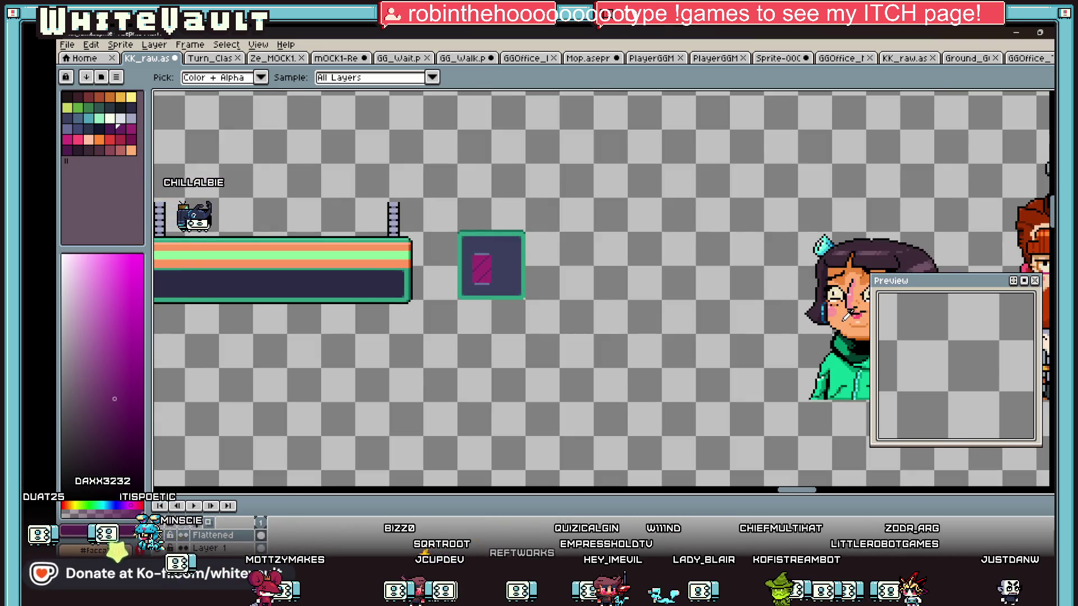
left_click(404, 264)
scroll(505, 263, "up", 4)
mouse_move(461, 236)
left_mouse_down()
mouse_move(553, 237)
mouse_move(447, 250)
mouse_move(449, 209)
mouse_move(463, 194)
mouse_move(537, 193)
mouse_move(575, 303)
left_mouse_up()
mouse_move(448, 259)
left_mouse_down()
mouse_move(449, 284)
mouse_move(575, 310)
left_mouse_up()
key("g")
left_click(540, 288)
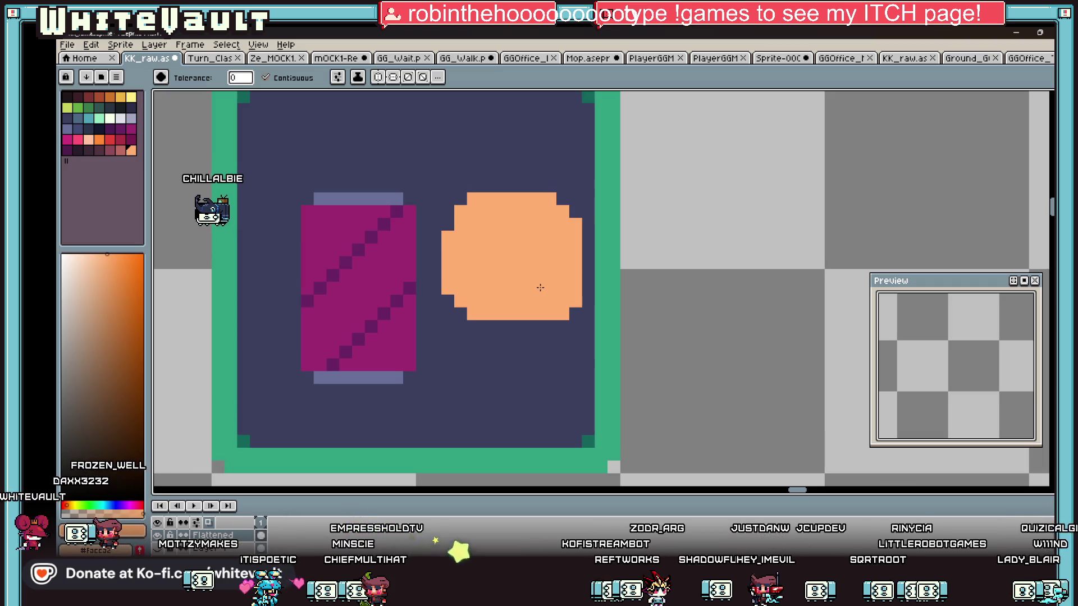
Hollow the orange circle into a ring by painting a navy band through its centre
key("b")
scroll(540, 288, "down", 3)
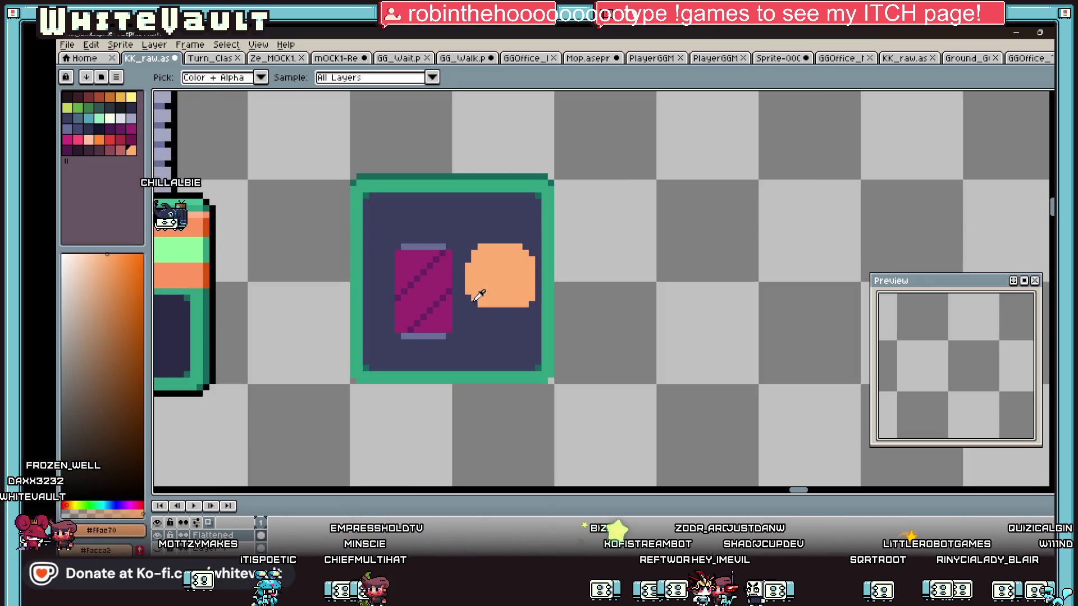
left_click(449, 289, "alt")
scroll(473, 276, "up", 3)
left_click(474, 276)
left_click(586, 283, "shift")
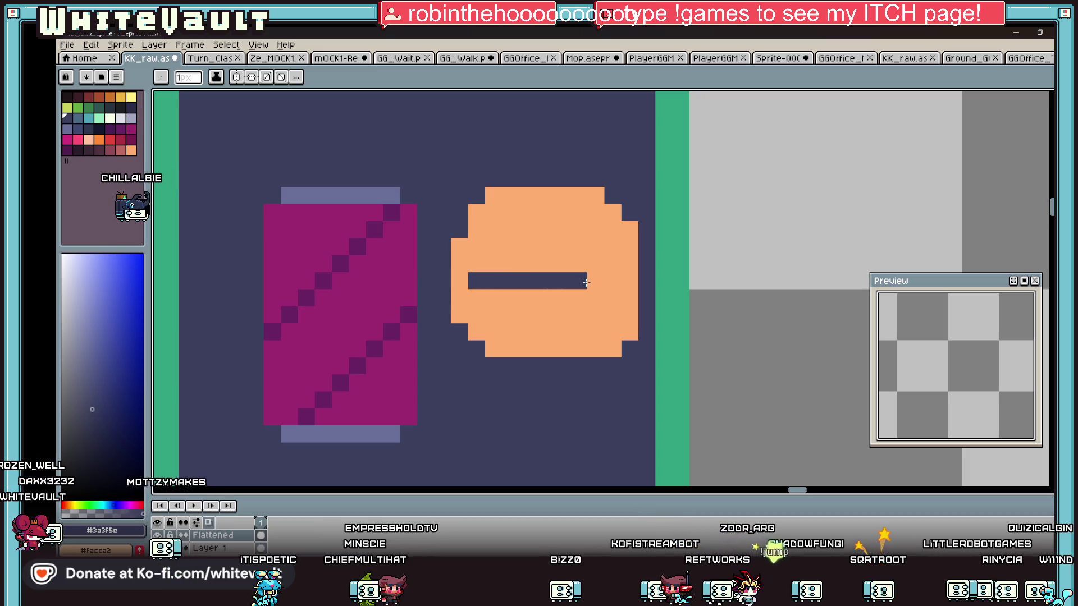
mouse_move(483, 269)
left_mouse_down()
mouse_move(589, 268)
mouse_move(612, 298)
mouse_move(595, 315)
mouse_move(494, 314)
mouse_move(482, 299)
mouse_move(587, 298)
left_mouse_up()
Sample the ring's orange and start pixelling a hand shape left of the cup
scroll(584, 284, "down", 3)
scroll(548, 280, "up", 3)
left_click(547, 279, "alt")
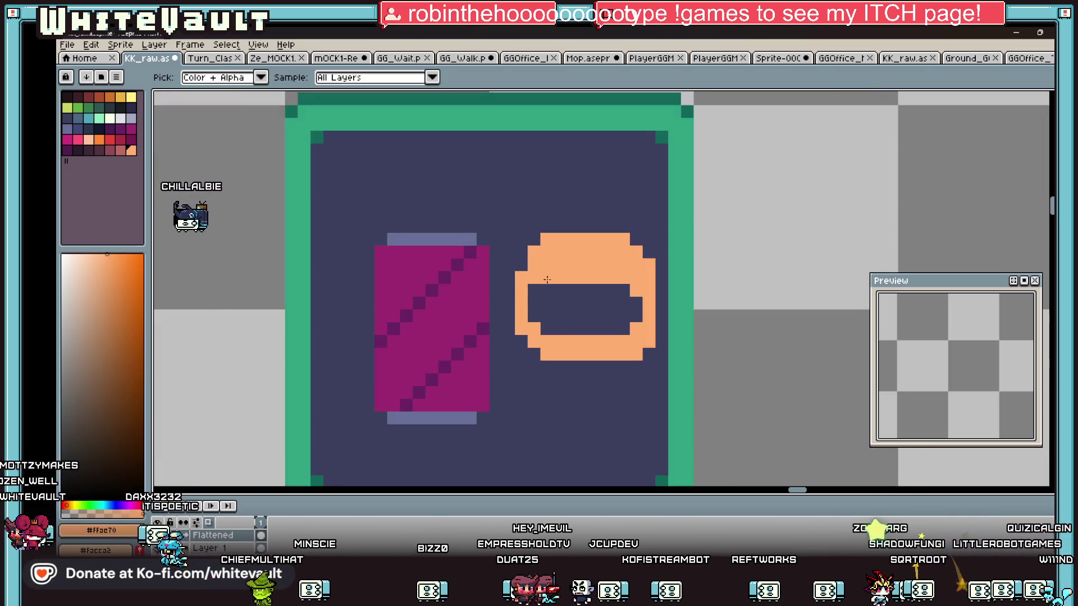
scroll(615, 305, "down", 2)
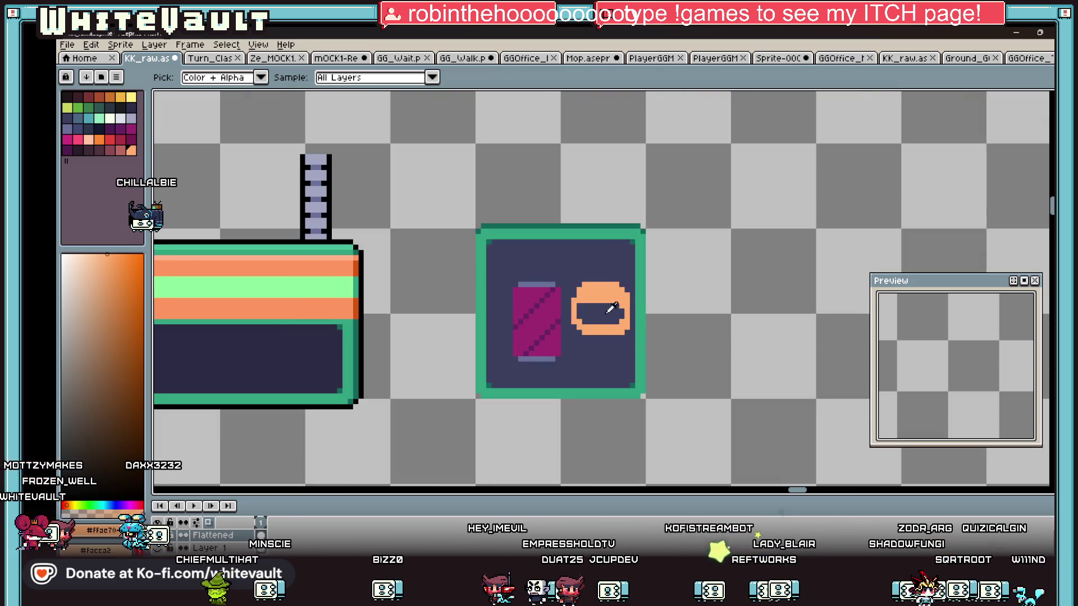
scroll(620, 303, "up", 2)
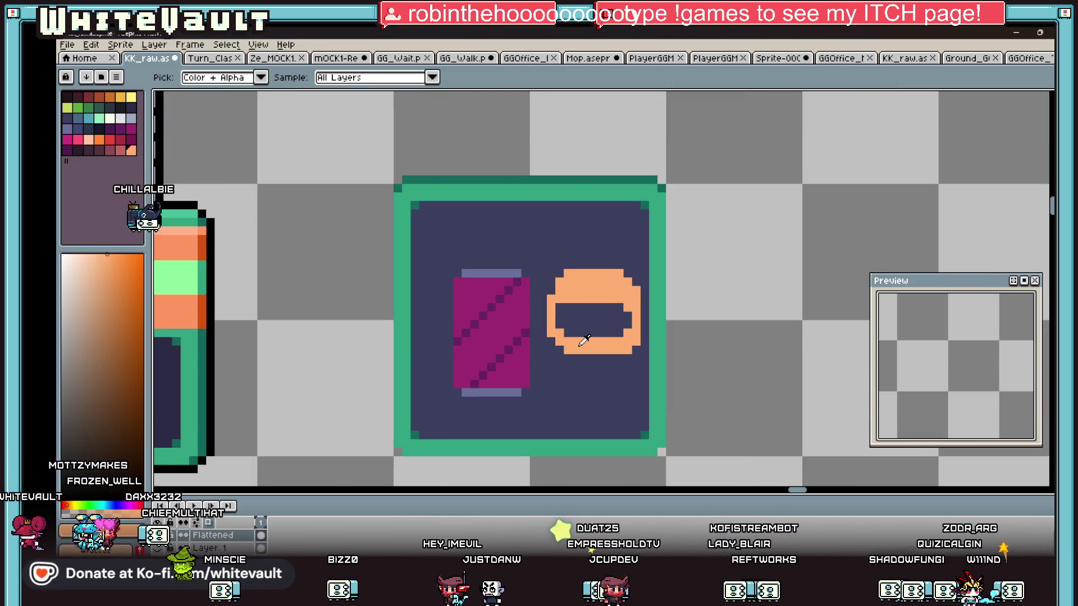
key("b")
left_click(449, 341)
scroll(451, 345, "up", 2)
left_click(442, 358)
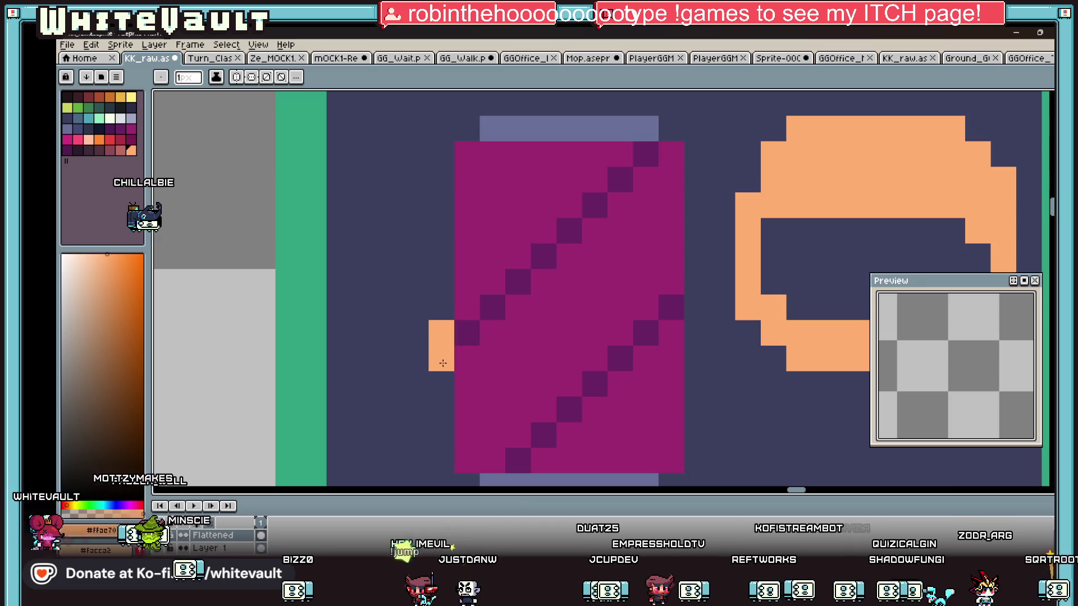
left_click(466, 308)
left_click(492, 307)
left_click(489, 332)
Finish the left orange hand and add an orange hand pixel on the cup's lower right
left_click(466, 358)
left_click(466, 333)
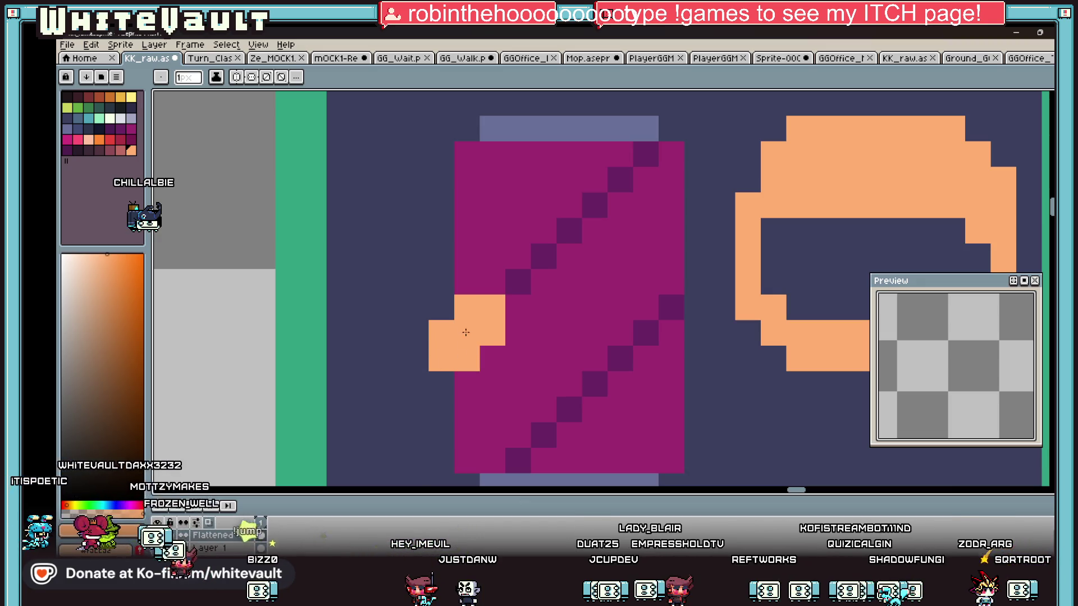
scroll(471, 332, "down", 5)
scroll(482, 328, "up", 2)
left_click(473, 304)
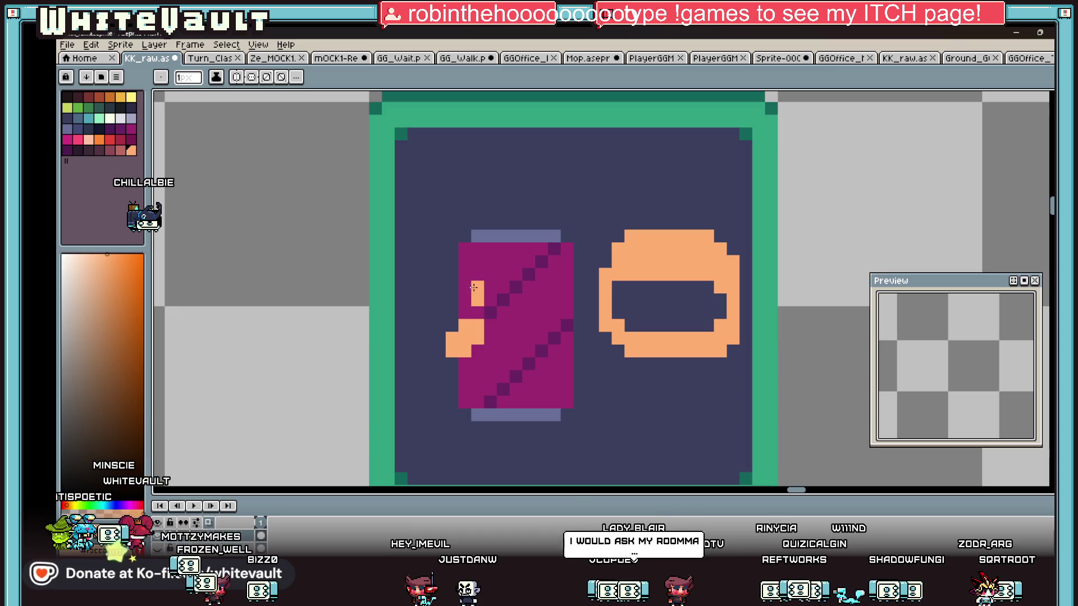
scroll(531, 332, "down", 2)
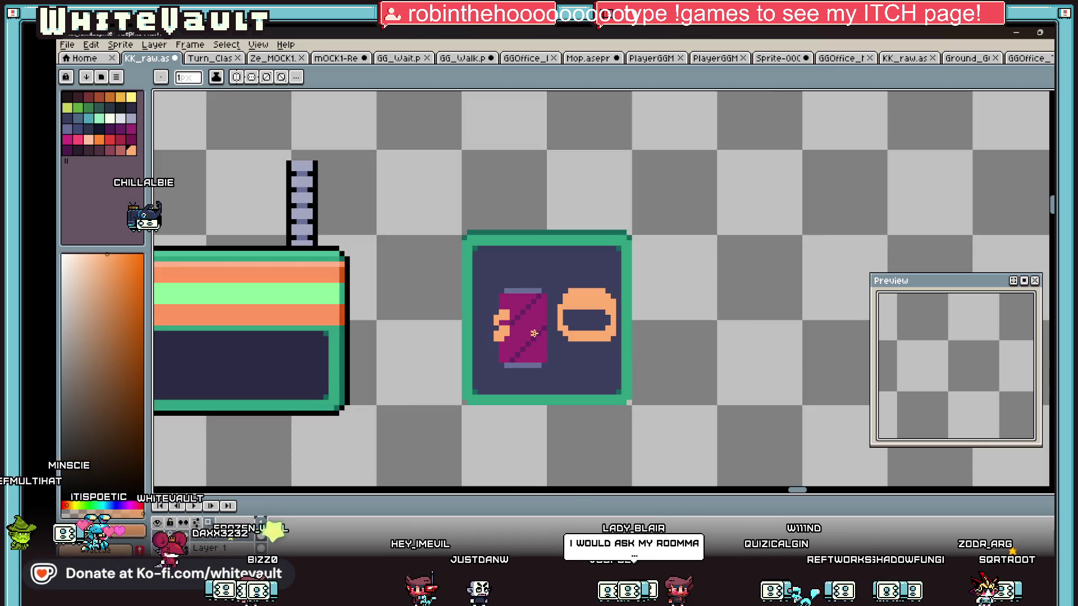
scroll(534, 354, "up", 2)
left_click(549, 320)
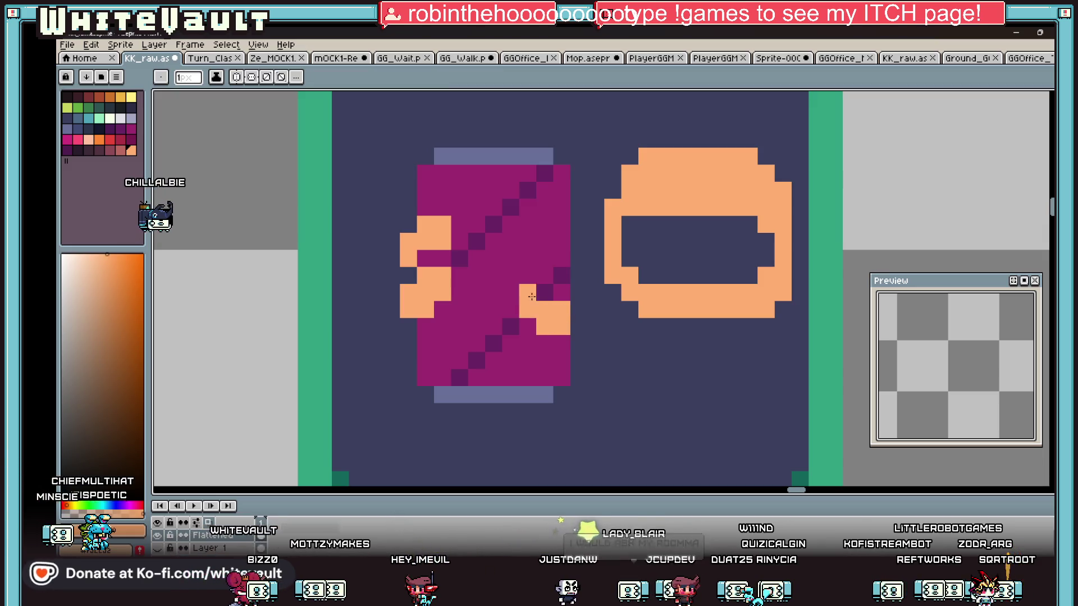
scroll(531, 297, "down", 3)
scroll(532, 297, "up", 2)
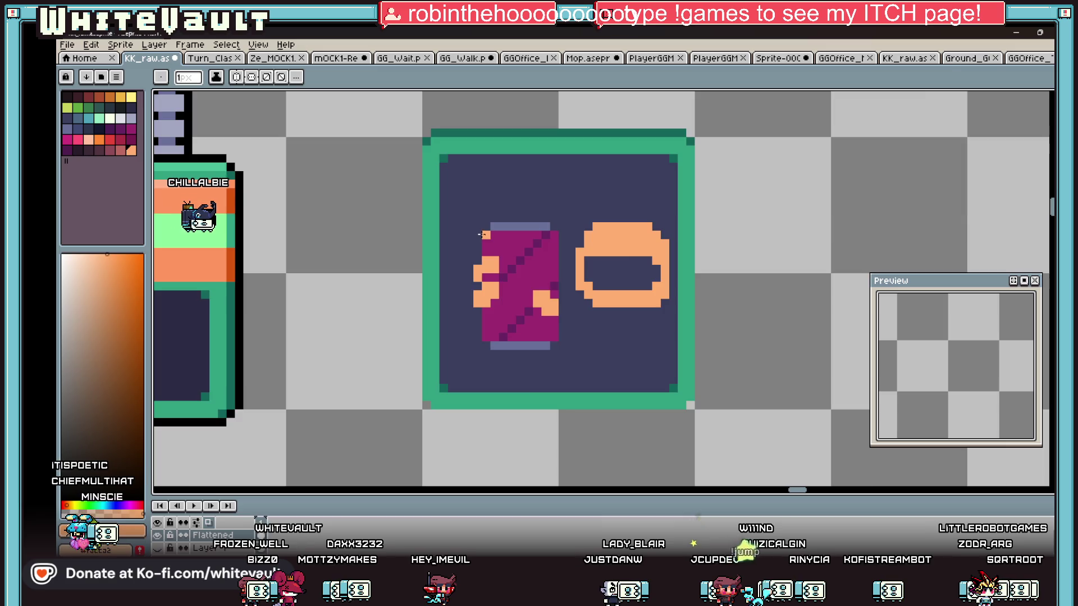
scroll(549, 325, "down", 3)
key("i")
scroll(549, 325, "up", 4)
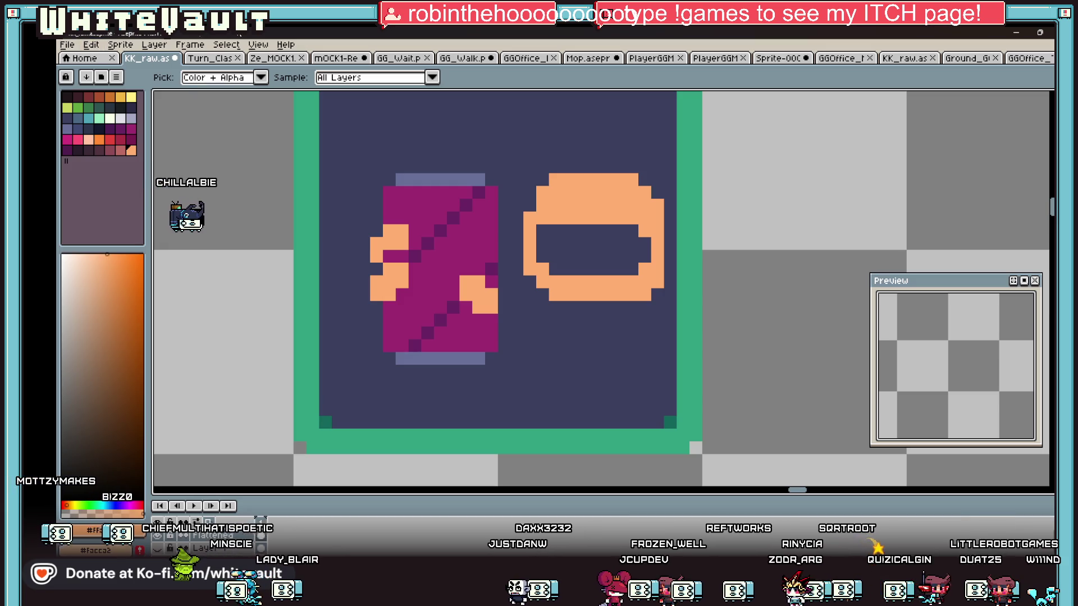
Select the orange ring and shift it left, closer to the cup
scroll(597, 235, "down", 3)
scroll(597, 235, "up", 1)
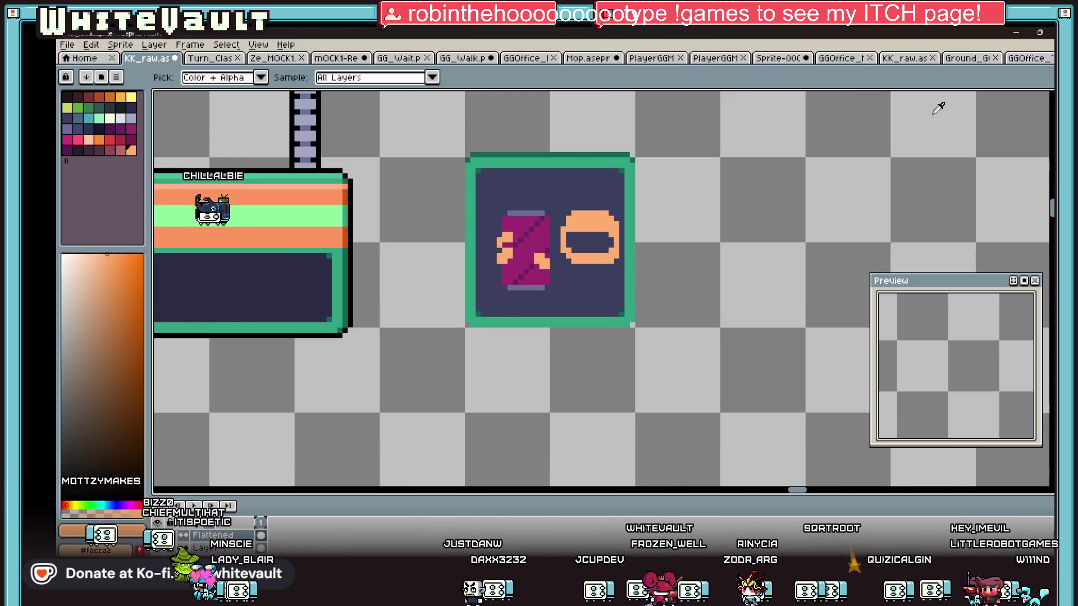
key("m")
scroll(558, 202, "up", 2)
mouse_move(553, 202)
left_mouse_down()
mouse_move(647, 290)
mouse_move(631, 301)
left_mouse_up()
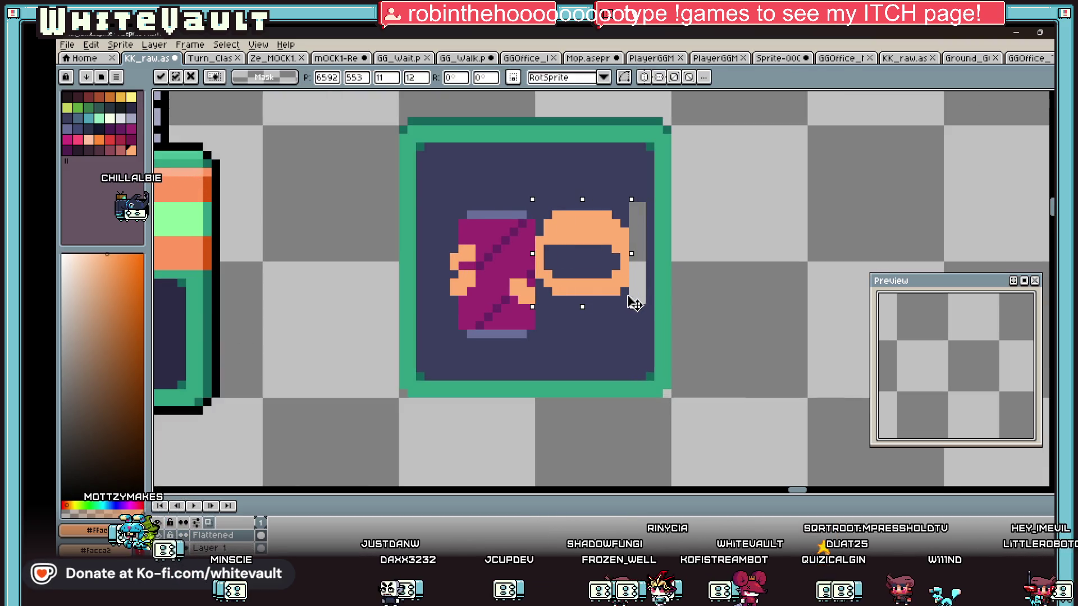
key("i")
Paint two of the ring's corner pixels dark navy to make it rounder
left_click(639, 297)
key("g")
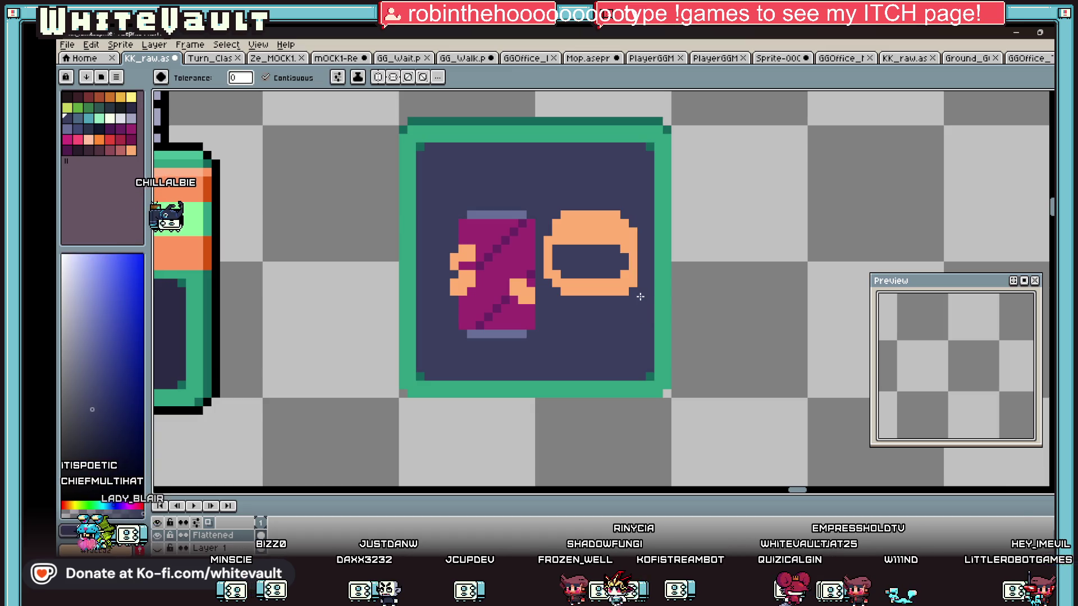
scroll(638, 292, "down", 3)
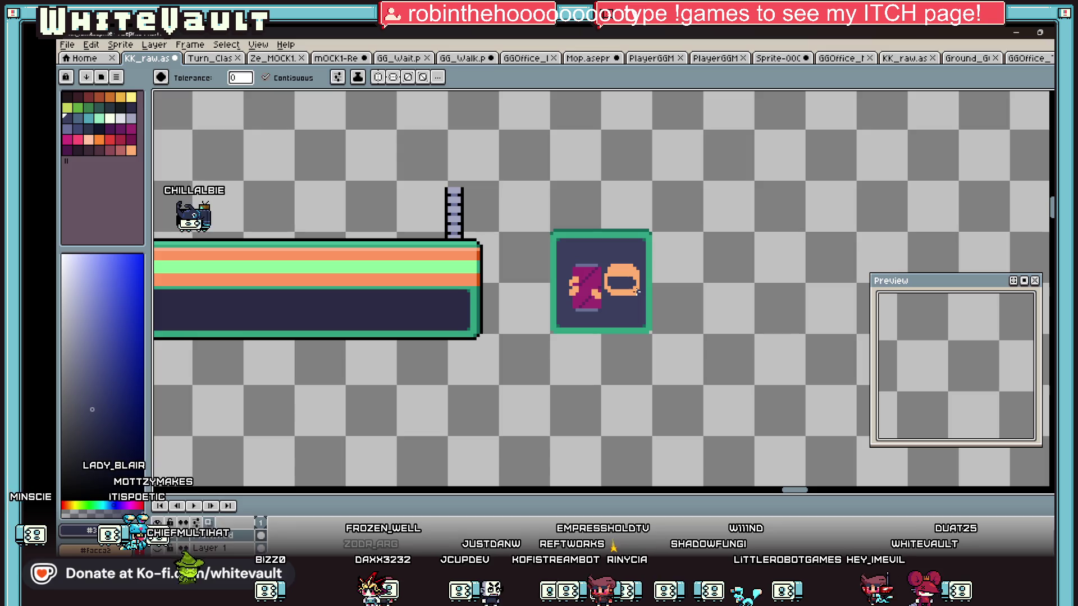
key("i")
scroll(622, 292, "up", 1)
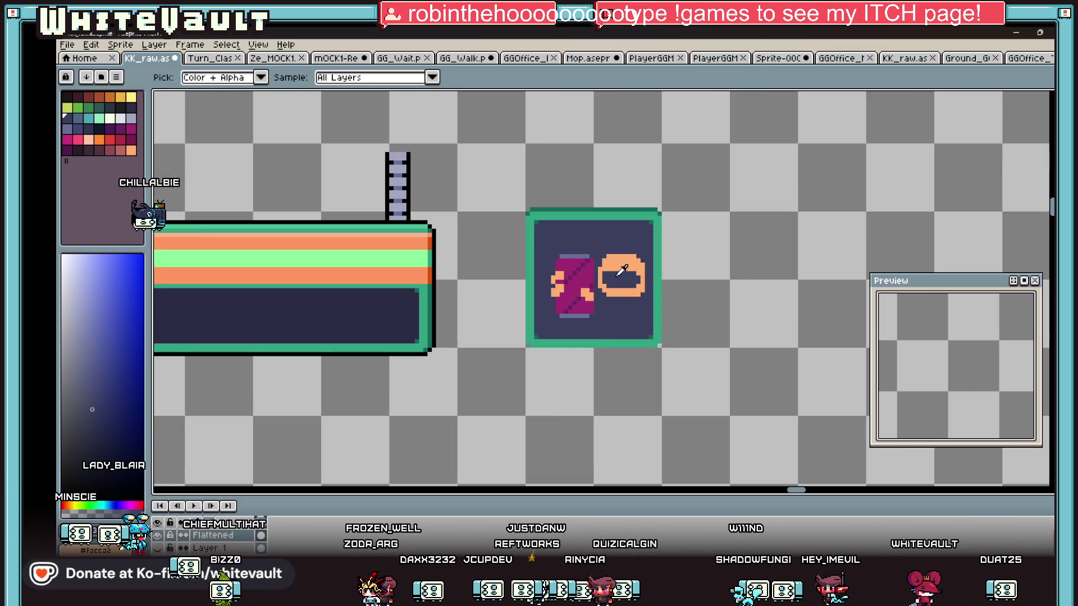
scroll(611, 285, "up", 2)
left_click(668, 253)
key("b")
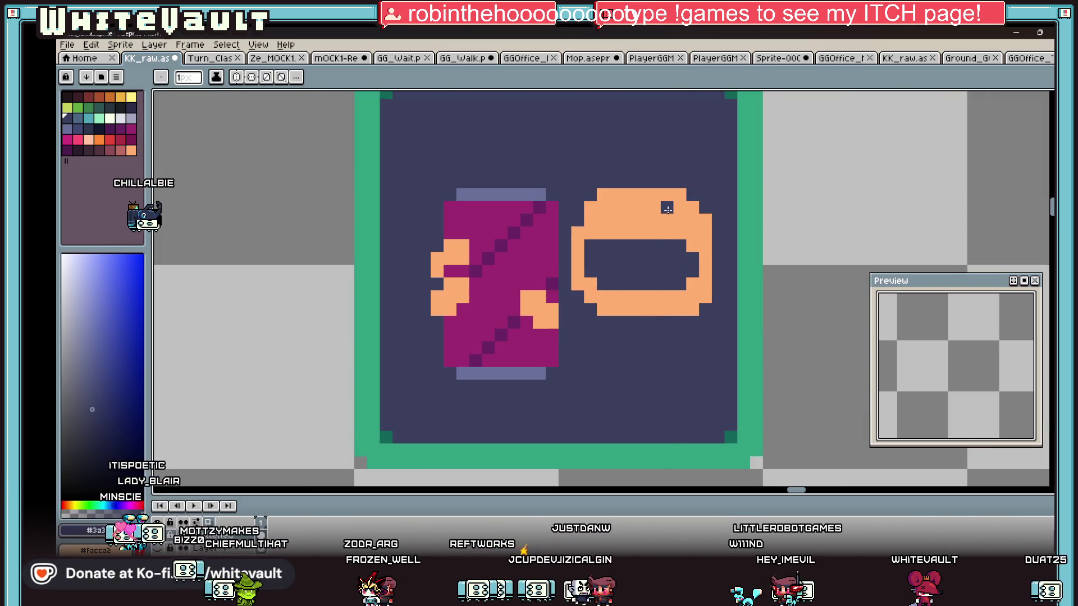
scroll(668, 209, "up", 2)
left_click(716, 229)
left_click(516, 225)
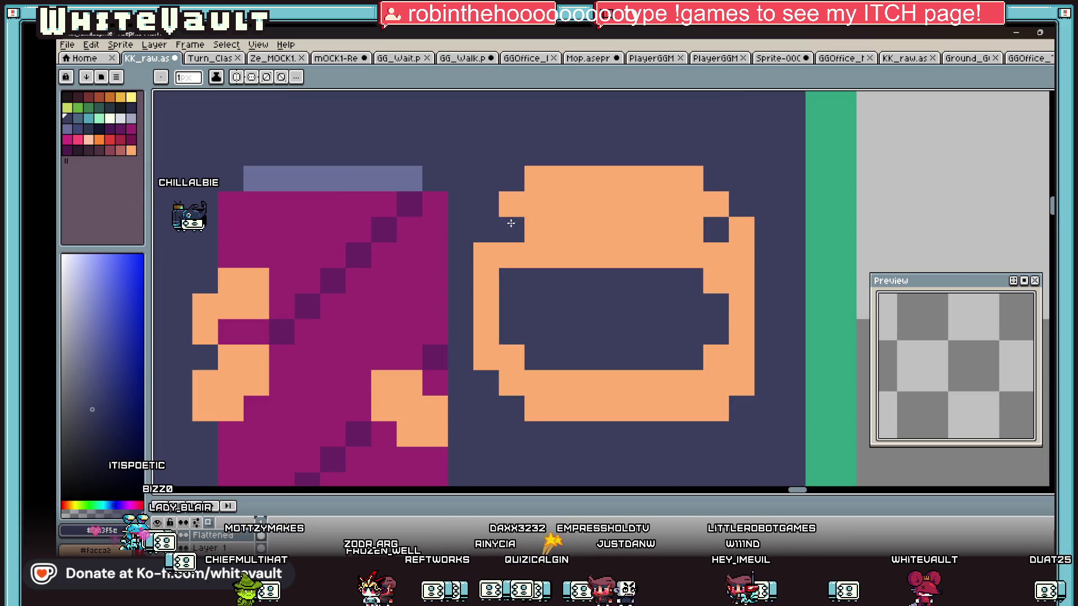
Add two orange pixels on the left side of the ring
left_click(520, 197, "alt")
left_click(485, 204)
left_click(486, 229)
Select the cup and ring together and drag them up and left in the panel
scroll(589, 256, "down", 4)
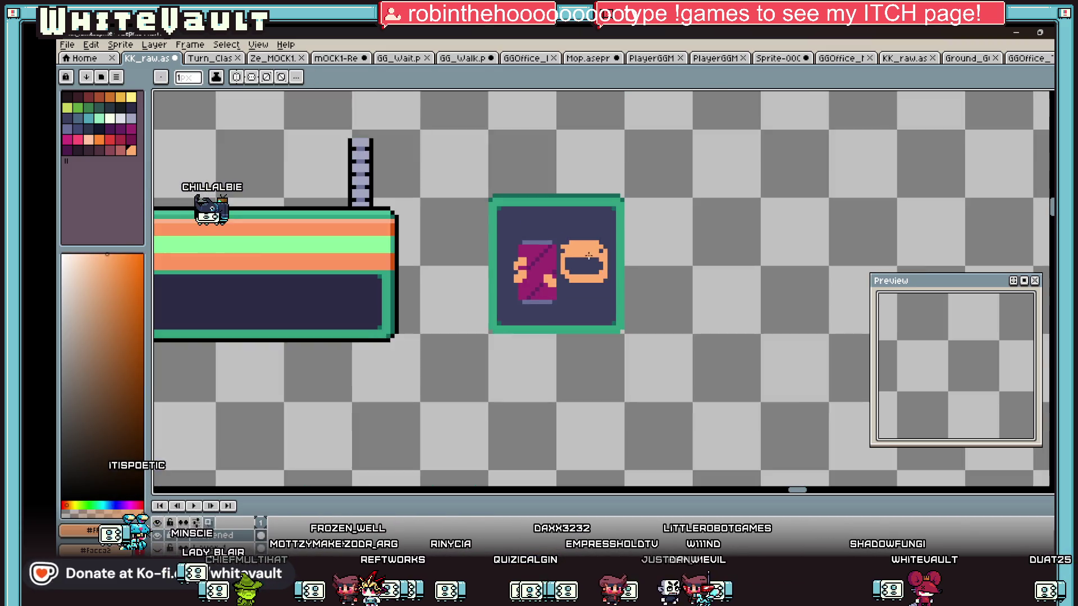
scroll(604, 256, "down", 1)
scroll(599, 248, "down", 1)
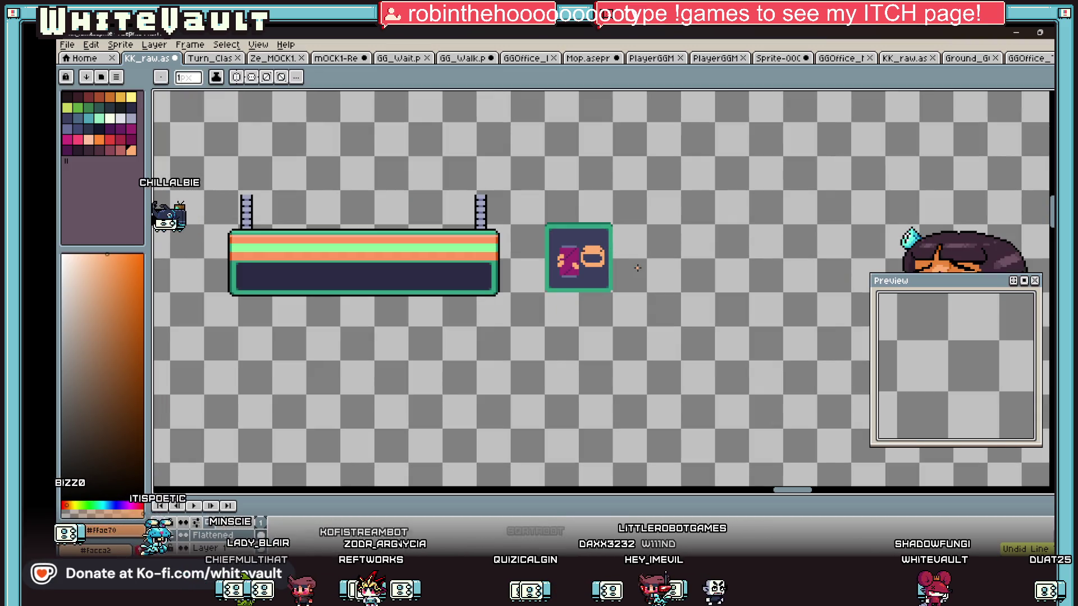
scroll(606, 260, "down", 1)
scroll(601, 261, "up", 3)
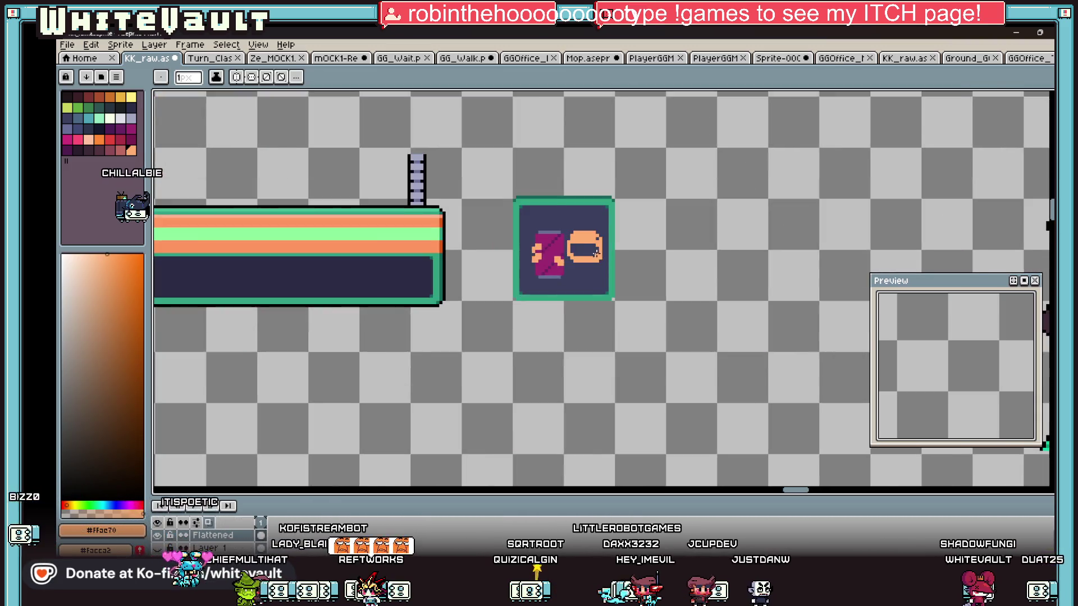
key("m")
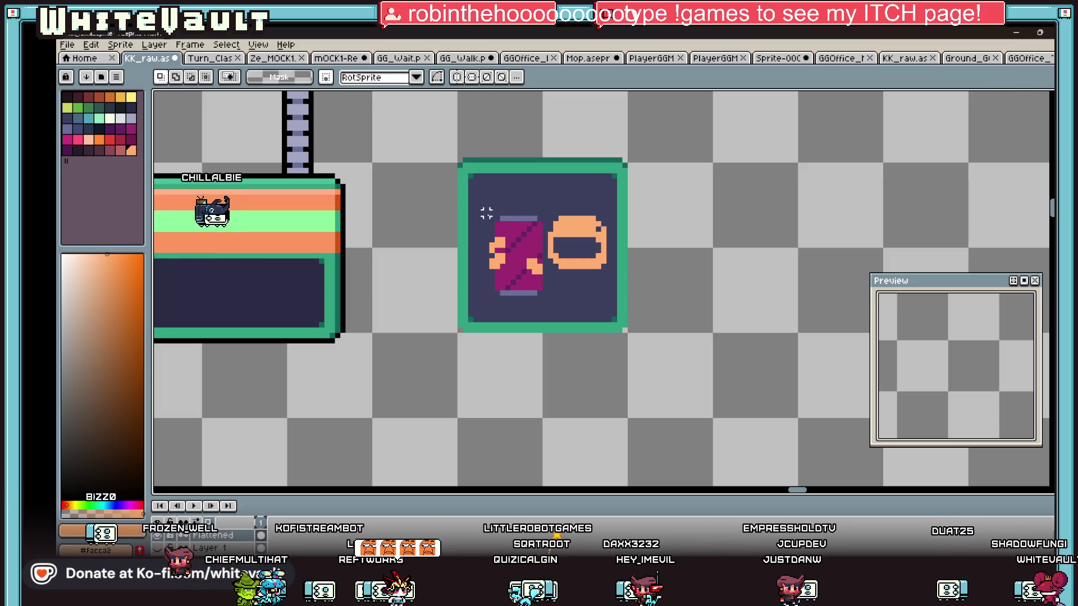
mouse_move(492, 218)
left_mouse_down()
mouse_move(610, 310)
mouse_move(591, 287)
left_mouse_up()
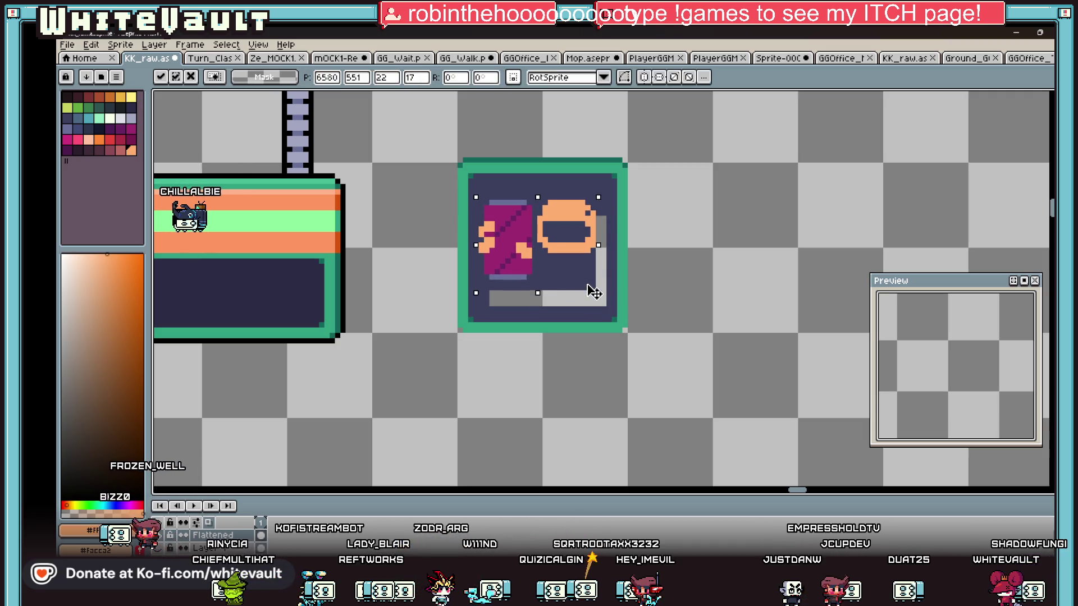
Drop the moved cup and ring in place and fill the gap below with navy
key("ctrl+d")
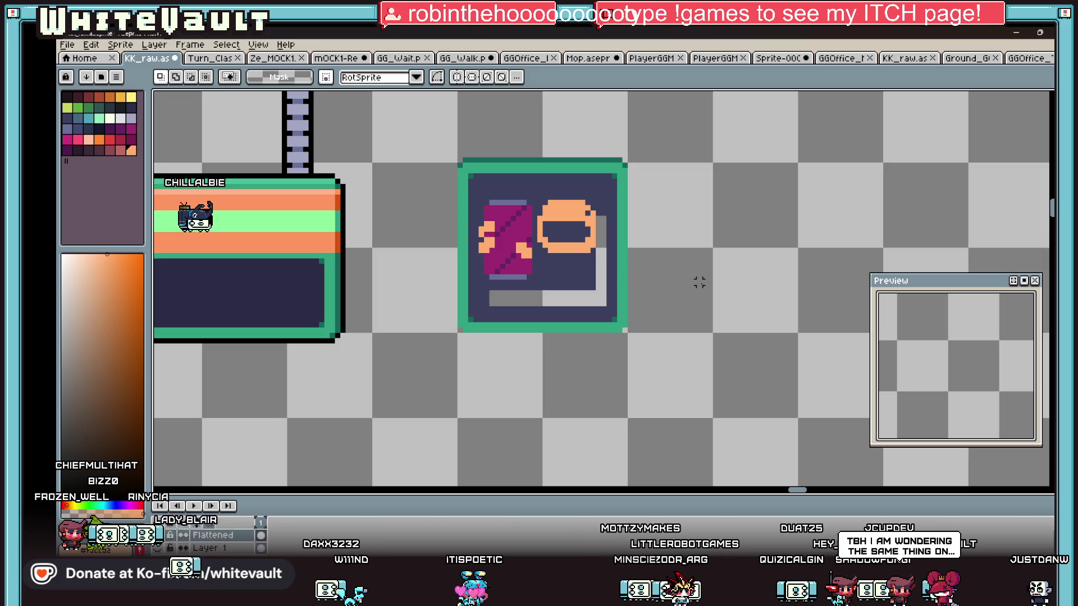
left_click(607, 257, "alt")
key("f")
Draw an orange handle outline beside the ring, with a vertical line and top bar
left_click(592, 247, "alt")
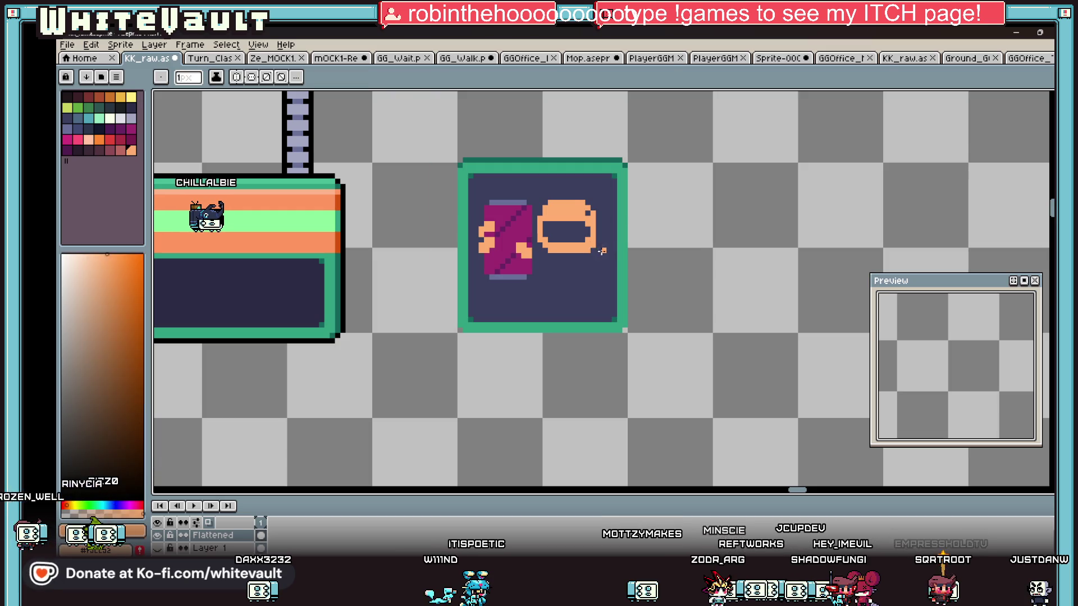
scroll(607, 253, "up", 1)
left_click(604, 265)
left_click_drag(611, 271, 613, 317)
left_click_drag(601, 265, 586, 283)
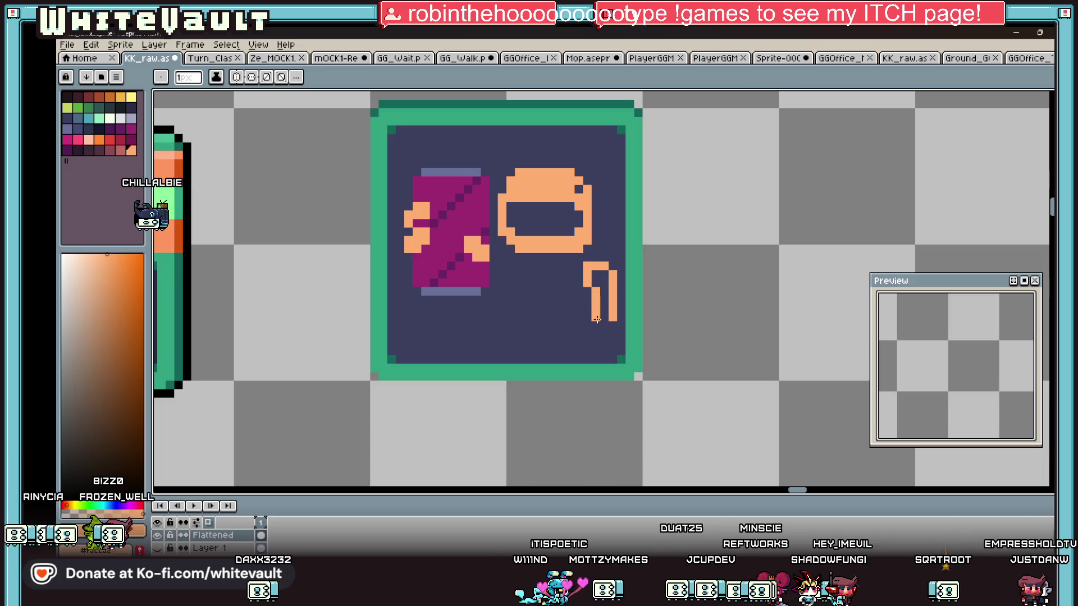
Thicken the orange handle and fill its inside solid orange
scroll(617, 298, "up", 2)
mouse_move(616, 306)
left_mouse_down()
mouse_move(616, 346)
mouse_move(573, 390)
left_mouse_up()
key("g")
left_click(567, 337)
scroll(570, 340, "down", 4)
scroll(571, 308, "down", 2)
key("i")
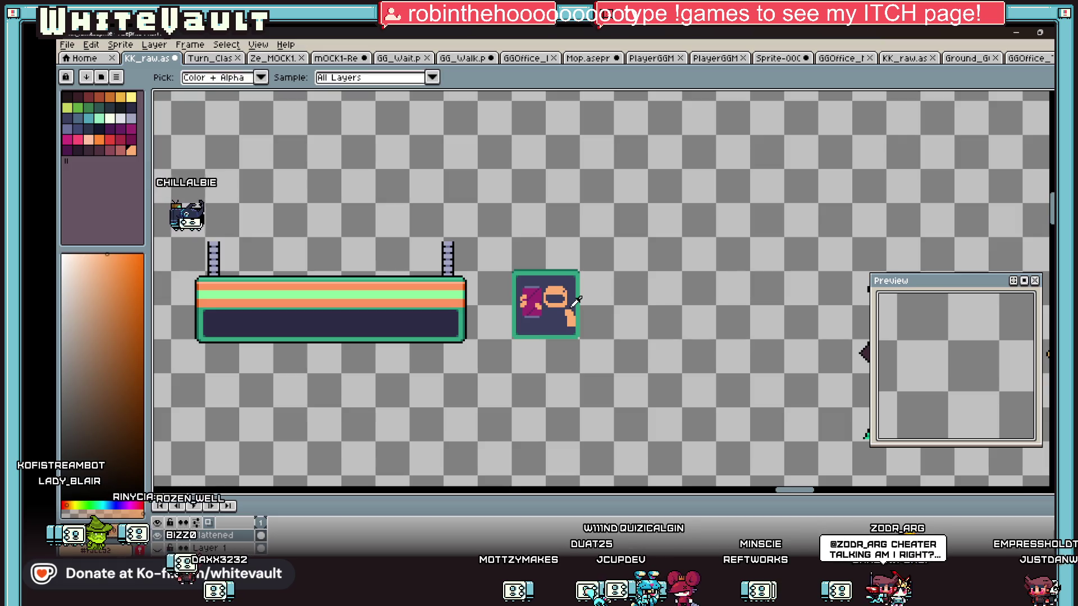
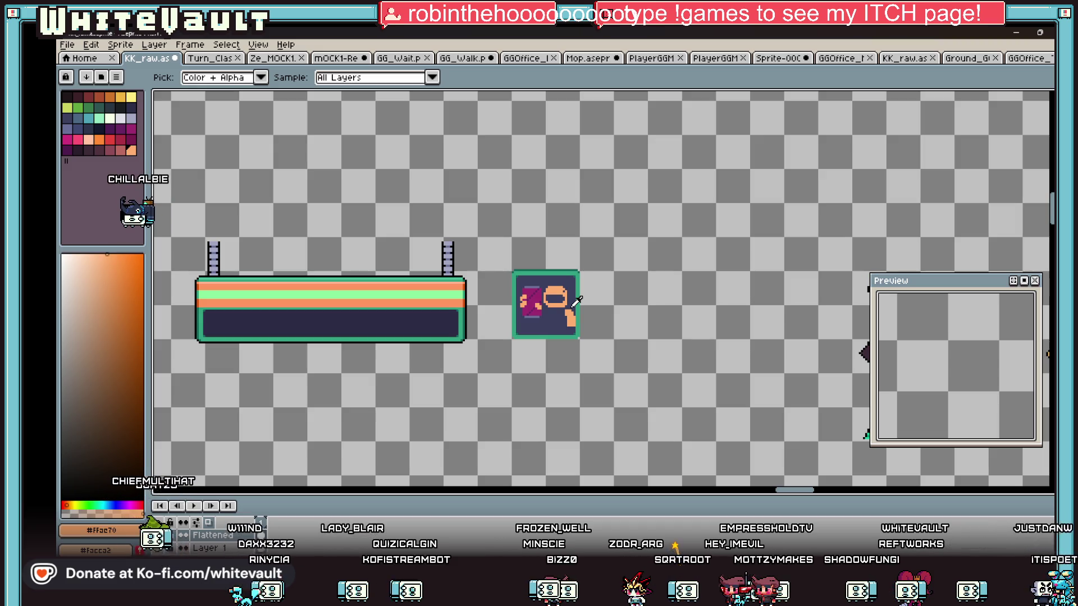
Draw a black line across the character's eye opening
scroll(568, 305, "up", 4)
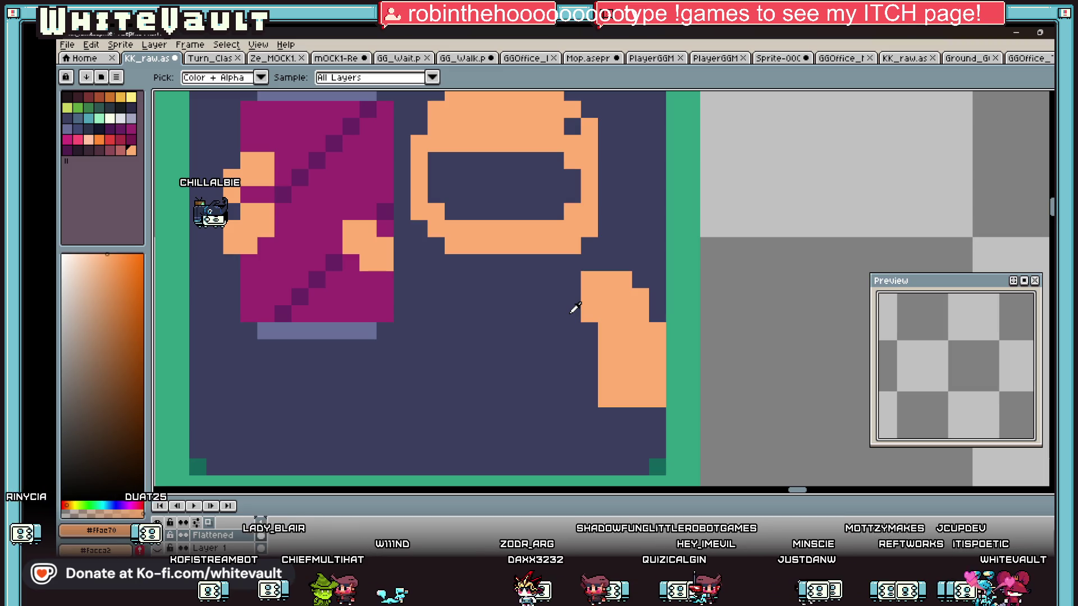
scroll(601, 294, "down", 2)
scroll(602, 284, "up", 1)
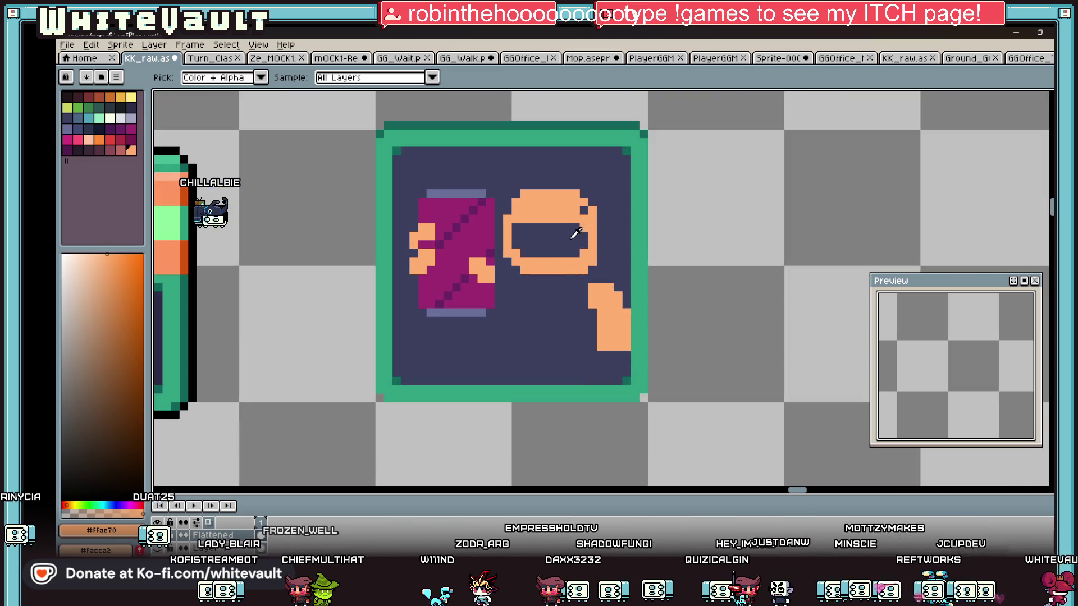
left_click(192, 287)
key("b")
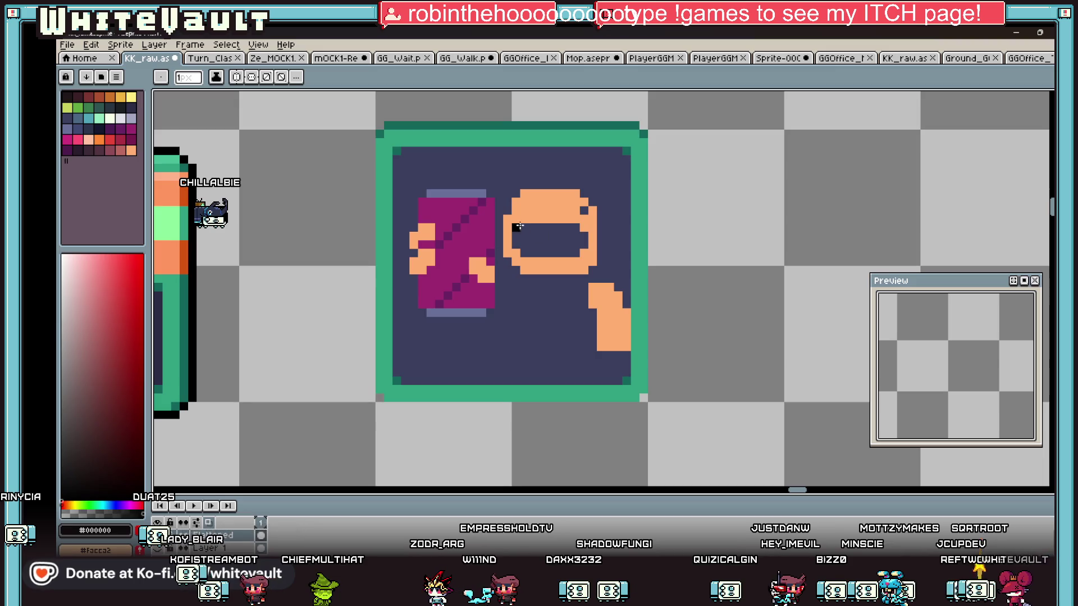
left_click_drag(516, 228, 578, 228)
Paint the eye rows light lavender over the black line
scroll(588, 243, "up", 2)
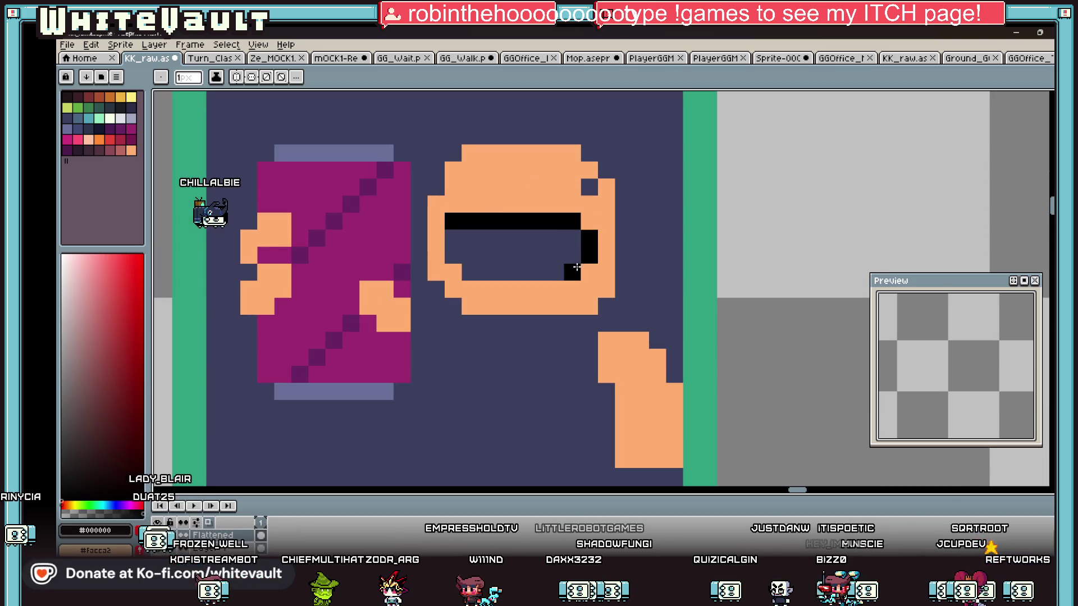
scroll(588, 242, "down", 5)
key("i")
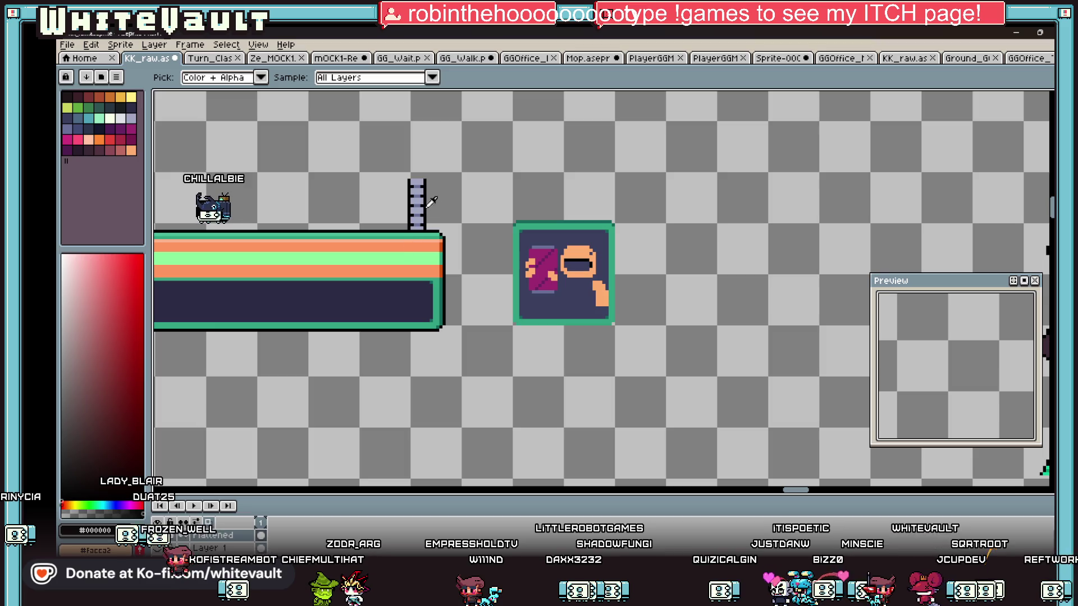
left_click(138, 123)
key("b")
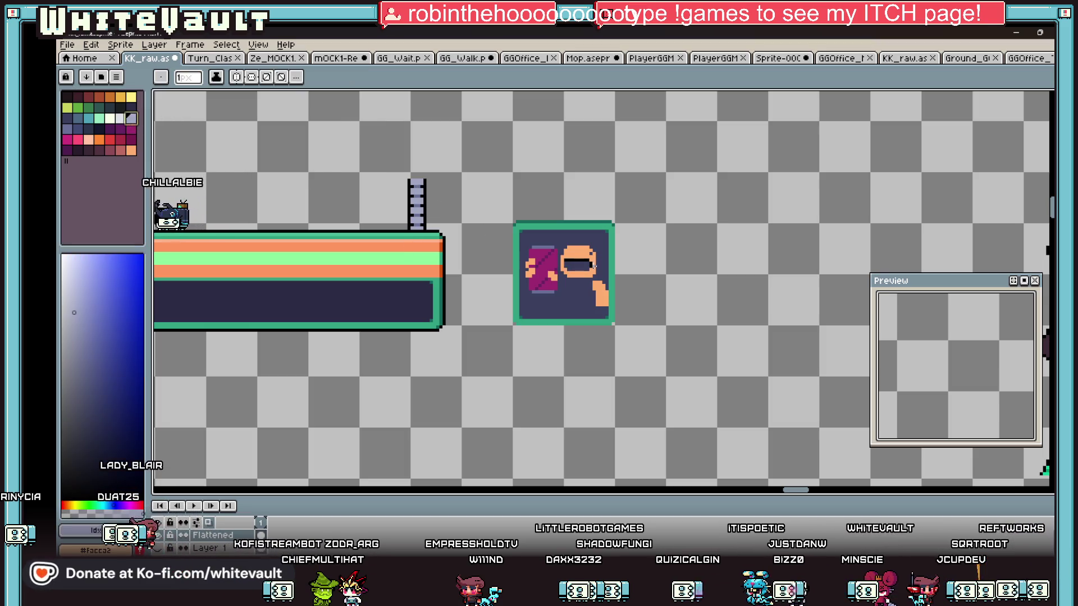
scroll(574, 262, "up", 4)
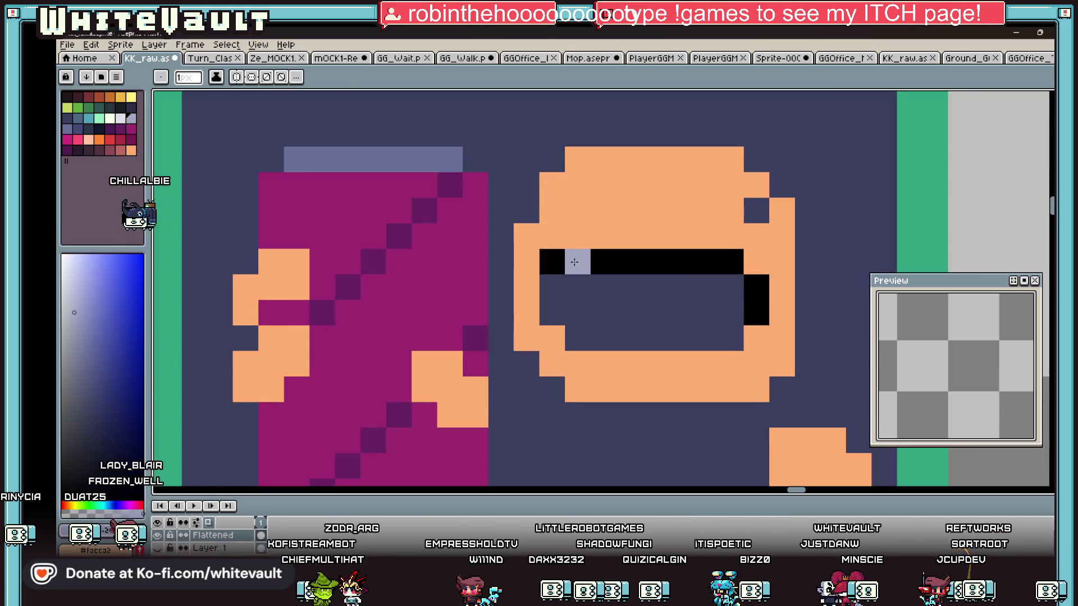
mouse_move(574, 263)
left_mouse_down()
mouse_move(603, 286)
mouse_move(704, 286)
mouse_move(594, 260)
left_mouse_up()
Add a lavender row across the lower face opening
key("i")
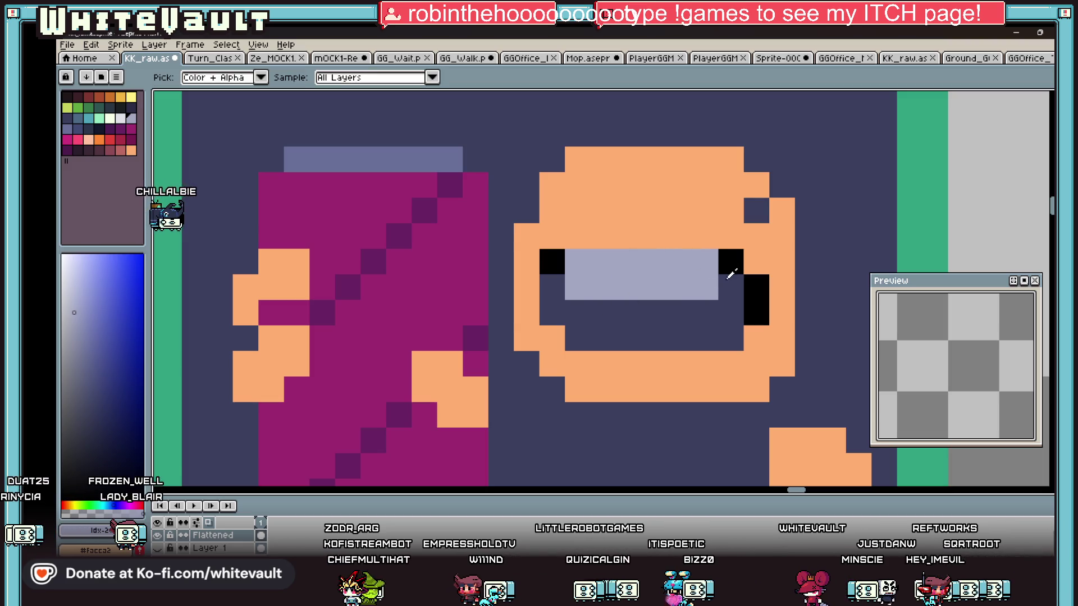
key("b")
left_click_drag(602, 338, 695, 338)
scroll(695, 338, "down", 5)
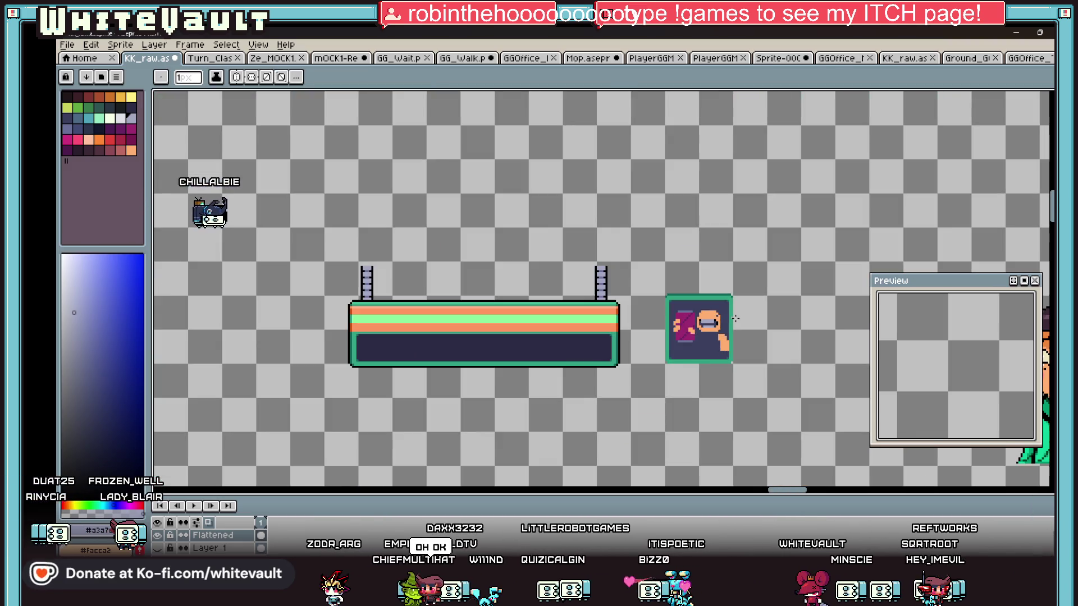
key("i")
scroll(724, 324, "up", 3)
Outline a dark red hat above the head and fill it
left_click(108, 149)
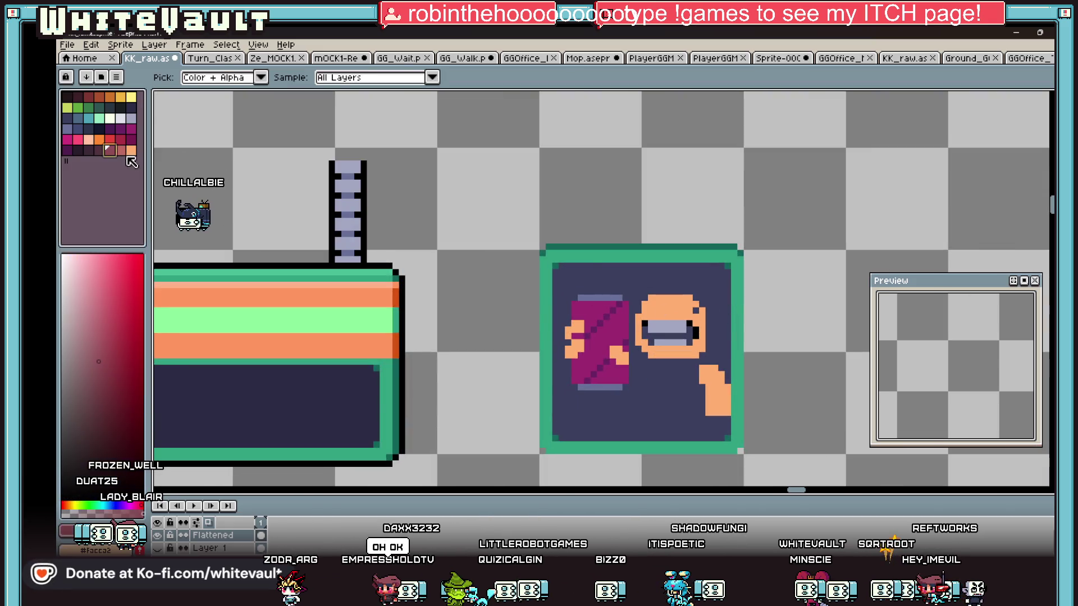
key("b")
scroll(646, 285, "up", 3)
left_click(668, 310)
left_click(643, 285)
mouse_move(669, 261)
left_mouse_down()
mouse_move(769, 258)
mouse_move(766, 281)
mouse_move(794, 309)
left_mouse_up()
key("g")
left_click(749, 302)
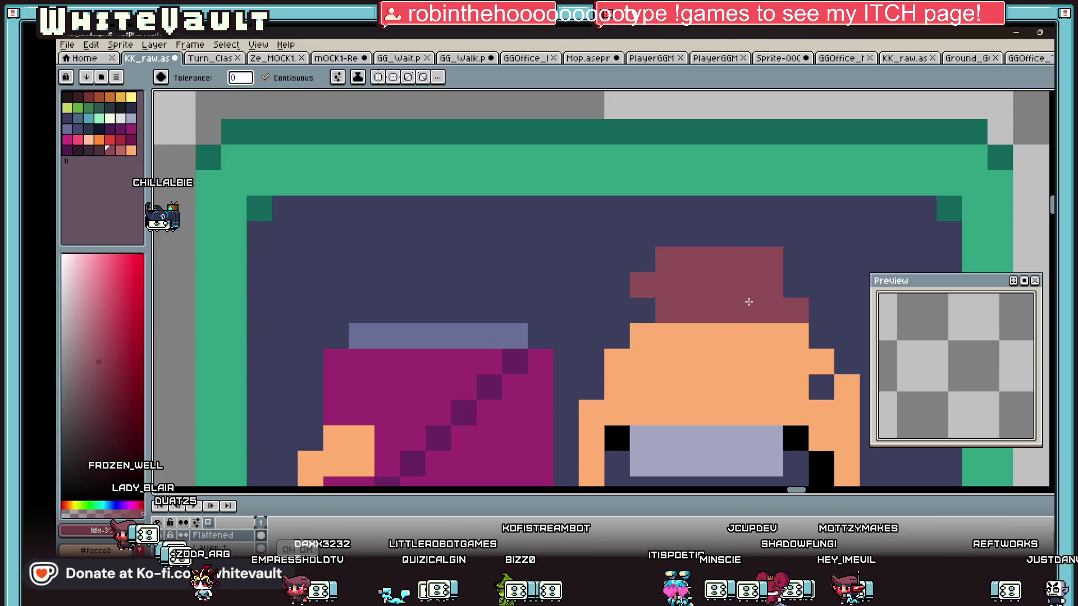
scroll(749, 302, "down", 4)
Outline a green leaf beside the head and fill it
key("i")
scroll(729, 281, "up", 3)
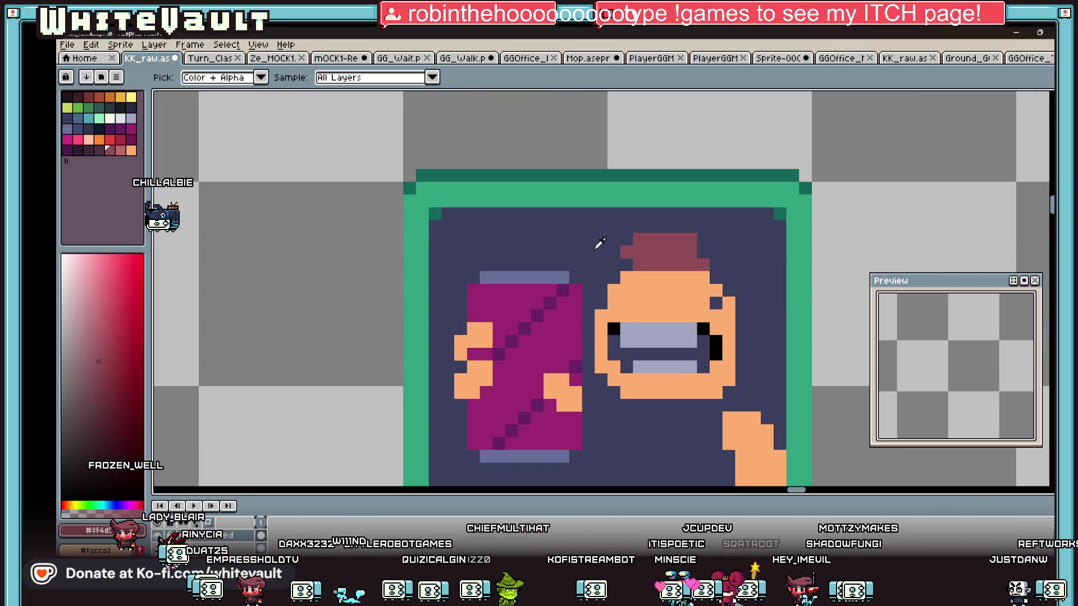
left_click(88, 107)
key("b")
scroll(711, 262, "up", 2)
mouse_move(721, 236)
left_mouse_down()
mouse_move(856, 269)
mouse_move(854, 330)
mouse_move(824, 373)
mouse_move(789, 373)
left_mouse_up()
key("g")
left_click(789, 303)
scroll(791, 304, "down", 3)
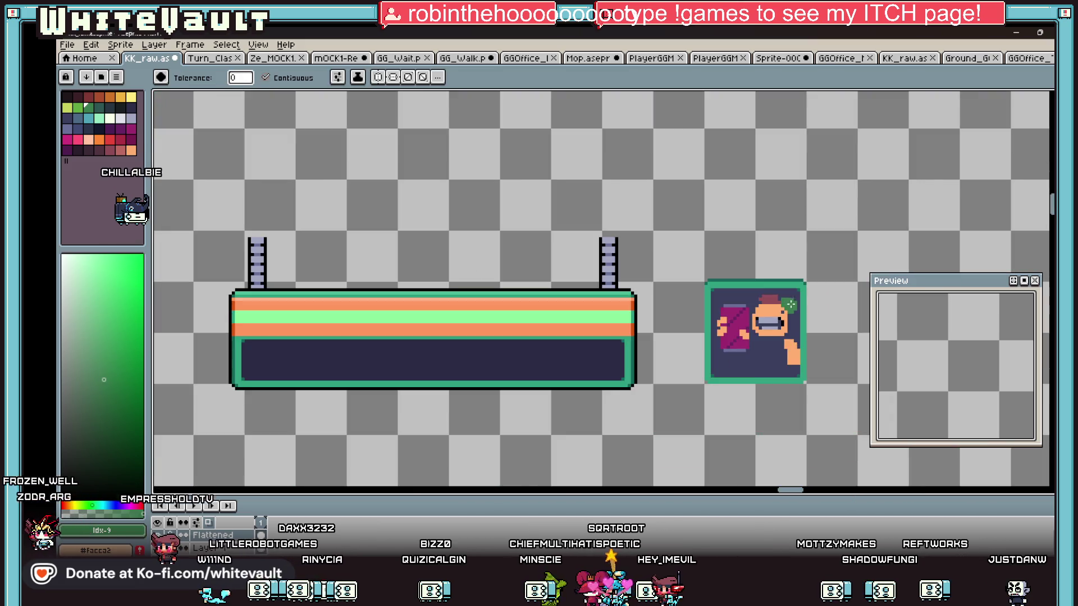
Shade the hat with three darker maroon pixels
key("i")
scroll(776, 308, "up", 3)
left_click(740, 288)
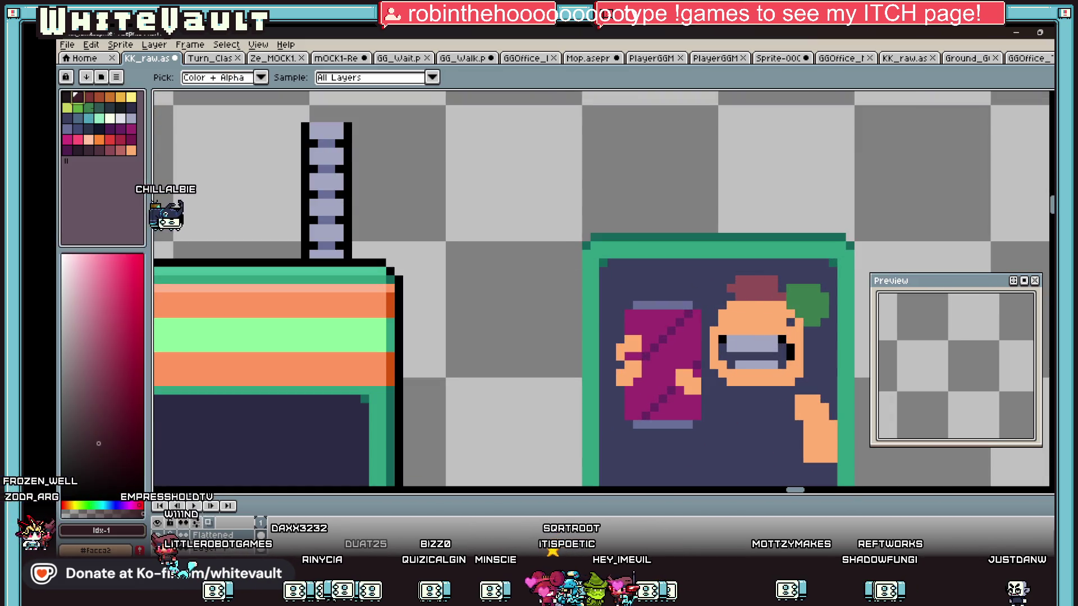
scroll(752, 286, "up", 3)
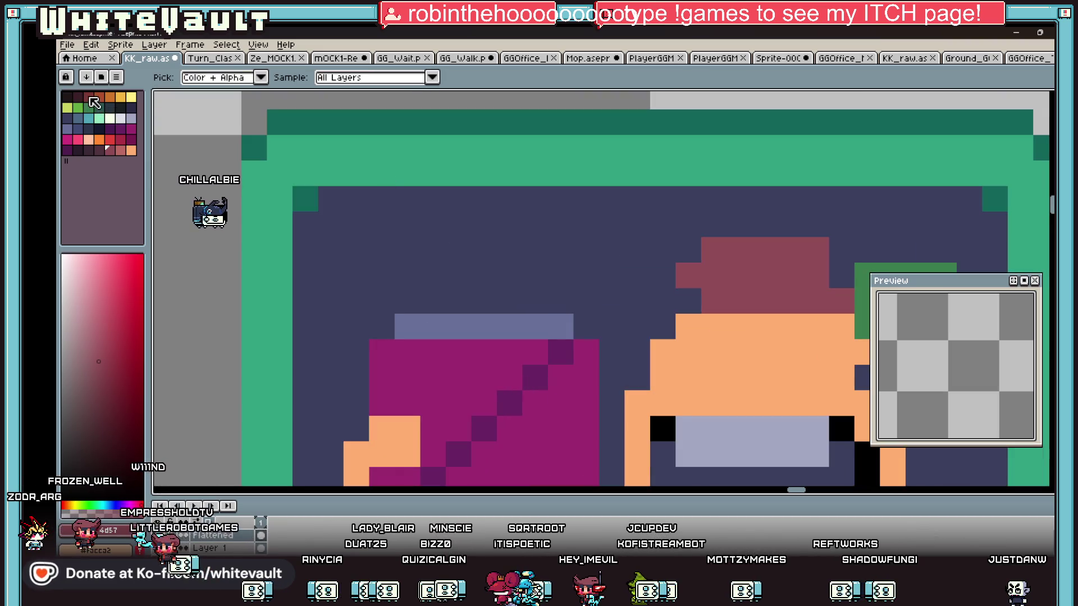
left_click(89, 100)
key("b")
left_click(714, 275)
left_click(739, 300)
left_click(765, 277)
Choose an even darker maroon shade for more hat shading
scroll(819, 290, "down", 3)
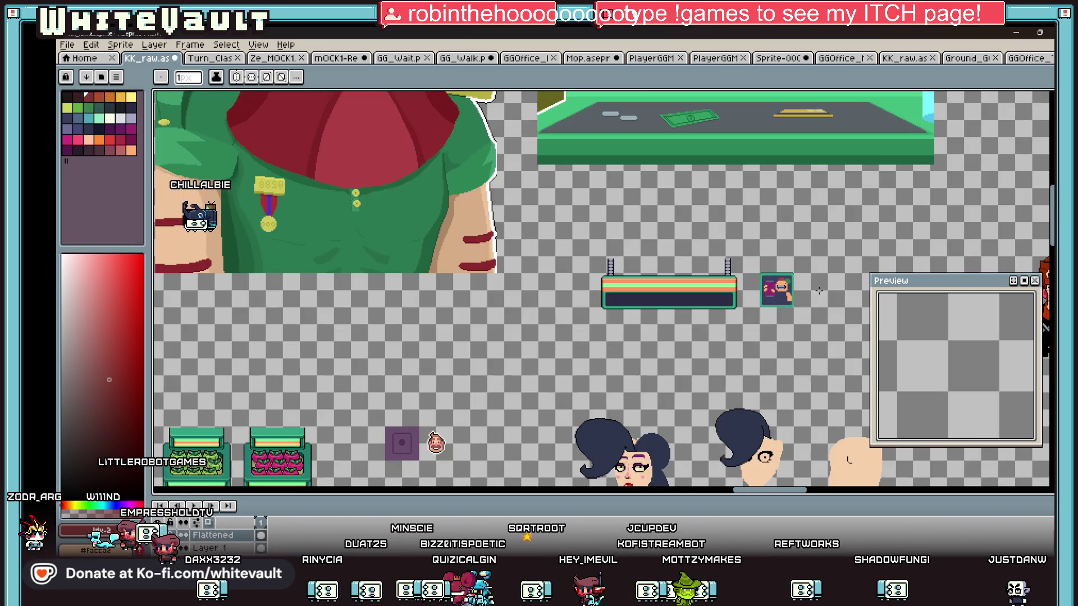
scroll(818, 290, "up", 3)
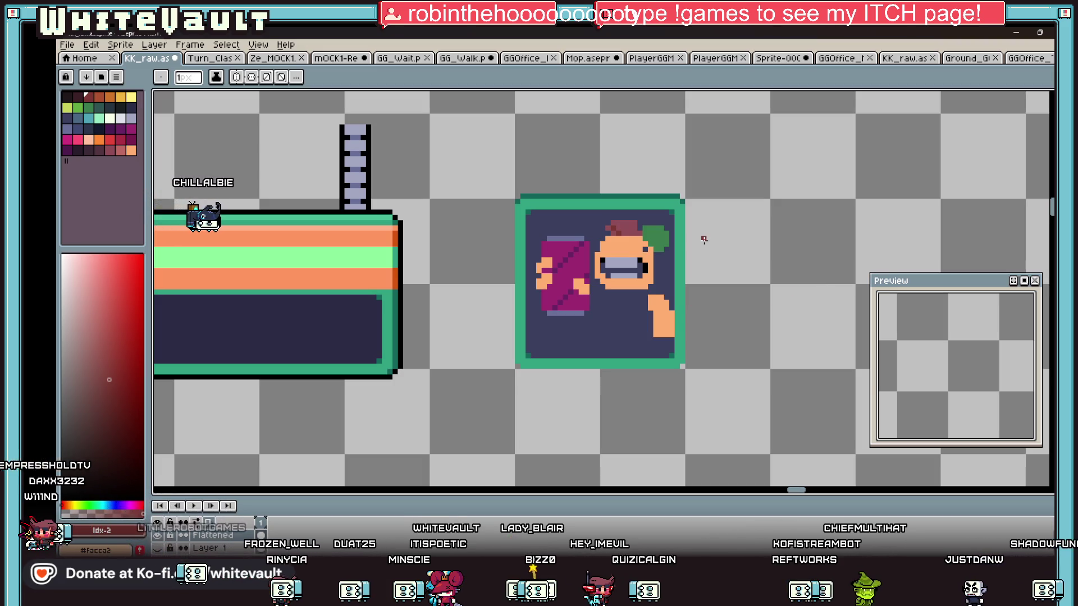
scroll(636, 226, "up", 3)
left_click(650, 212, "alt")
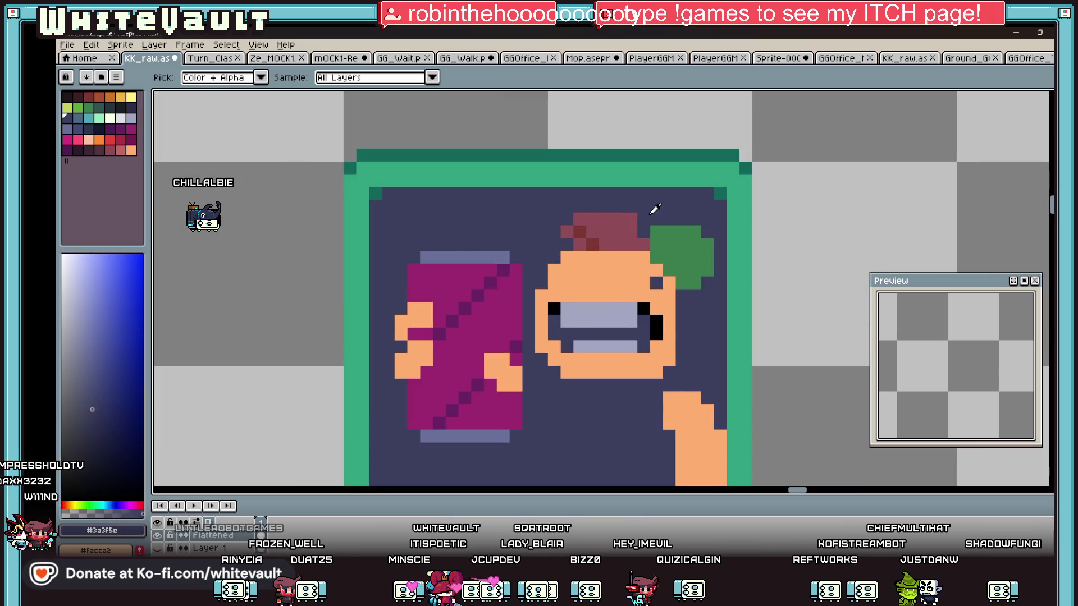
left_click(609, 231)
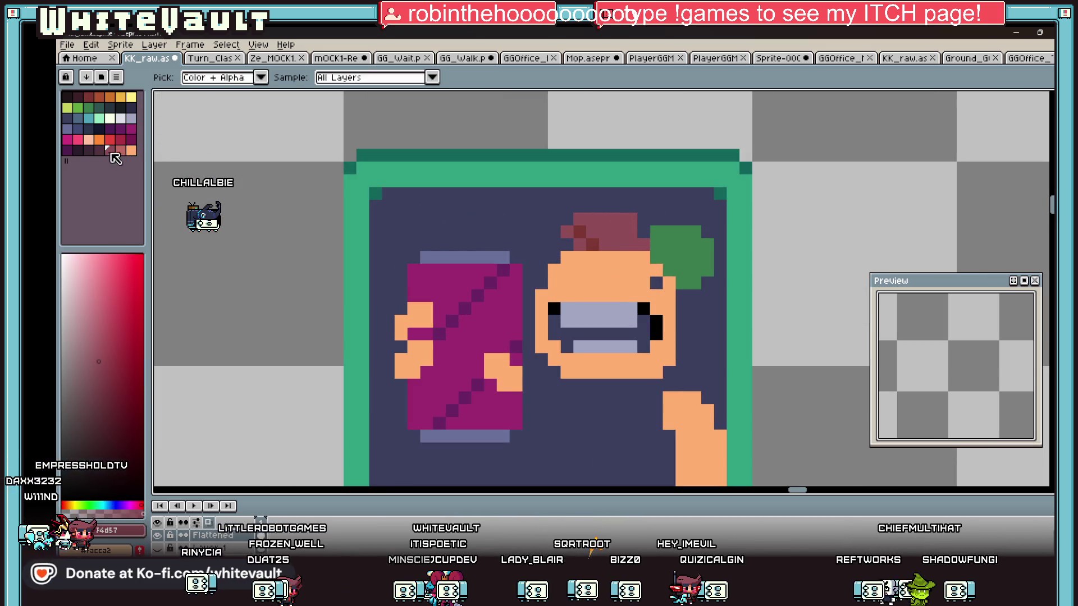
left_click(98, 151)
key("b")
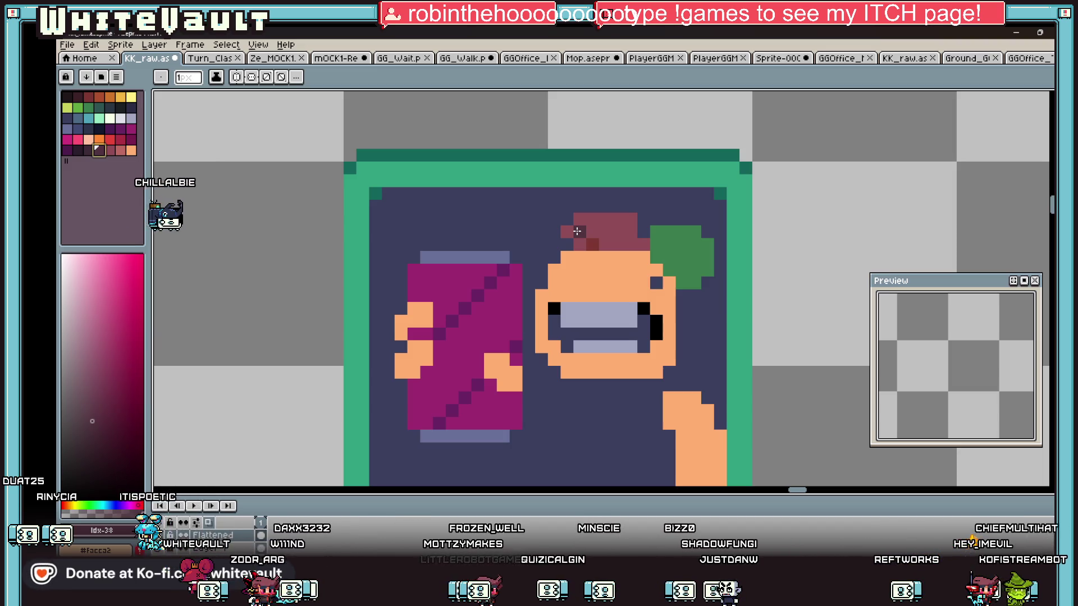
Zoom out to review the whole framed portrait, zoom back in, and sample dark purple
key("i")
scroll(668, 273, "down", 3)
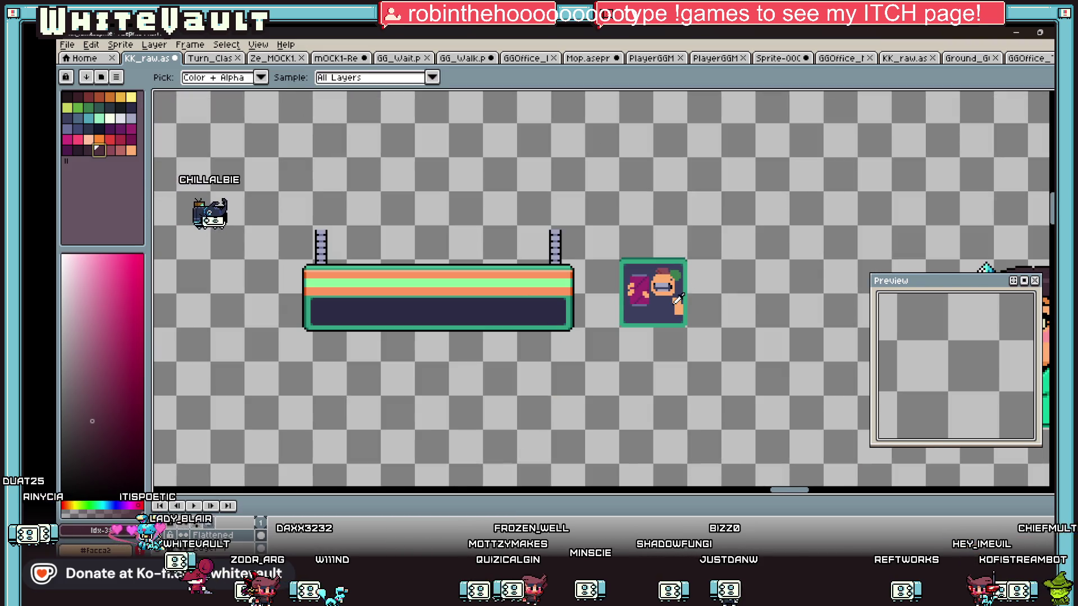
scroll(679, 299, "up", 1)
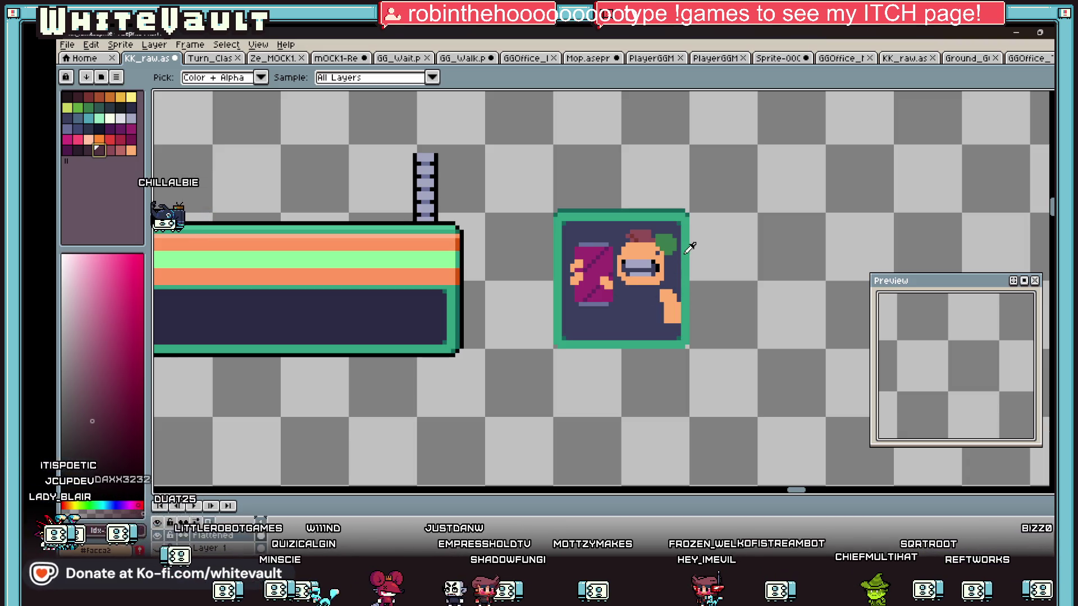
scroll(658, 255, "up", 1)
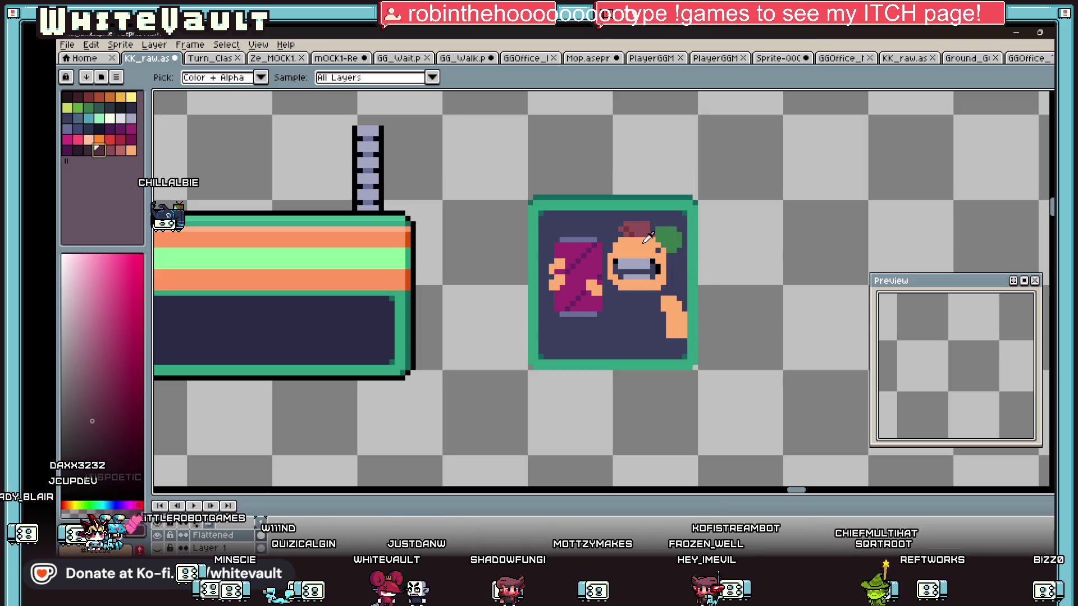
scroll(676, 234, "up", 3)
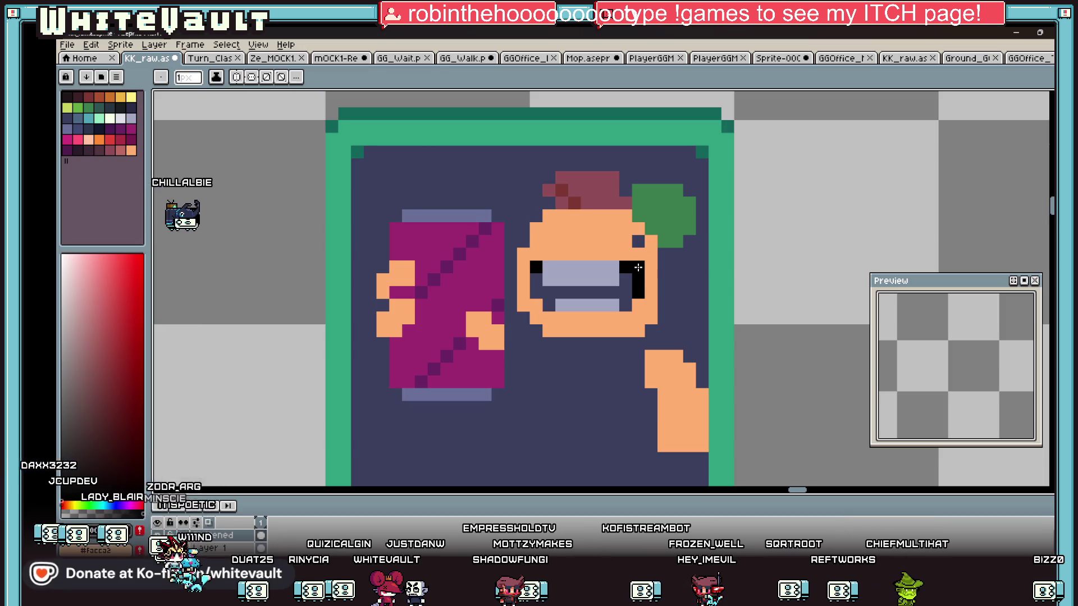
scroll(651, 272, "down", 4)
scroll(629, 286, "up", 2)
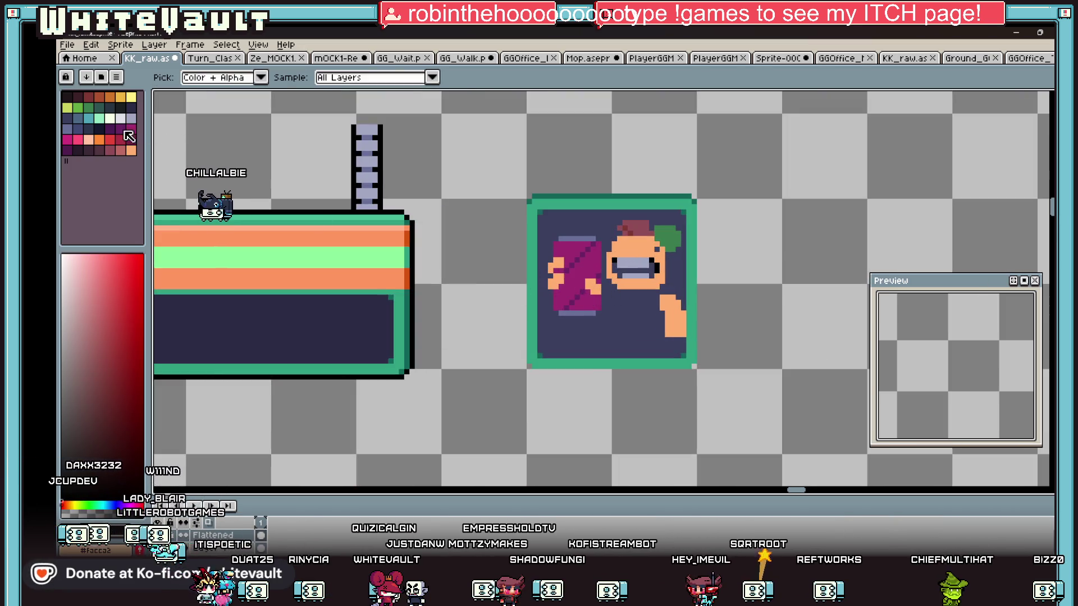
left_click(120, 128)
Outline the robe in dark purple: left side, bottom and right side below the face
key("b")
scroll(606, 296, "up", 3)
left_click(618, 270)
left_click(612, 287)
mouse_move(610, 285)
left_mouse_down()
mouse_move(619, 343)
mouse_move(517, 474)
left_mouse_up()
left_click(585, 374)
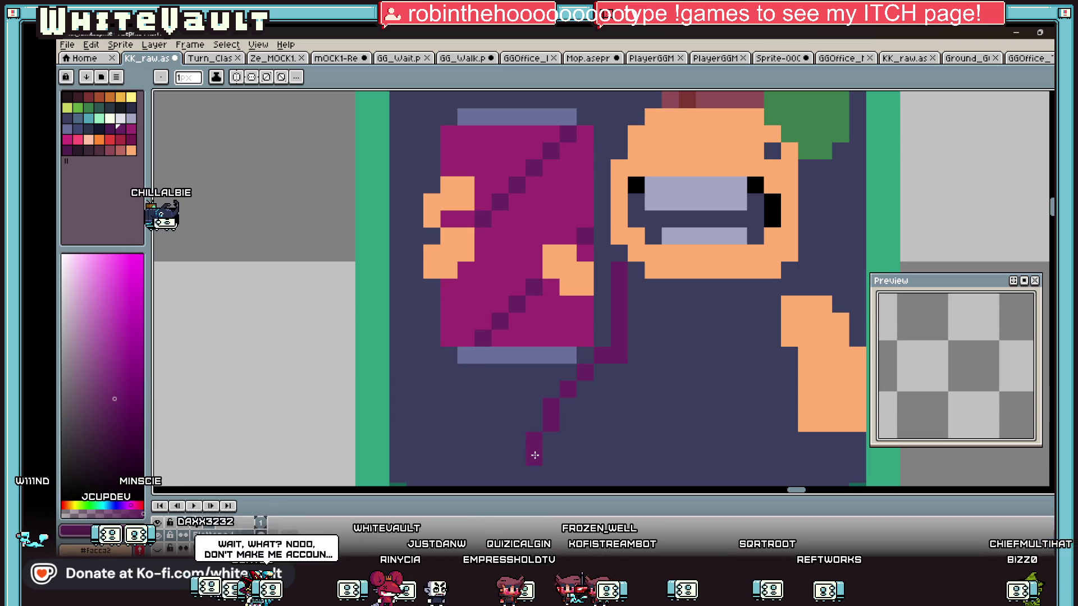
scroll(517, 475, "down", 1)
mouse_move(518, 410)
left_mouse_down()
mouse_move(724, 403)
mouse_move(770, 418)
mouse_move(759, 311)
mouse_move(768, 302)
left_mouse_up()
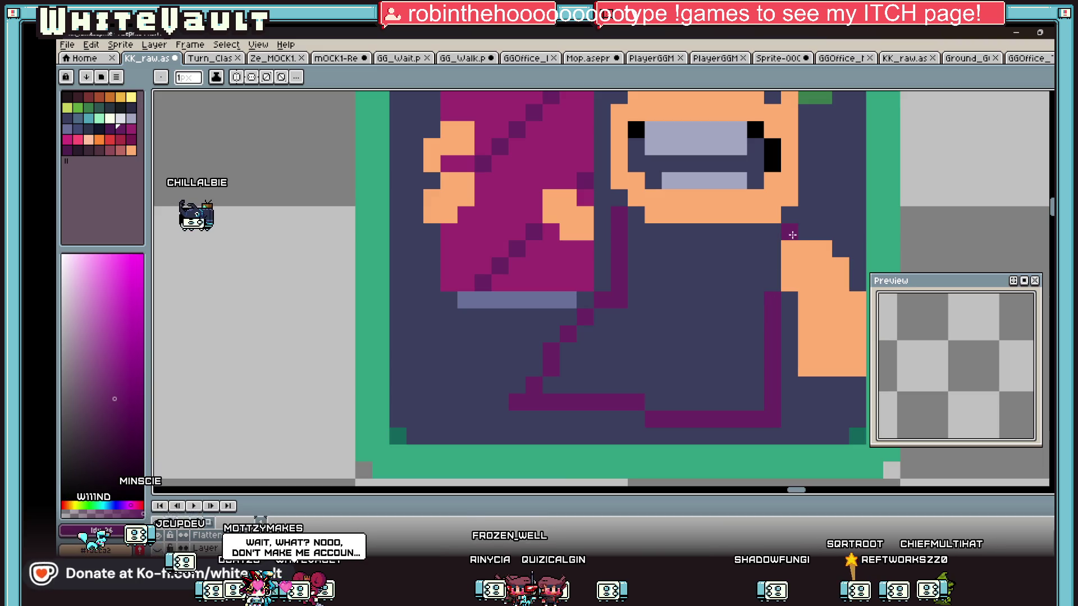
Add an orange skin-colour pixel on the robe
scroll(757, 249, "down", 6)
key("i")
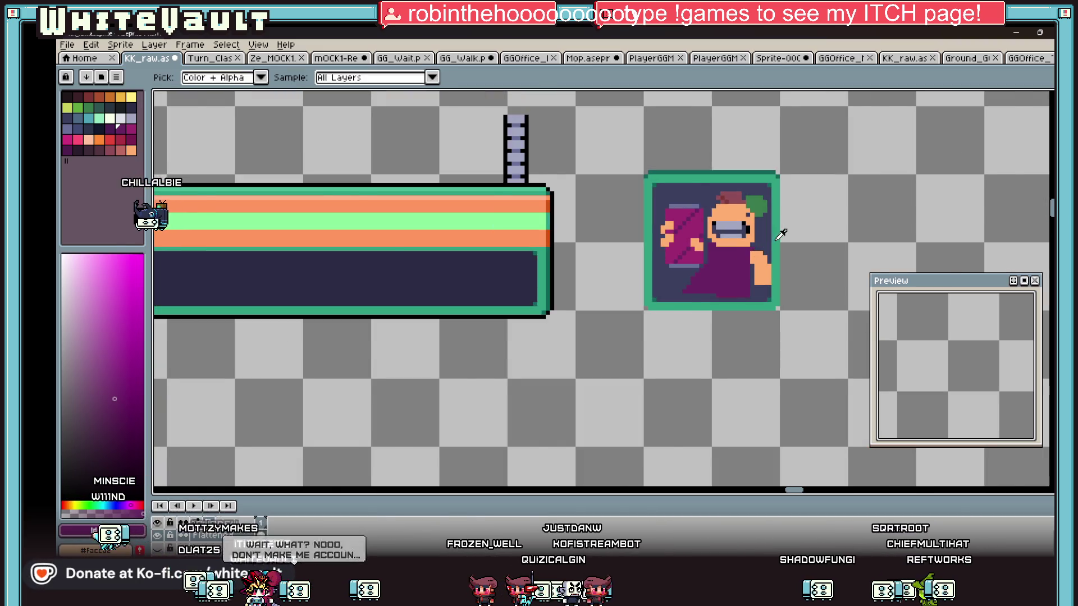
scroll(782, 234, "up", 2)
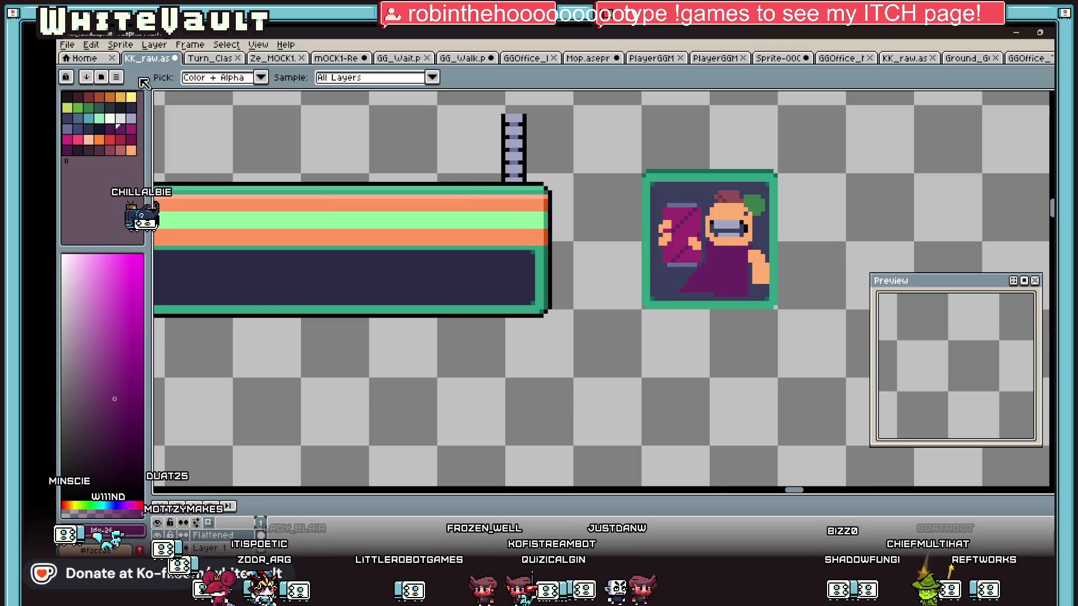
left_click(761, 264)
key("b")
scroll(744, 283, "up", 2)
left_click(642, 259)
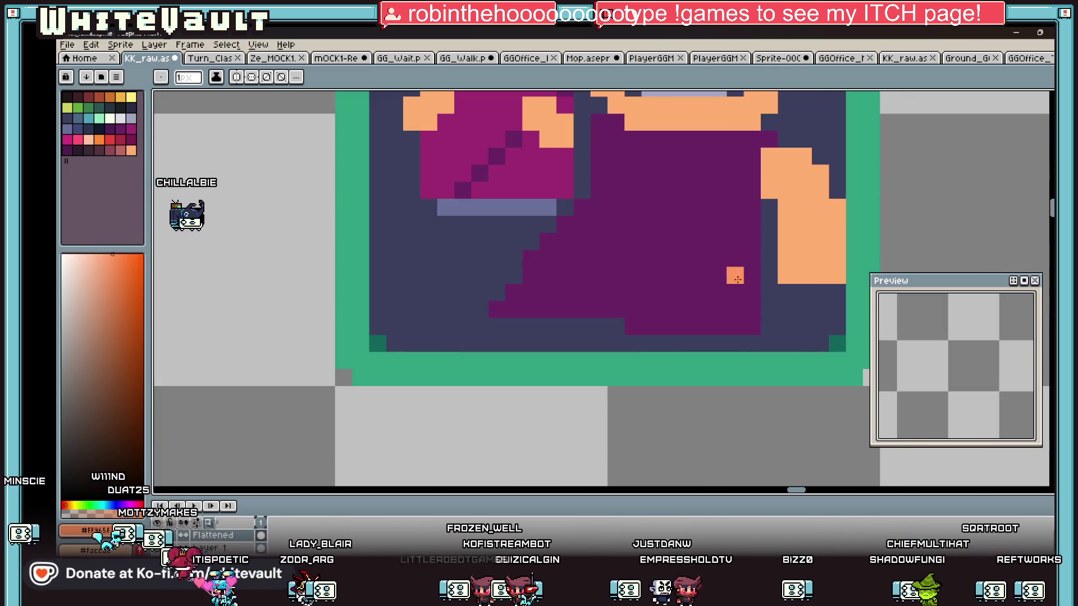
Add four black pixels forming an arch on the robe
key("i")
scroll(578, 199, "down", 3)
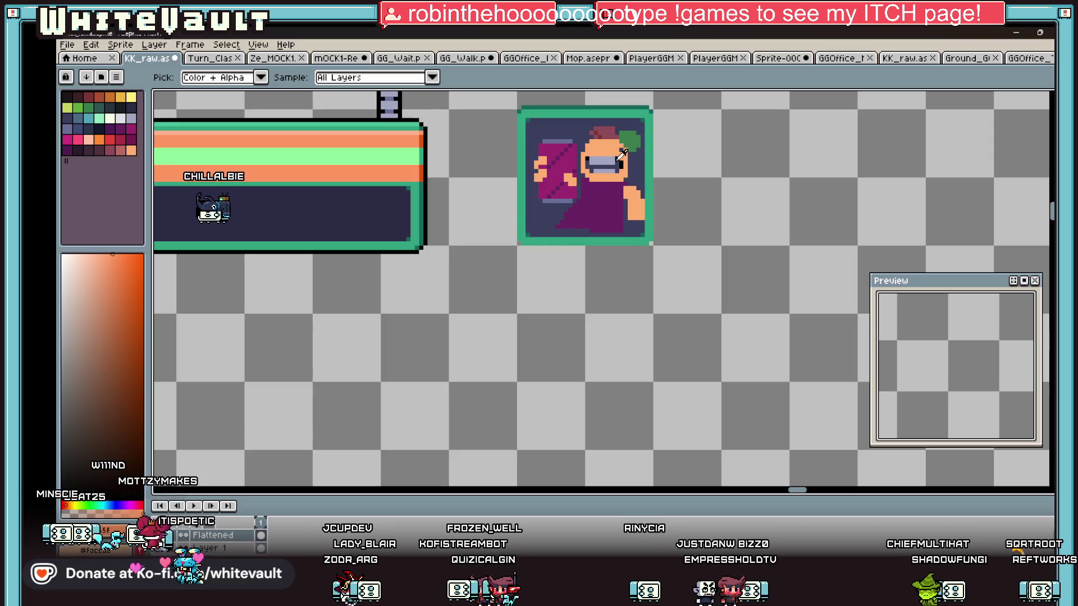
left_click(620, 157)
key("b")
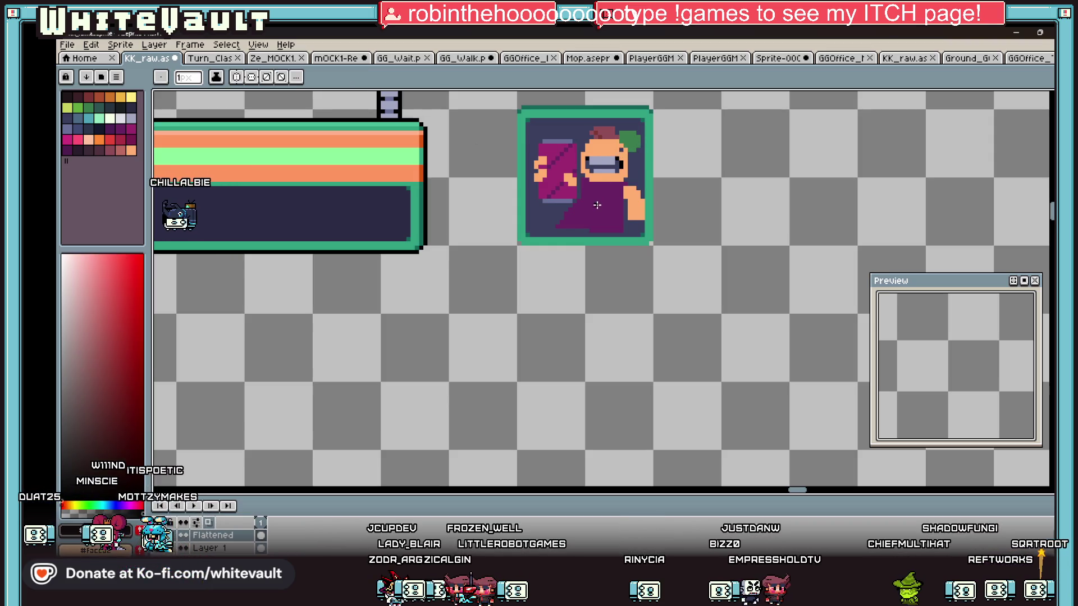
scroll(603, 235, "up", 3)
left_click(603, 253)
left_click(637, 184)
left_click(673, 219)
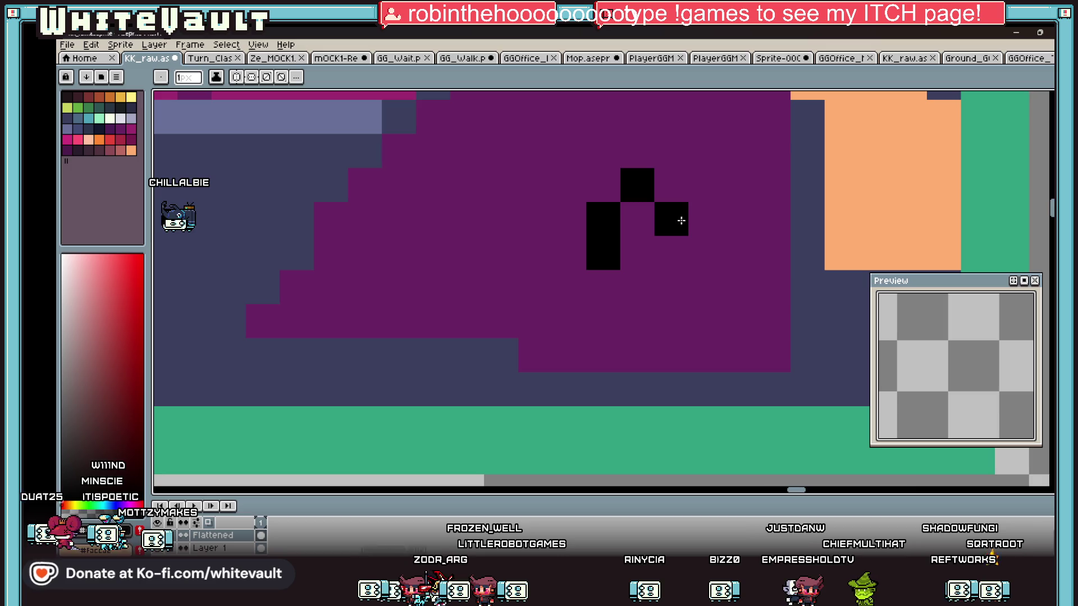
left_click(660, 247)
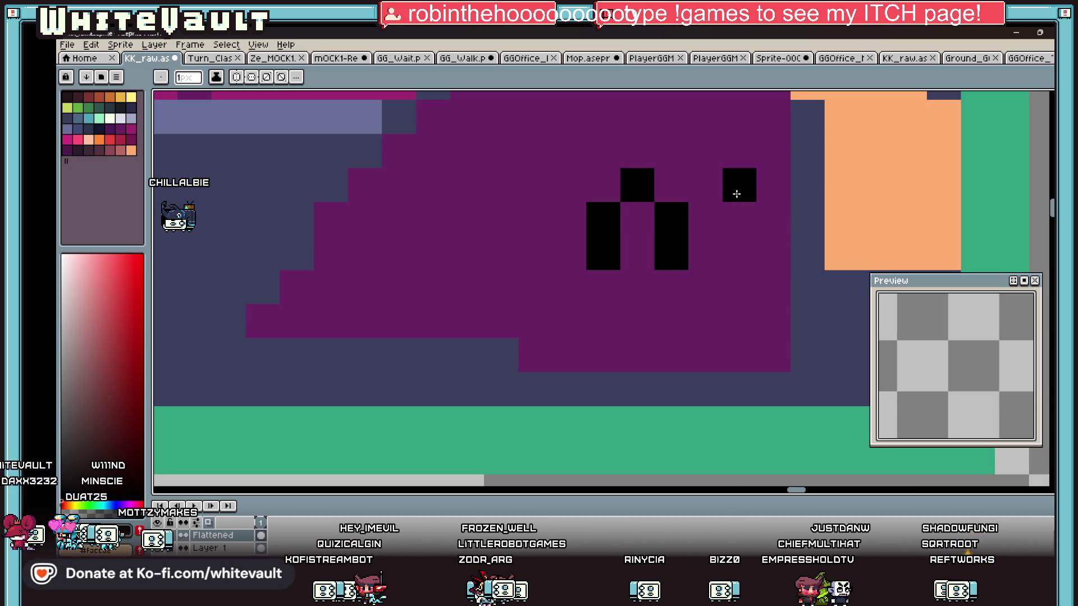
Sample the orange colour from the striped bar
scroll(736, 252, "down", 3)
key("v")
key("b")
scroll(727, 258, "up", 4)
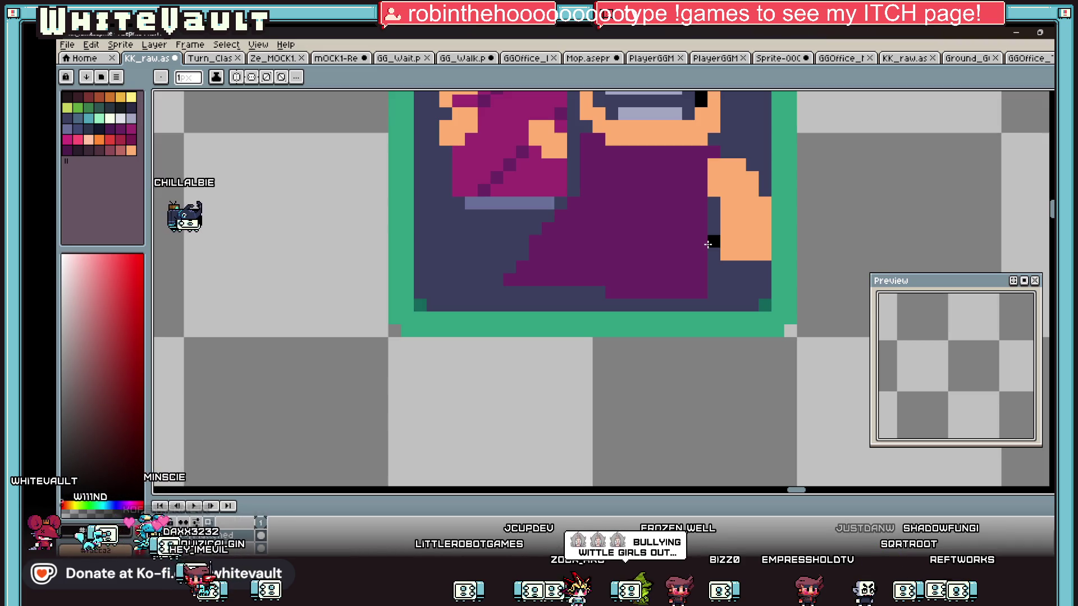
key("i")
scroll(643, 224, "down", 4)
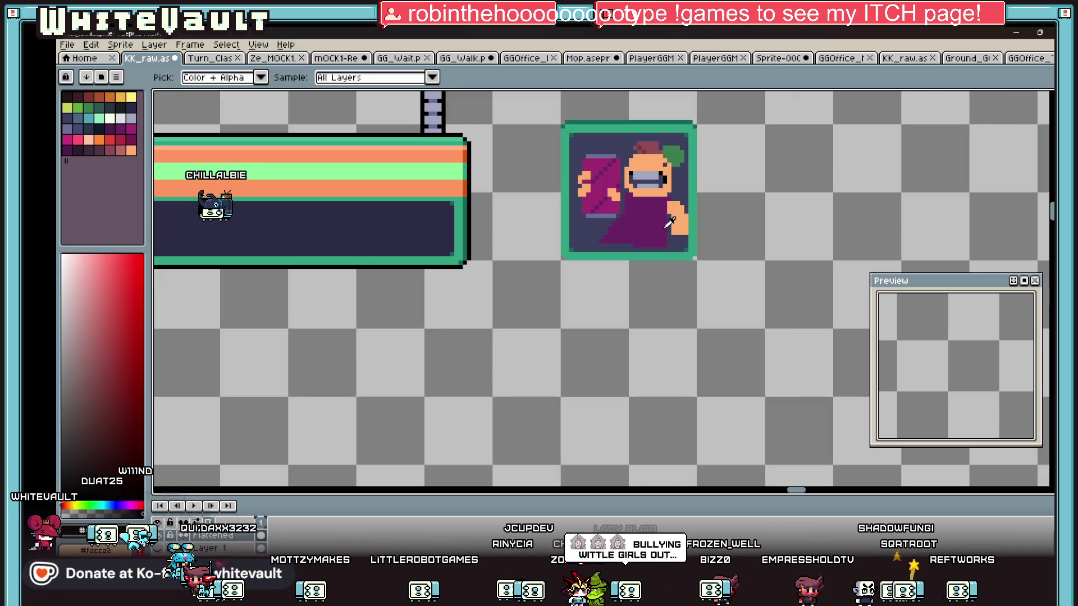
left_click(468, 181)
Sample the robe's dark purple, then black from the face outline
key("b")
scroll(643, 241, "up", 4)
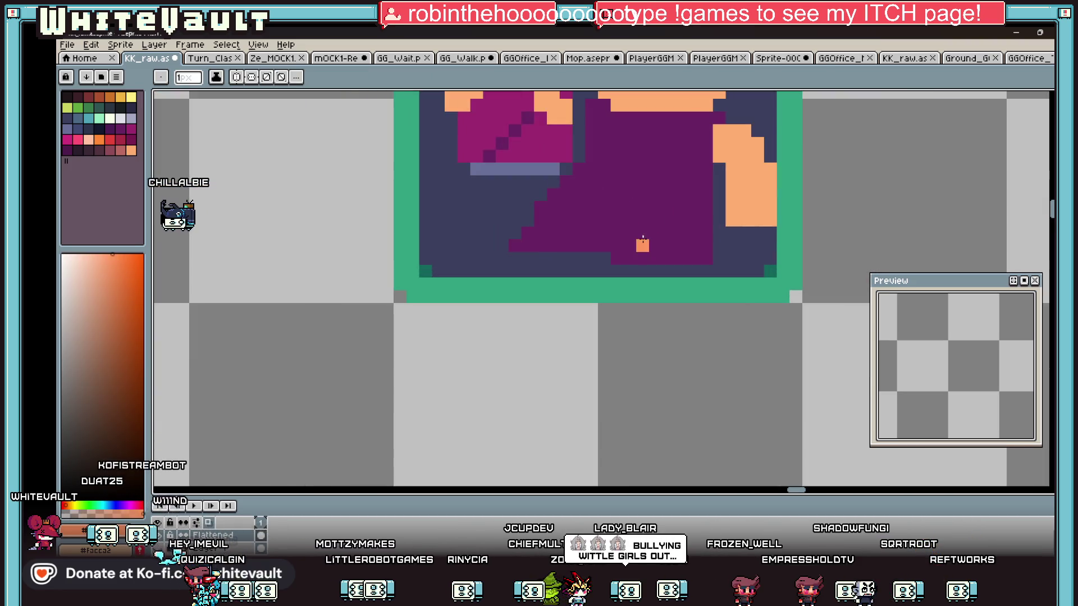
scroll(663, 213, "down", 3)
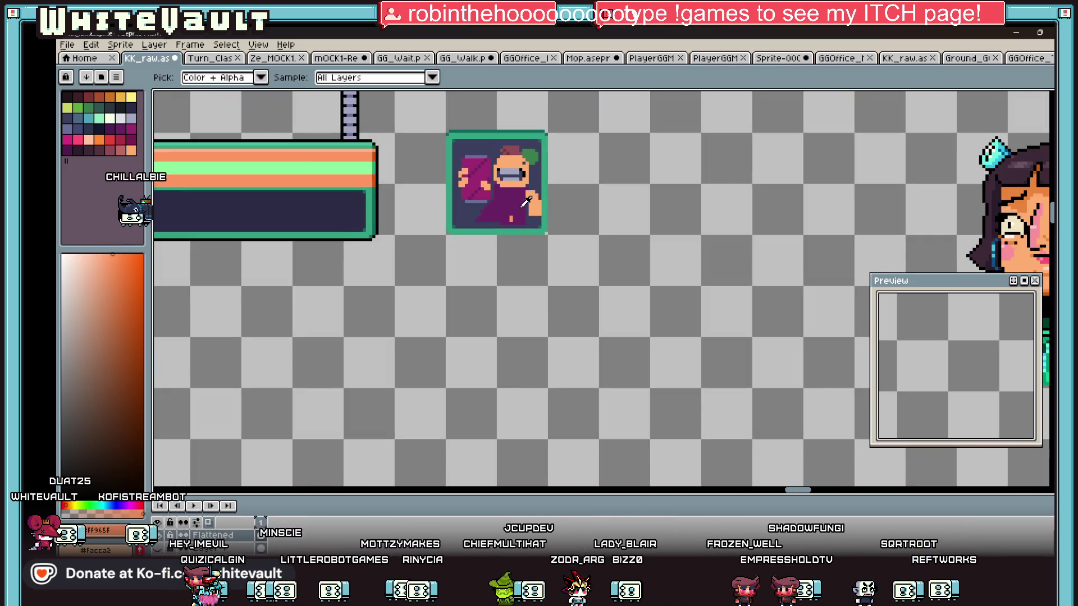
left_click(511, 222, "alt")
scroll(511, 222, "up", 2)
key("i")
scroll(539, 191, "up", 2)
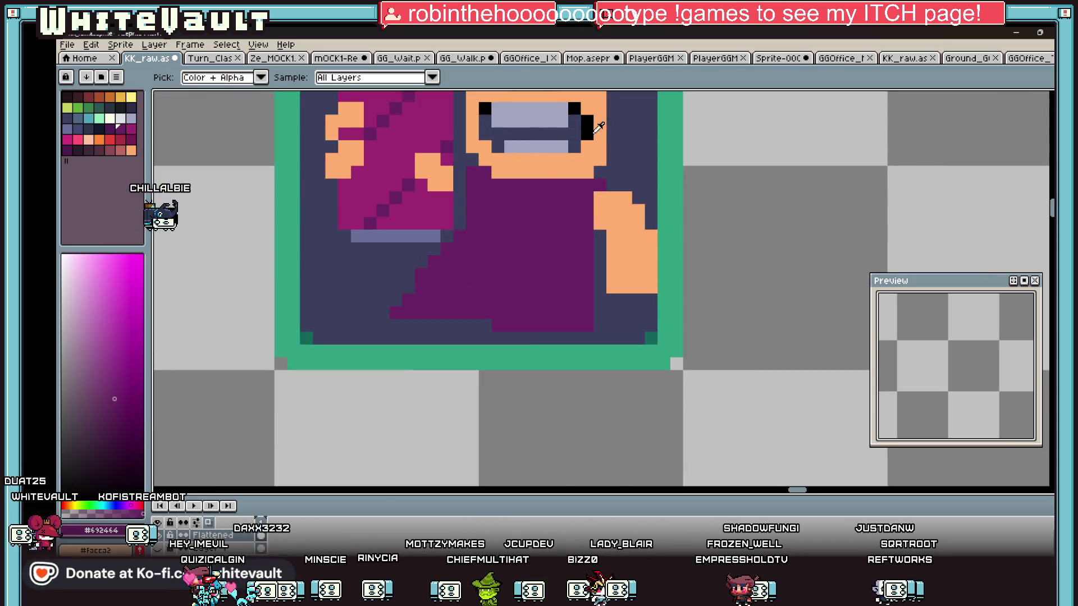
left_click(591, 130)
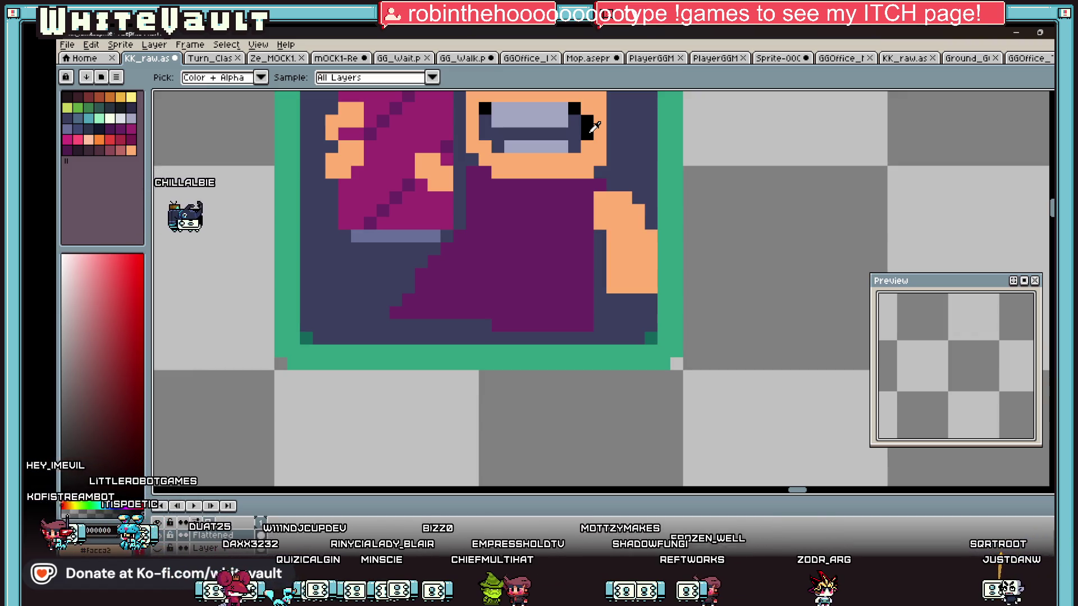
scroll(594, 126, "down", 3)
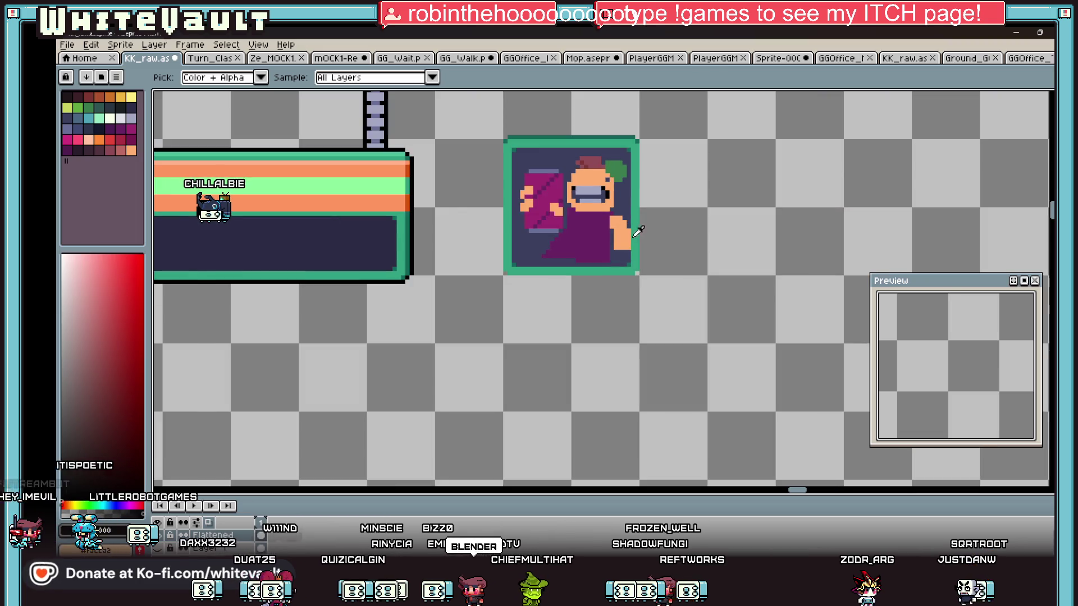
scroll(609, 194, "up", 2)
Outline the shoulder with black pixels and repaint one pixel peach
key("b")
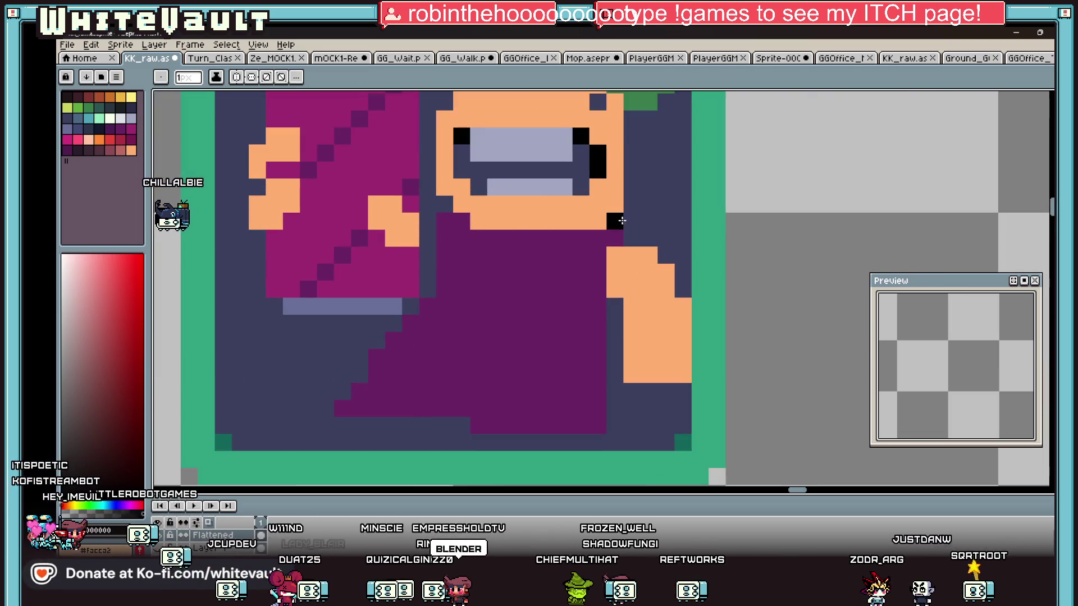
scroll(629, 237, "up", 2)
left_click(683, 272)
left_click(615, 290)
left_click(698, 288, "alt")
left_click(657, 292, "alt")
left_click(679, 292)
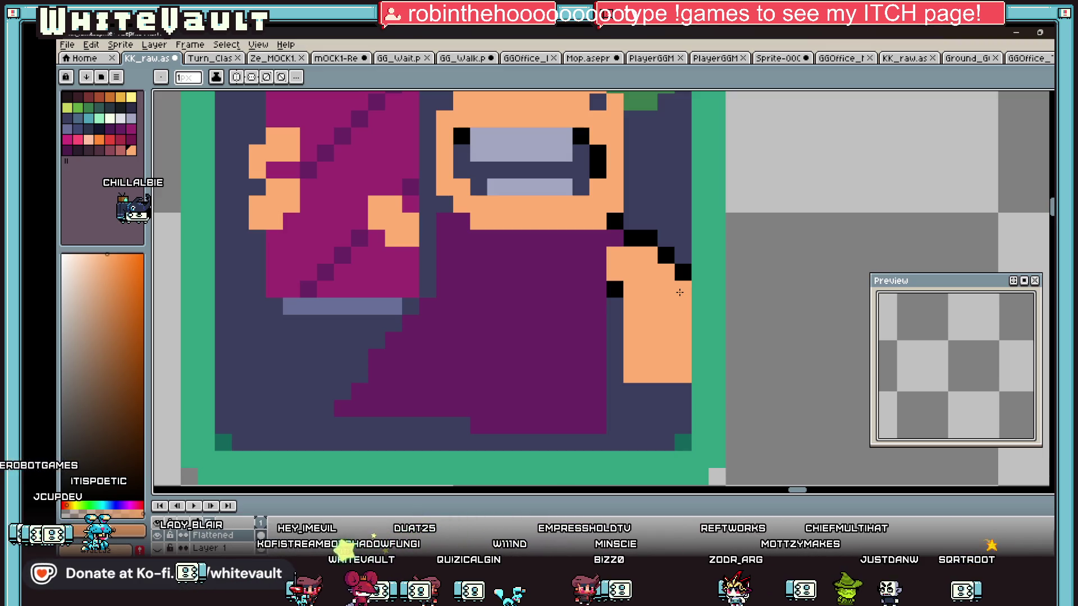
Repaint six outline pixels from the face down to the hand light lavender
scroll(679, 292, "down", 4)
scroll(716, 231, "up", 1)
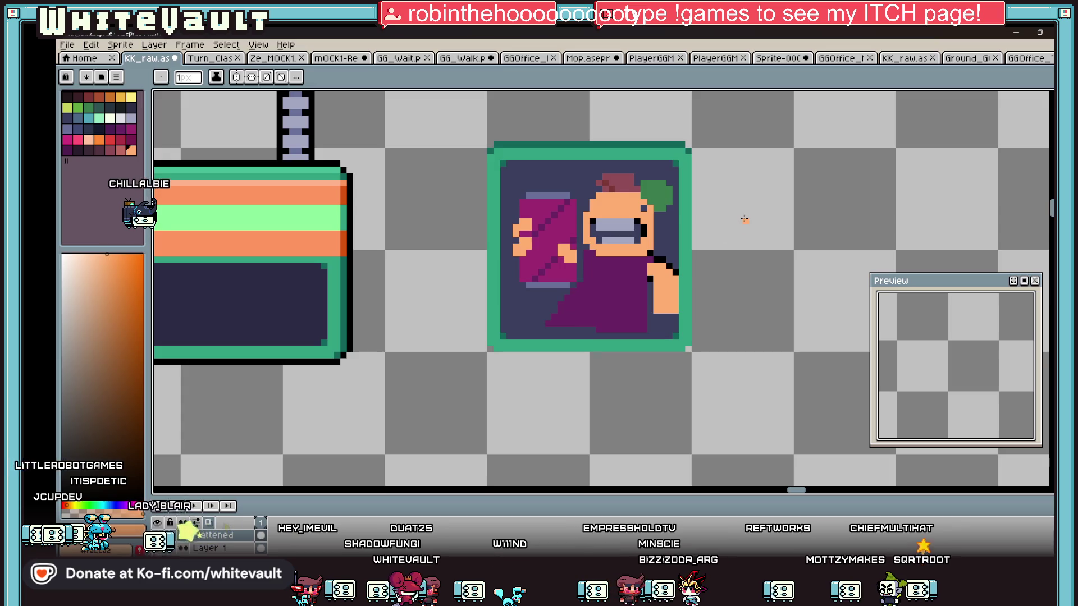
scroll(645, 247, "up", 1)
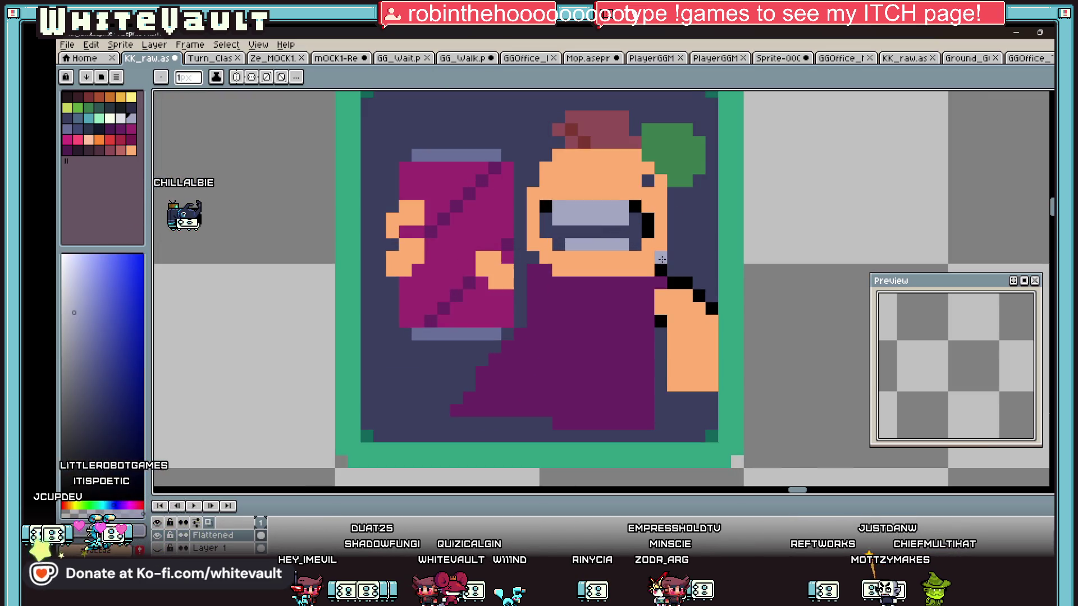
scroll(666, 274, "up", 1)
left_click(692, 318)
left_click(725, 317)
left_click(761, 351)
left_click(794, 385)
left_click(658, 419)
left_click(691, 373)
scroll(713, 278, "down", 2)
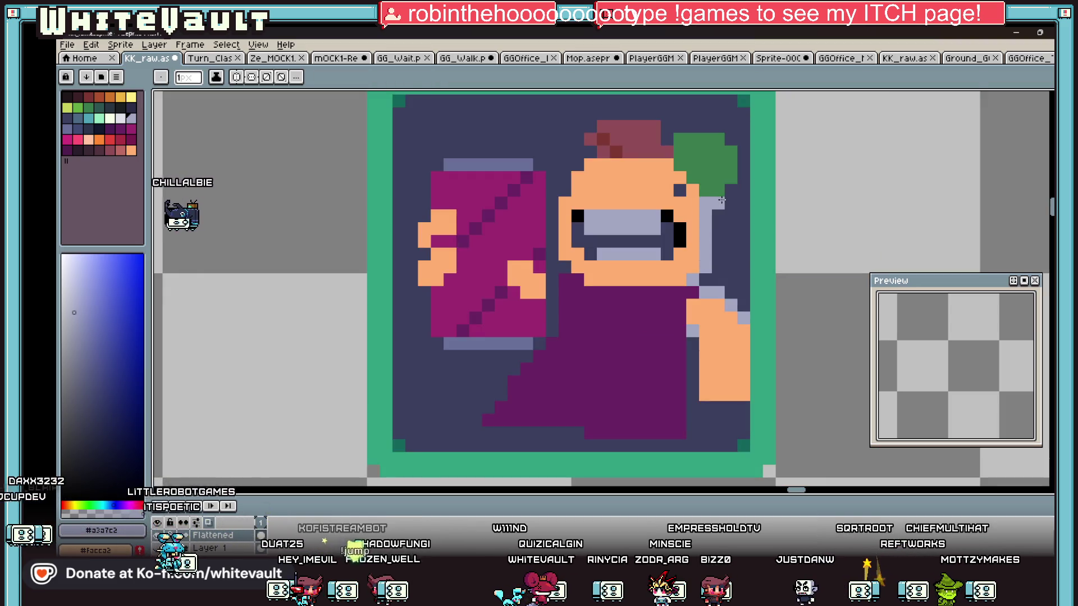